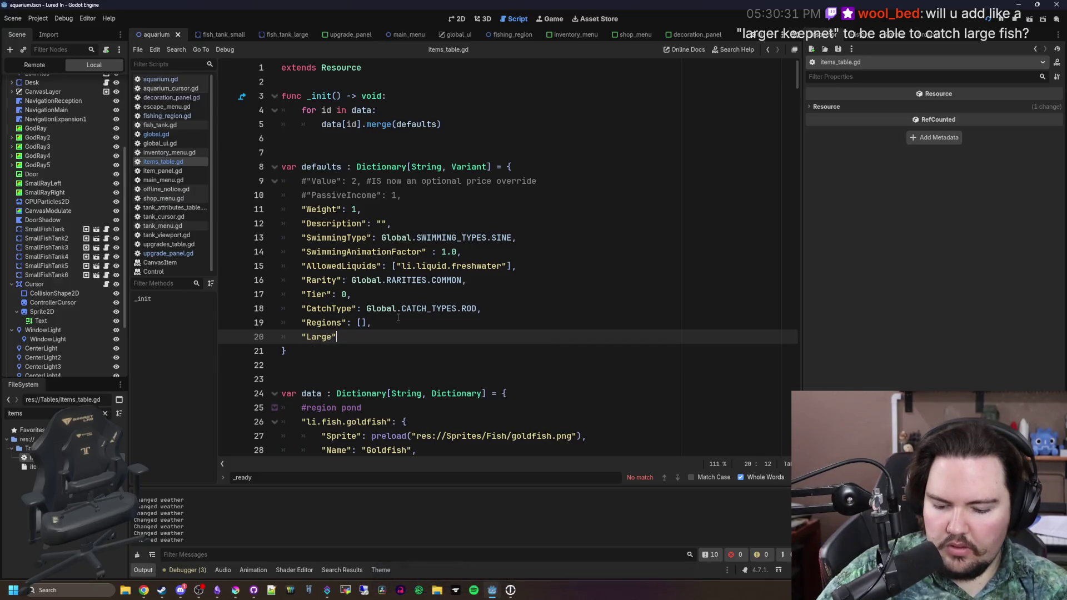
Step: Replace the stray semicolon after "Large": false with a comma and save items_table.gd
key("BackSpace")
type(",")
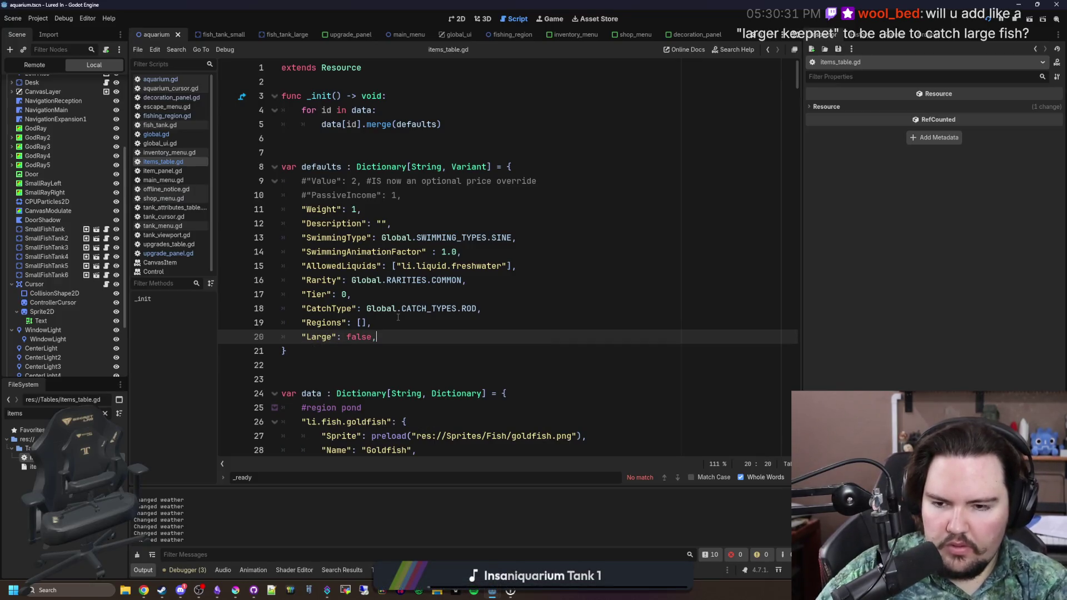
left_click(398, 317)
key("ctrl+s")
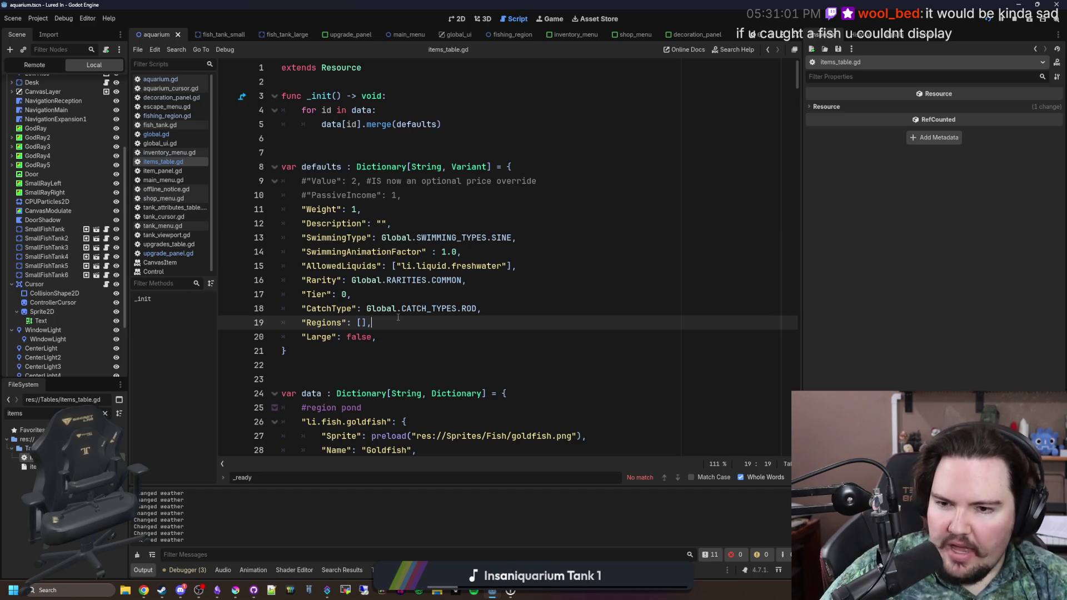
left_click(324, 343)
left_click(304, 352)
key("ctrl+s")
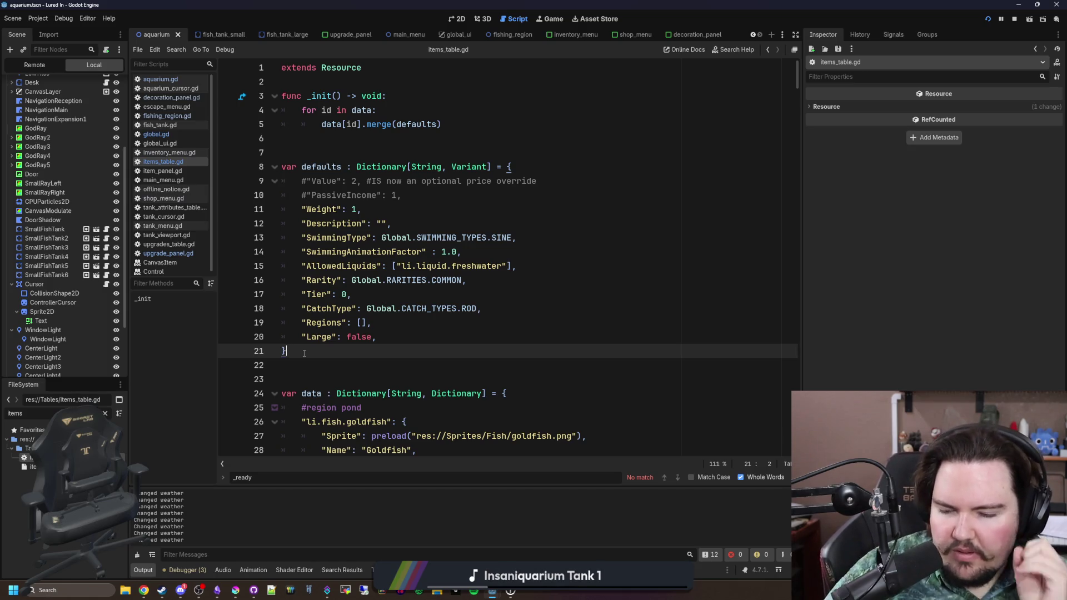
key("ctrl+s")
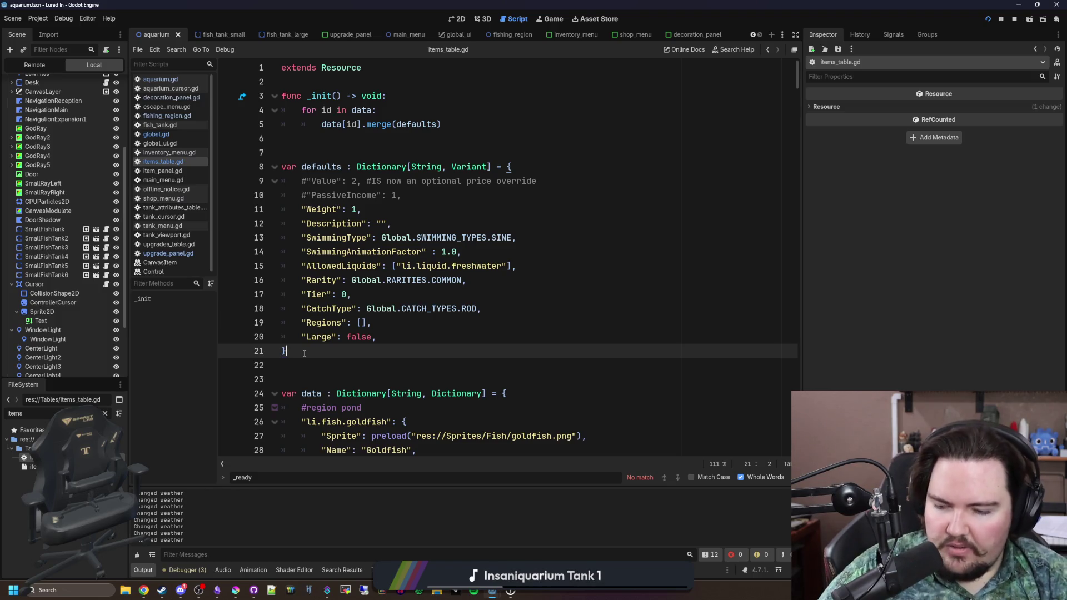
left_click(667, 167)
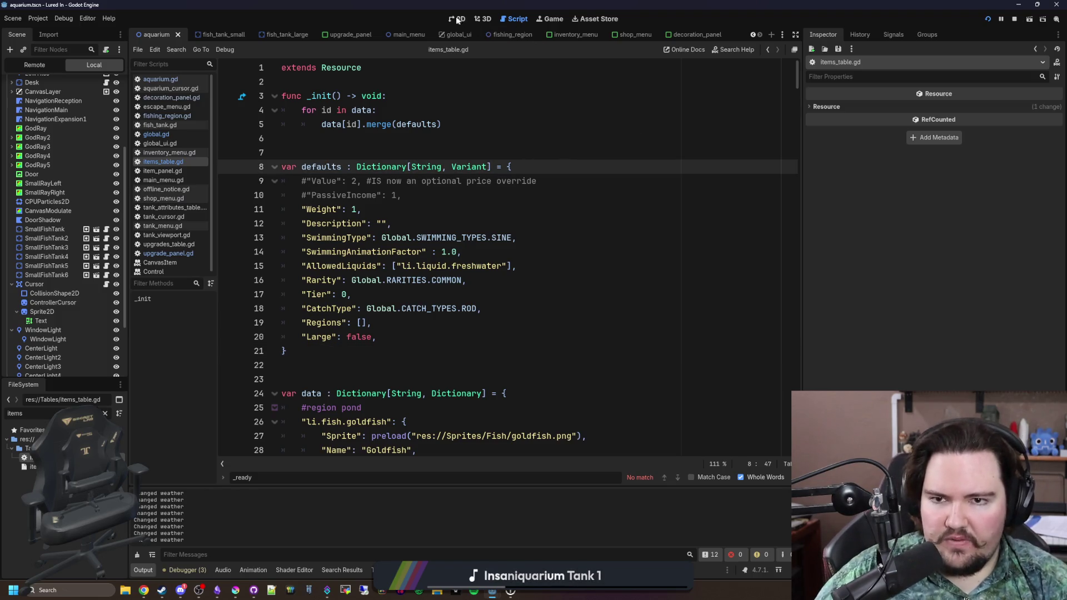
left_click(458, 20)
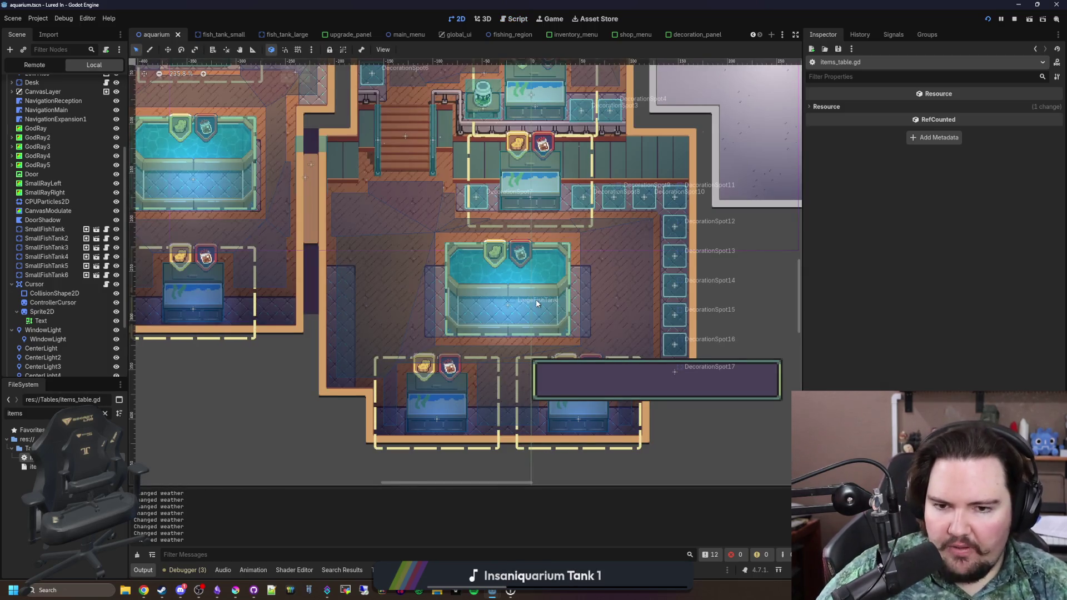
scroll(537, 303, "up", 1)
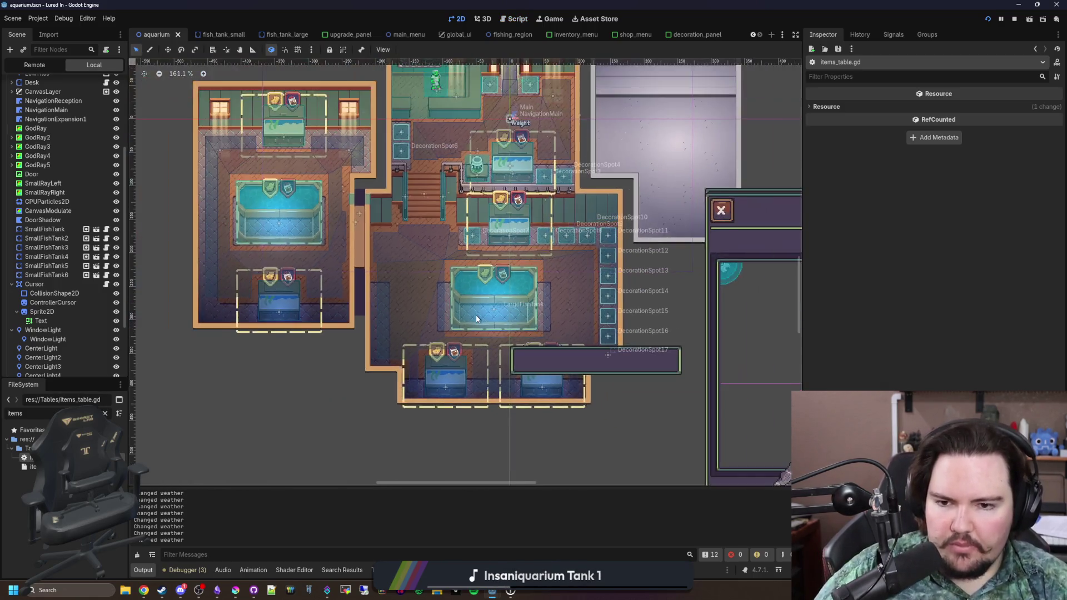
scroll(456, 303, "down", 3)
scroll(473, 314, "up", 1)
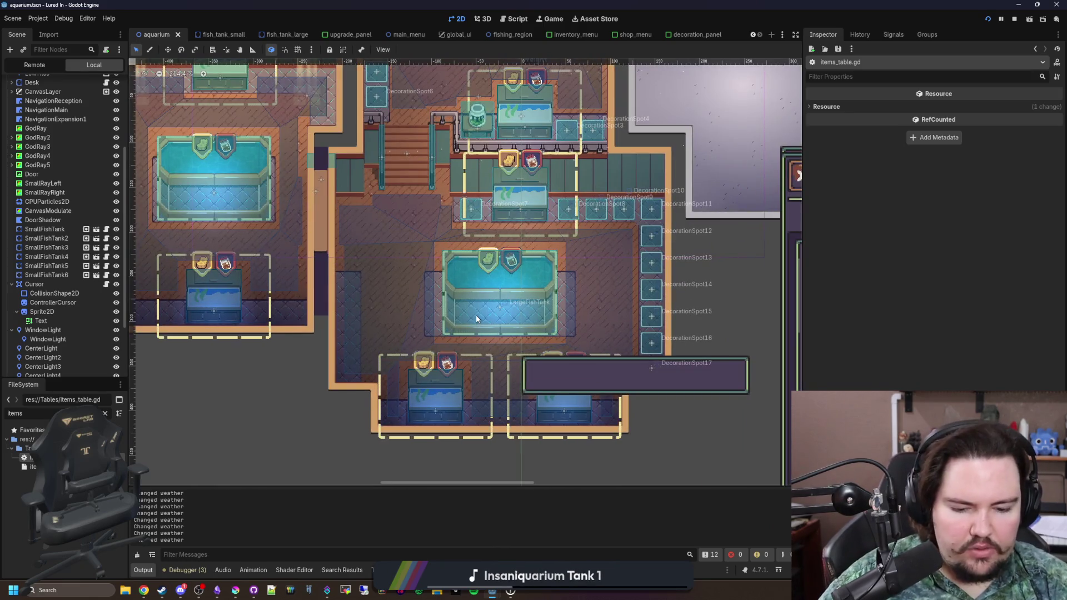
key("ctrl+s")
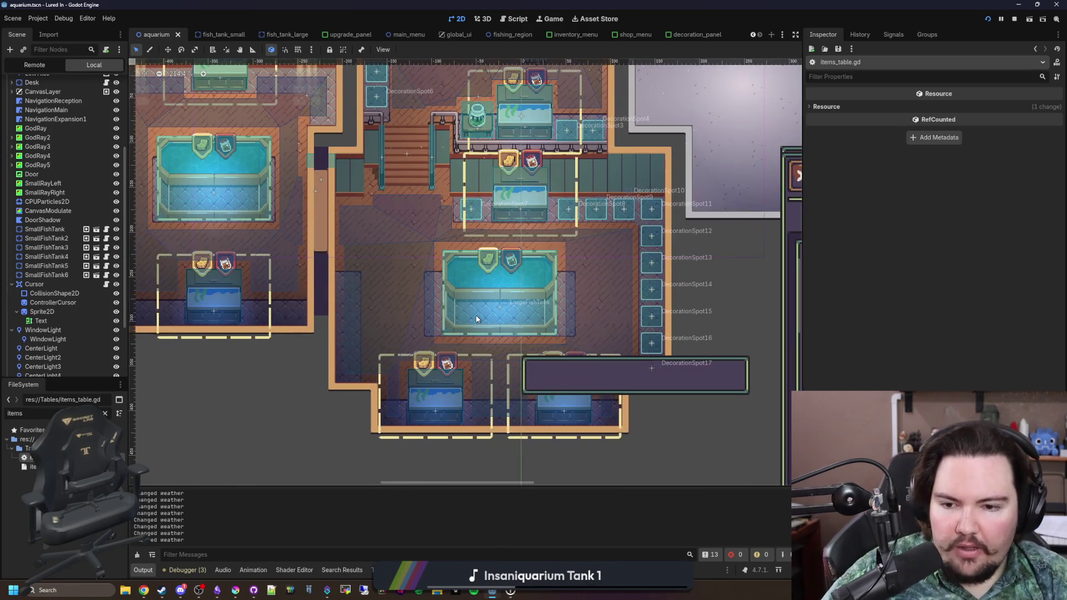
scroll(540, 285, "up", 1)
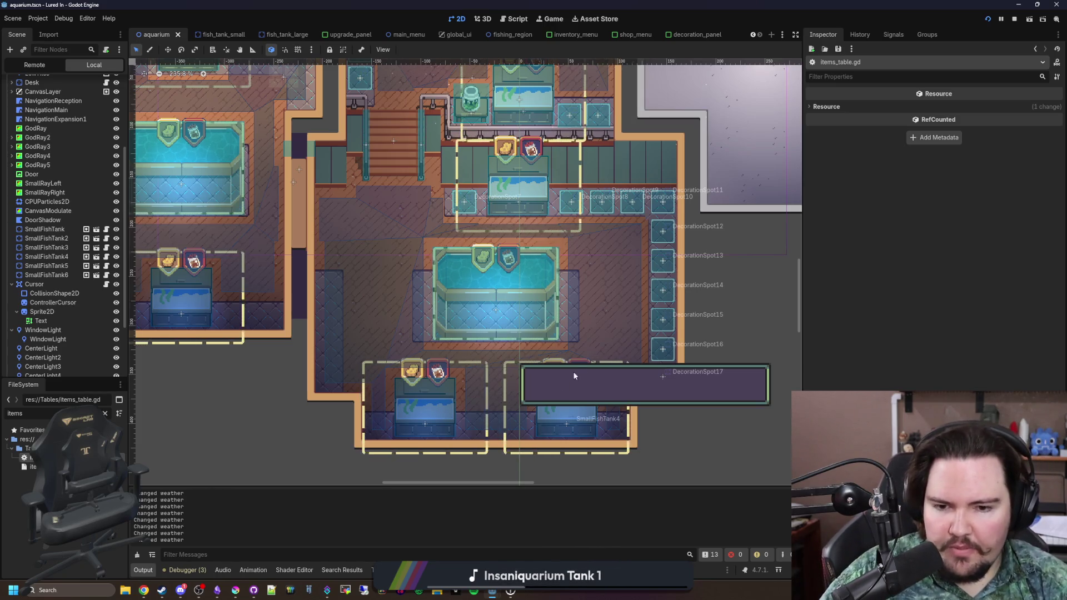
scroll(580, 295, "down", 3)
scroll(579, 291, "up", 5)
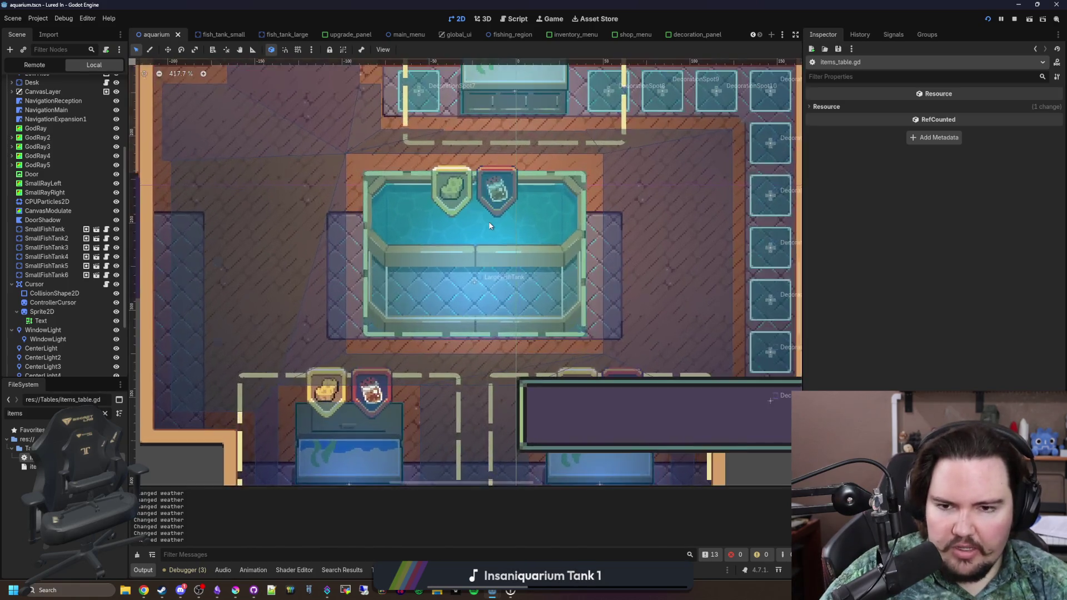
scroll(579, 292, "down", 3)
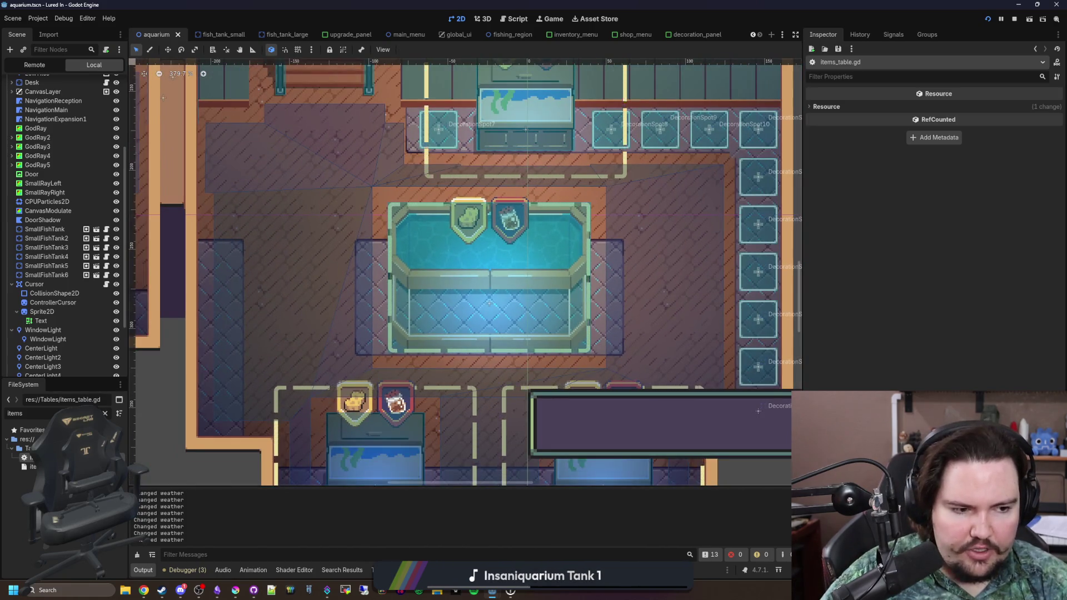
scroll(666, 278, "down", 9)
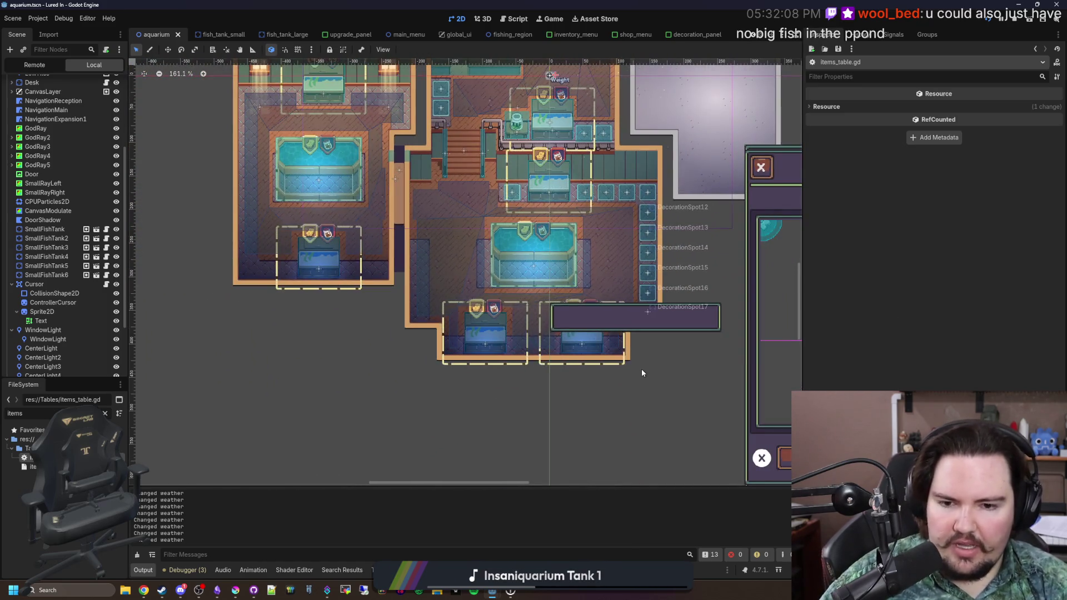
scroll(549, 301, "up", 3)
scroll(535, 287, "up", 2)
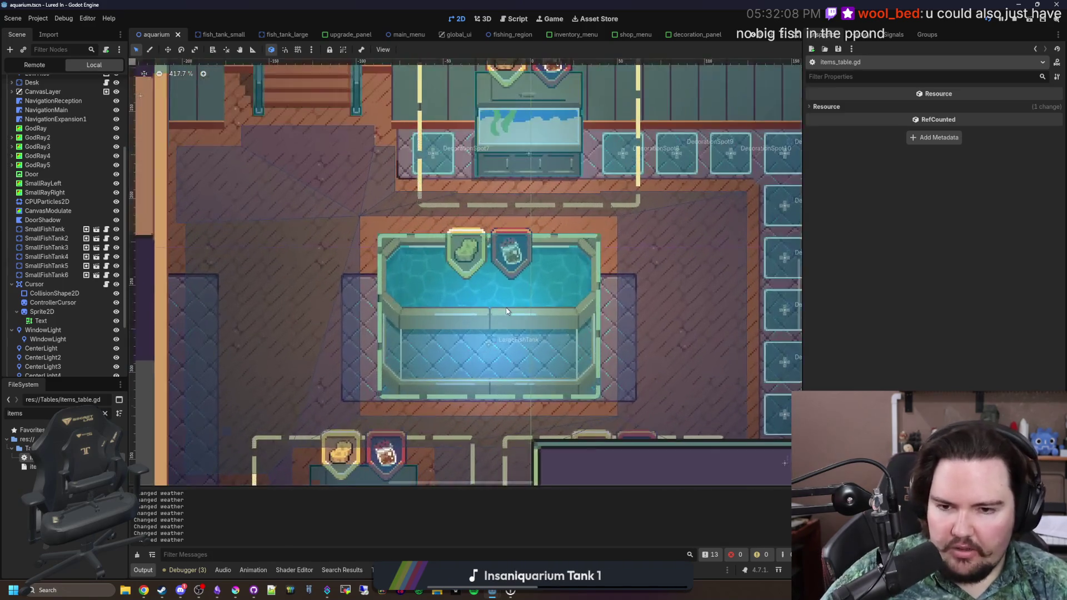
scroll(522, 311, "down", 5)
scroll(501, 345, "up", 1)
key("ctrl+s")
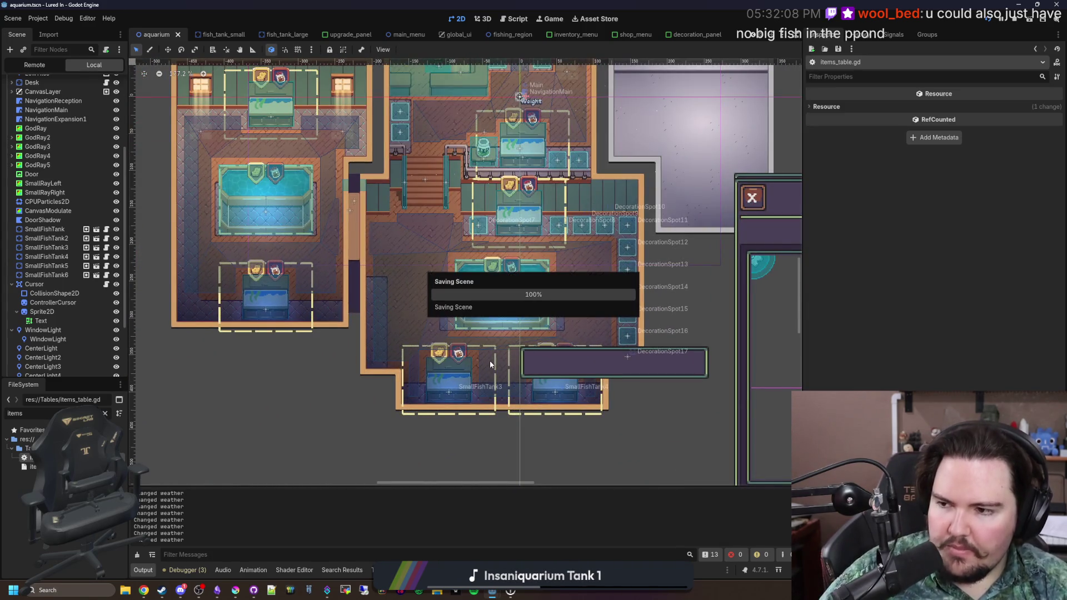
key("ctrl+s")
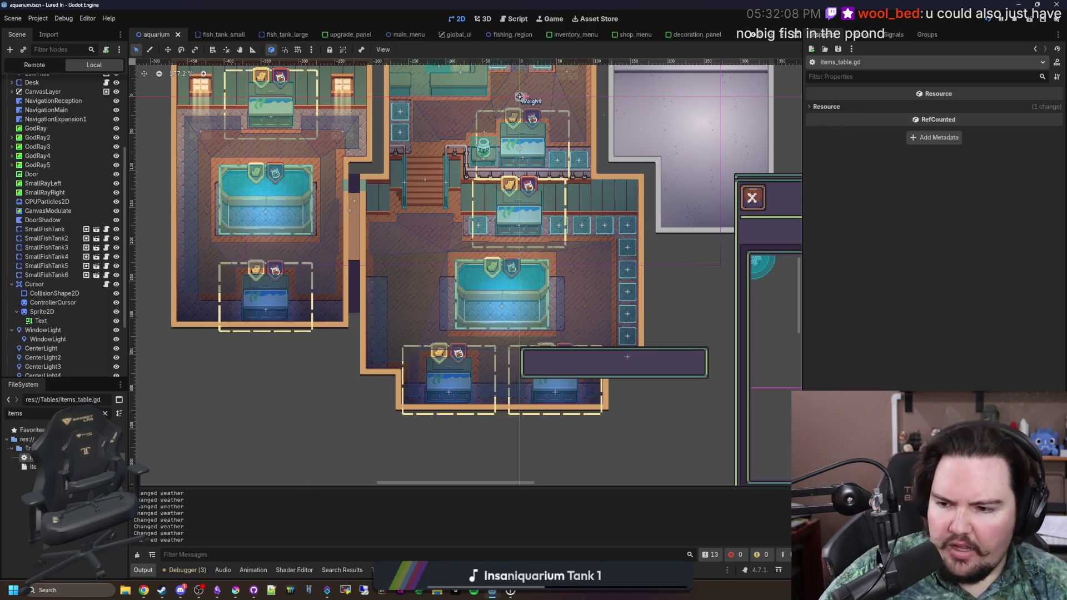
double_click(33, 466)
left_click(458, 348)
key("ctrl+s")
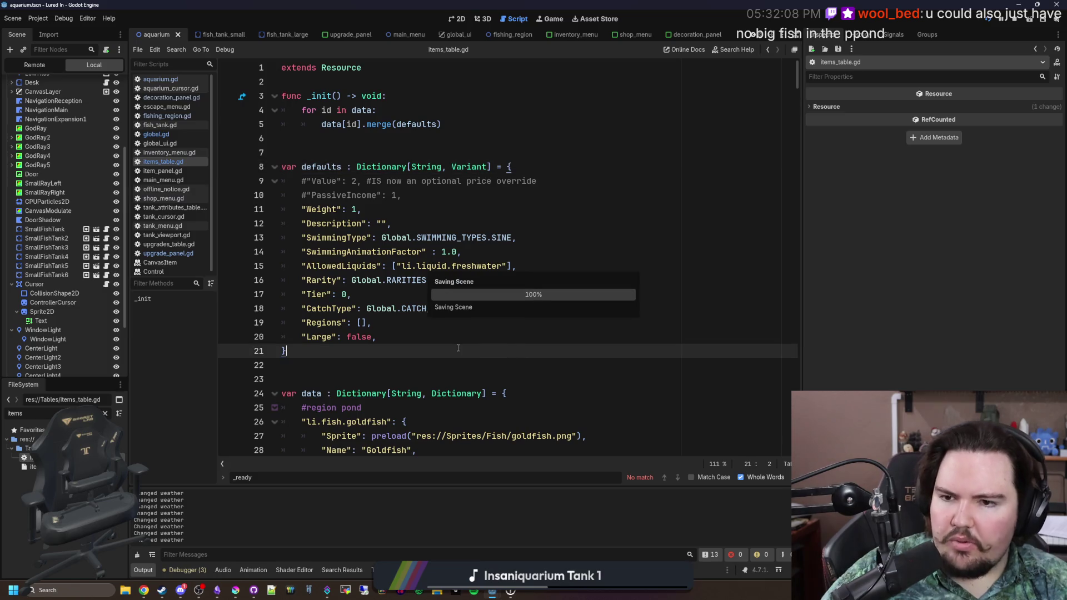
Step: Scroll items_table.gd past the ocean and jungle fish to the mata_mata entry and #endregion
scroll(466, 333, "down", 7)
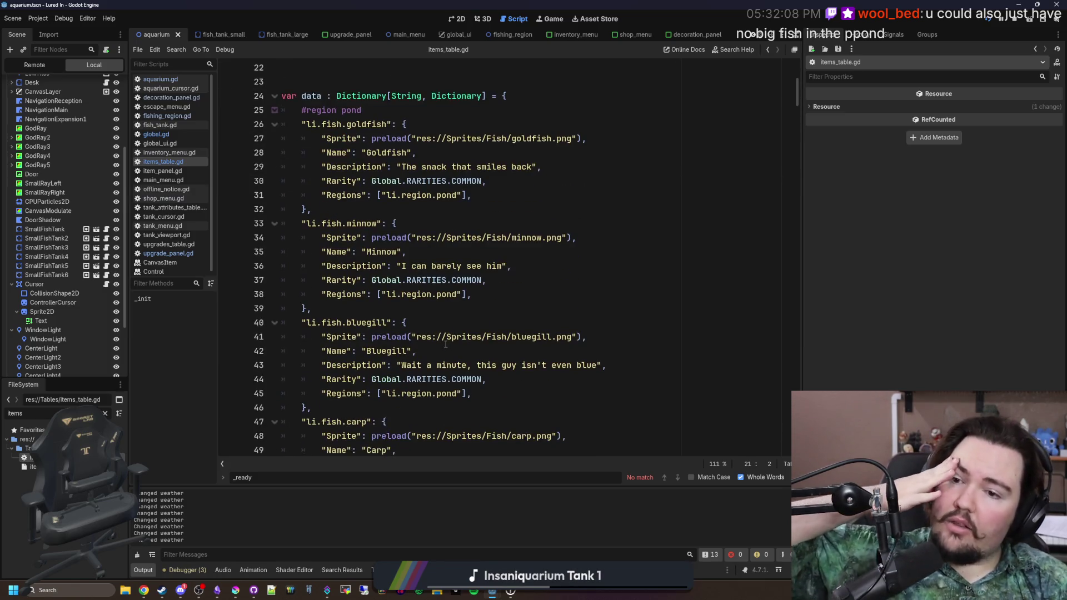
scroll(445, 345, "down", 1)
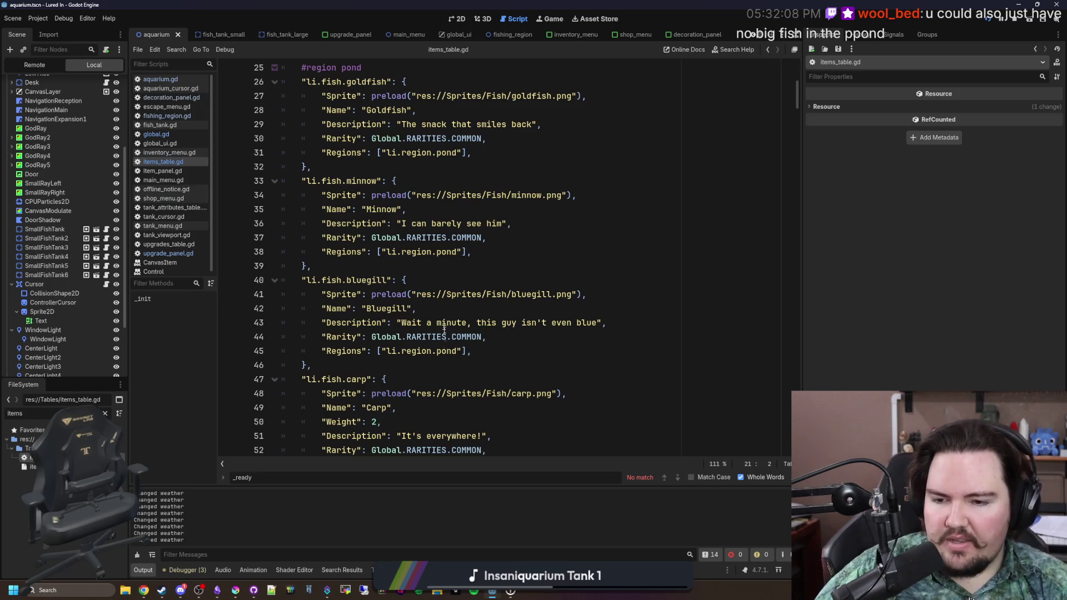
scroll(437, 274, "down", 6)
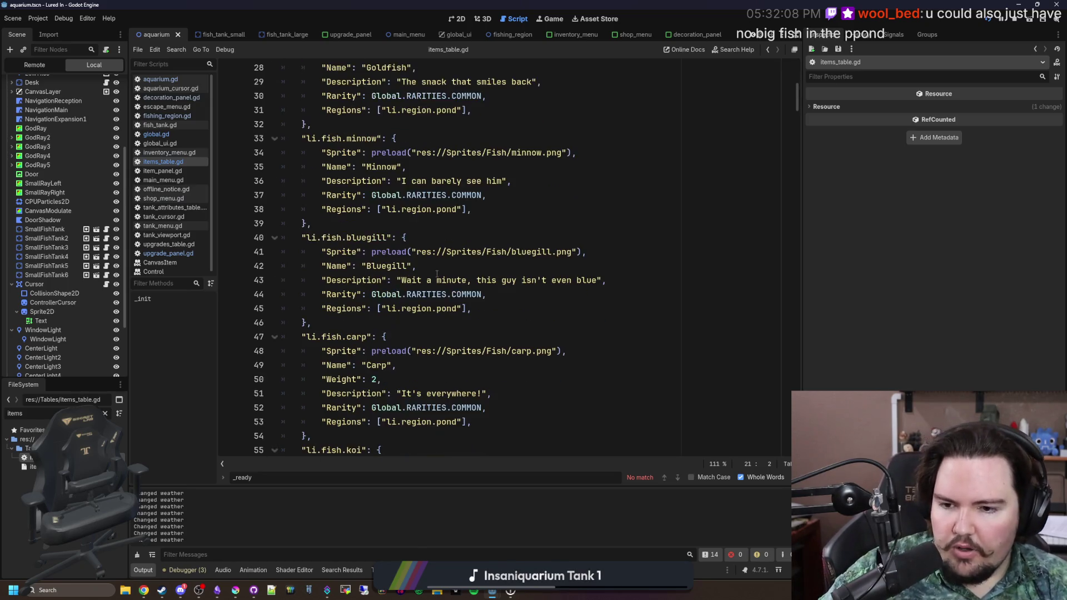
scroll(436, 274, "down", 1)
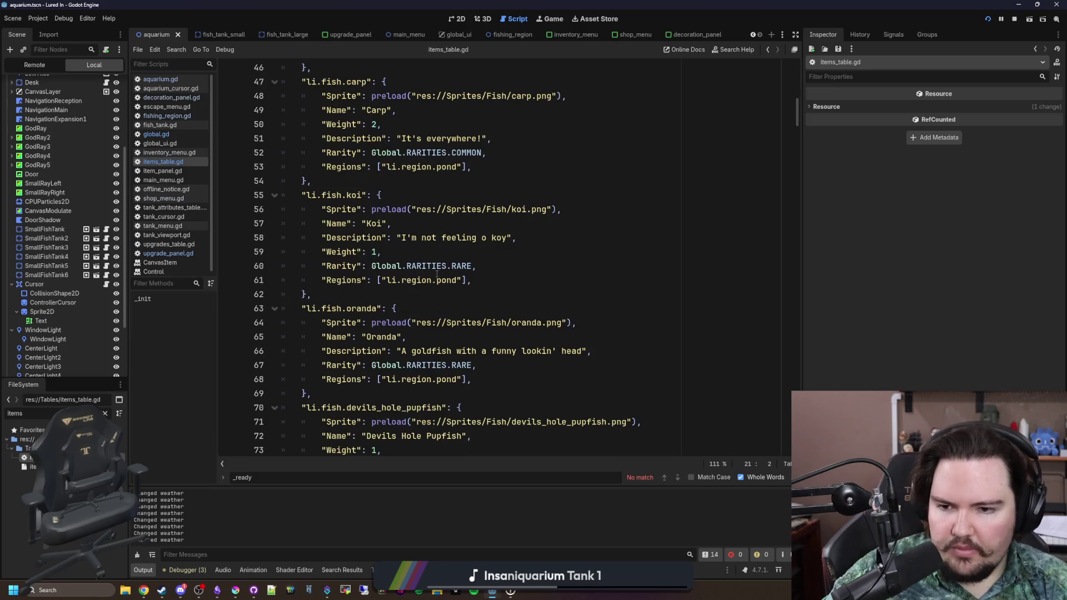
scroll(437, 273, "down", 2)
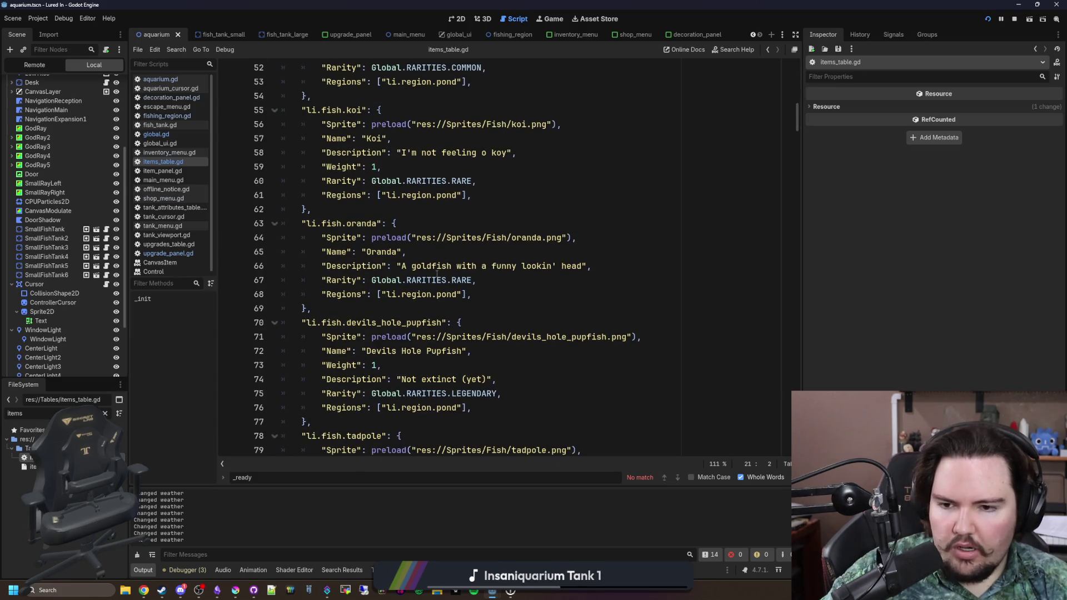
scroll(437, 273, "up", 5)
scroll(376, 279, "down", 8)
scroll(376, 279, "down", 13)
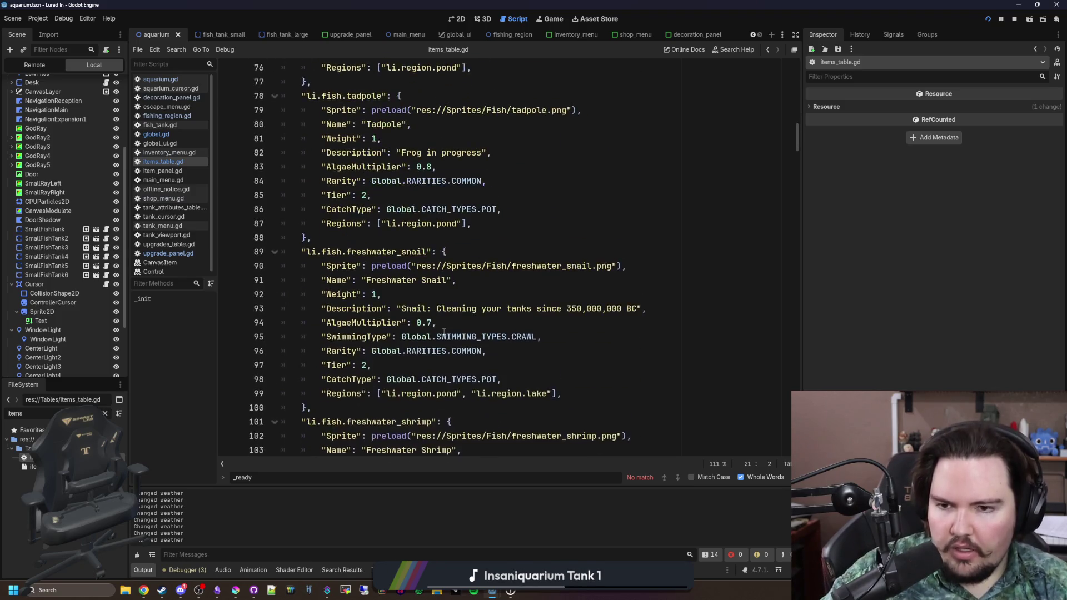
scroll(444, 332, "down", 12)
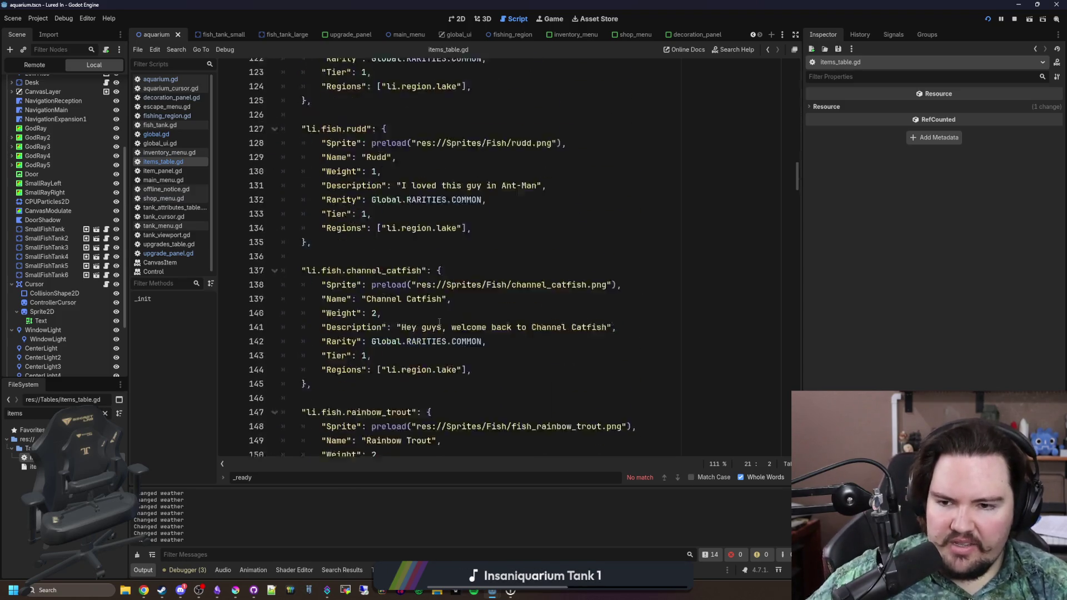
scroll(433, 338, "down", 10)
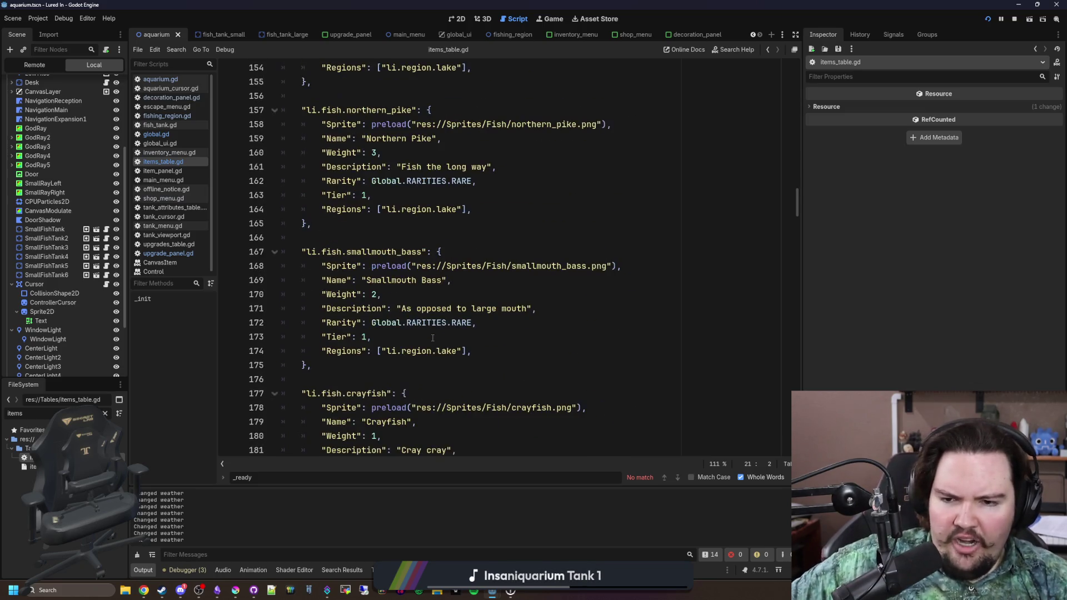
scroll(433, 338, "down", 8)
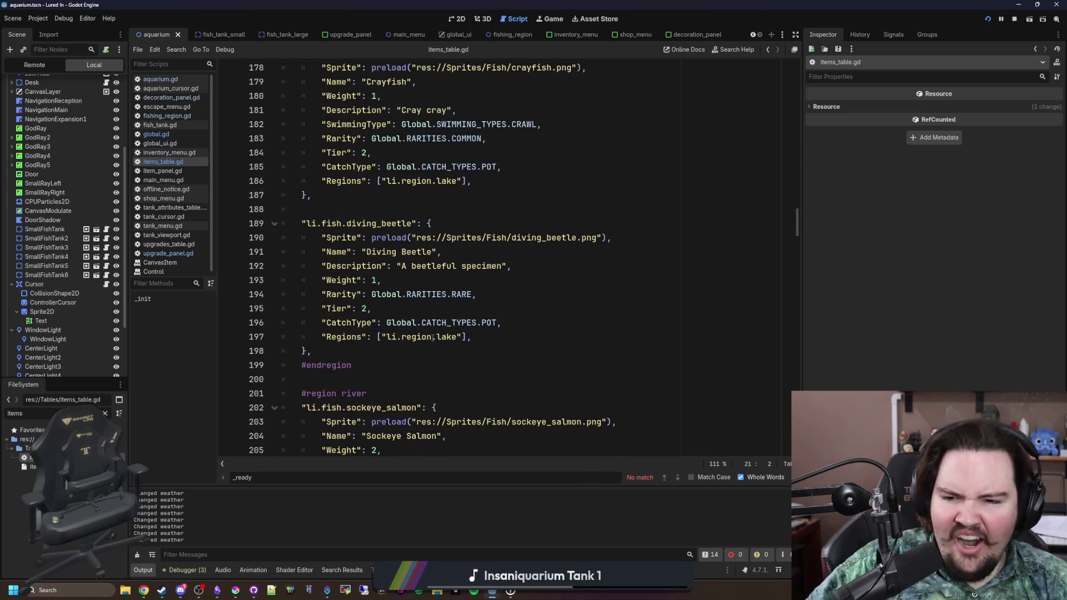
scroll(433, 338, "down", 9)
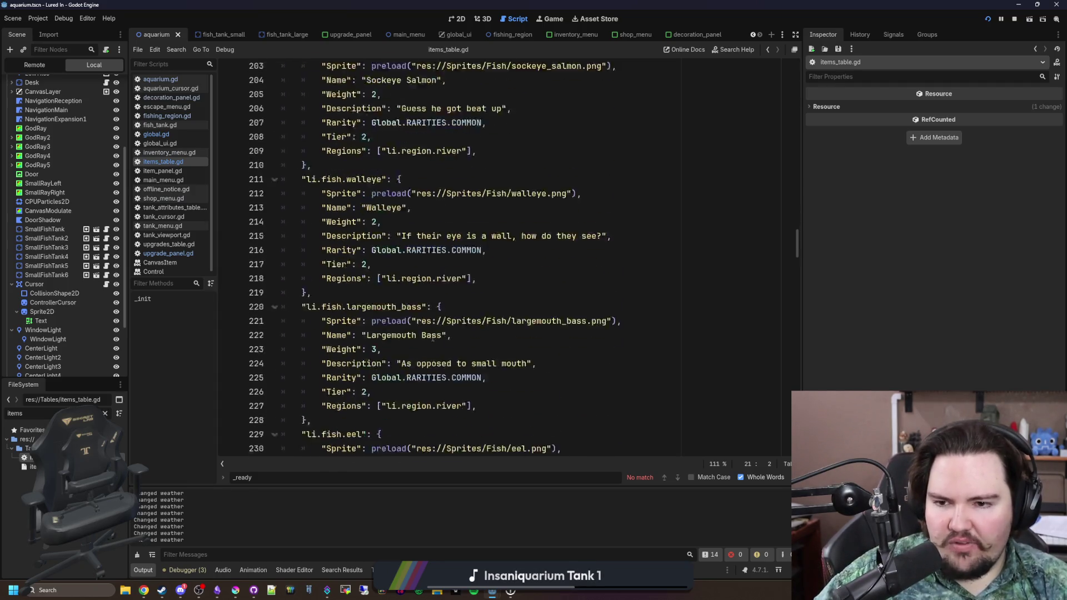
scroll(434, 345, "down", 11)
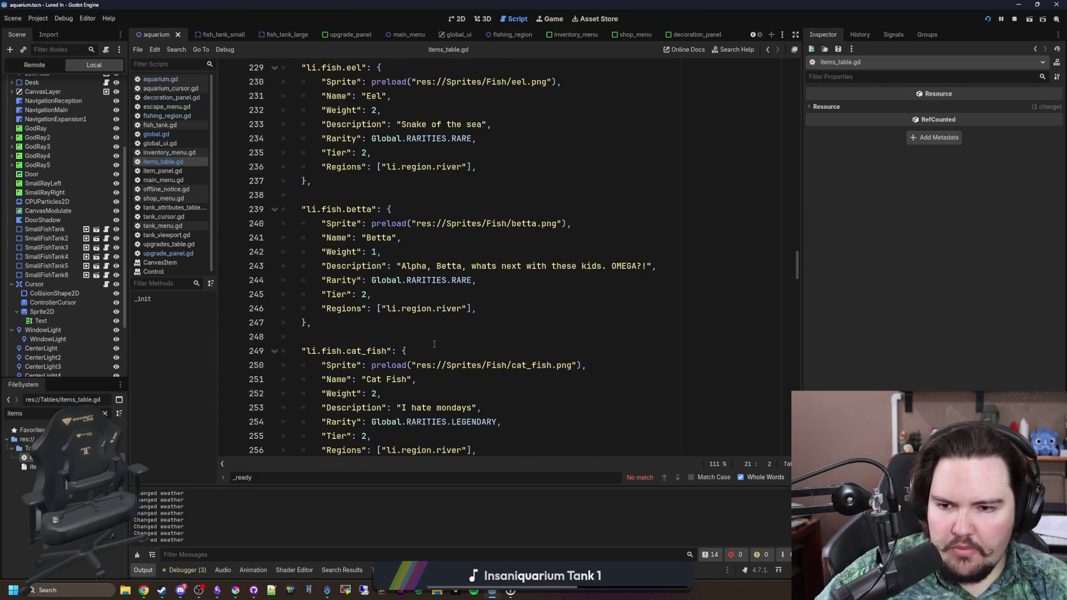
scroll(434, 344, "down", 4)
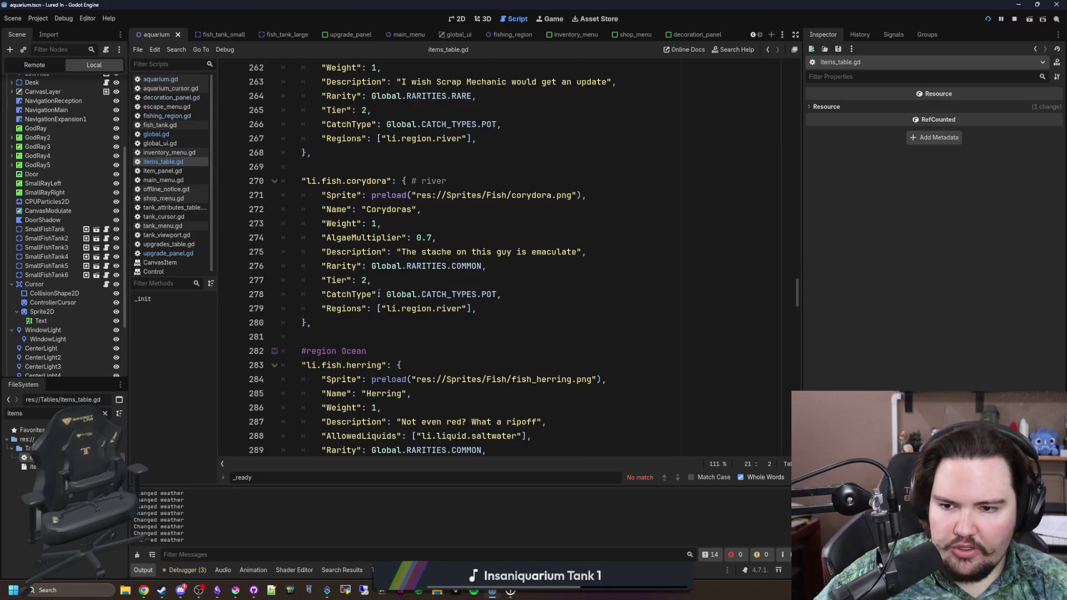
scroll(379, 293, "down", 3)
scroll(383, 277, "down", 7)
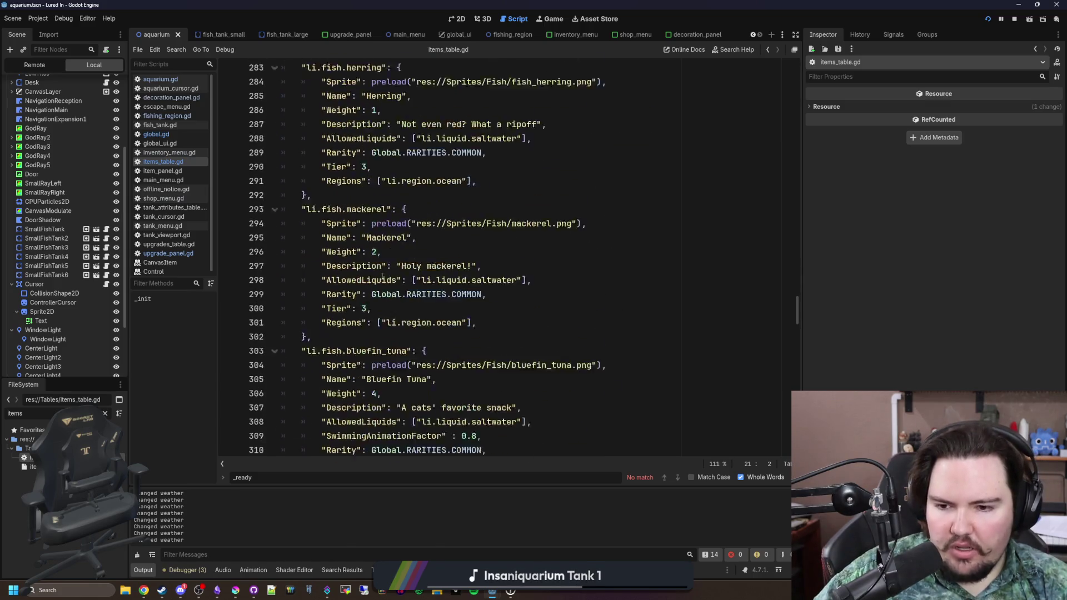
scroll(382, 276, "down", 2)
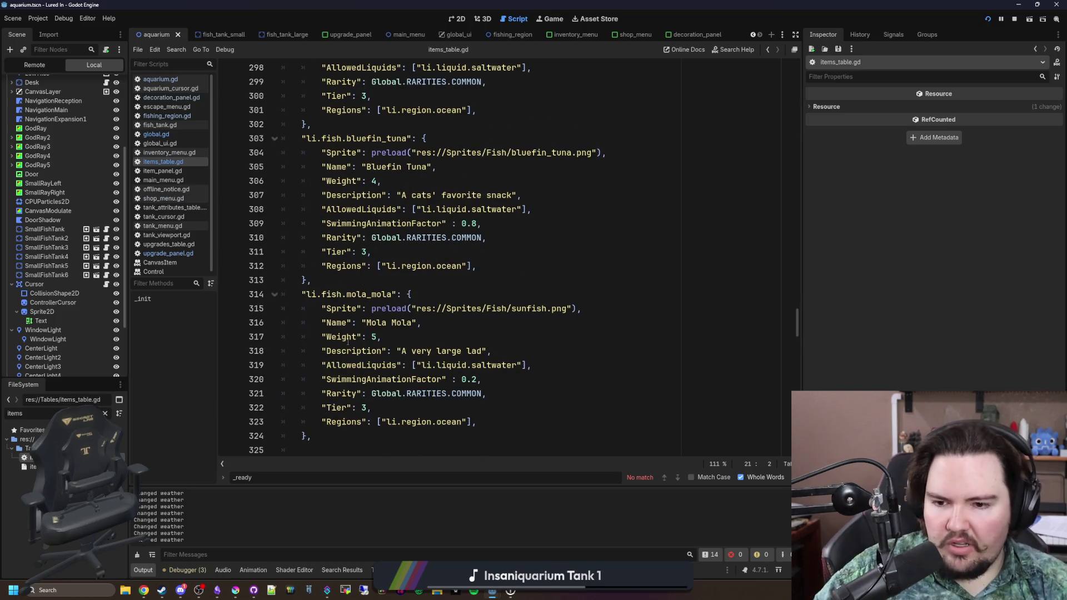
scroll(384, 274, "down", 2)
scroll(392, 266, "down", 4)
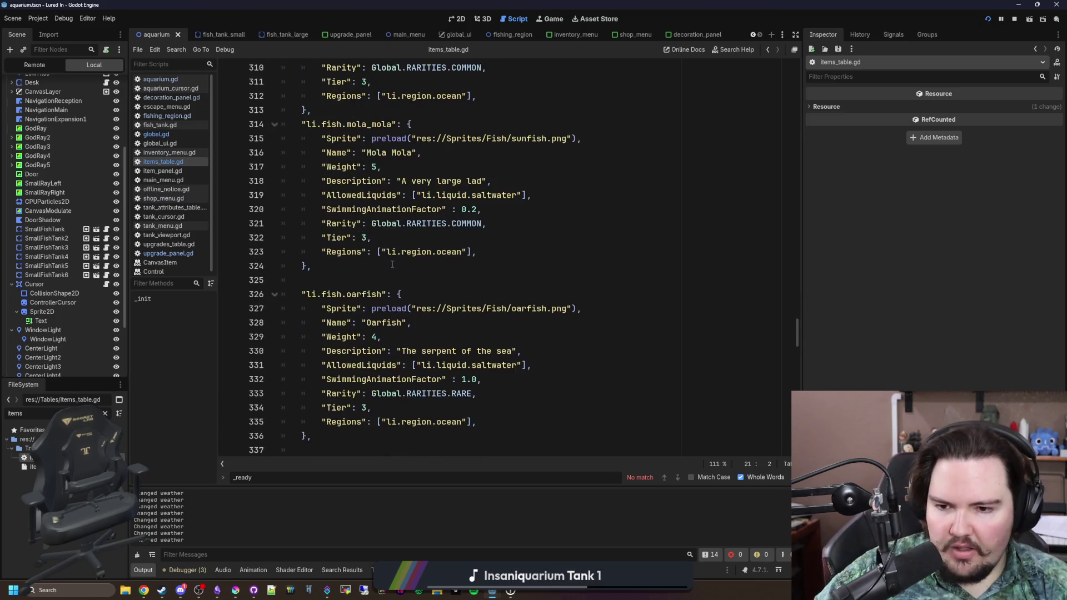
scroll(375, 300, "down", 8)
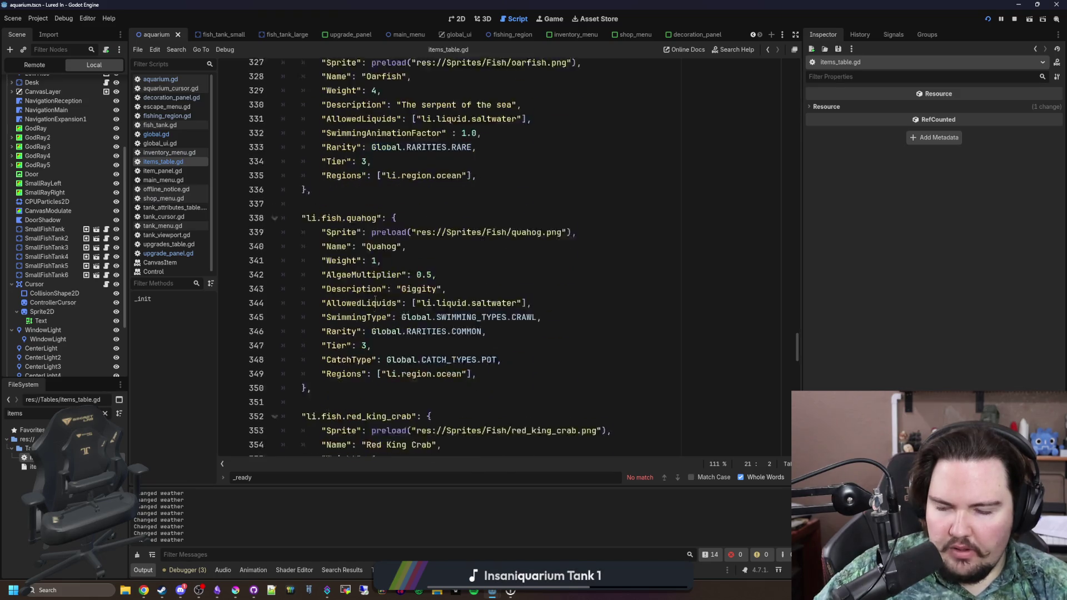
scroll(375, 300, "down", 13)
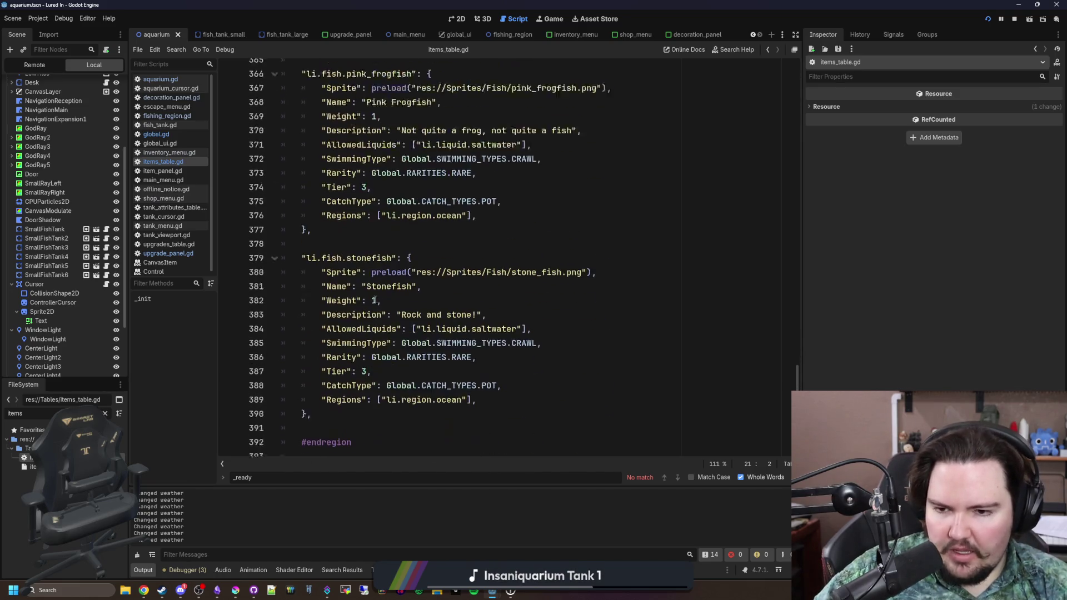
scroll(375, 300, "down", 5)
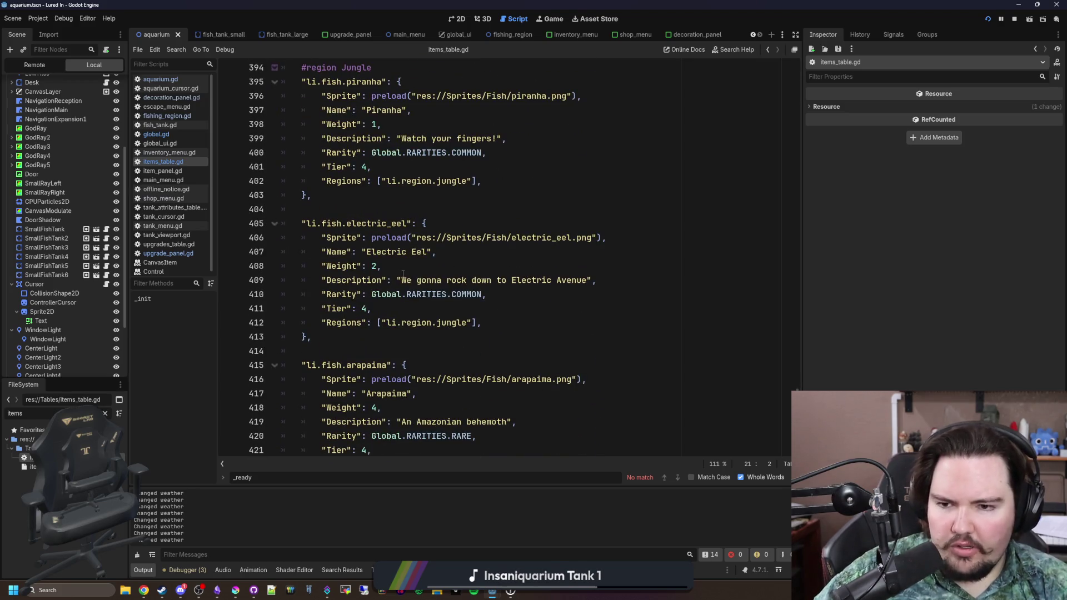
scroll(382, 234, "down", 8)
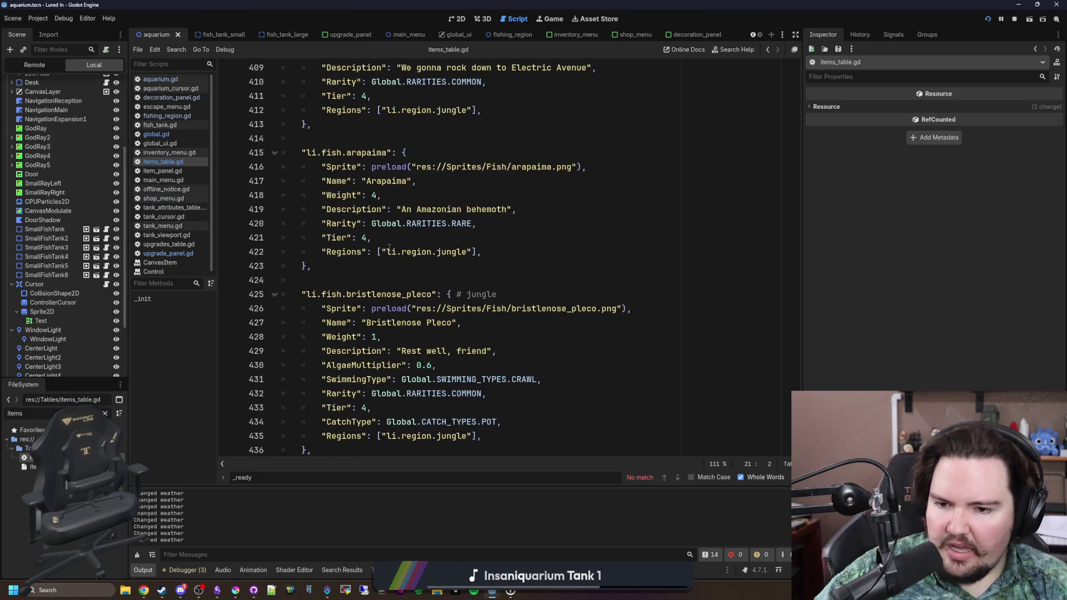
scroll(389, 247, "down", 6)
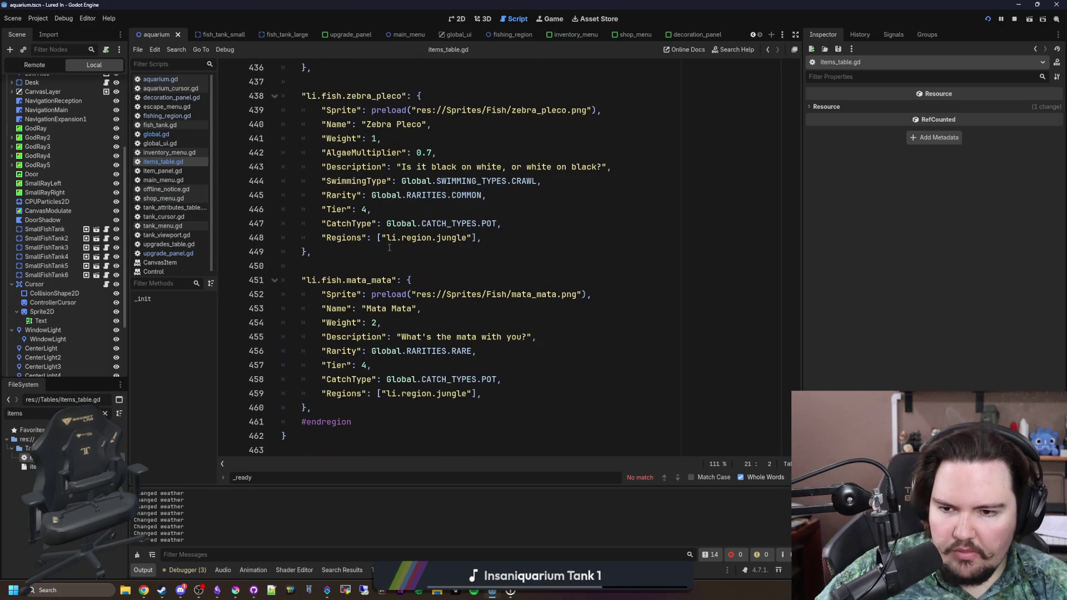
left_click(384, 431)
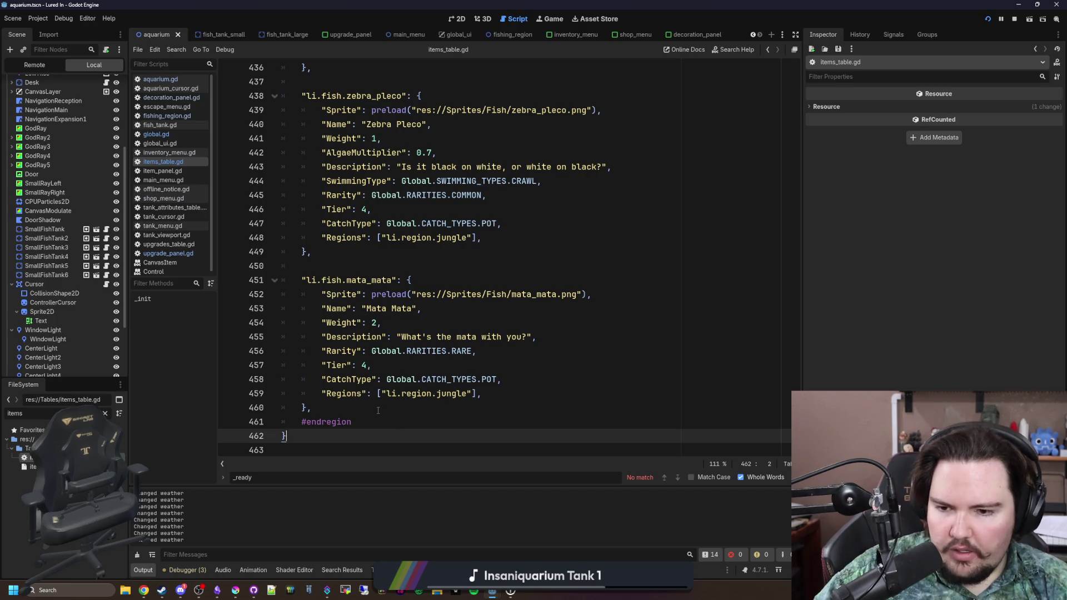
Step: Place the caret near #endregion after the mata_mata entry and save the project twice
left_click(378, 410)
left_click(406, 425)
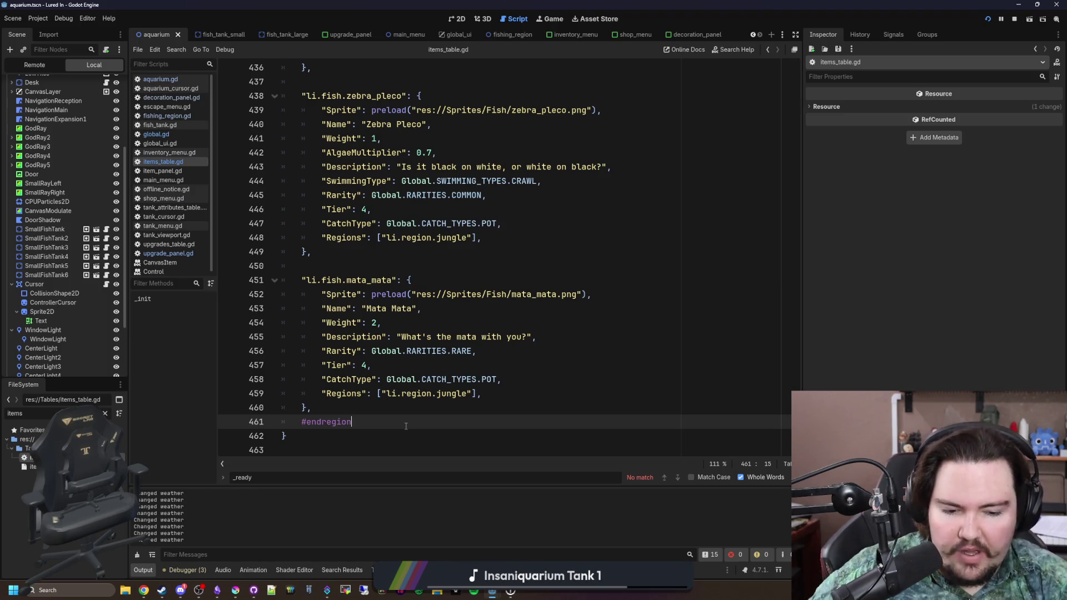
key("ctrl+s")
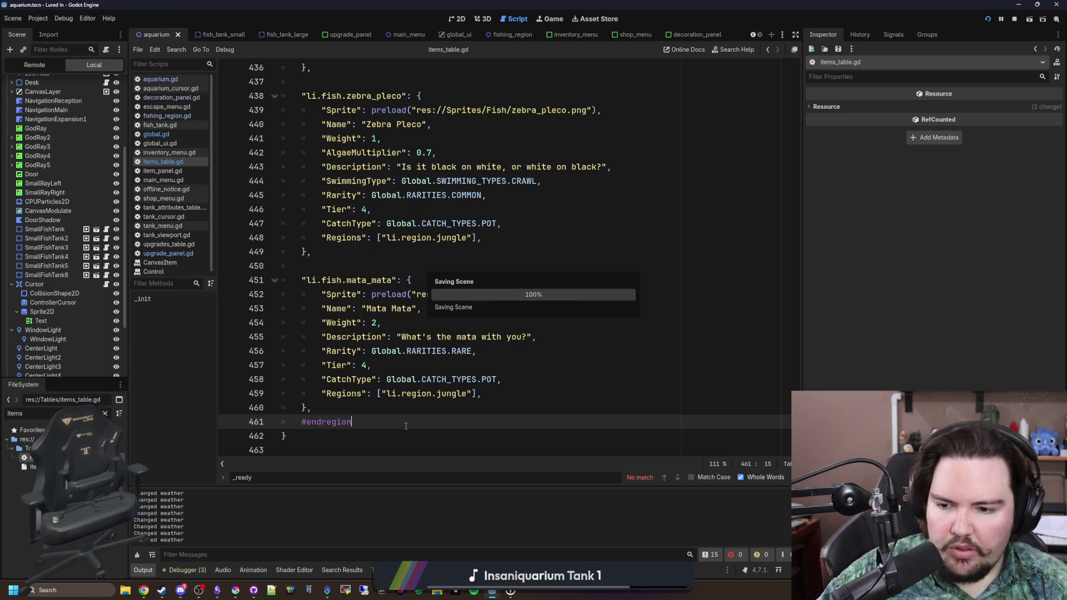
left_click(338, 275)
key("Up")
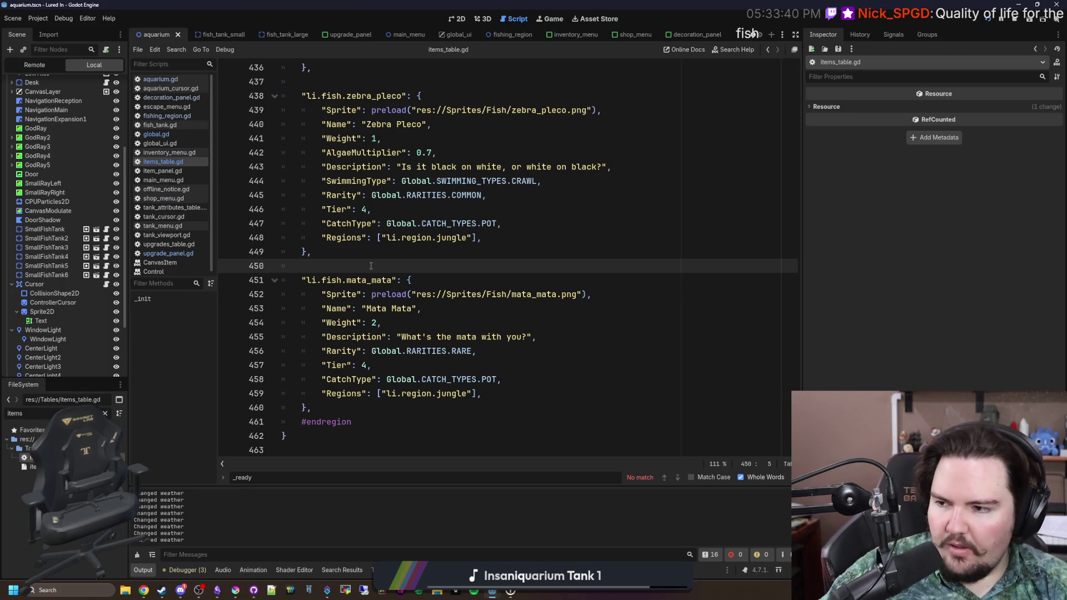
key("ctrl+s")
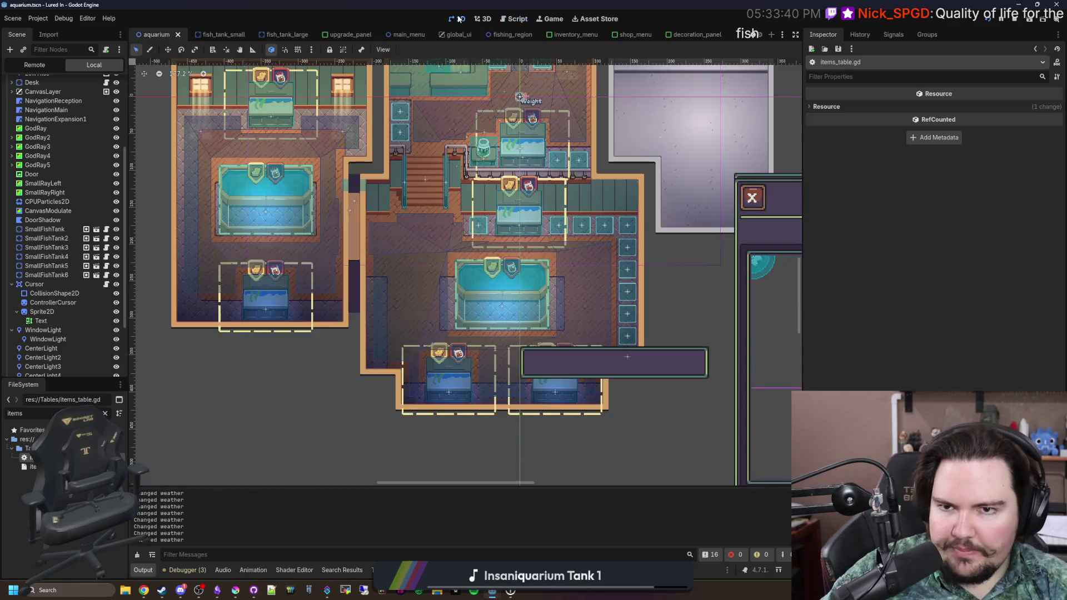
left_click(458, 19)
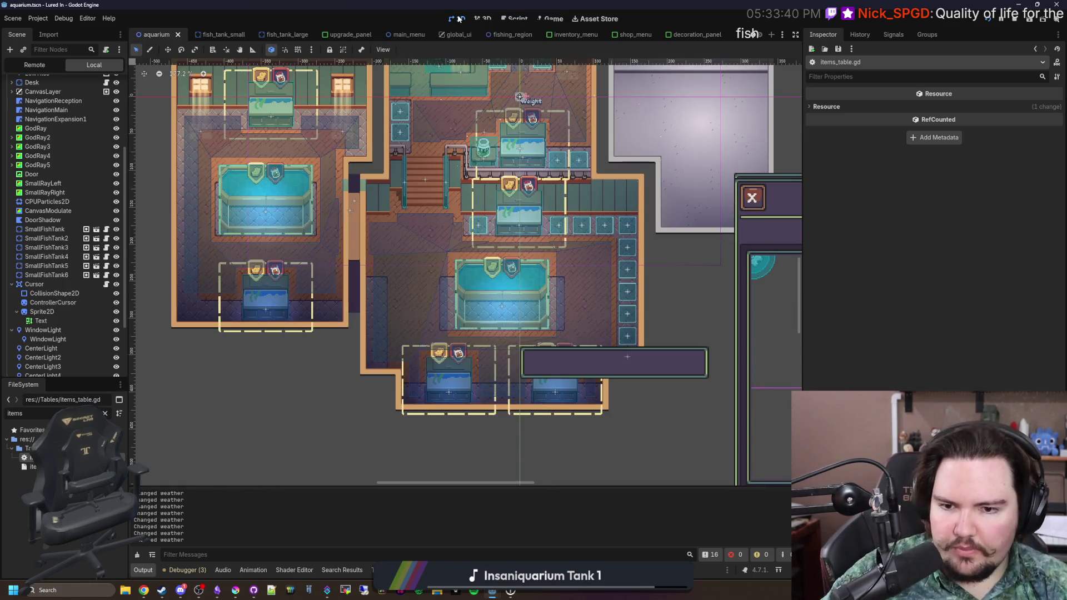
scroll(453, 436, "right", 3)
scroll(453, 436, "up", 1)
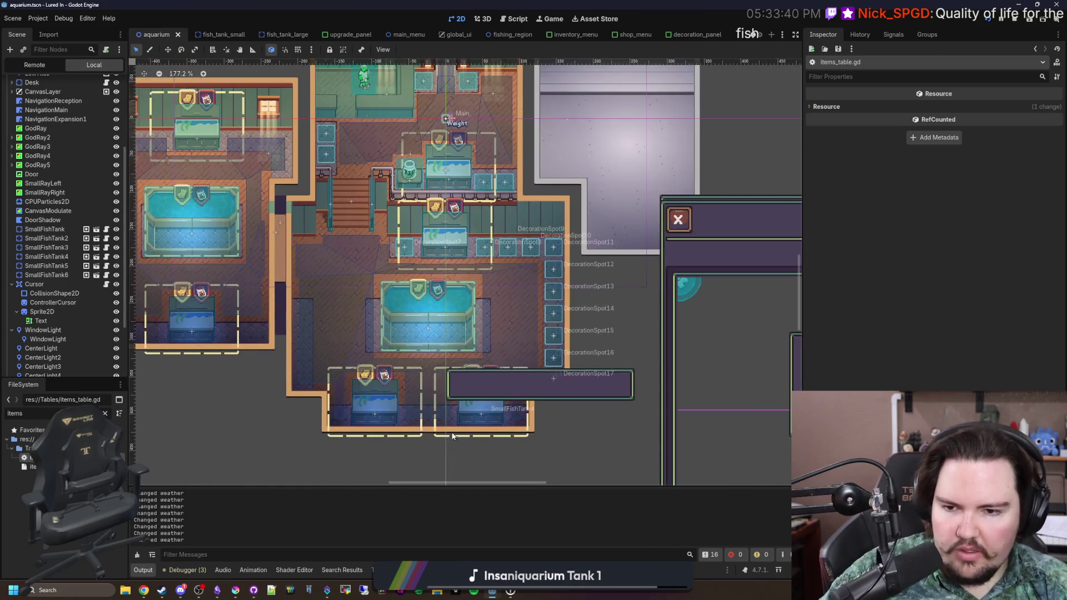
scroll(453, 437, "down", 2)
scroll(495, 374, "up", 1)
key("ctrl+s")
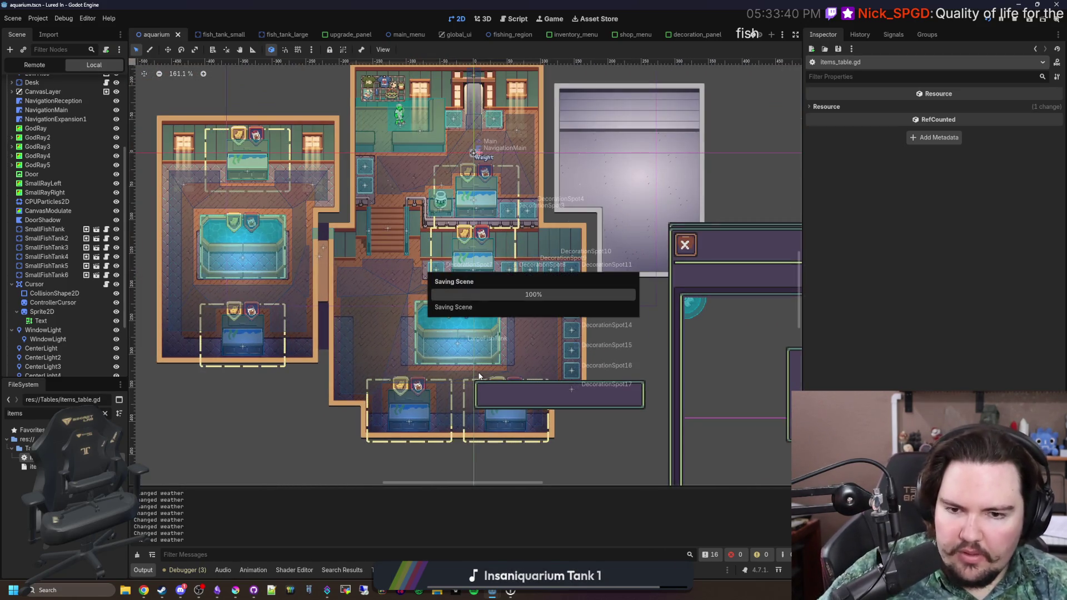
key("ctrl+s")
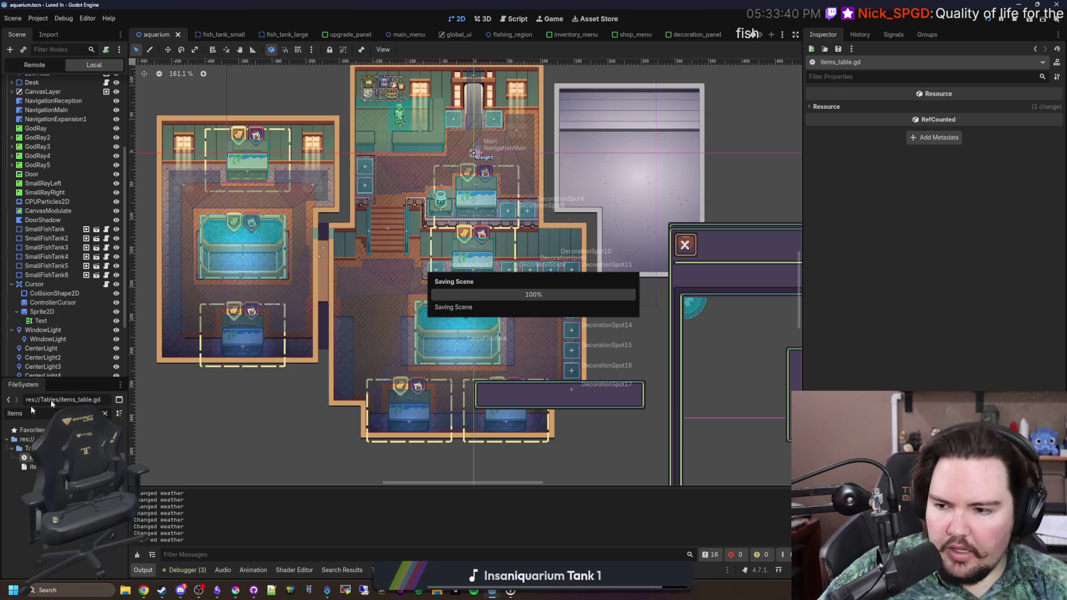
key("ctrl+F3")
left_click(421, 308)
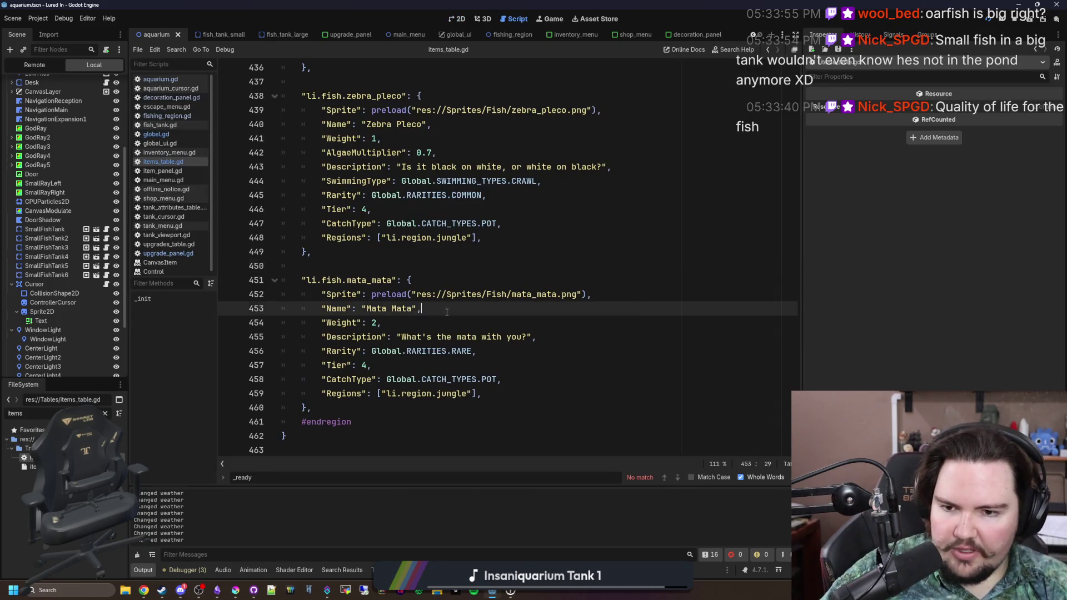
key("ctrl+s")
left_click(386, 267)
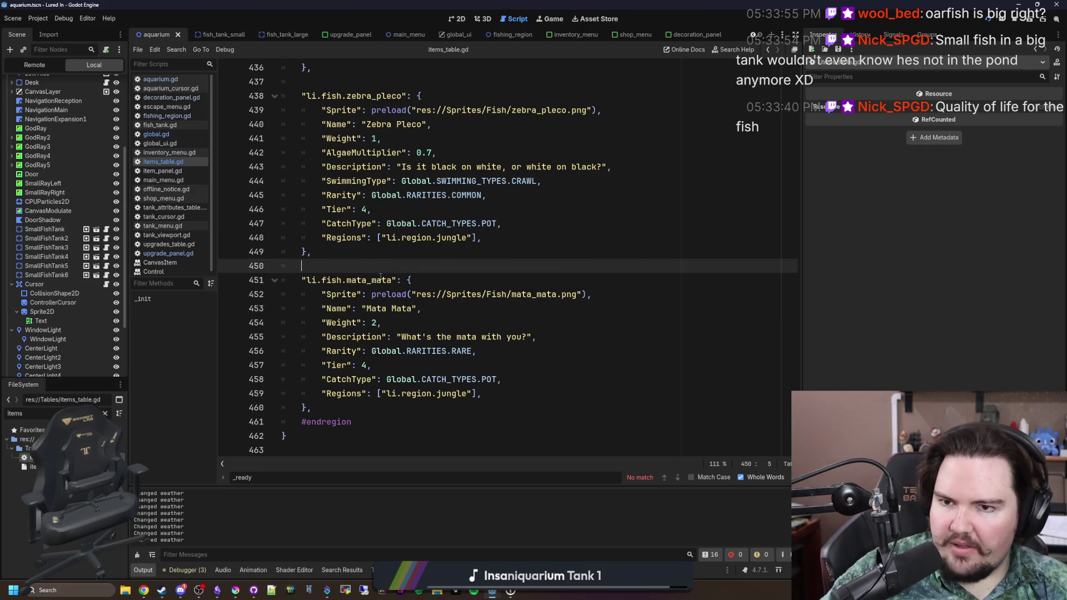
scroll(380, 277, "up", 5)
scroll(458, 298, "up", 5)
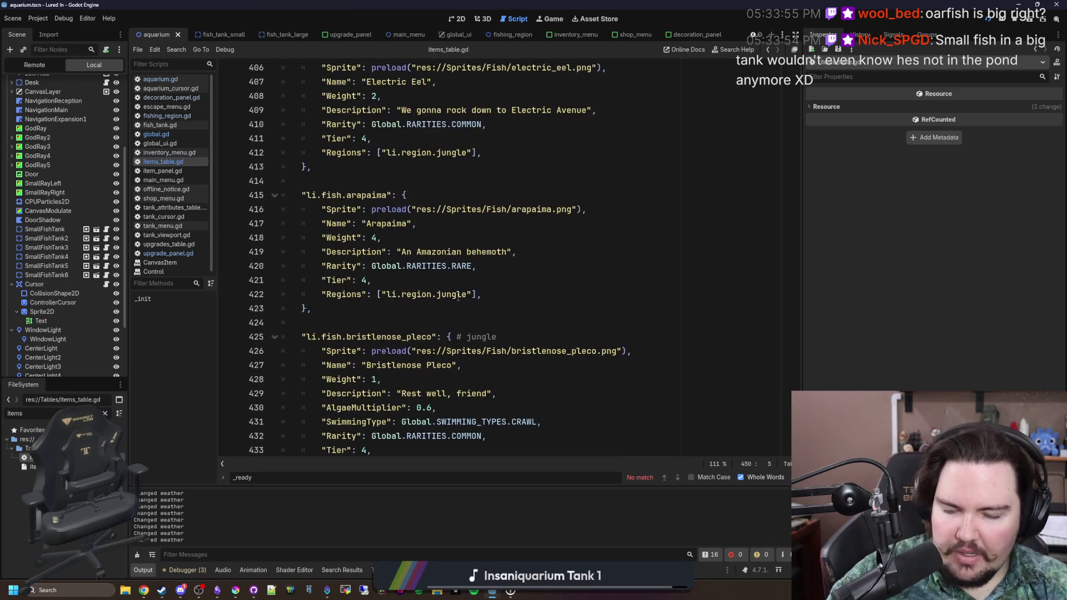
Step: Open global.gd and inspect the Weight >= 4 Large-fish check in calculate_drop_rates
left_click(161, 125)
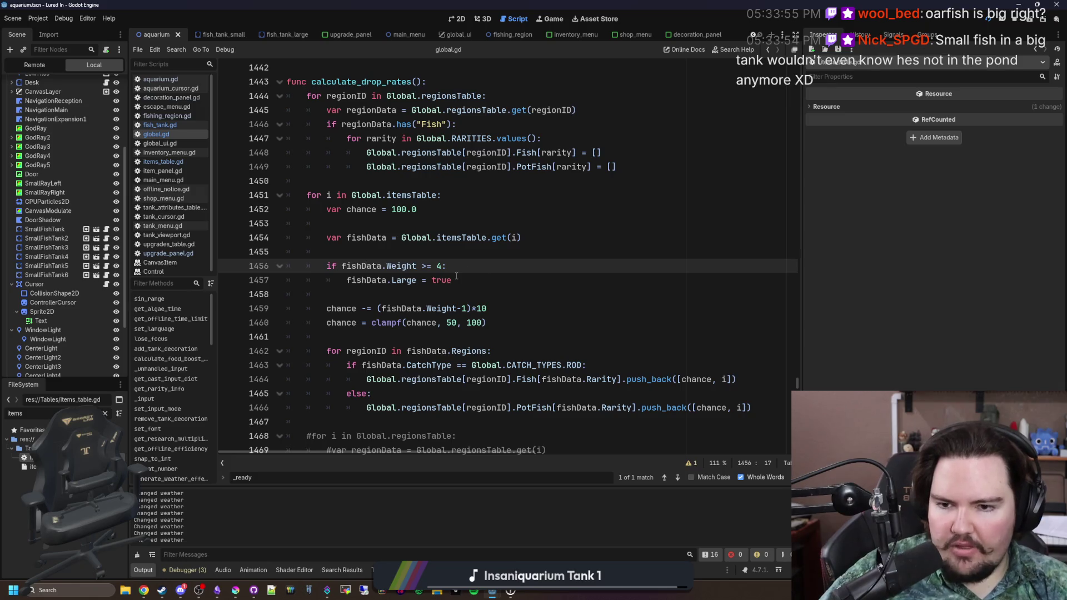
mouse_move(456, 267)
left_mouse_down()
mouse_move(326, 267)
mouse_move(446, 266)
left_mouse_up()
key("Up")
left_click_drag(347, 280, 451, 281)
left_click(484, 267)
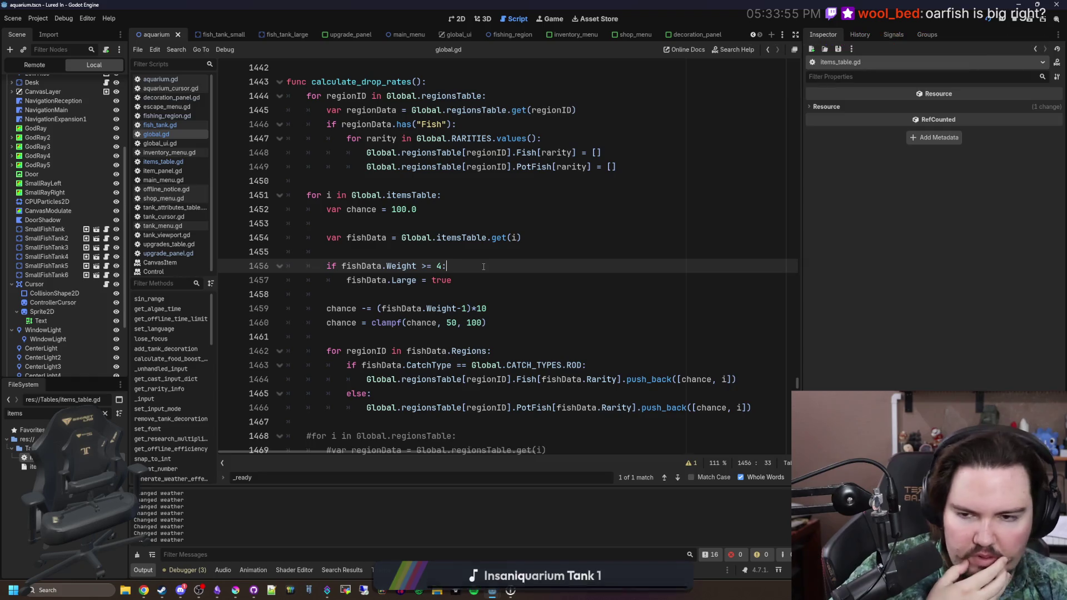
left_click_drag(483, 266, 327, 267)
left_click(511, 257)
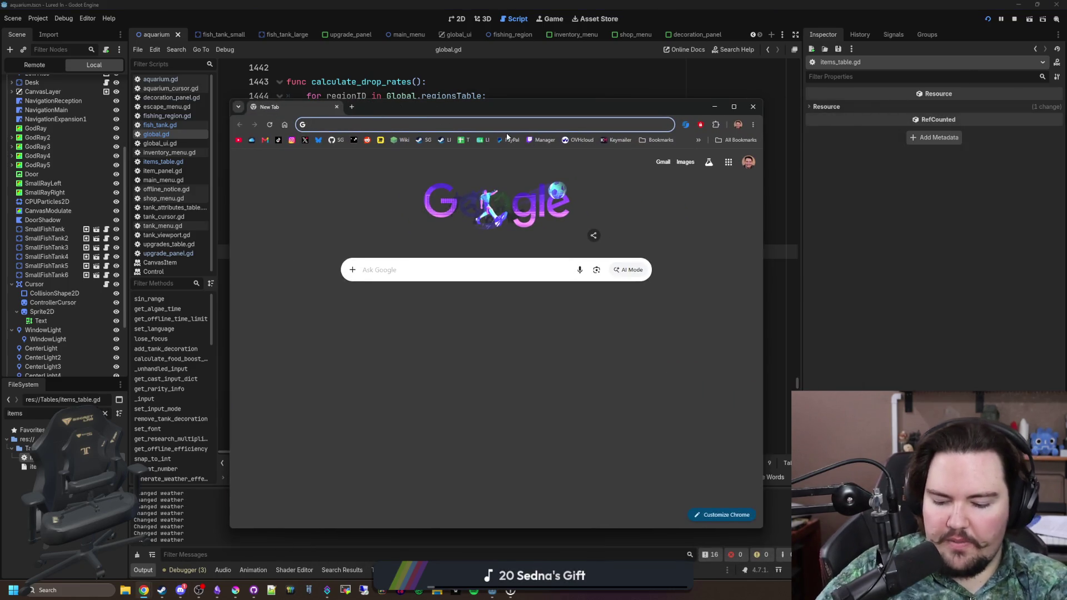
Step: Search Google for whale shark and show the image results in a maximized window
type("whaleshark")
key("Return")
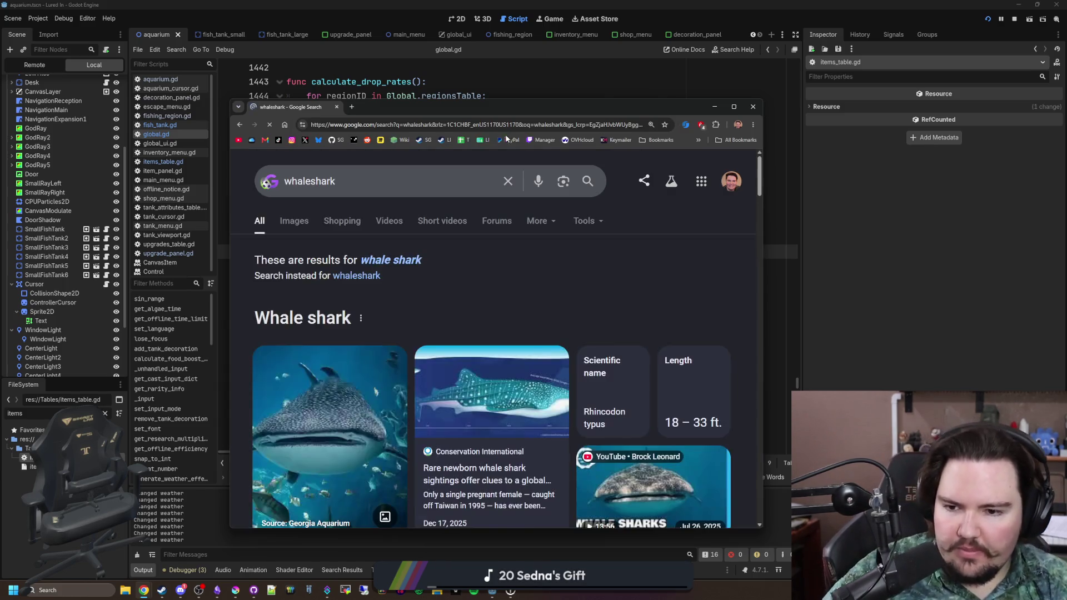
left_click(401, 264)
left_click(295, 222)
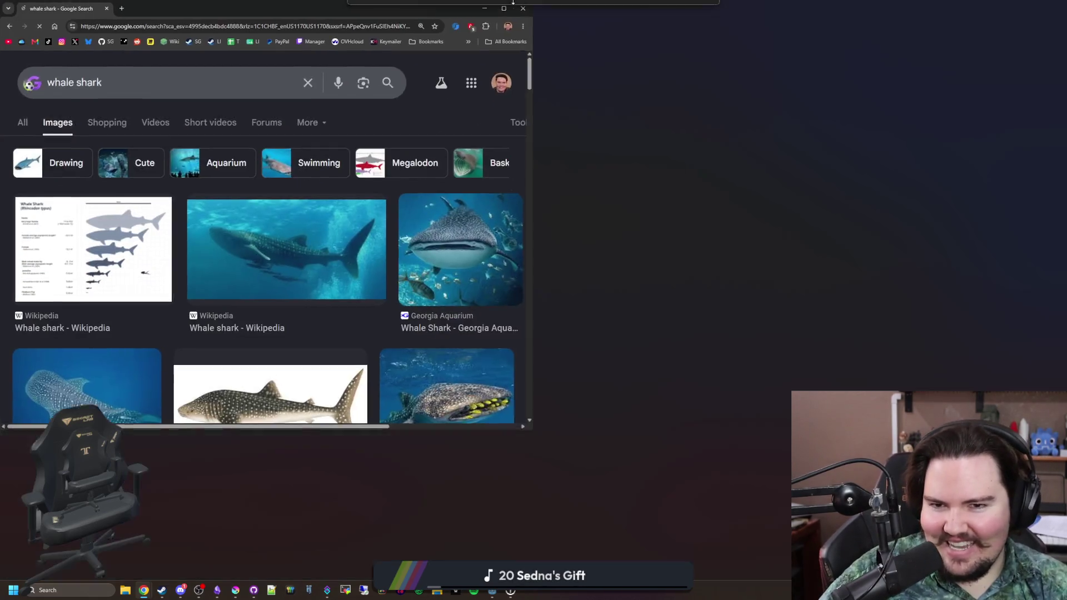
double_click(518, 109)
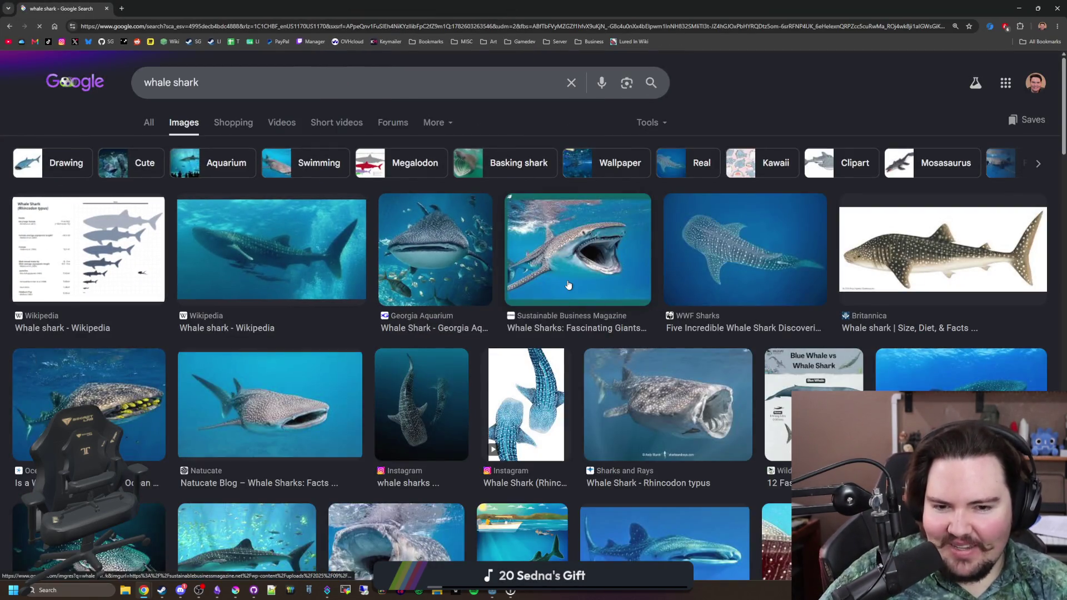
Step: Preview whale shark photos from Georgia Aquarium, Ocean Life Education, Natucate and Instagram
left_click(568, 285)
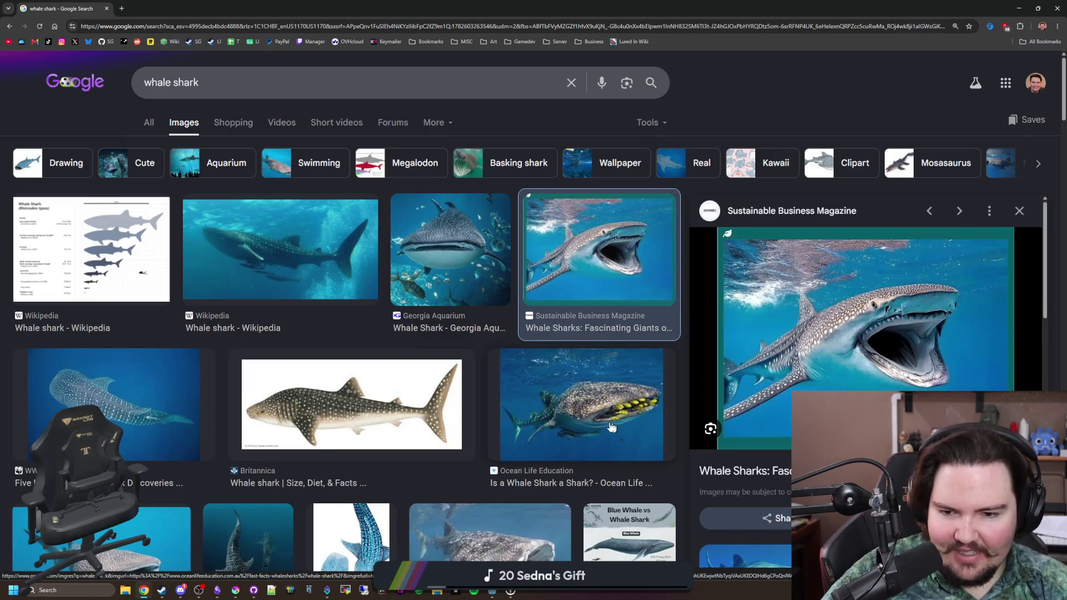
left_click(444, 258)
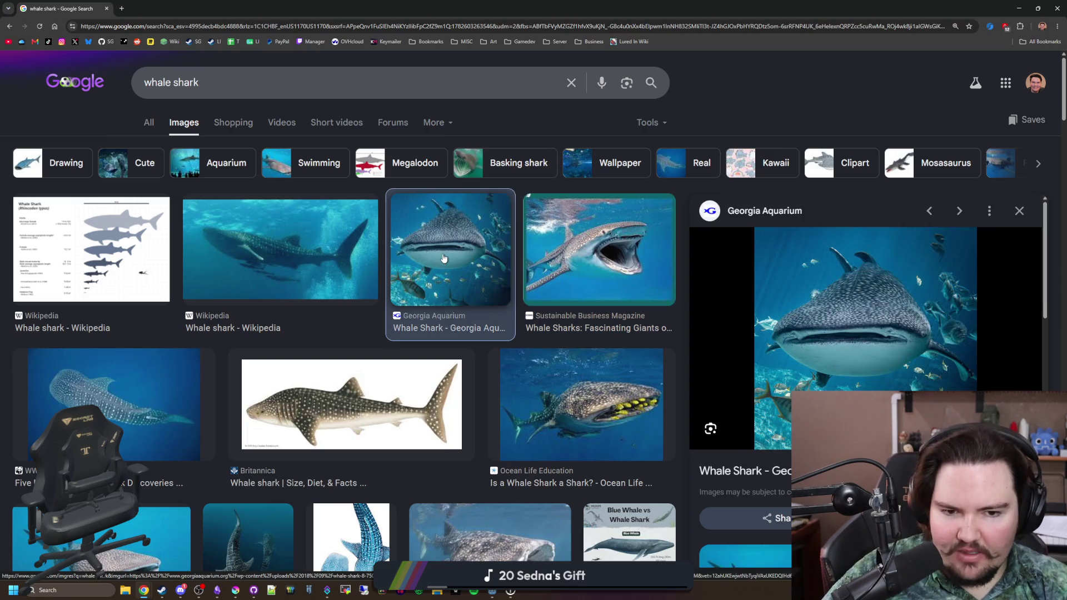
left_click(609, 401)
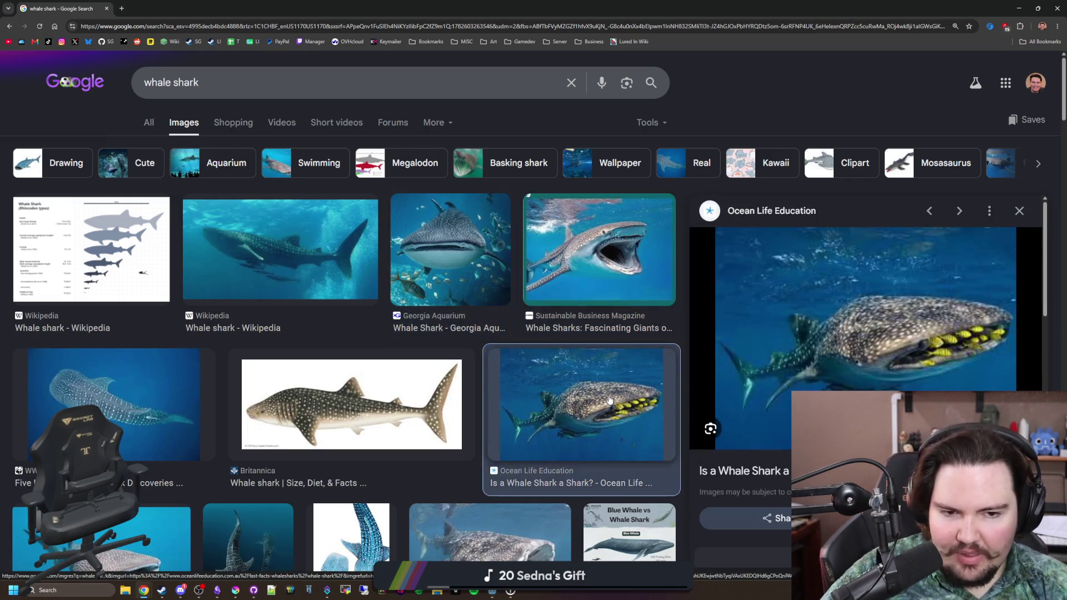
scroll(506, 400, "down", 1)
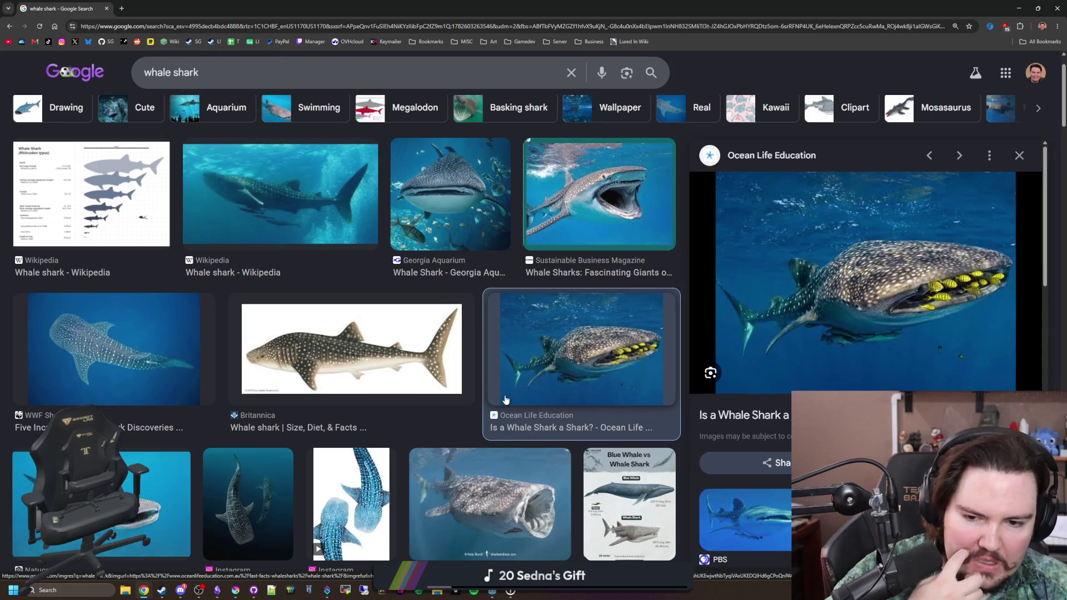
scroll(505, 400, "down", 1)
left_click(646, 462)
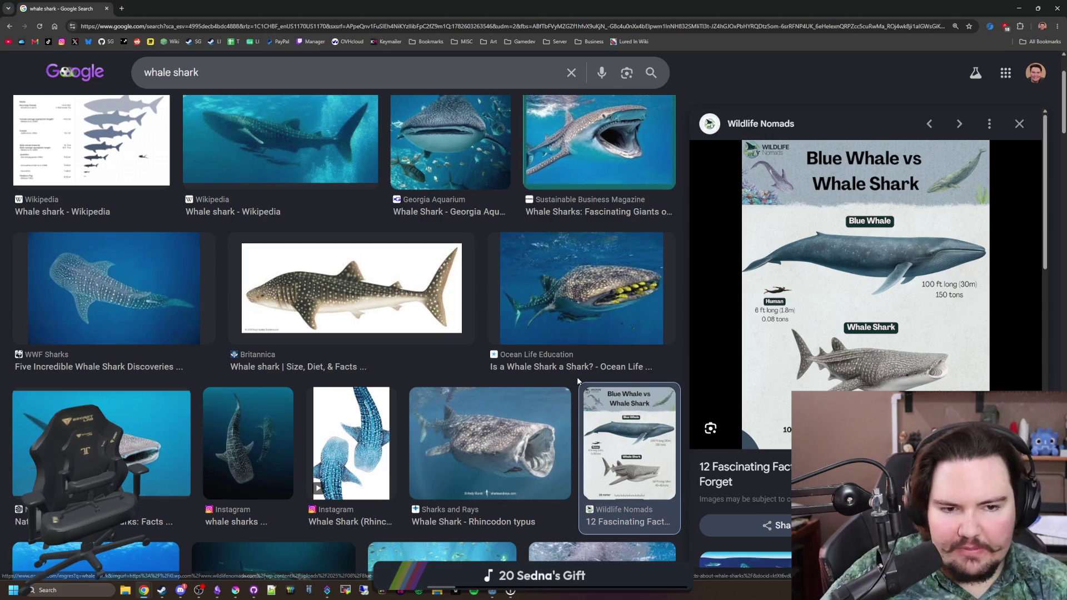
left_click(111, 439)
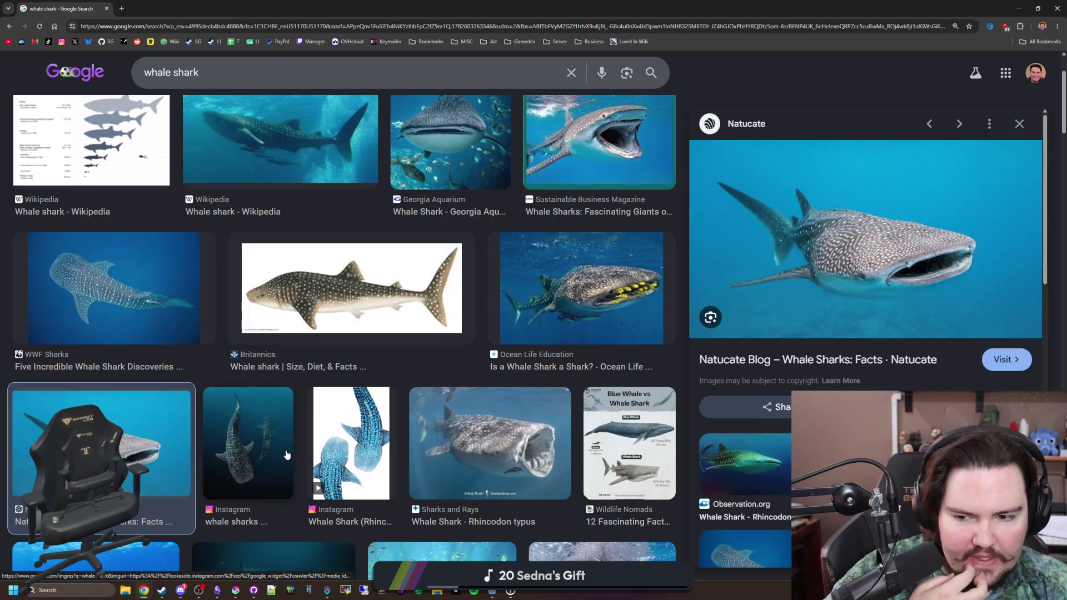
left_click(283, 438)
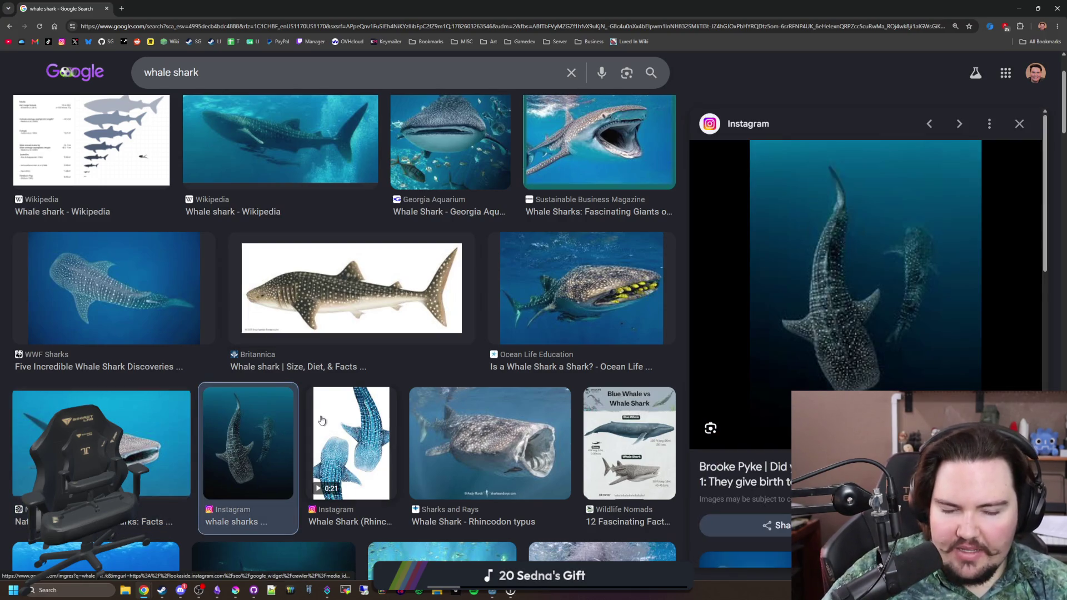
scroll(244, 333, "up", 2)
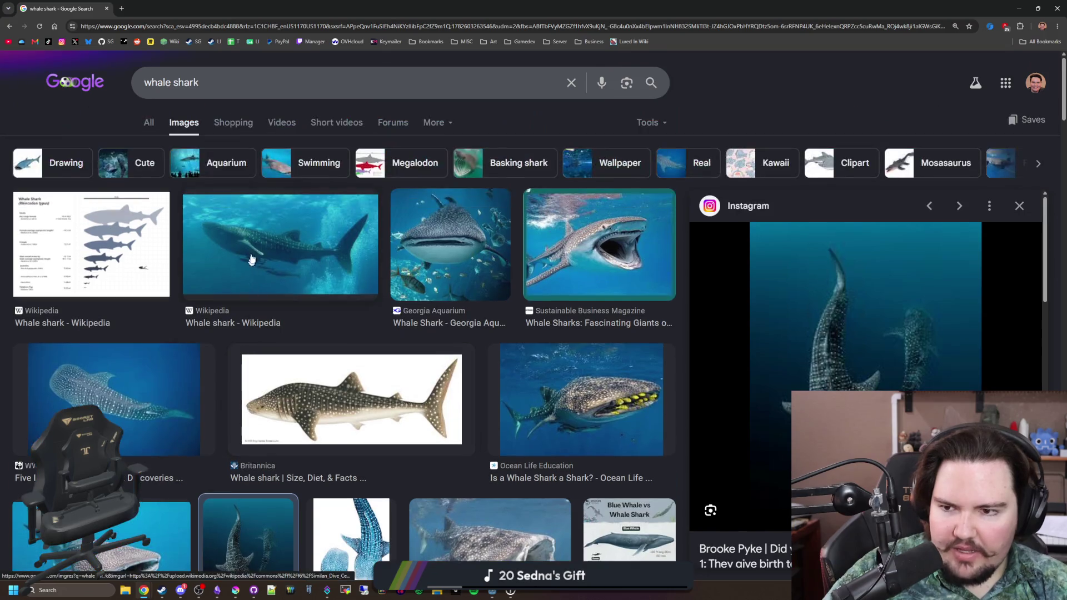
Step: Preview more whale shark photos, including Wikipedia and Scuba Diving Magazine, ending on PBS
left_click(251, 254)
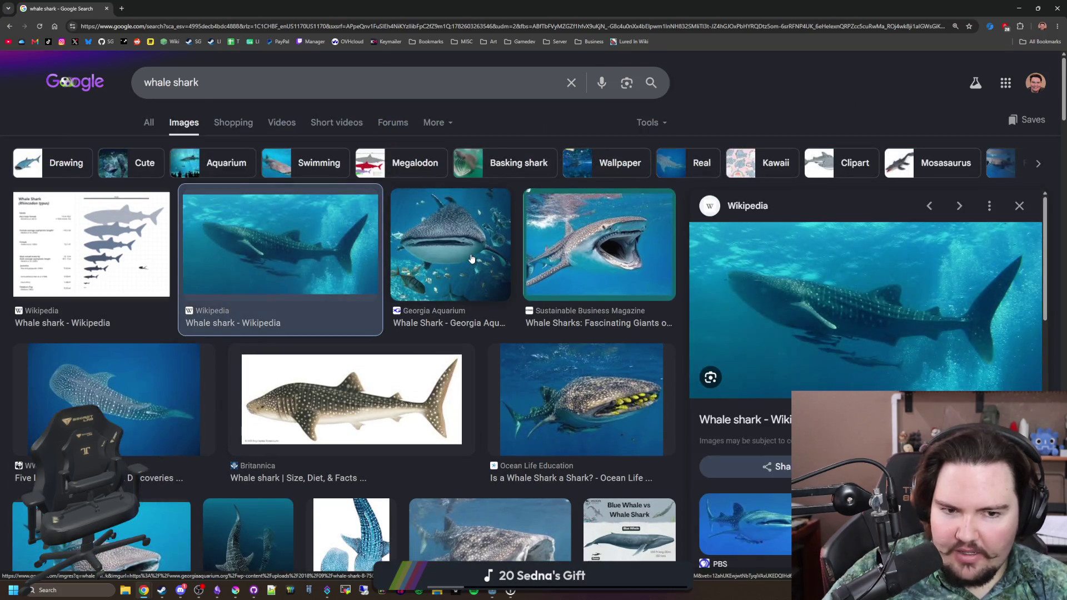
left_click(471, 258)
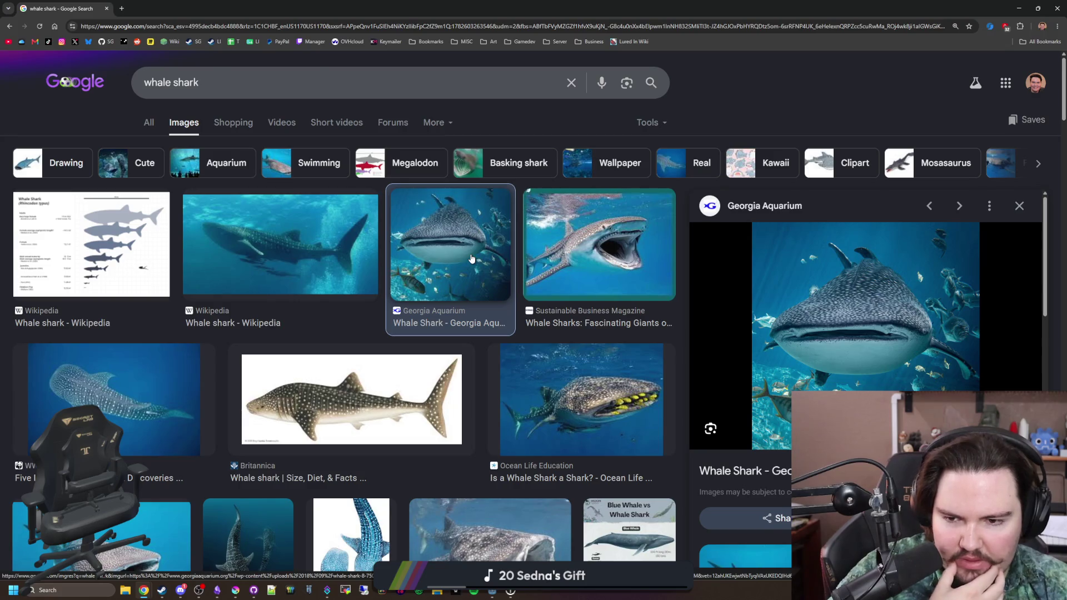
scroll(471, 258, "down", 2)
left_click(618, 456)
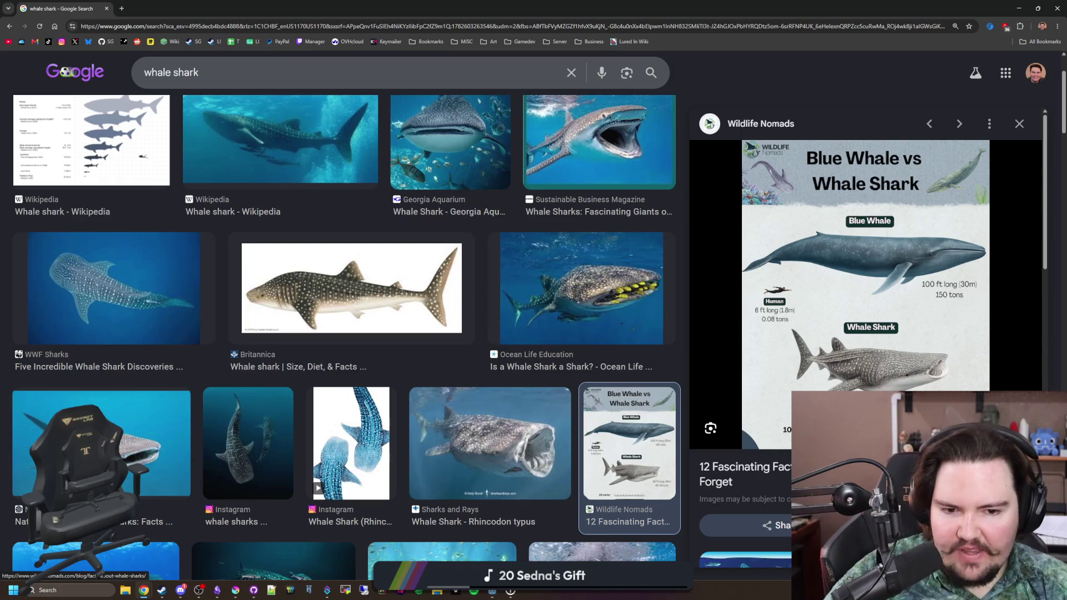
scroll(356, 373, "down", 3)
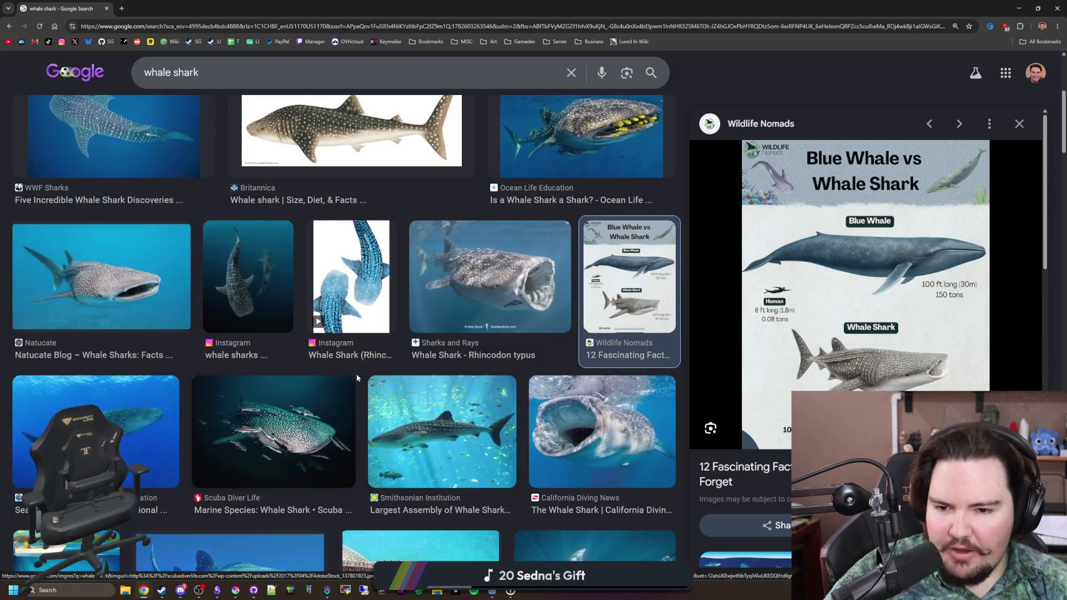
scroll(356, 374, "down", 4)
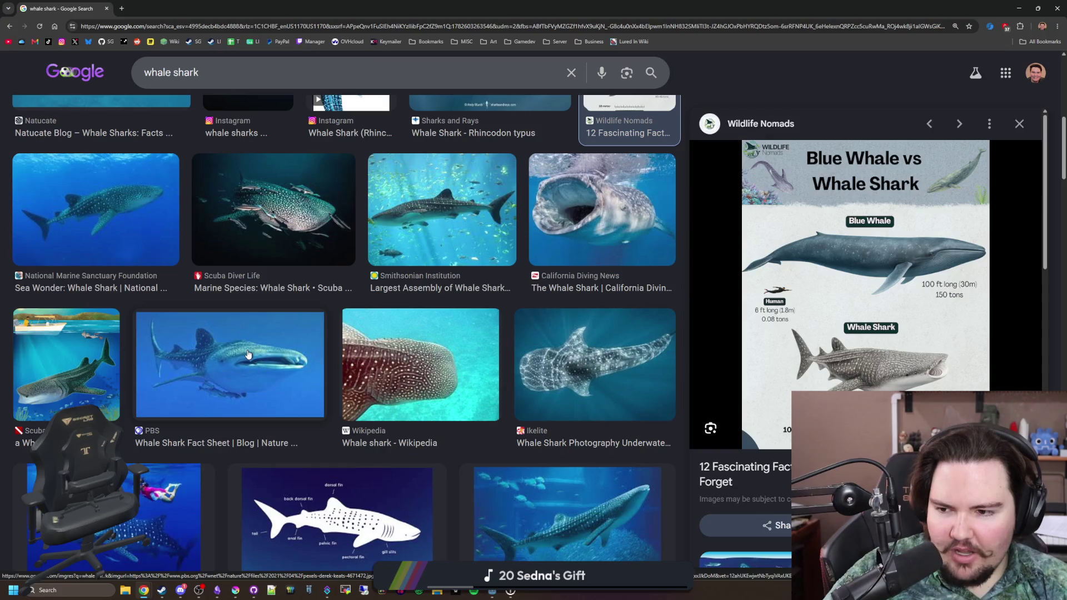
left_click(247, 354)
left_click(166, 500)
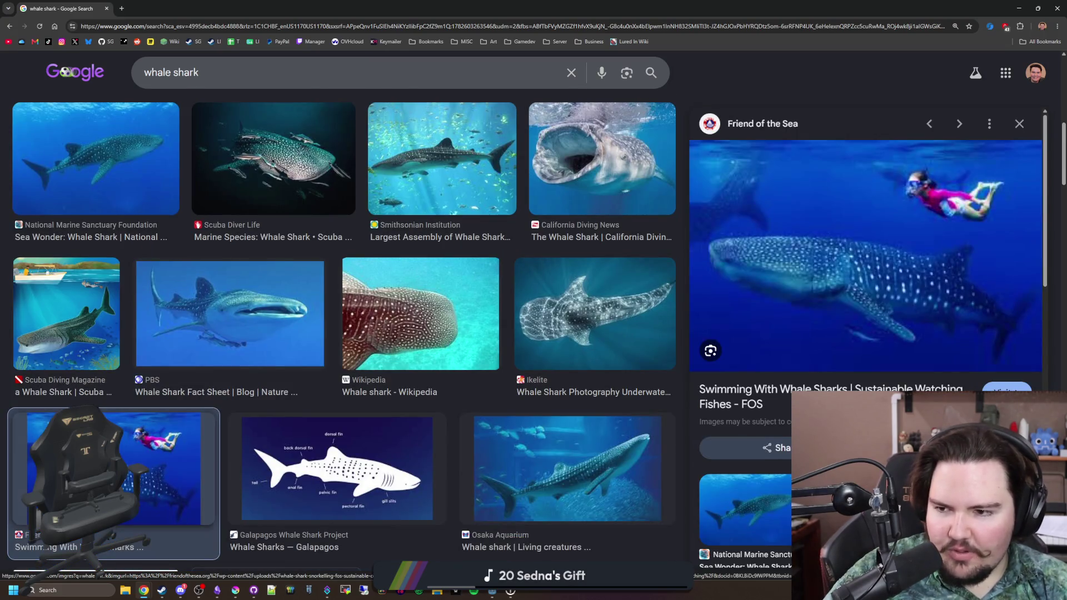
left_click(73, 323)
left_click(159, 458)
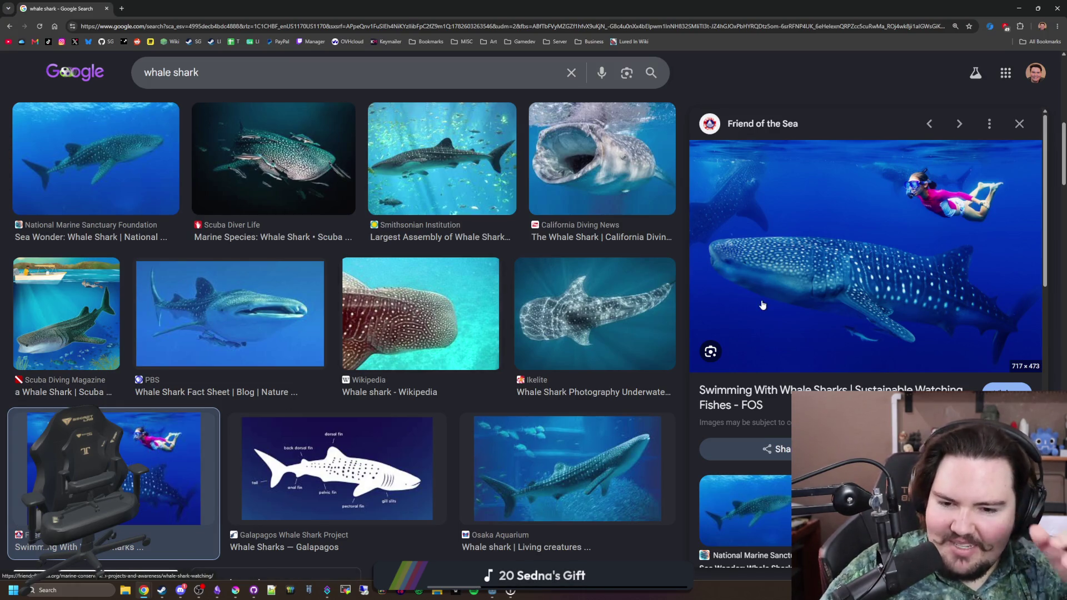
left_click(325, 300)
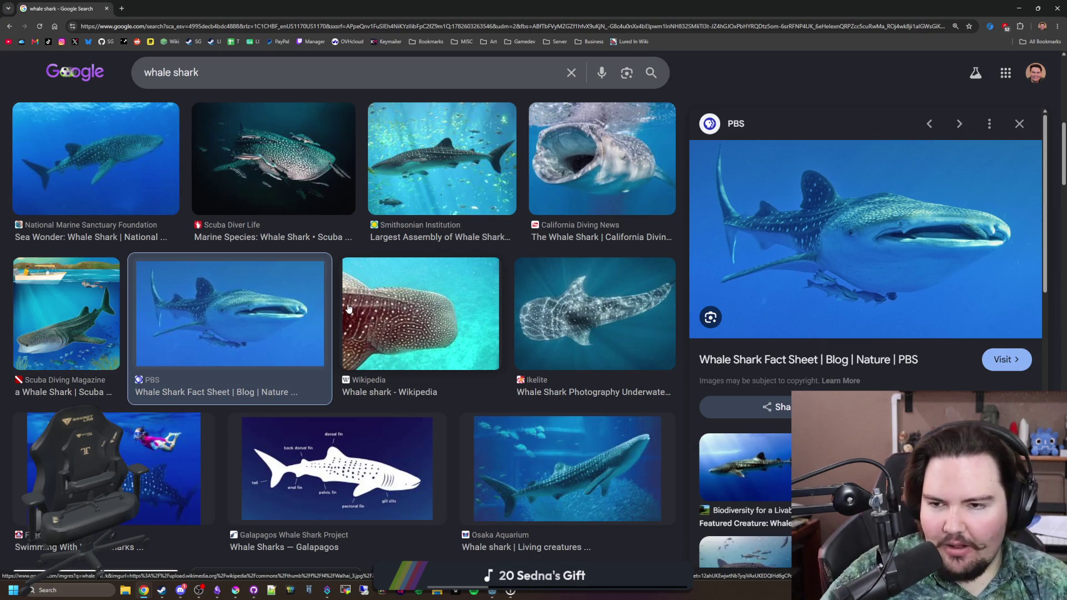
Step: Scroll past the PBS preview and switch to the general whale shark web results
scroll(348, 308, "down", 2)
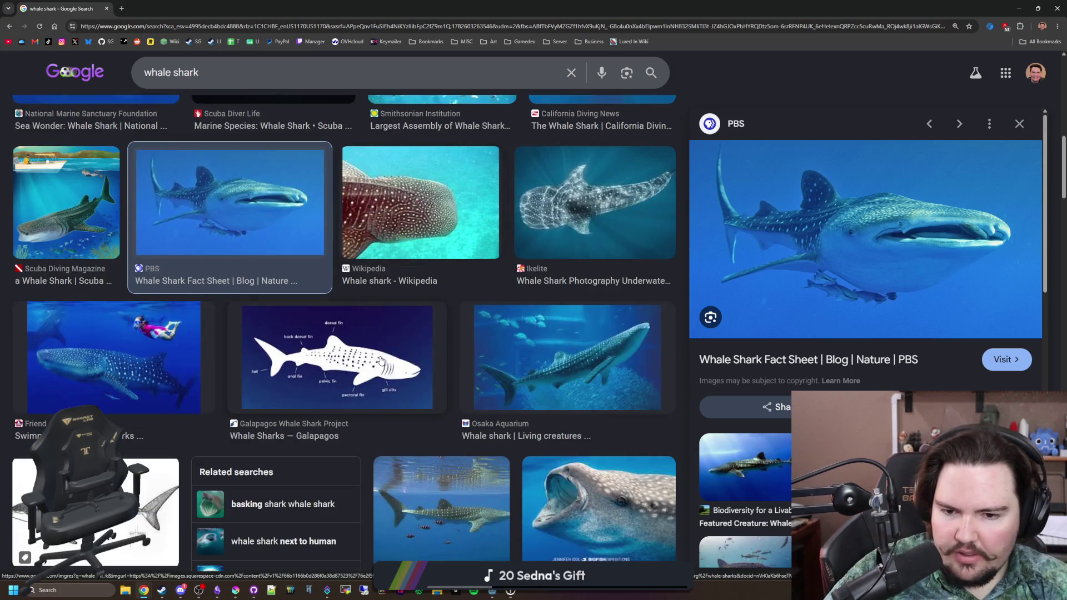
scroll(528, 362, "down", 3)
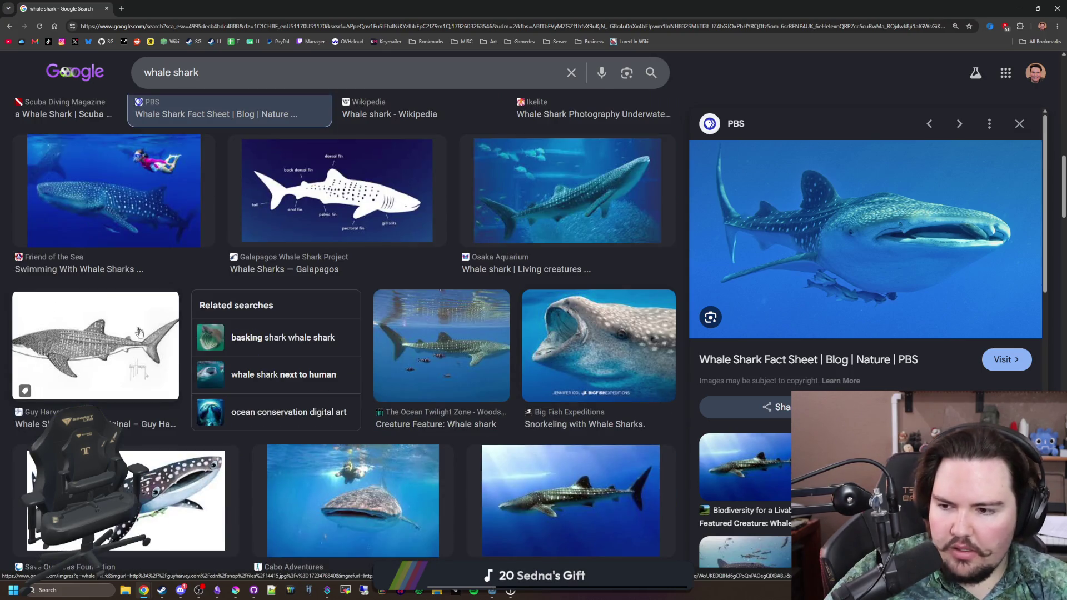
scroll(134, 346, "down", 3)
scroll(134, 345, "up", 10)
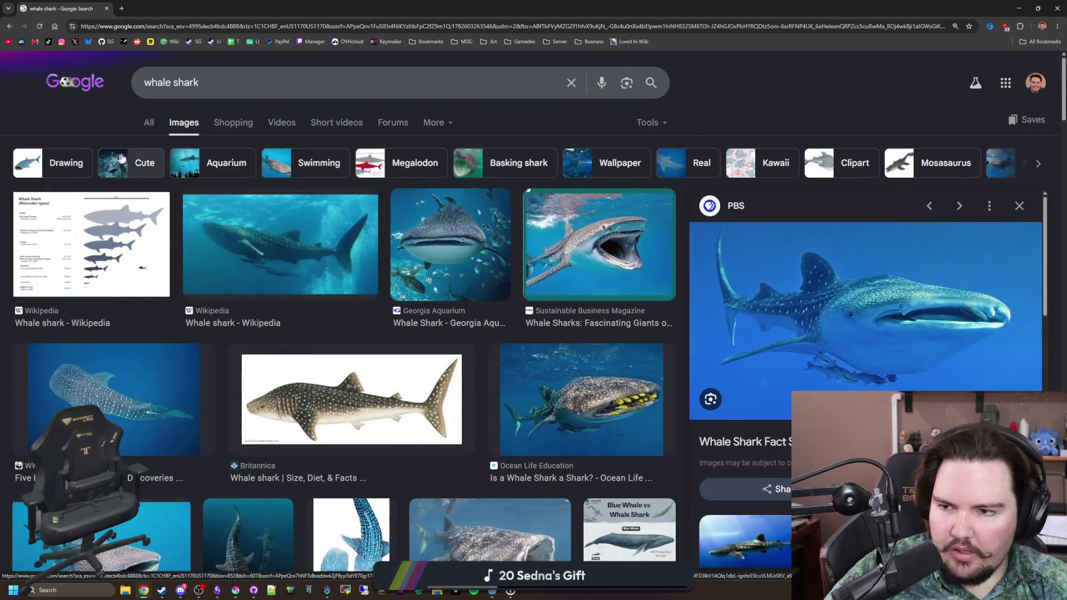
left_click(157, 129)
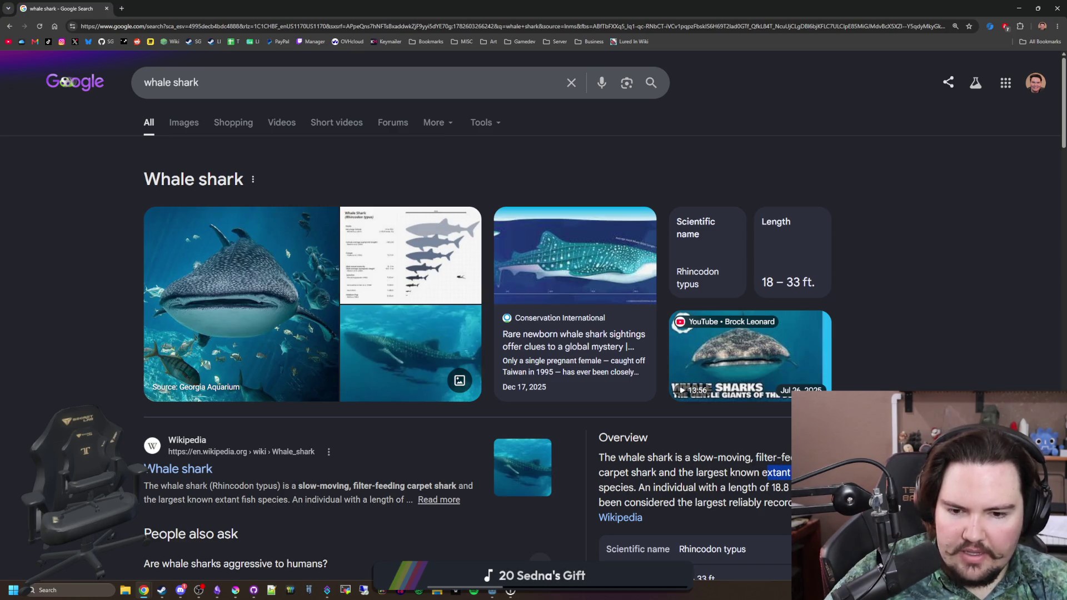
Step: Read the whale shark overview and expand why it is called a whale shark
left_click_drag(674, 493, 789, 503)
left_click(759, 456)
scroll(759, 457, "down", 3)
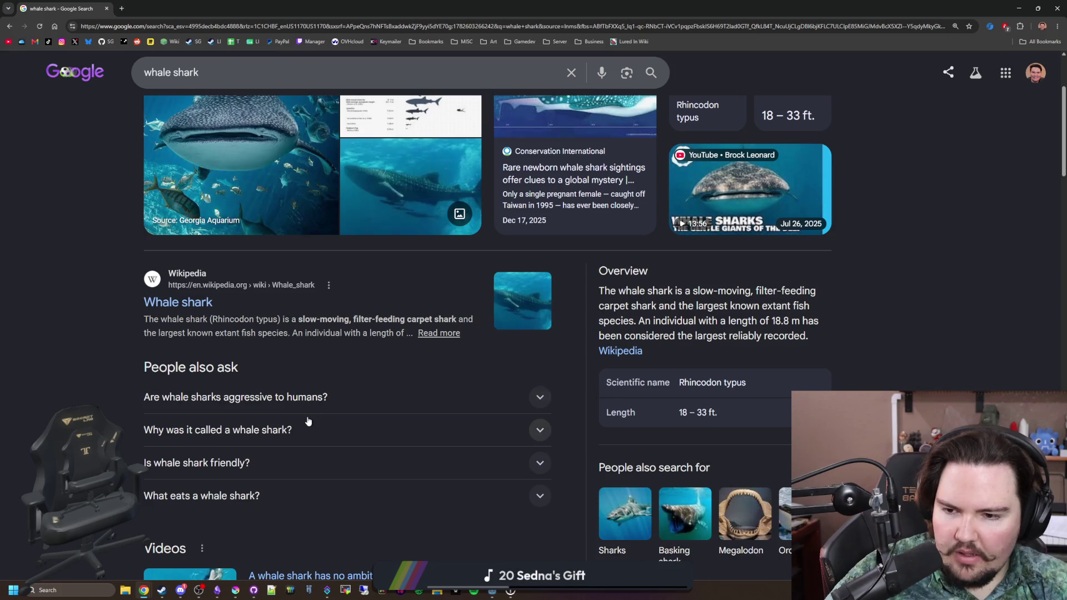
left_click(294, 432)
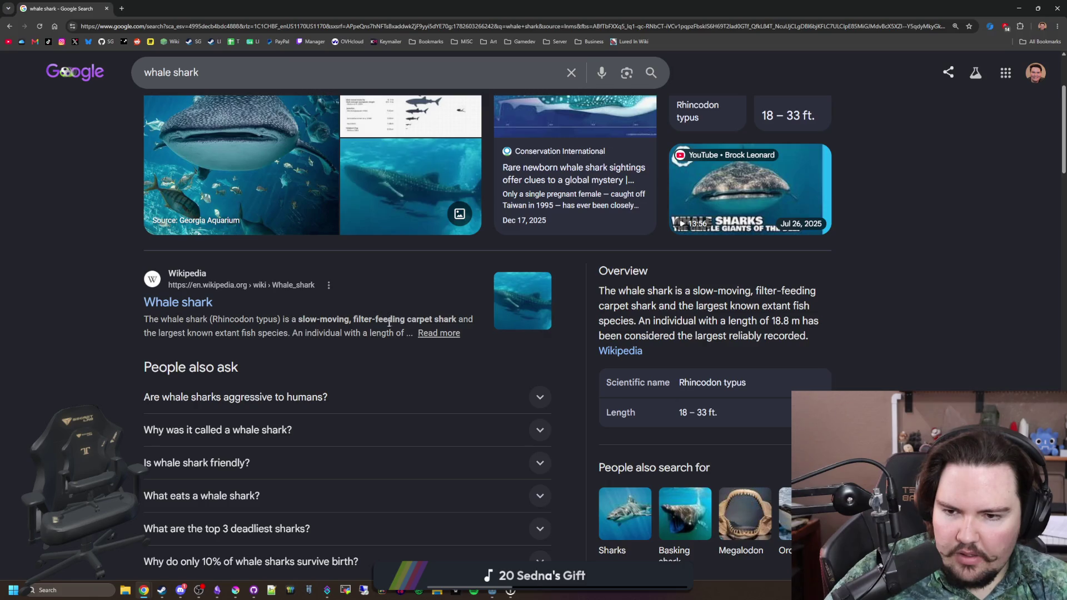
left_click_drag(457, 321, 383, 320)
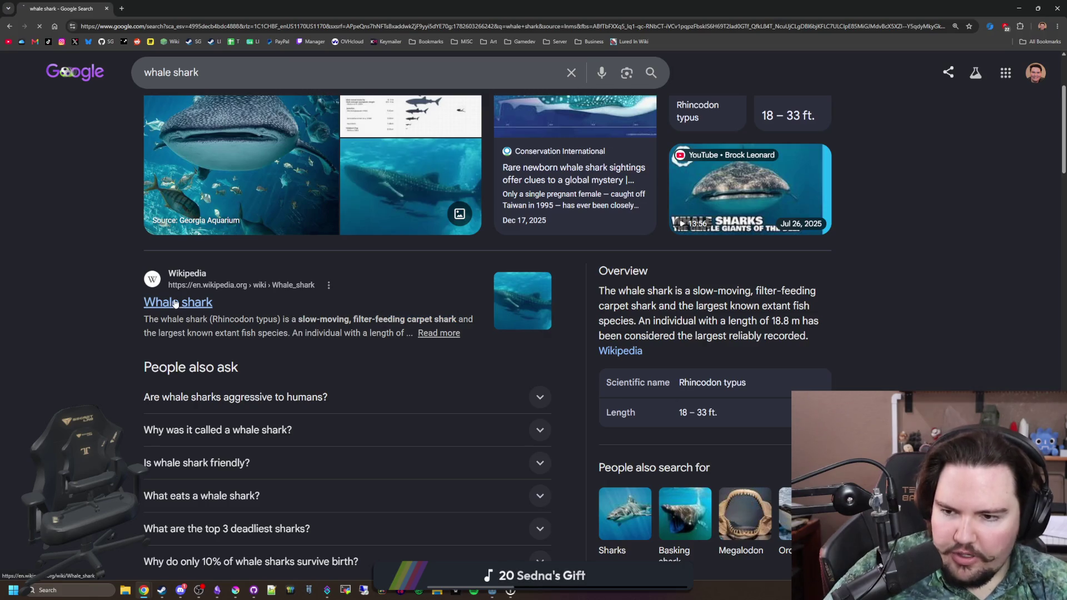
Step: Open the Wikipedia Whale shark article and glance at the linked Cetacean article in another tab
left_click(174, 303)
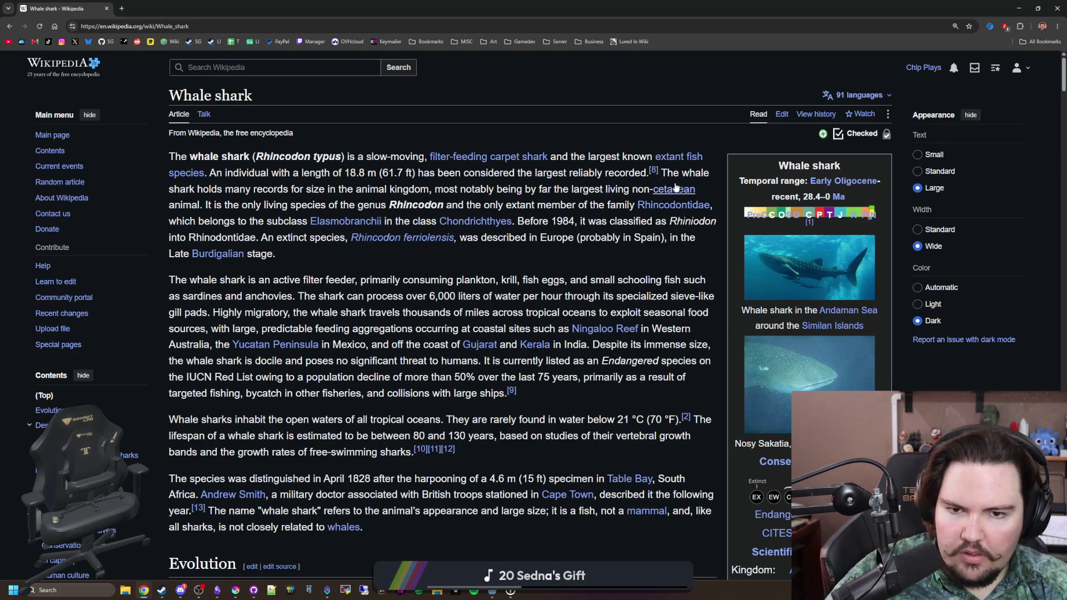
mouse_move(674, 197)
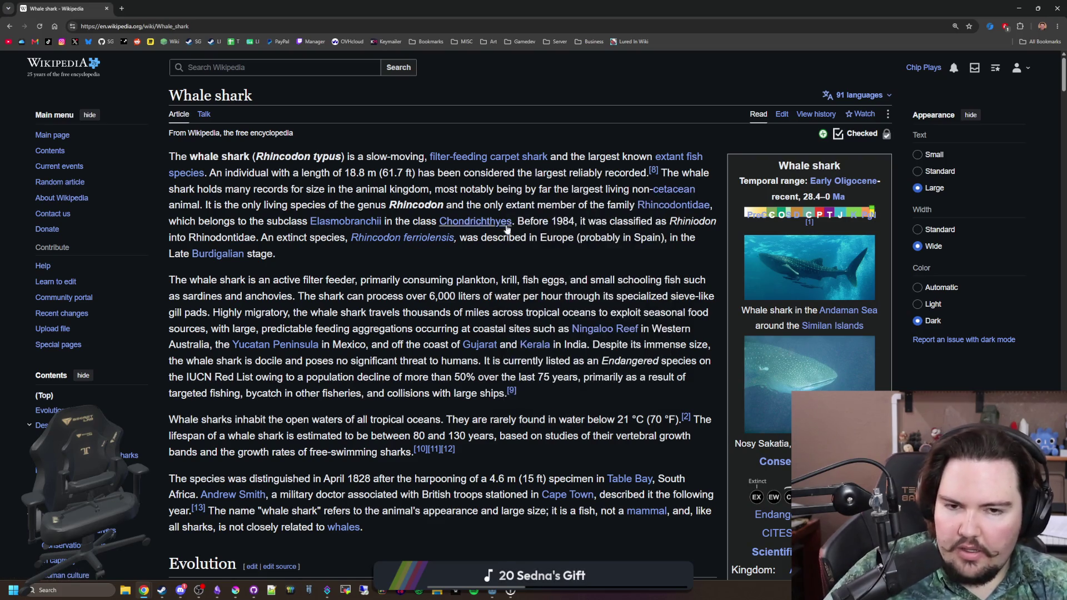
middle_click(668, 190)
key("ctrl+Tab")
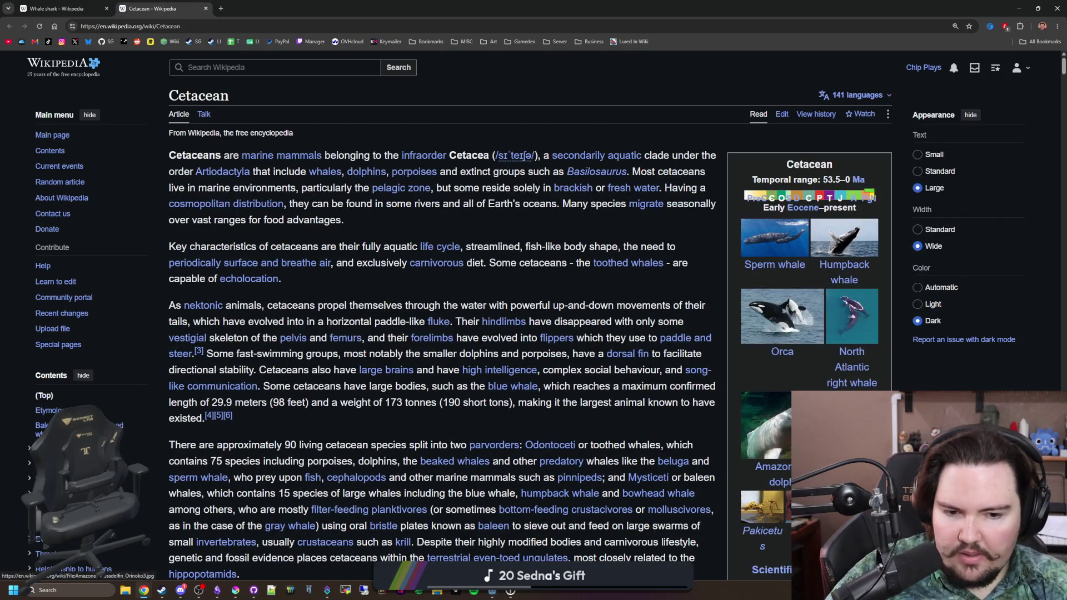
scroll(767, 267, "down", 1)
scroll(767, 267, "up", 1)
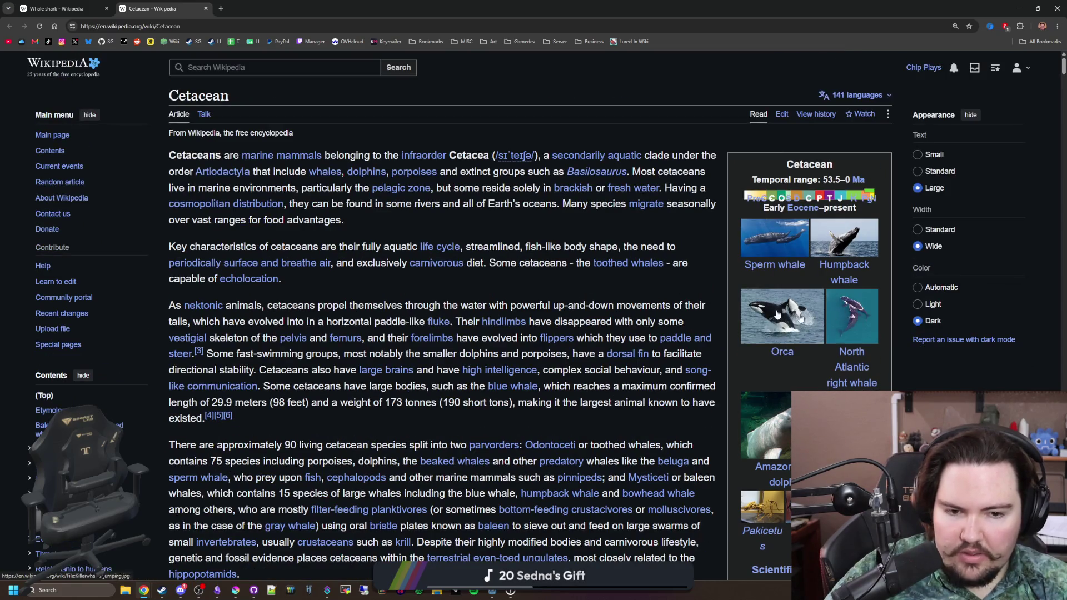
key("ctrl+shift+Tab")
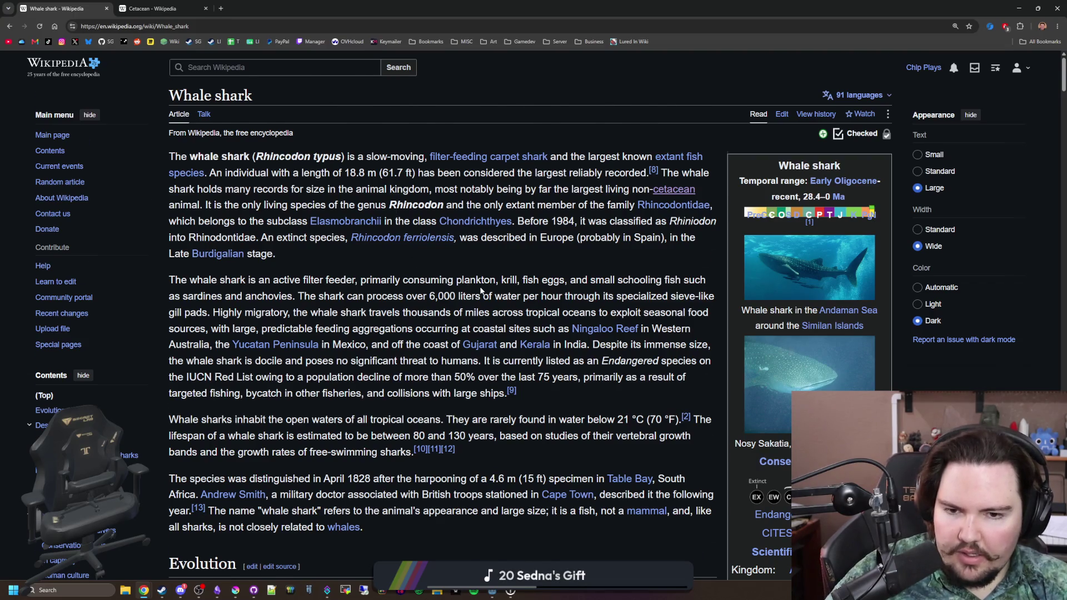
Step: Read the Whale shark article's 50% population decline, size and distribution sections
scroll(482, 291, "down", 2)
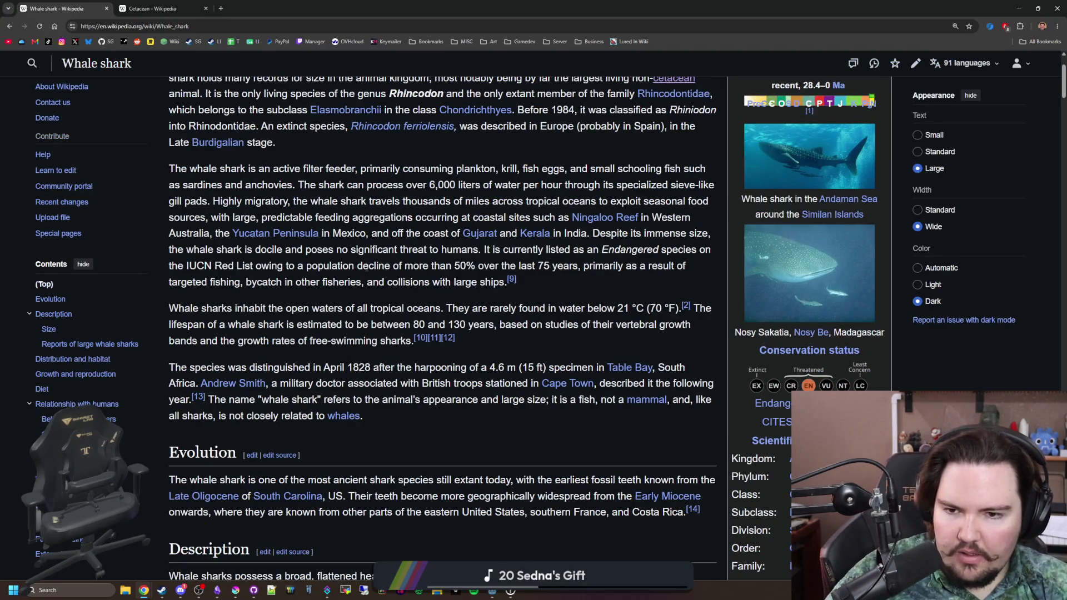
left_click_drag(369, 267, 565, 267)
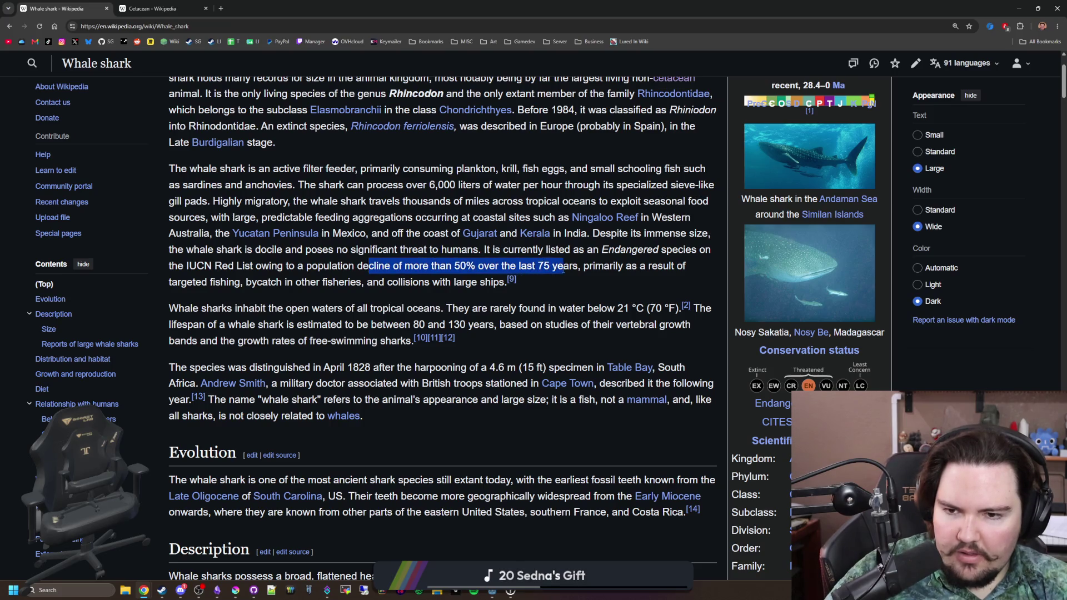
left_click(452, 265)
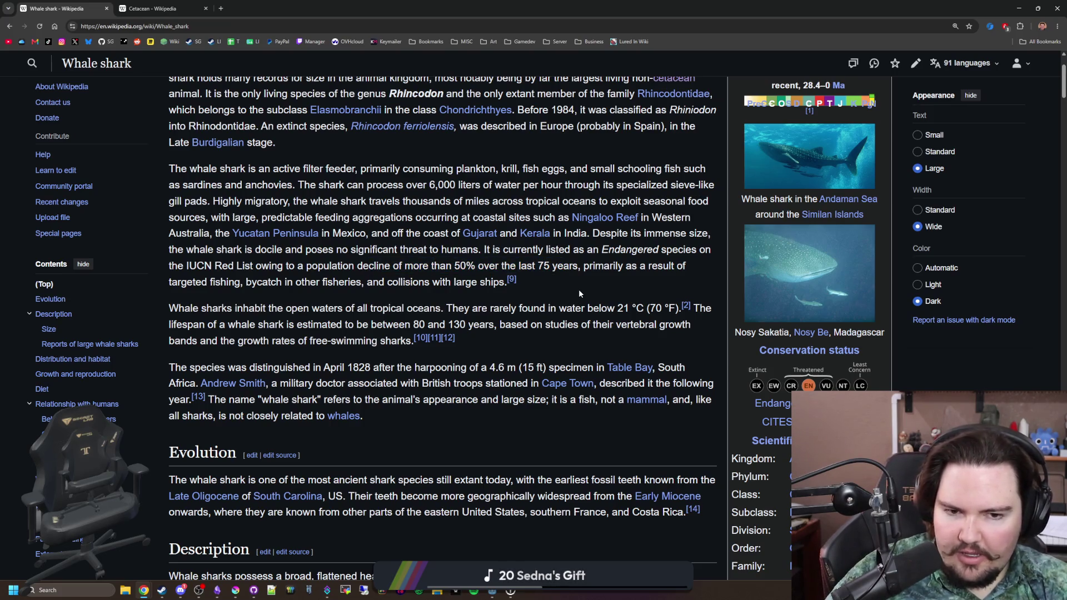
scroll(578, 289, "down", 6)
scroll(580, 290, "down", 9)
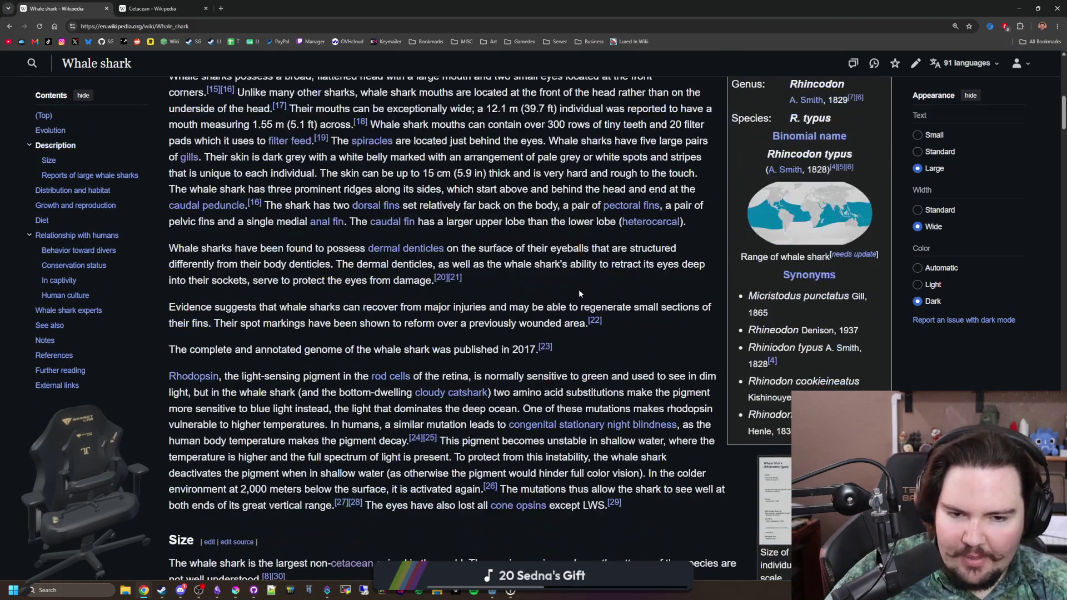
scroll(580, 290, "down", 13)
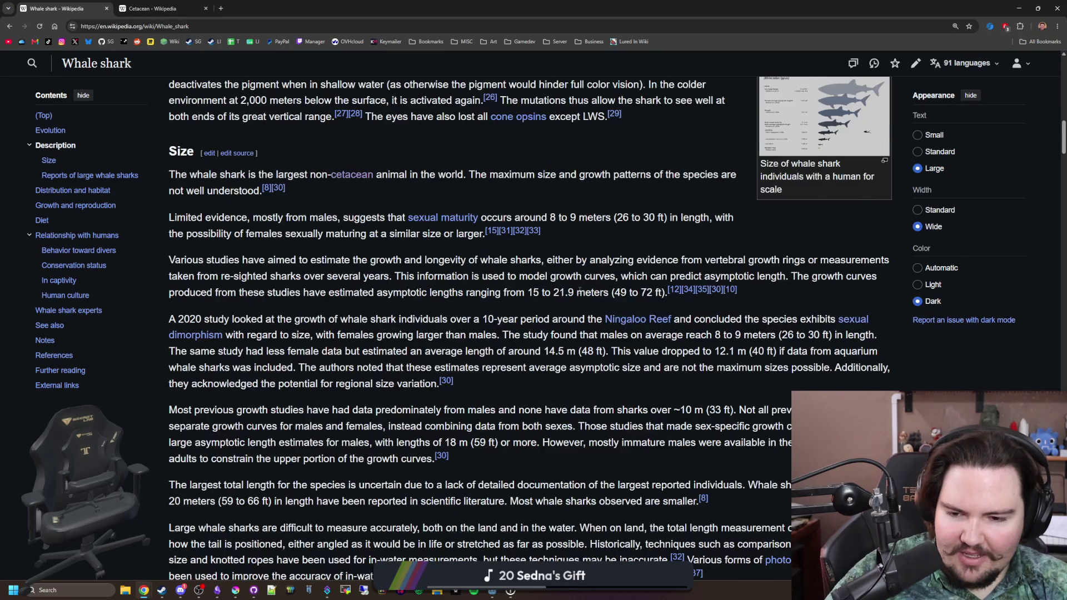
scroll(580, 293, "down", 1)
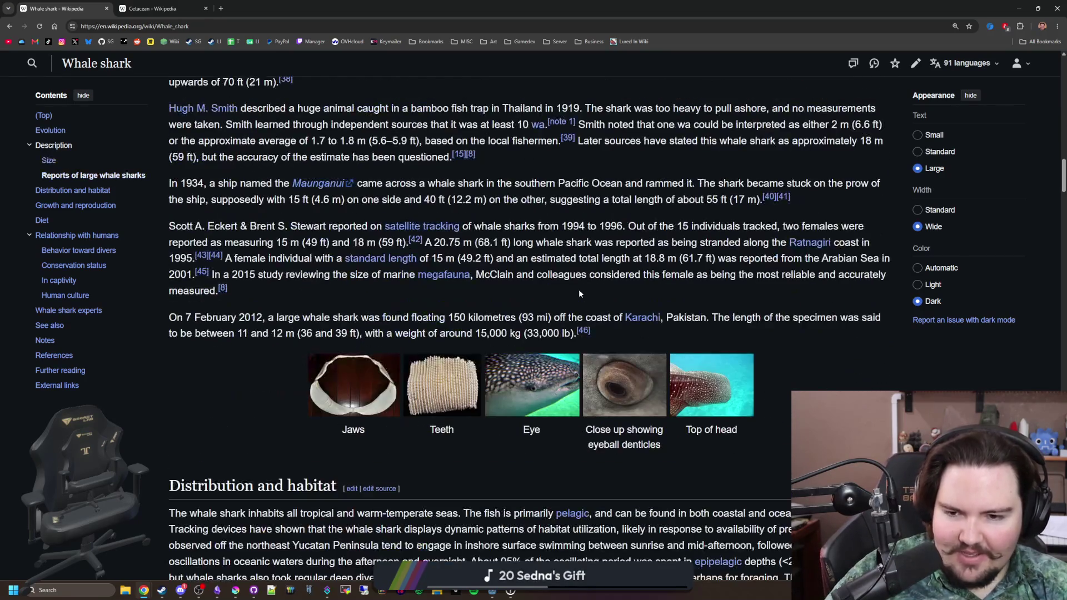
scroll(247, 340, "down", 1)
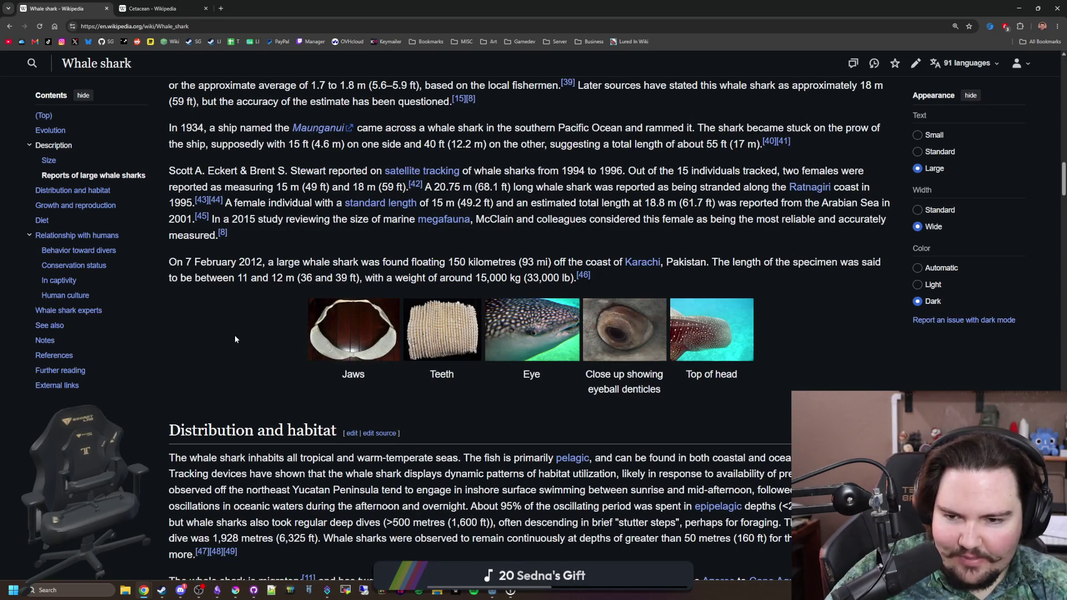
scroll(235, 338, "down", 4)
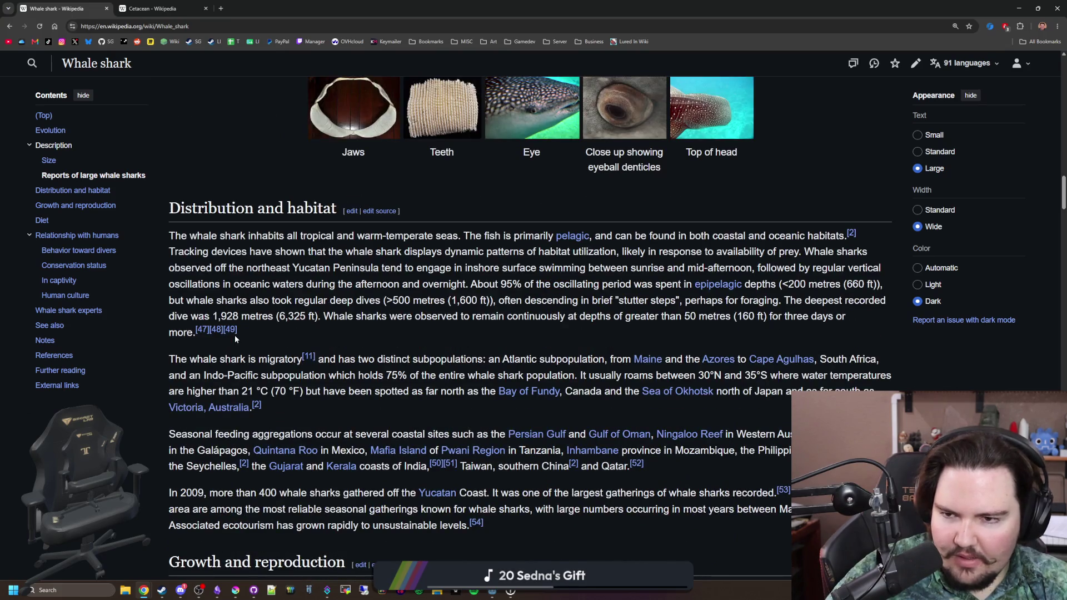
scroll(234, 335, "down", 8)
scroll(235, 335, "up", 13)
scroll(235, 334, "up", 15)
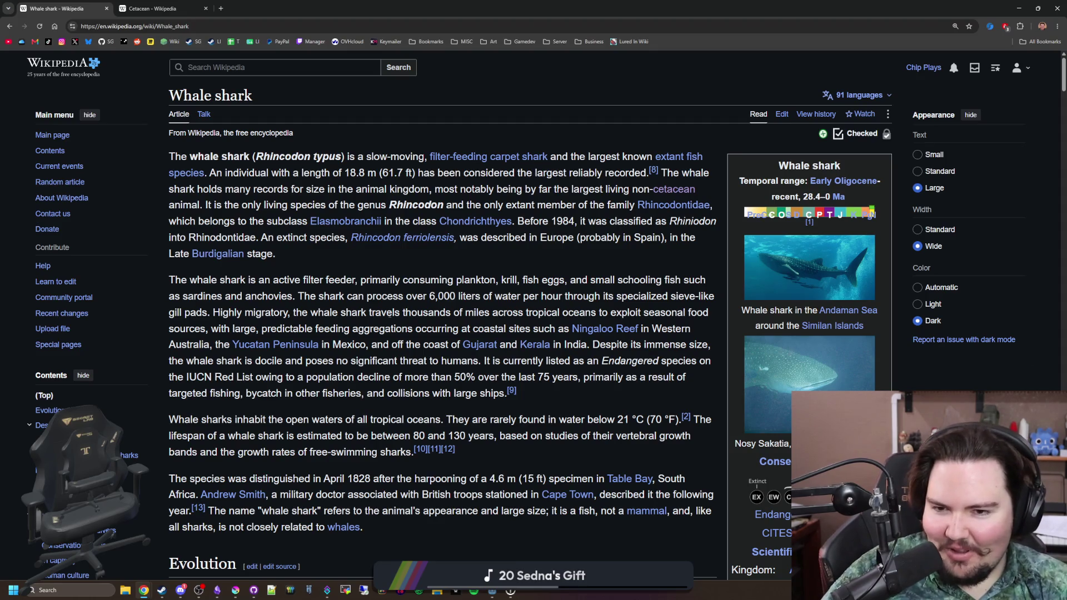
left_click(238, 26)
Step: Search for oarfish from the address bar and open the Wikipedia Oarfish result
type("oearfish")
key("Return")
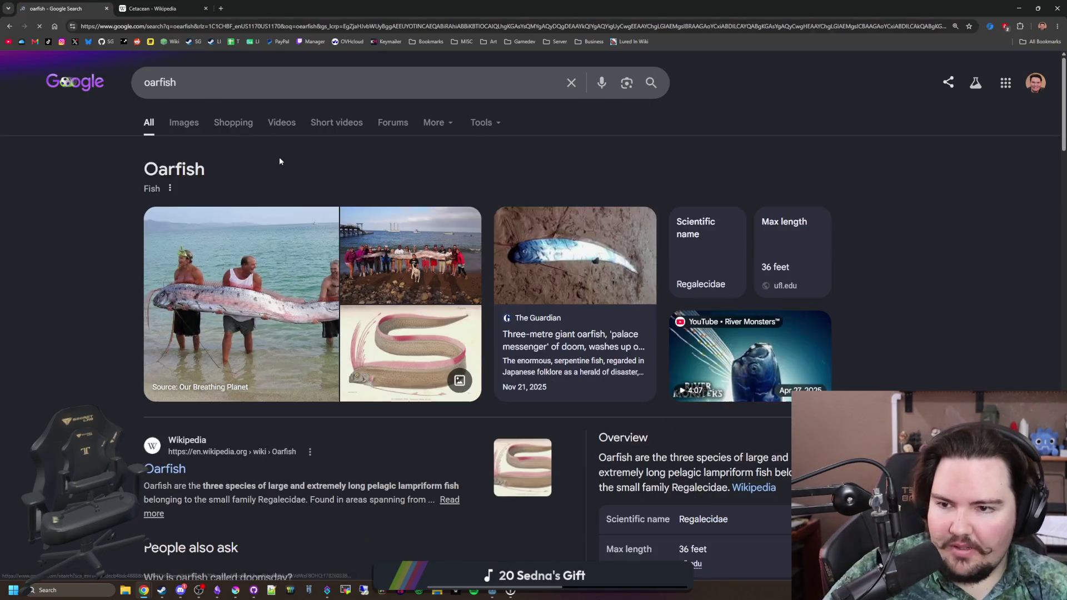
scroll(280, 162, "down", 3)
left_click(181, 303)
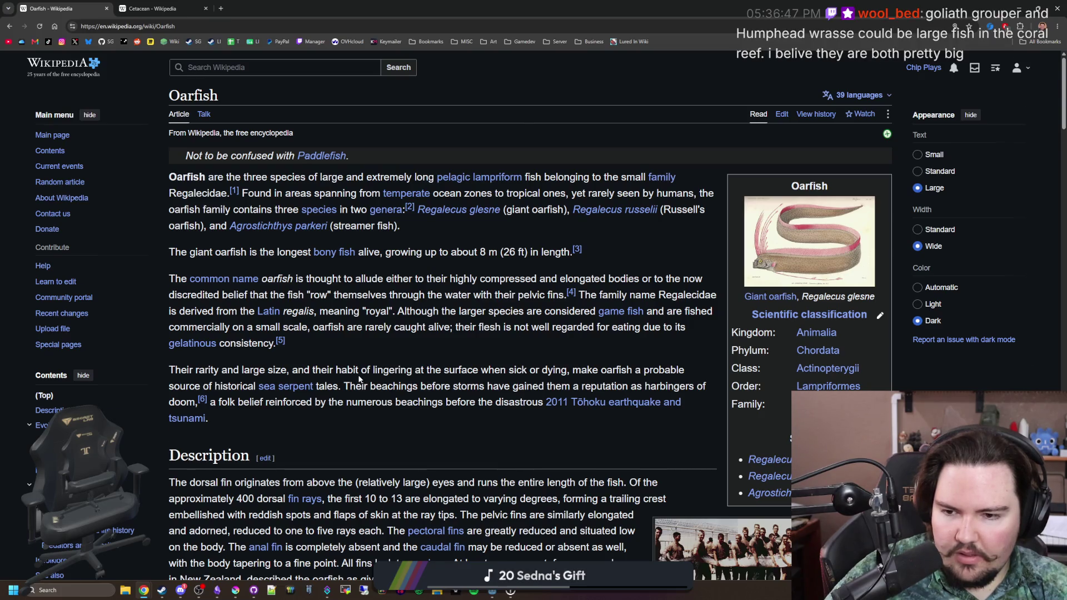
scroll(362, 372, "down", 4)
scroll(354, 321, "down", 7)
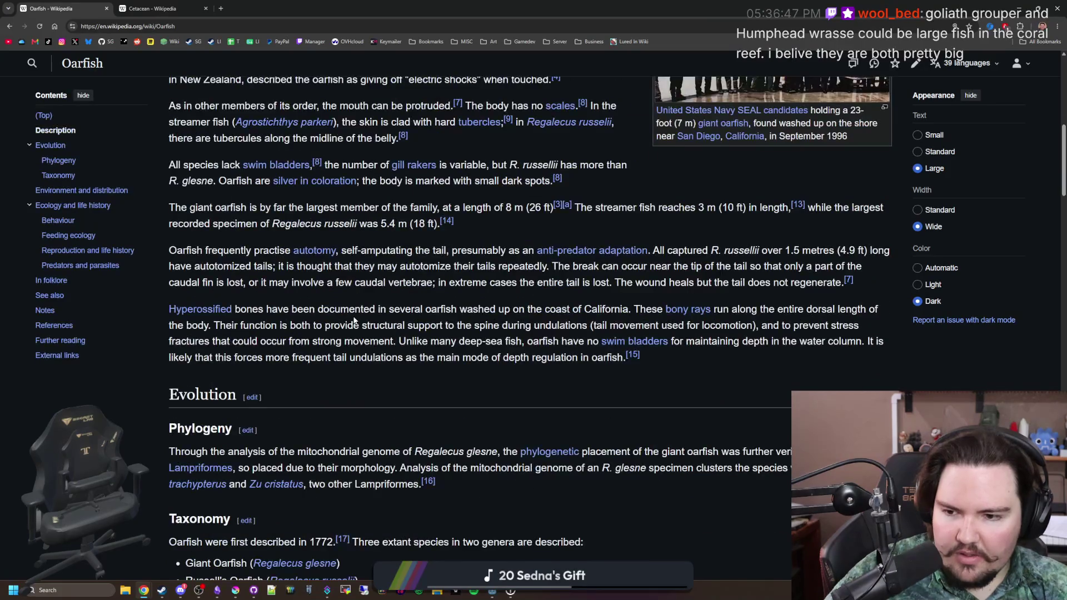
scroll(354, 321, "down", 5)
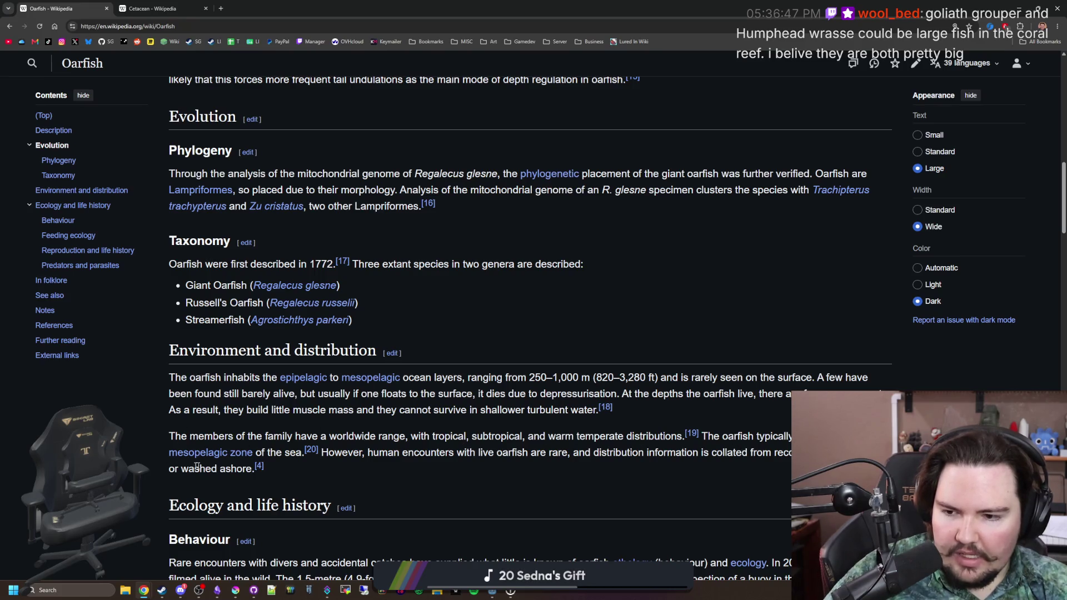
mouse_move(224, 456)
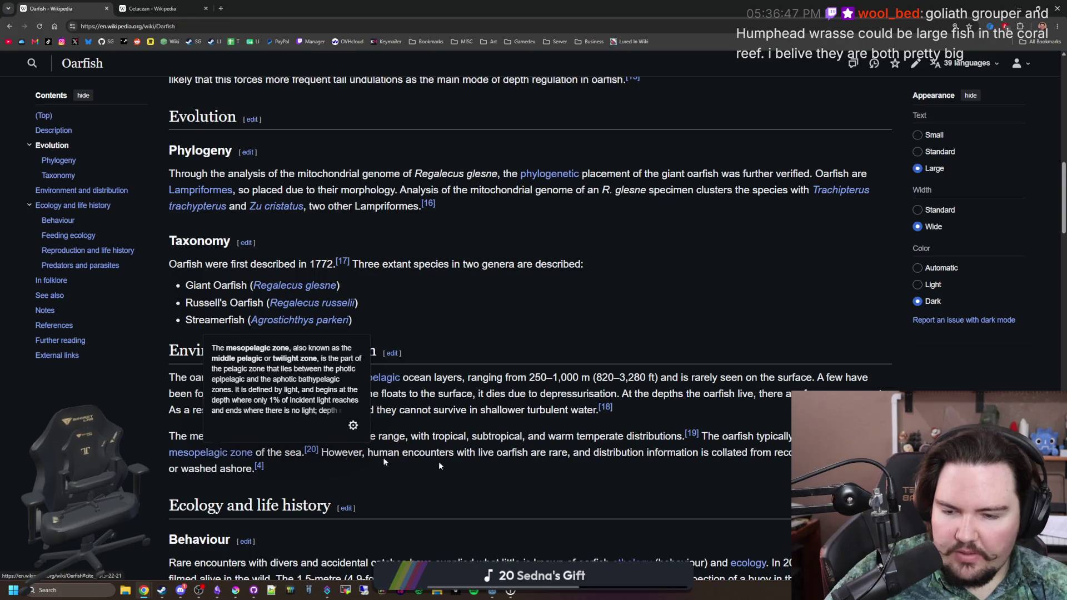
scroll(457, 378, "down", 2)
scroll(458, 378, "down", 1)
scroll(457, 377, "down", 1)
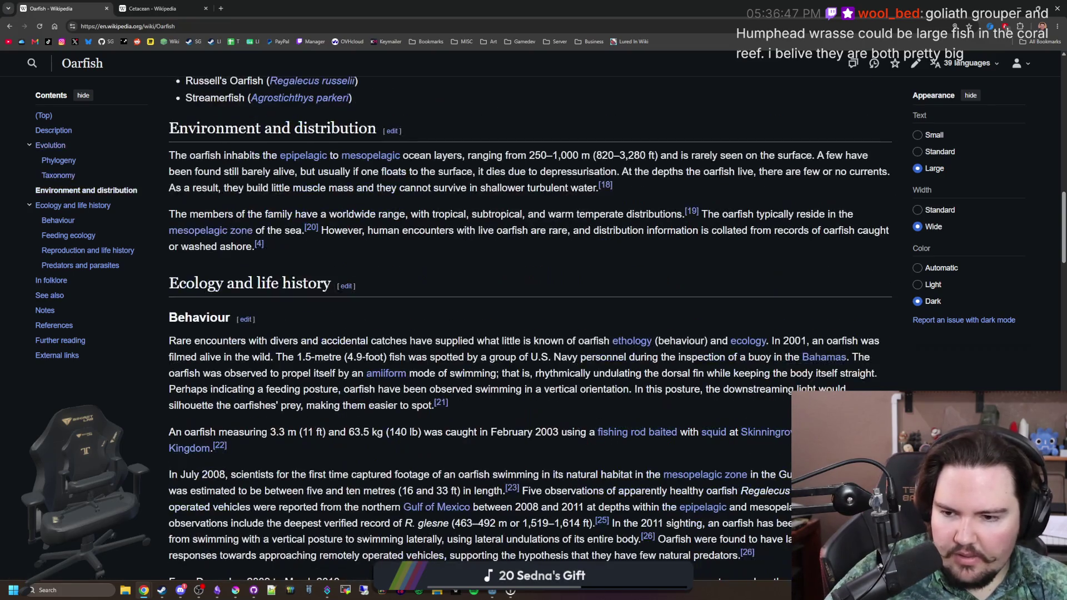
scroll(507, 350, "down", 1)
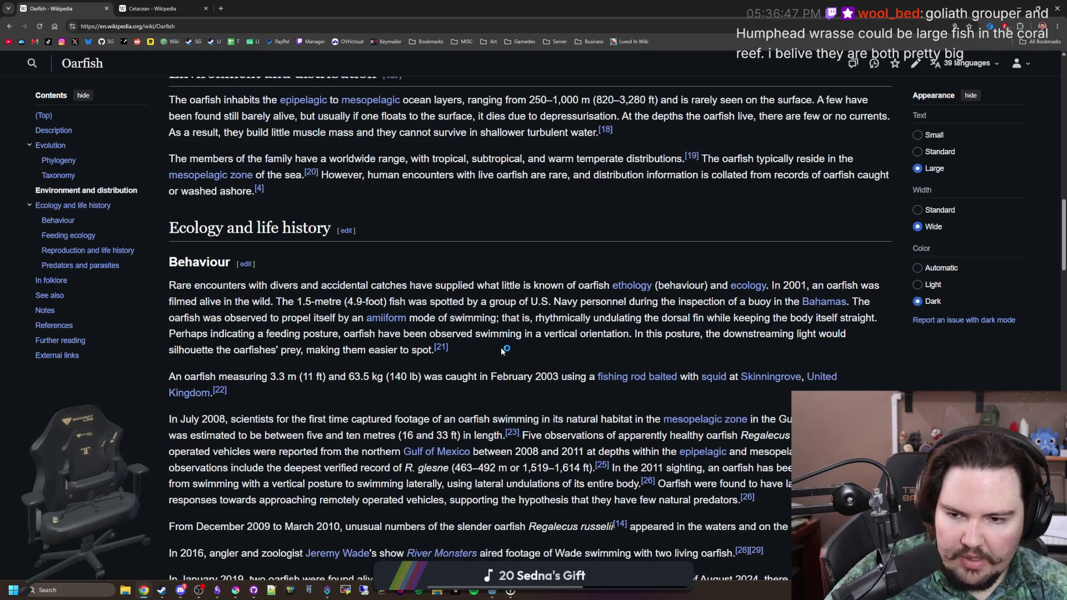
scroll(384, 317, "down", 1)
scroll(482, 332, "down", 1)
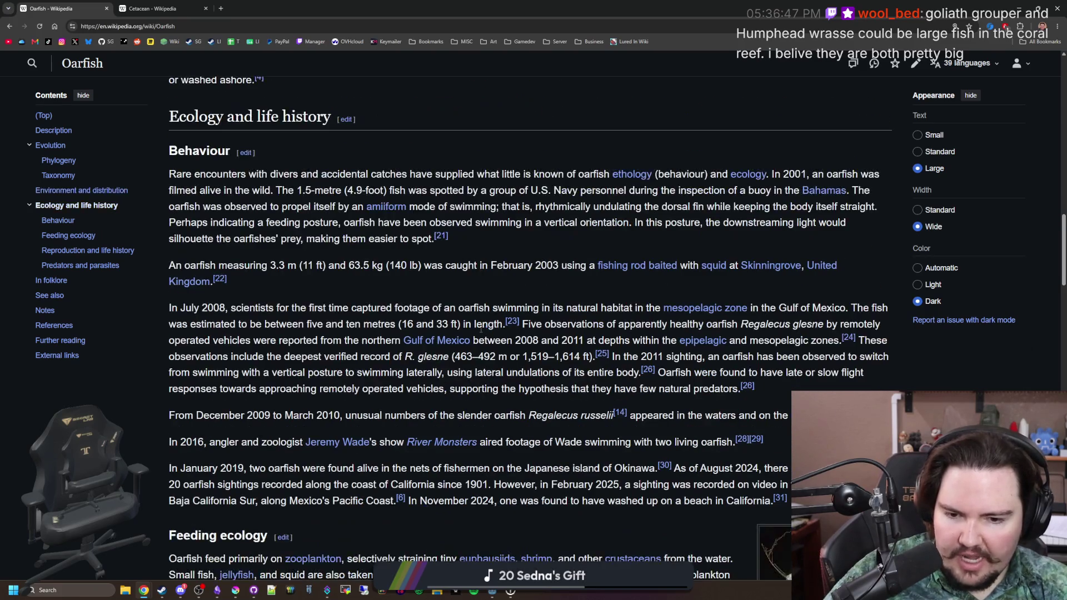
scroll(481, 331, "down", 2)
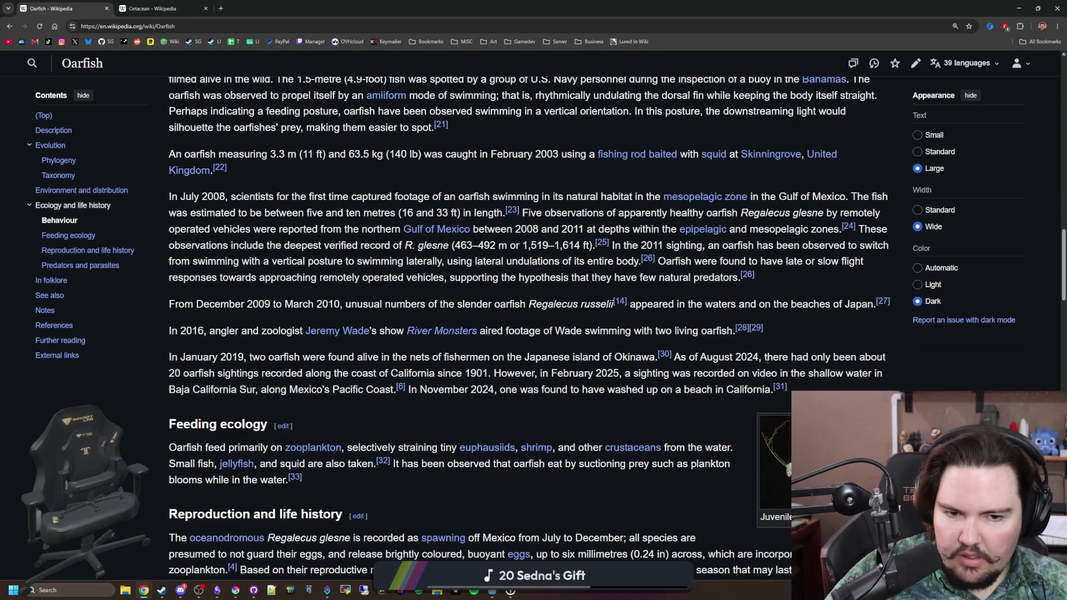
left_click_drag(225, 373, 337, 374)
left_click(336, 373)
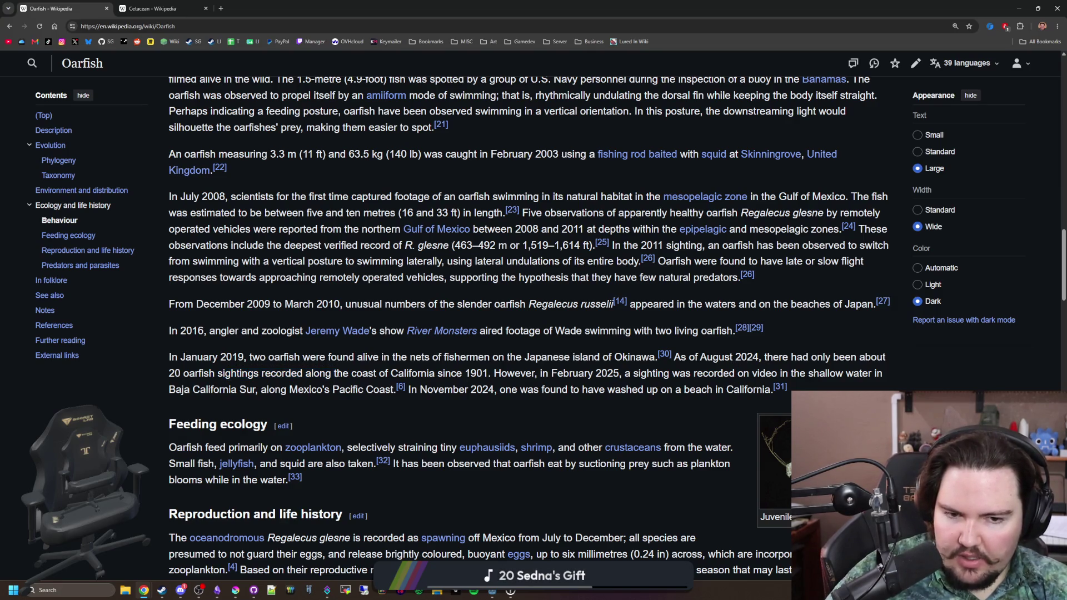
scroll(562, 423, "down", 2)
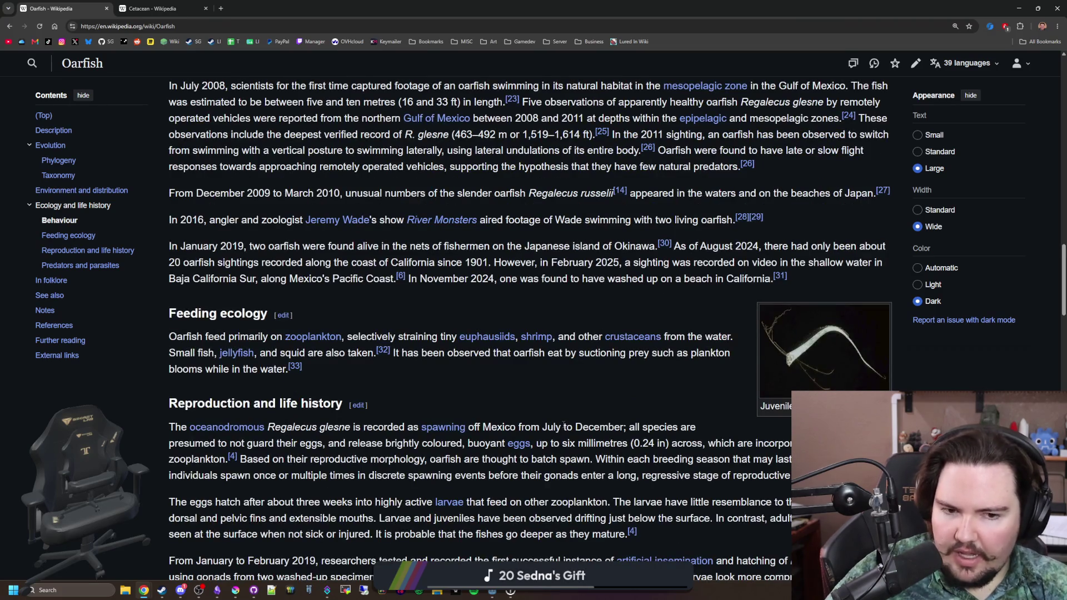
scroll(563, 425, "down", 1)
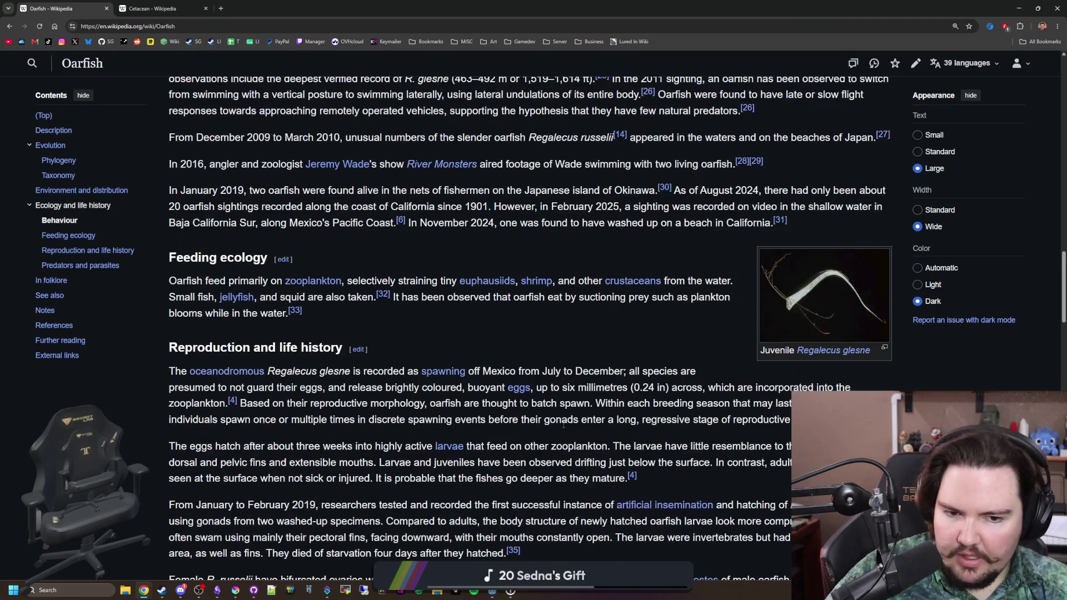
left_click(835, 285)
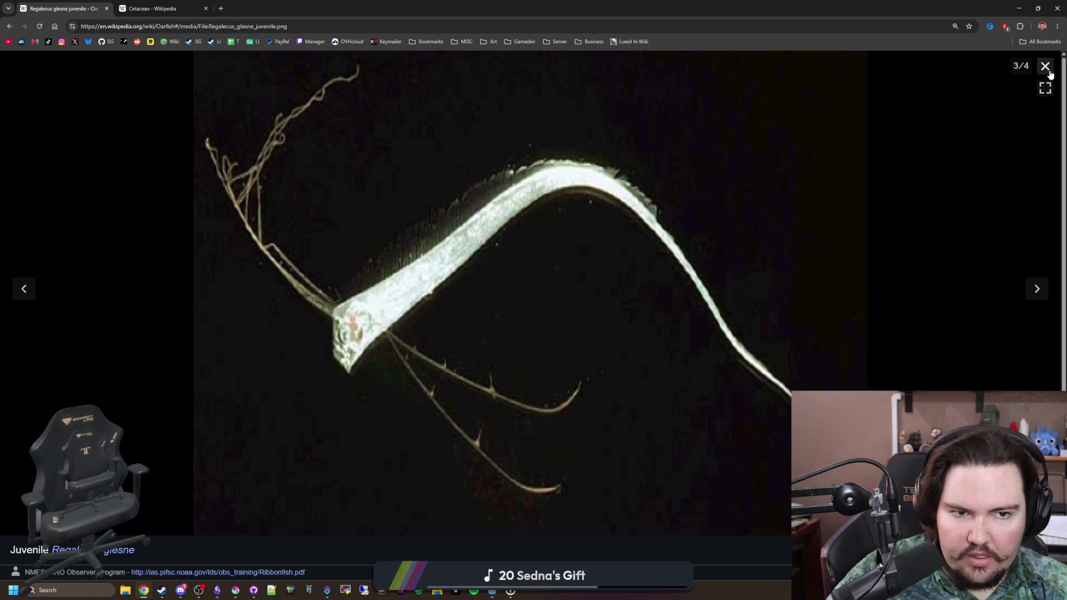
left_click(1045, 65)
scroll(305, 407, "down", 3)
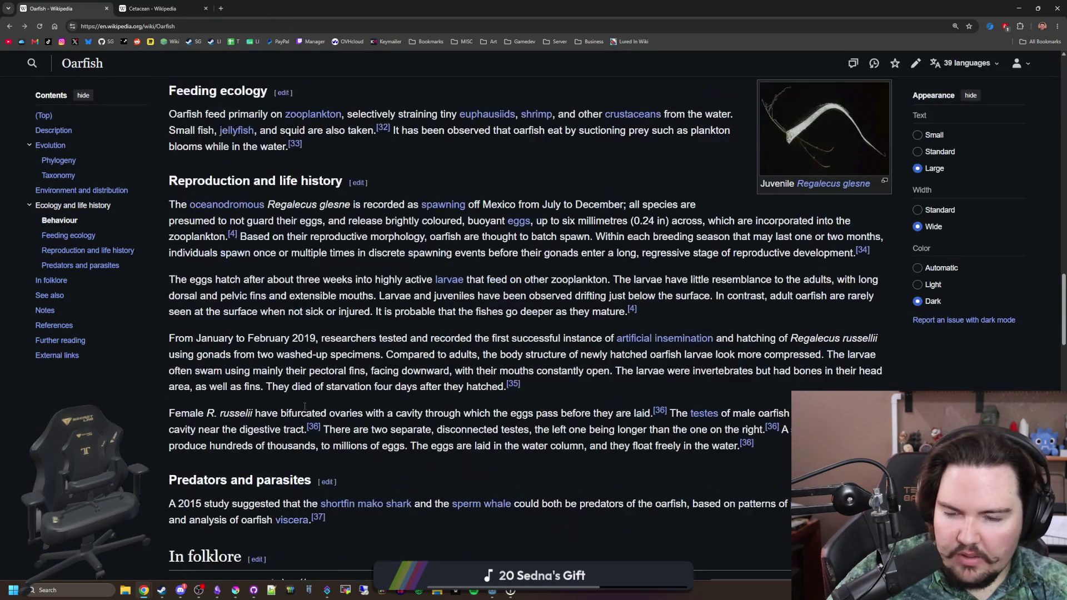
scroll(368, 377, "down", 1)
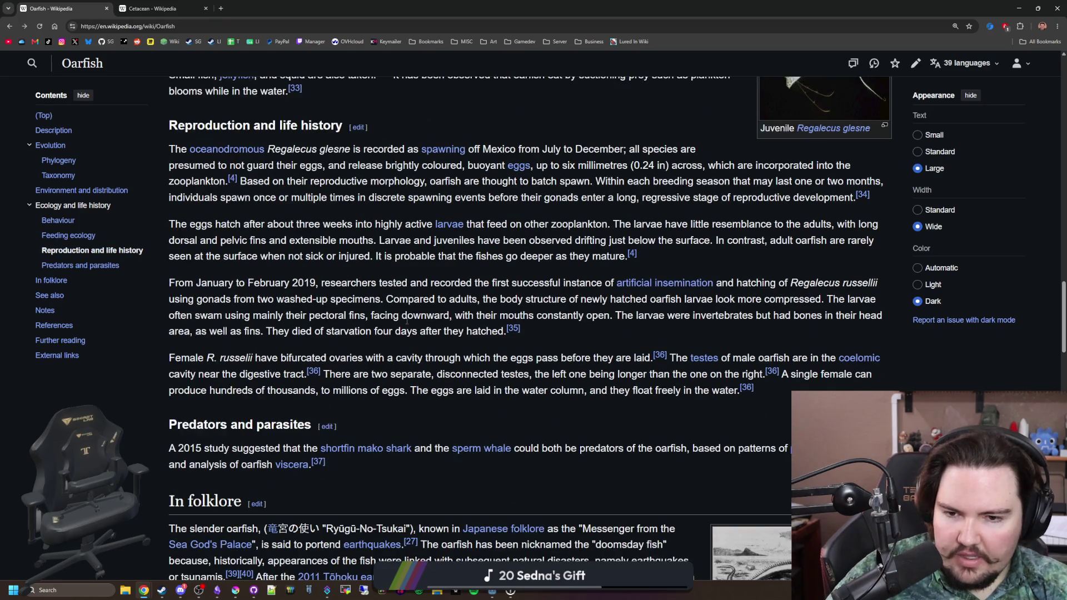
scroll(407, 321, "down", 3)
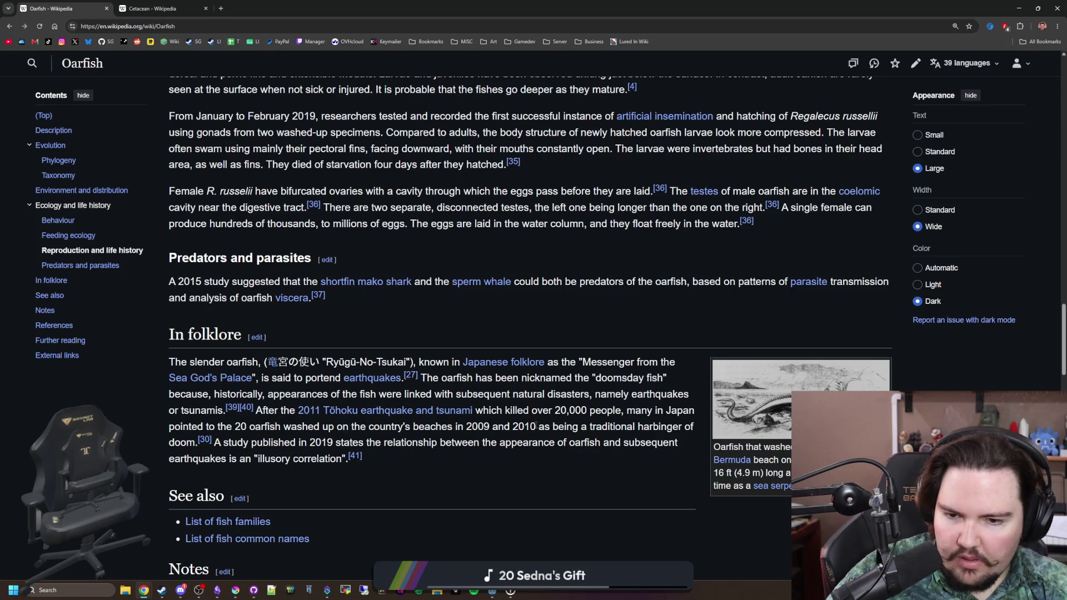
left_click_drag(266, 428, 667, 427)
left_click(601, 439)
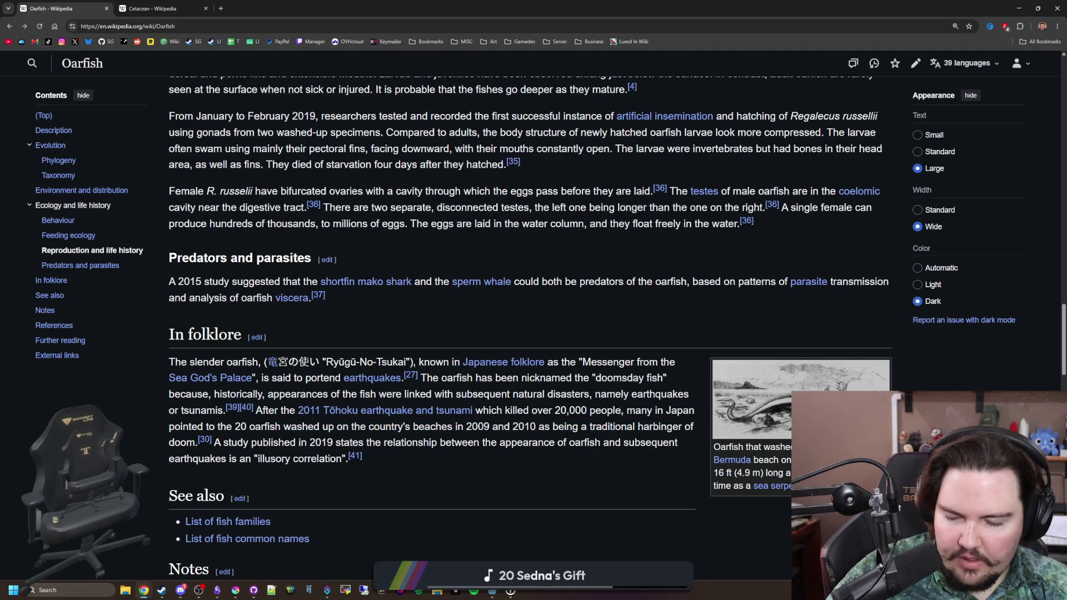
scroll(701, 369, "down", 1)
left_click(794, 343)
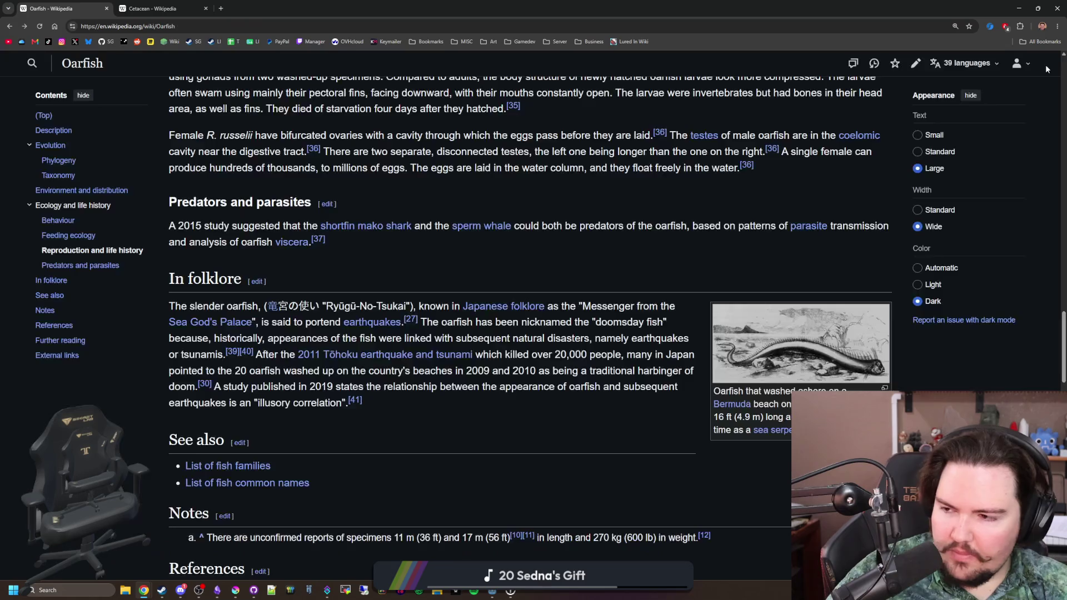
left_click(1046, 67)
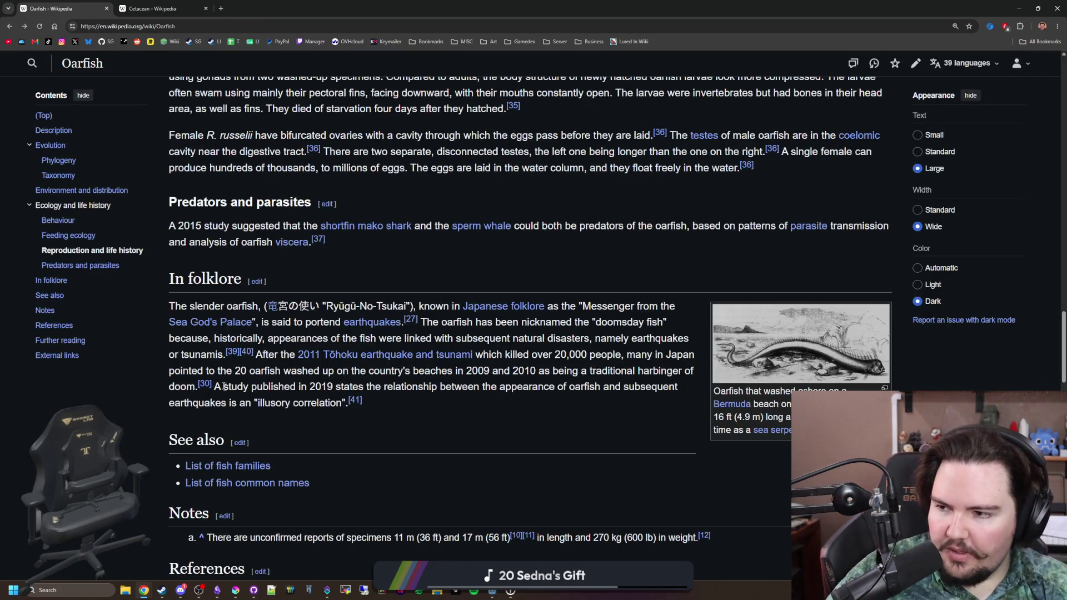
scroll(269, 308, "up", 20)
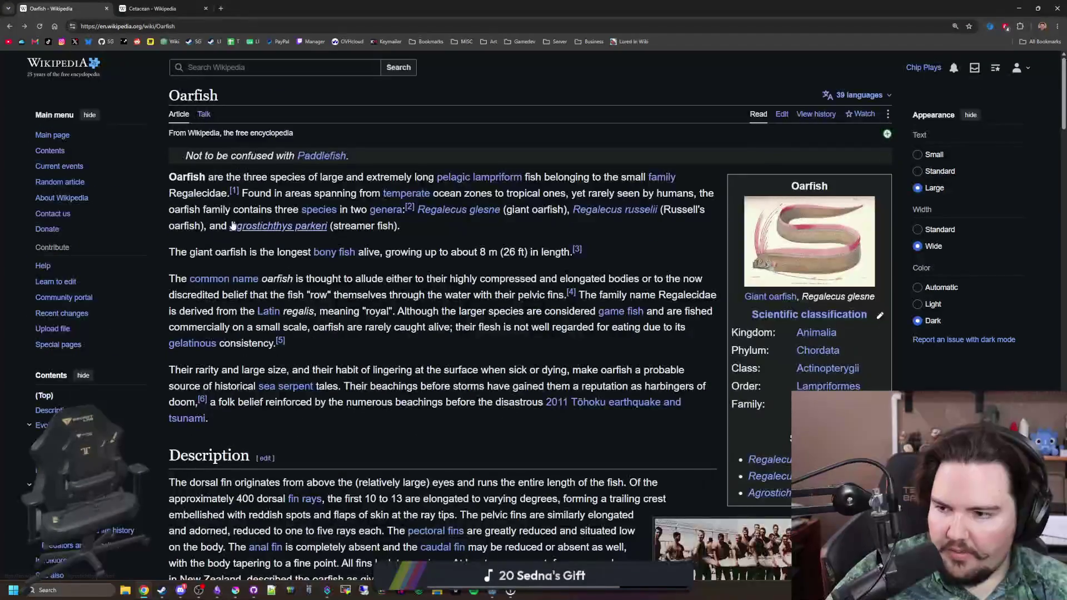
left_click(252, 26)
Step: Search 'goliath grouper' from the address bar and open Wikipedia's Atlantic goliath grouper article
key("ctrl+a")
type("goliath")
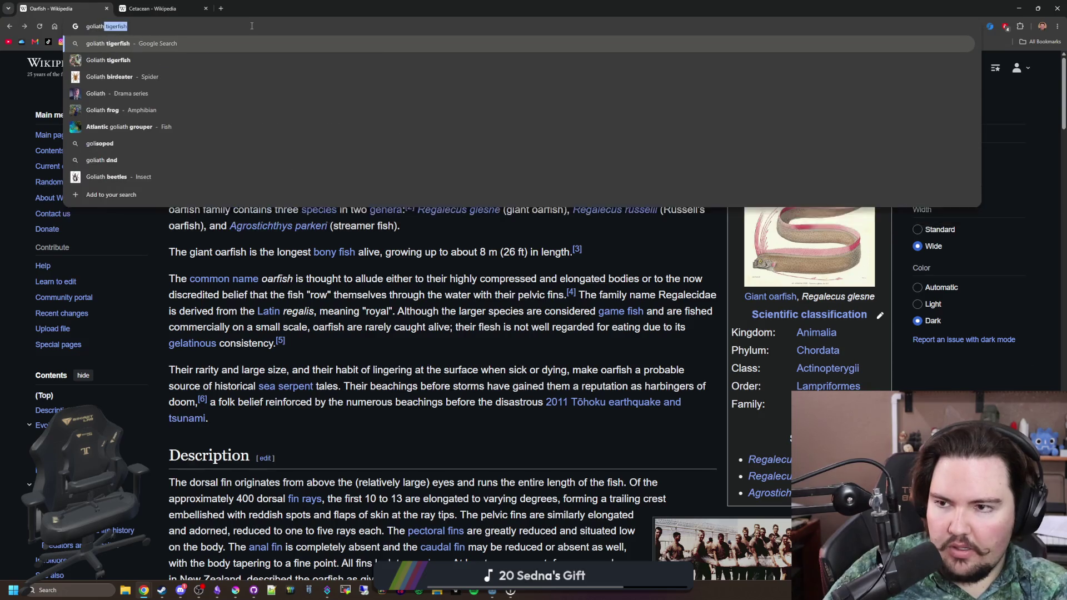
type(" grouper")
key("Return")
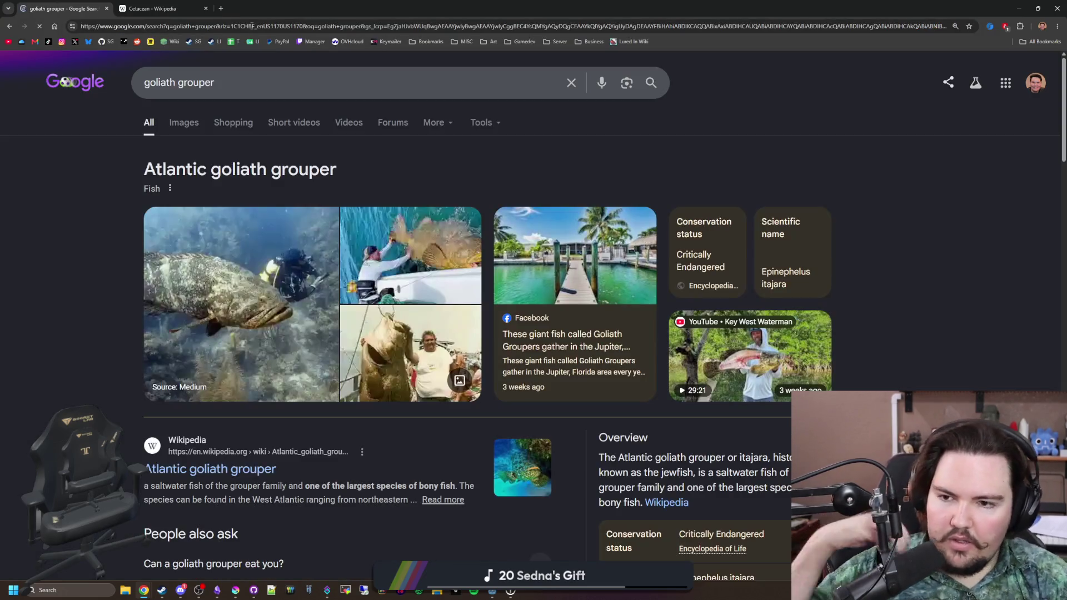
scroll(555, 206, "down", 1)
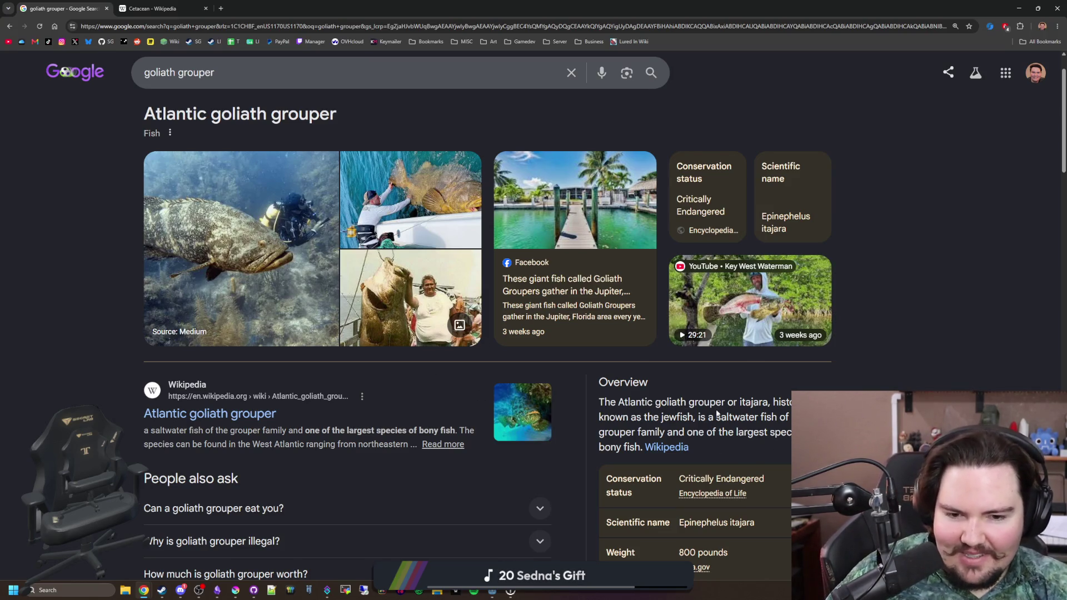
scroll(723, 411, "down", 2)
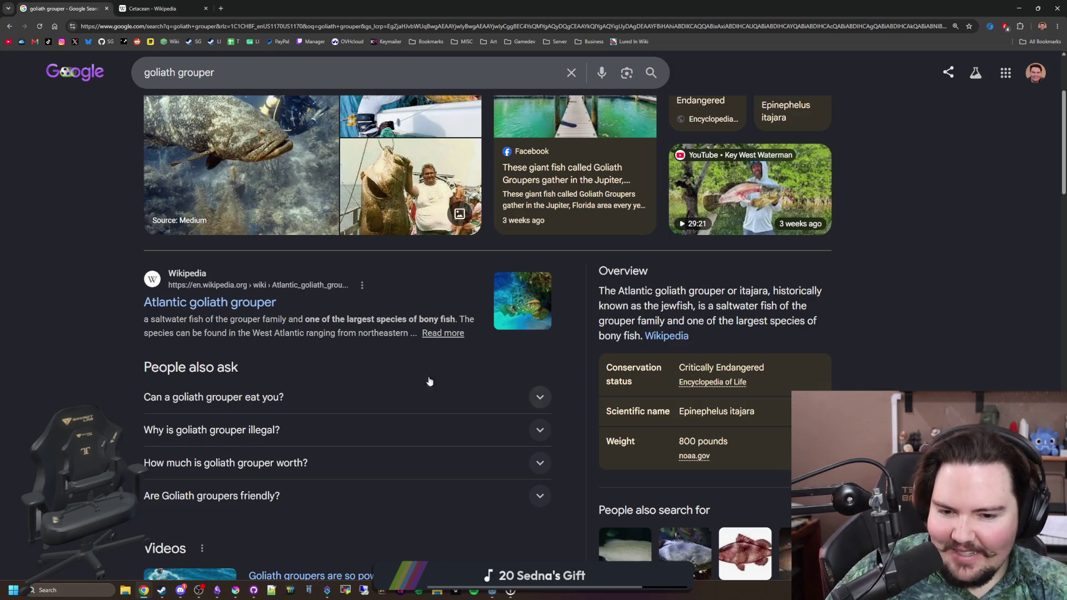
left_click(176, 303)
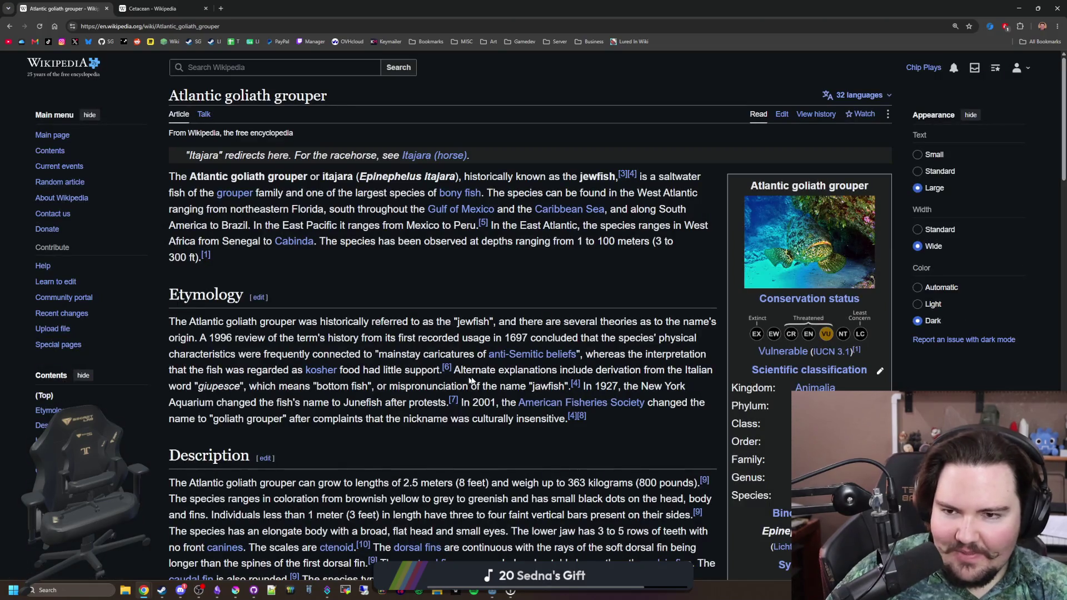
Step: View the infobox grouper photo and the diver-and-grouper photo full size, closing each
scroll(490, 380, "down", 1)
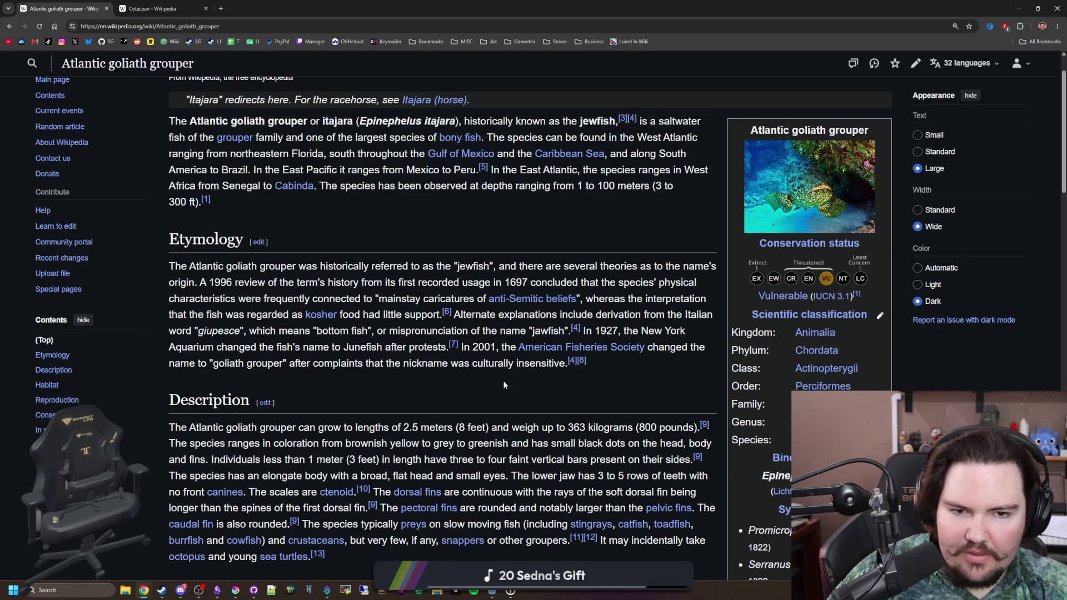
left_click(829, 227)
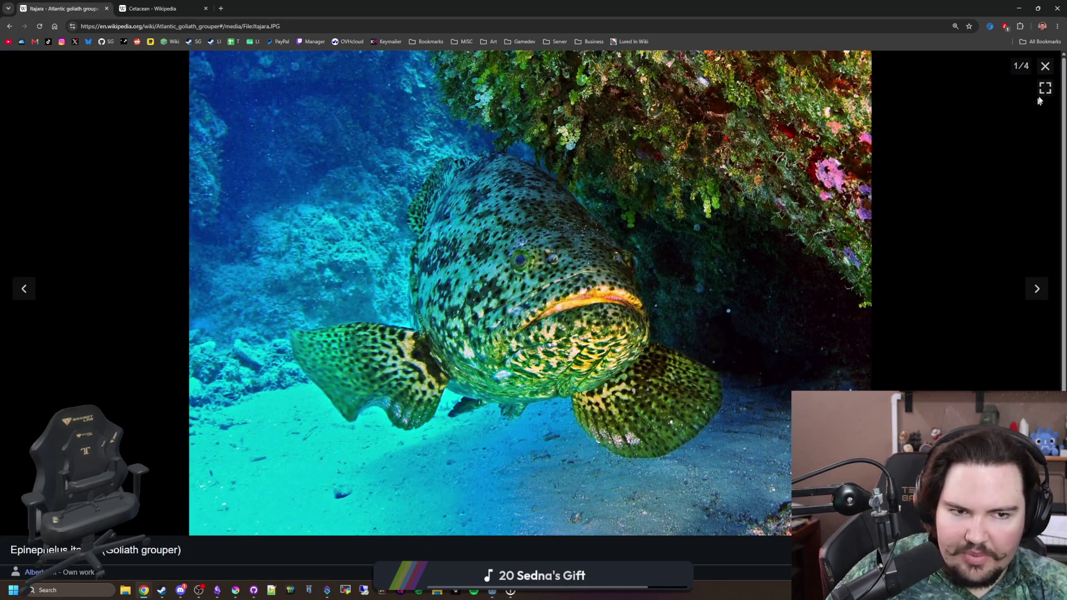
left_click(1046, 66)
scroll(1010, 105, "down", 6)
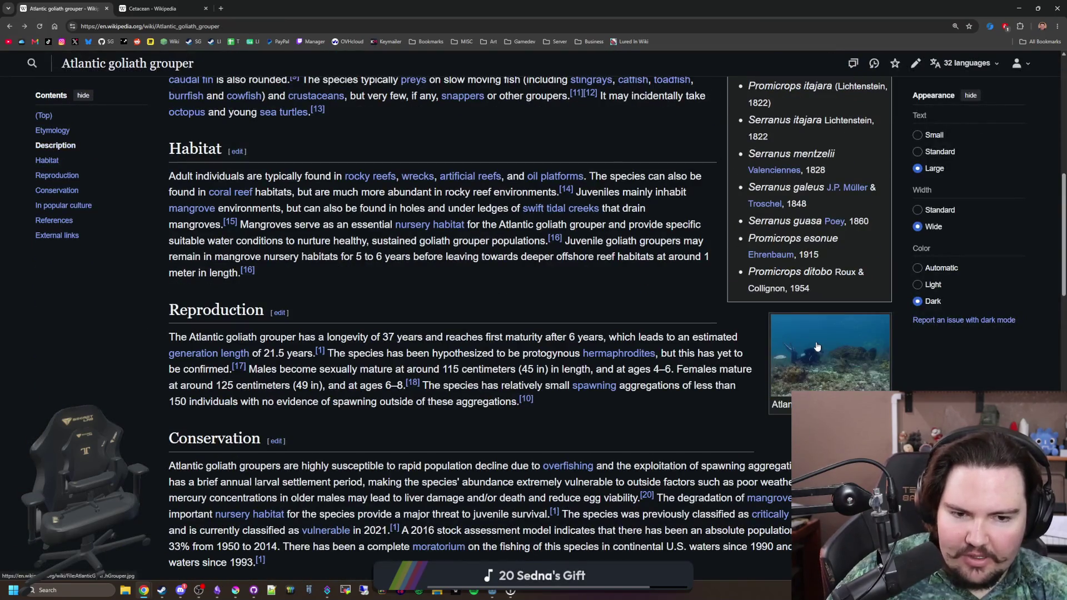
left_click(817, 346)
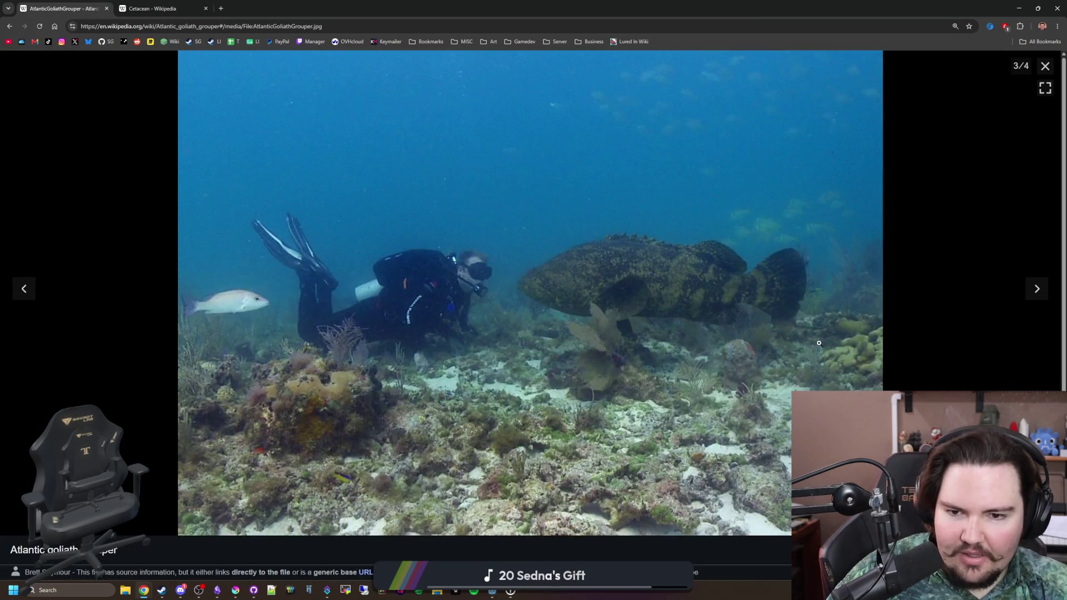
left_click(1045, 65)
Step: Reopen the diver-and-grouper photo full-screen to study it, then close the viewer
scroll(333, 295, "down", 5)
scroll(333, 294, "up", 20)
scroll(333, 295, "down", 20)
scroll(746, 385, "up", 15)
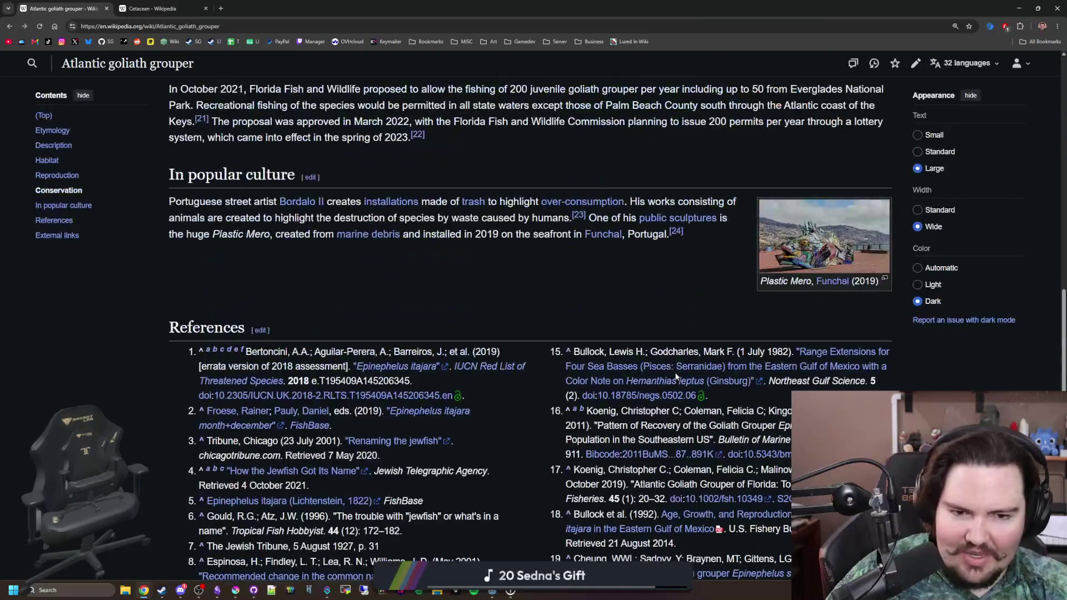
scroll(746, 384, "up", 3)
left_click(832, 305)
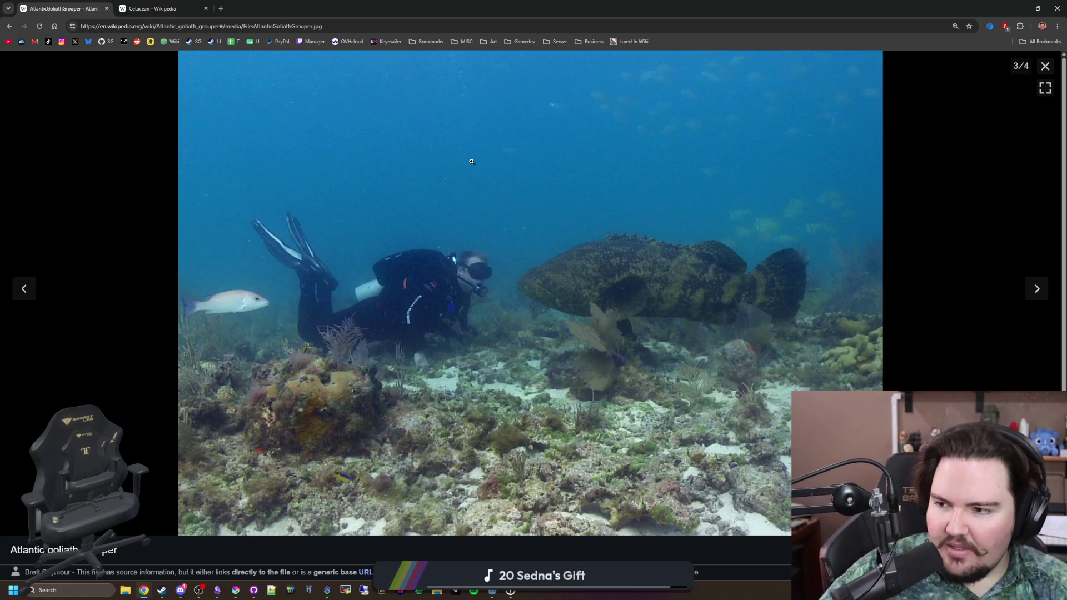
key("Escape")
Step: Return to the goliath grouper results in Images and preview the YouTube, Medium, Scuba Diving Magazine and Thrillist photos
key("alt+Left")
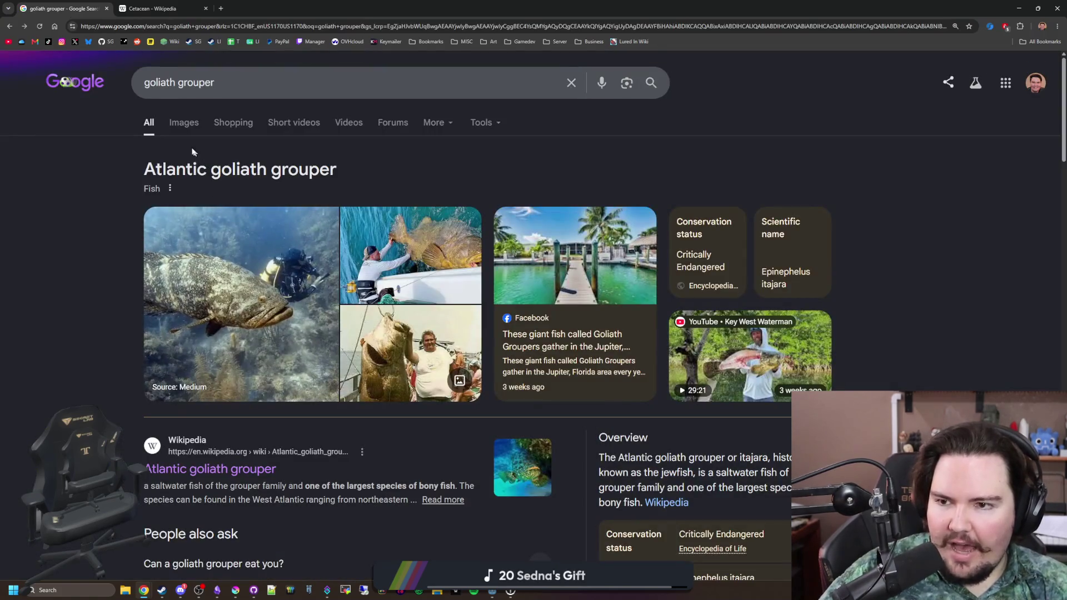
left_click(171, 128)
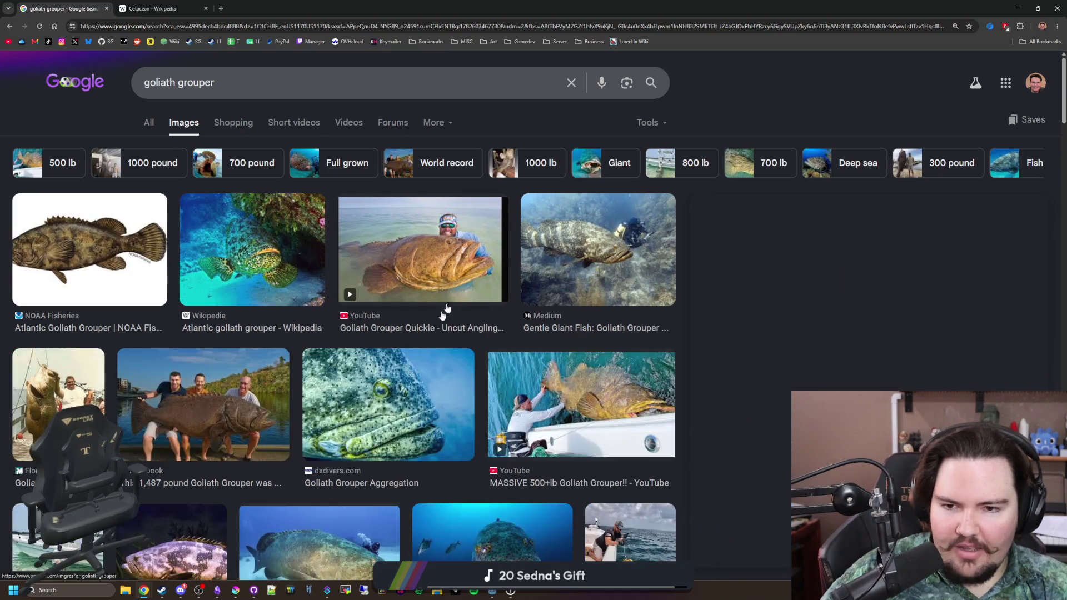
left_click(445, 308)
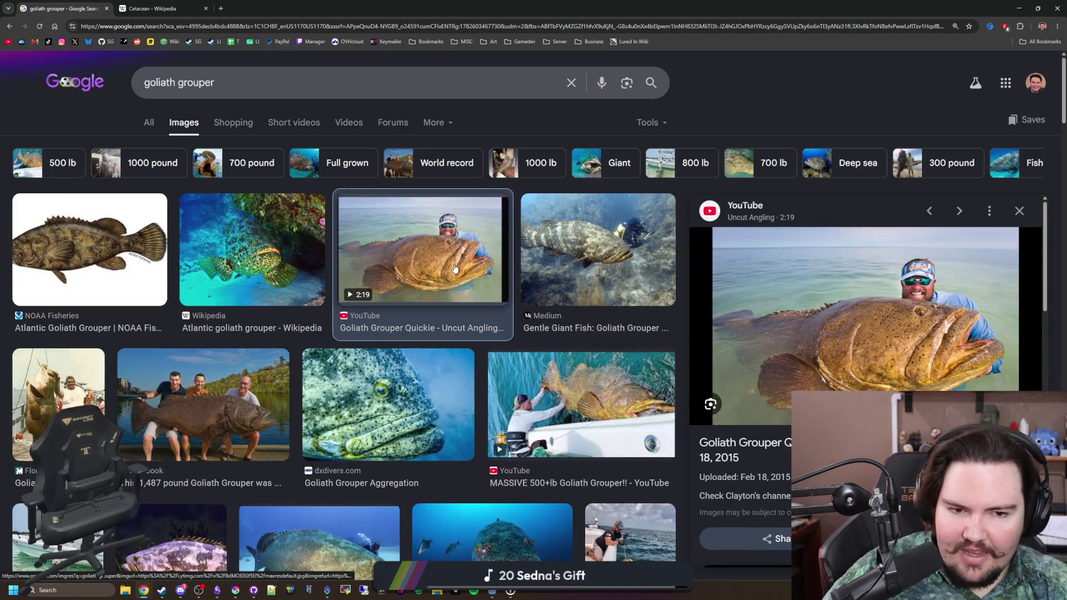
left_click(556, 255)
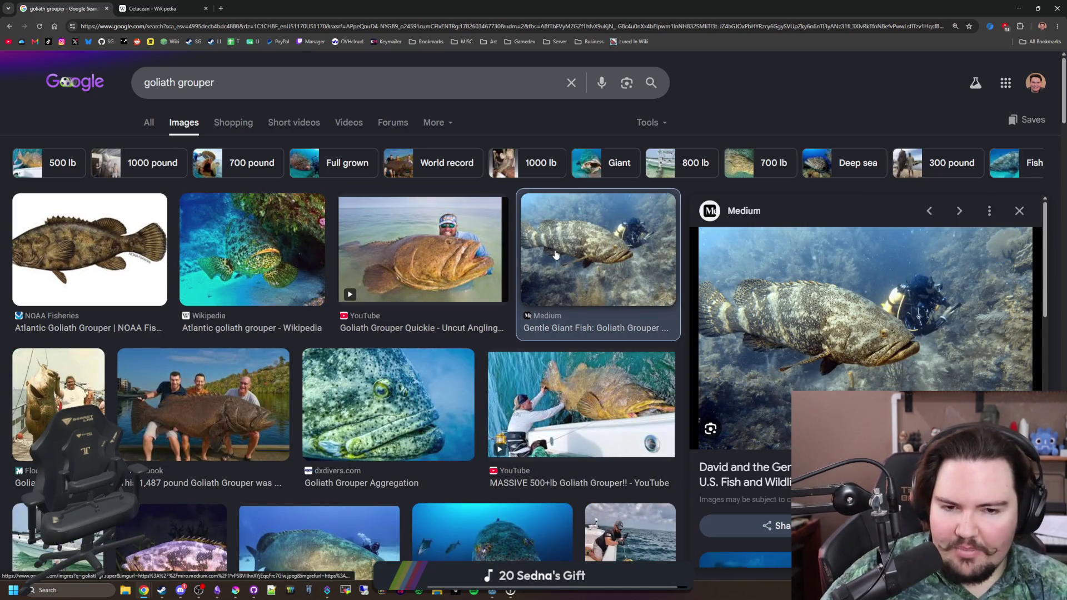
scroll(562, 261, "down", 3)
left_click(569, 271)
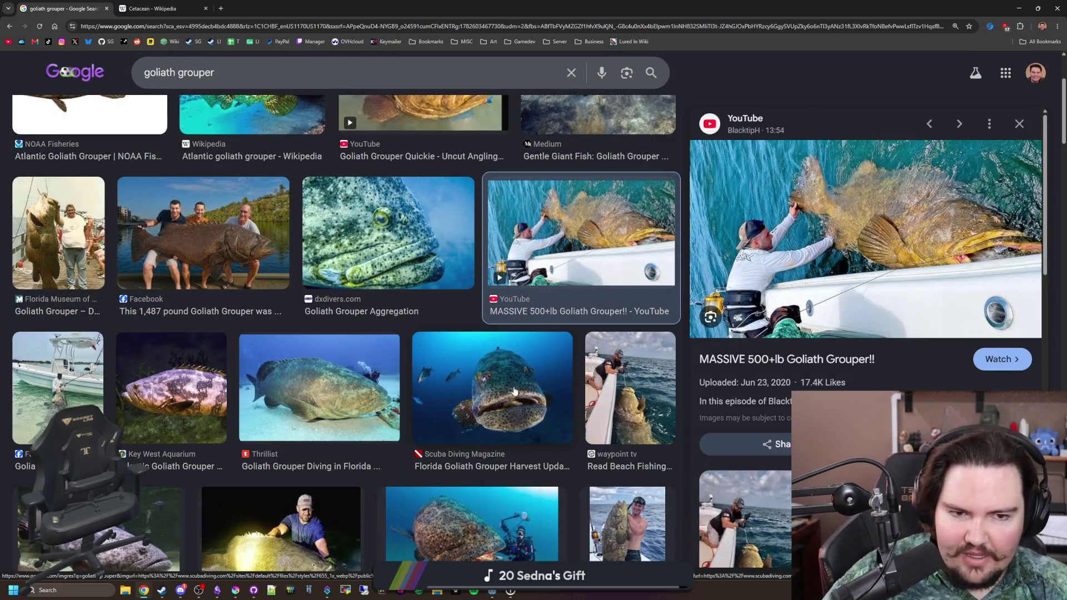
left_click(515, 391)
left_click(347, 398)
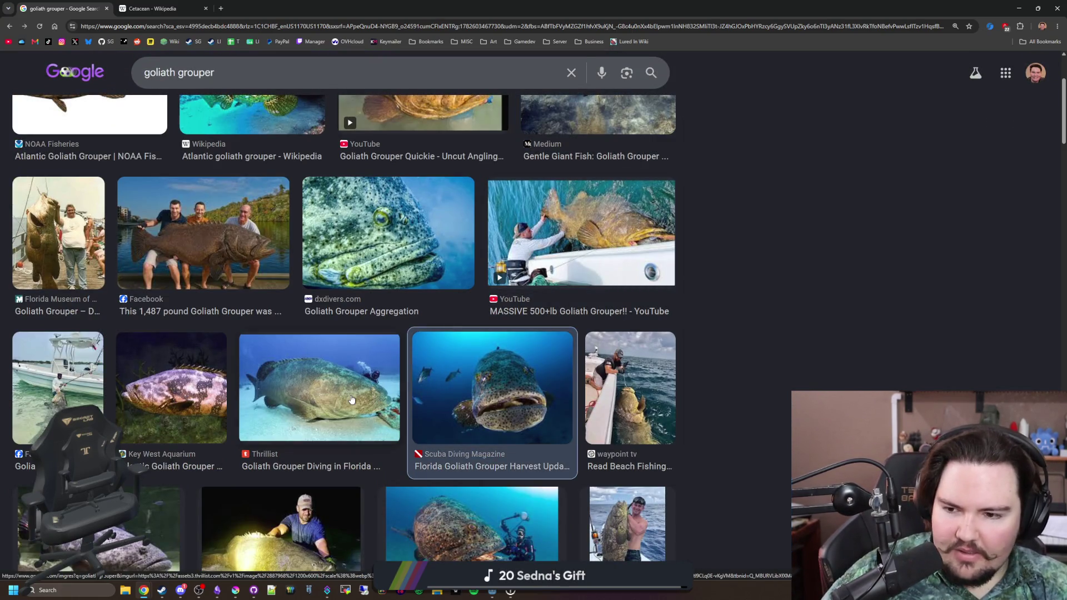
Step: Preview more grouper photos: Facebook, dxdivers.com, Florida Wildlife Federation, Florida Sport Fishing and Force-E Scuba Centers
left_click(235, 265)
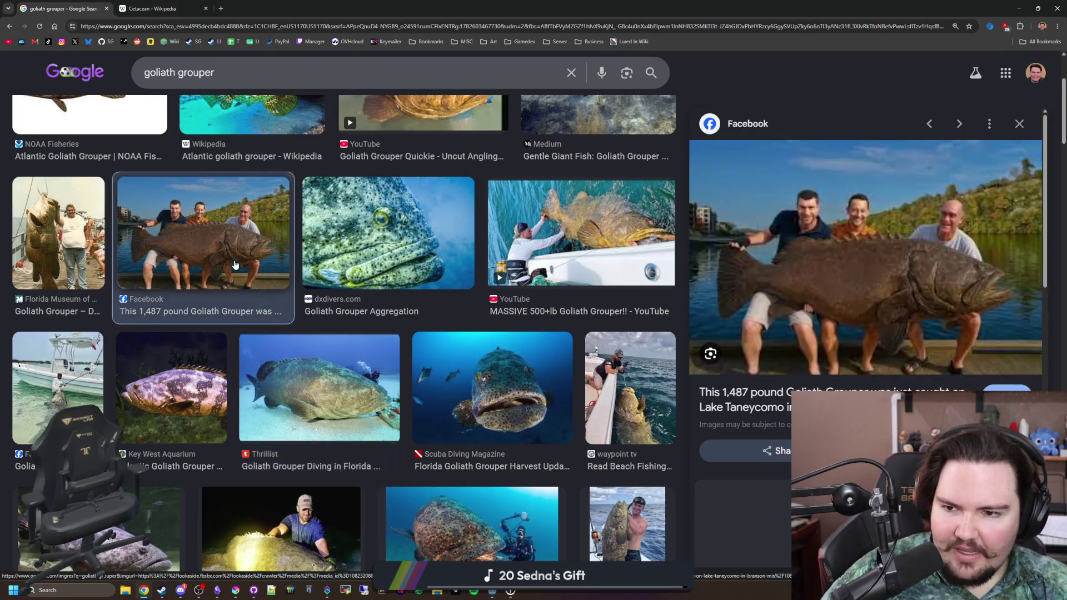
left_click(436, 226)
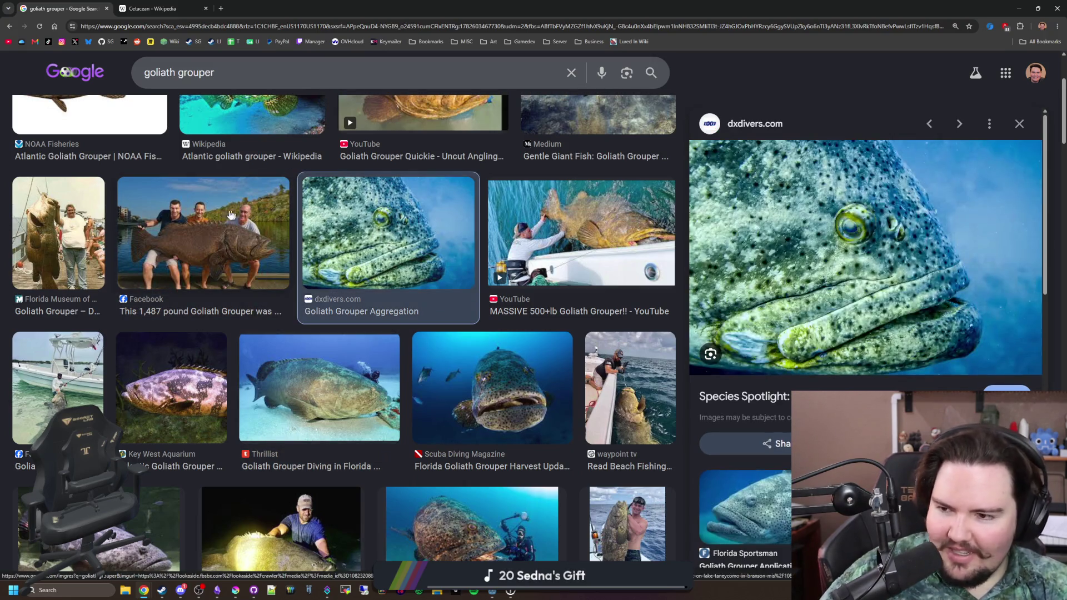
left_click(239, 245)
left_click(327, 397)
scroll(326, 397, "down", 3)
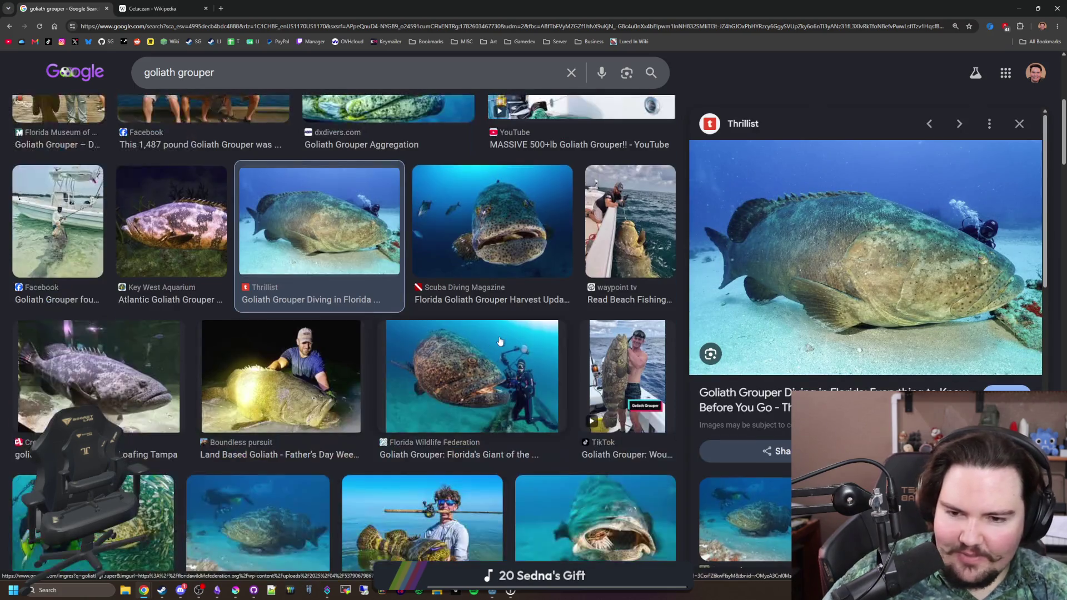
left_click(433, 354)
scroll(433, 354, "down", 3)
scroll(433, 354, "down", 1)
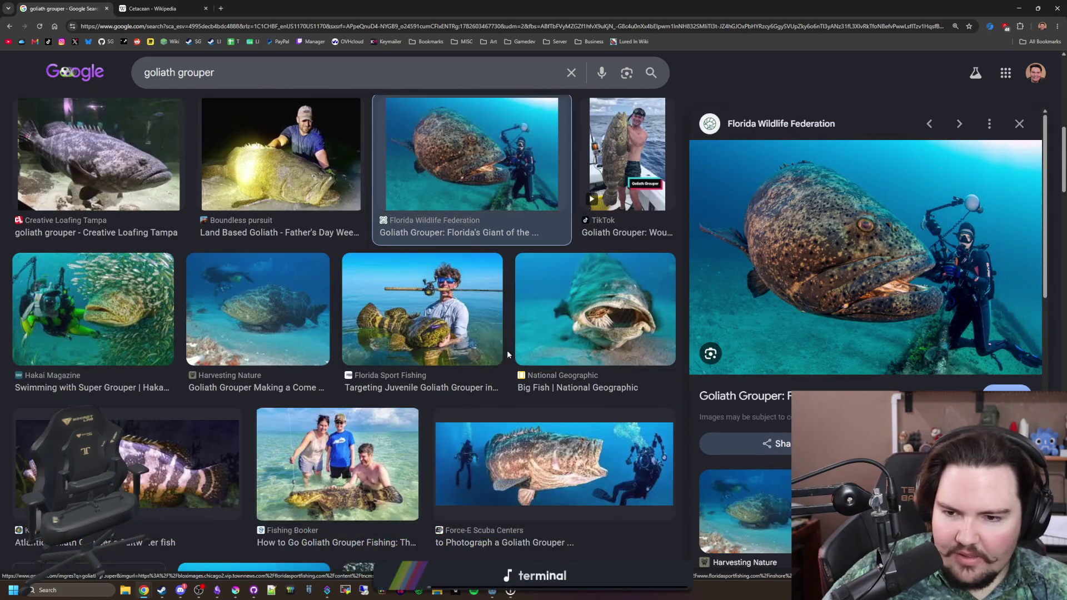
scroll(433, 354, "down", 1)
left_click(436, 293)
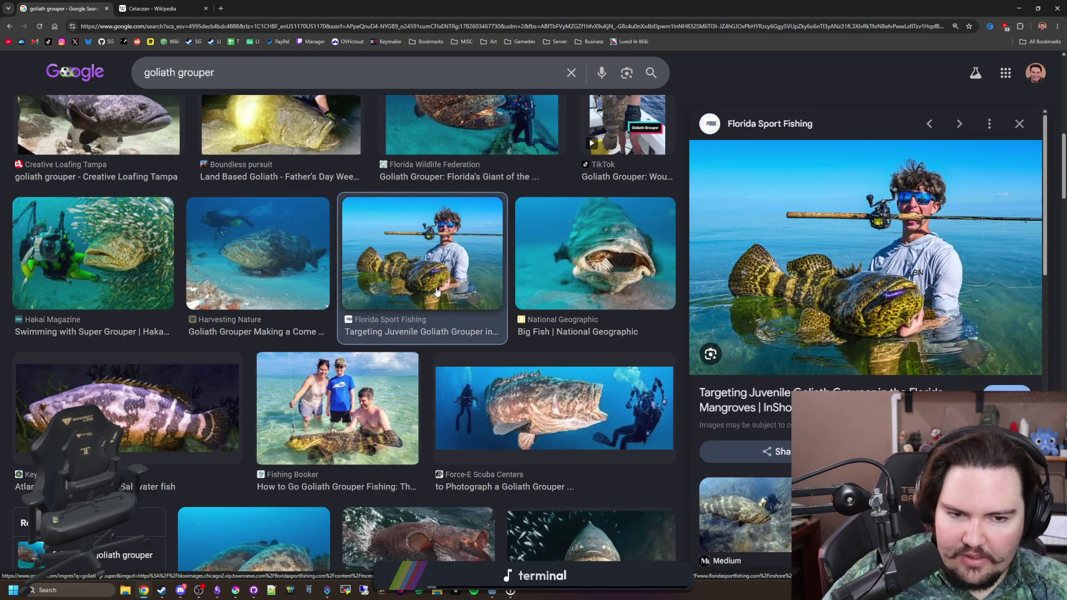
left_click(540, 428)
Step: Scroll through the remaining grouper images and select the goliath grouper query in the search box
scroll(469, 426, "down", 5)
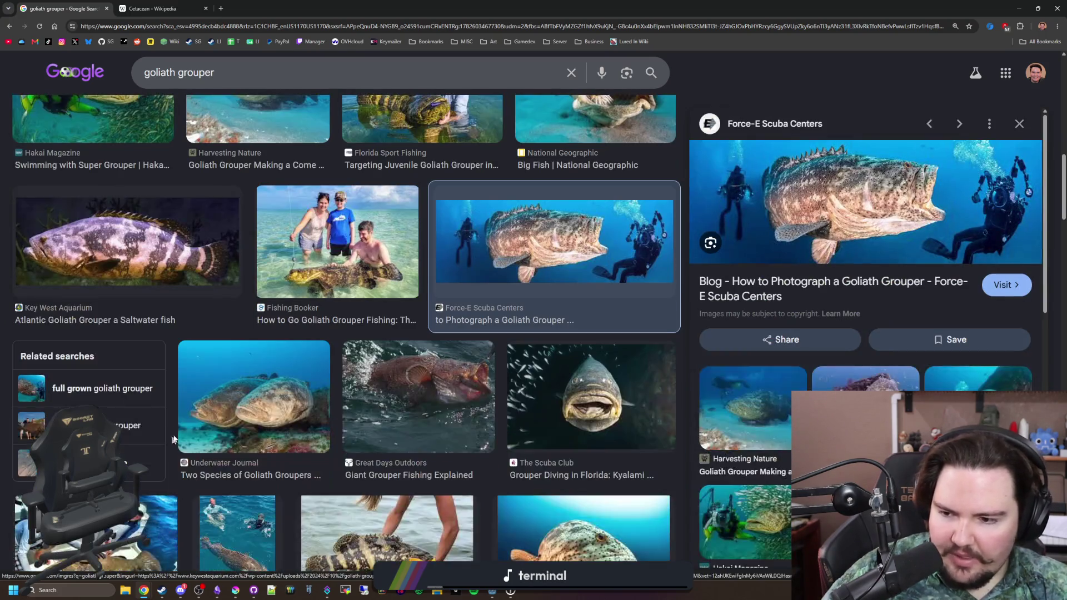
scroll(469, 426, "down", 4)
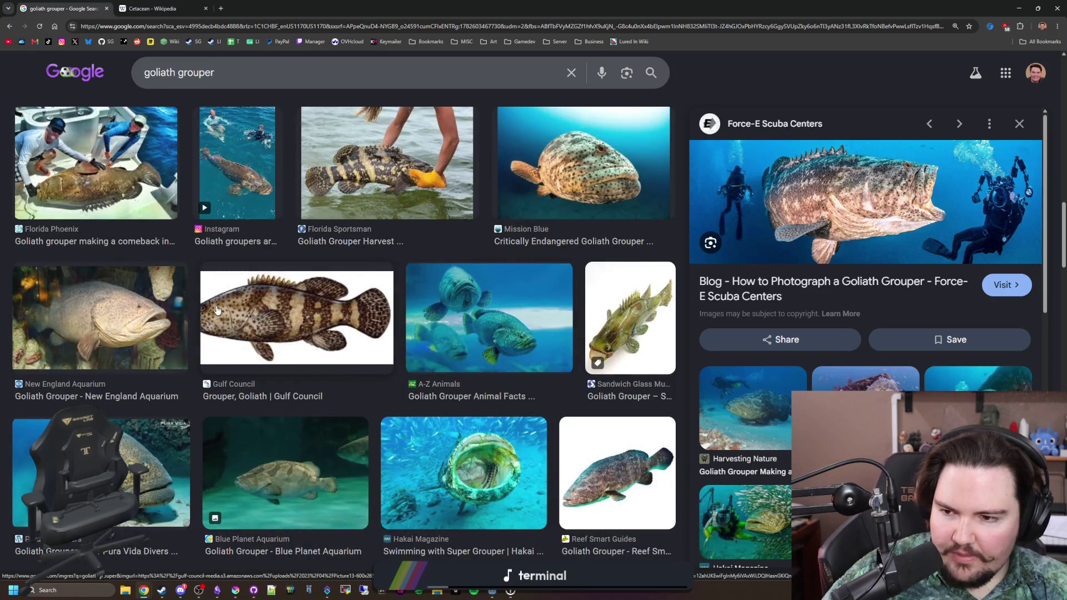
scroll(217, 311, "down", 4)
scroll(217, 311, "down", 5)
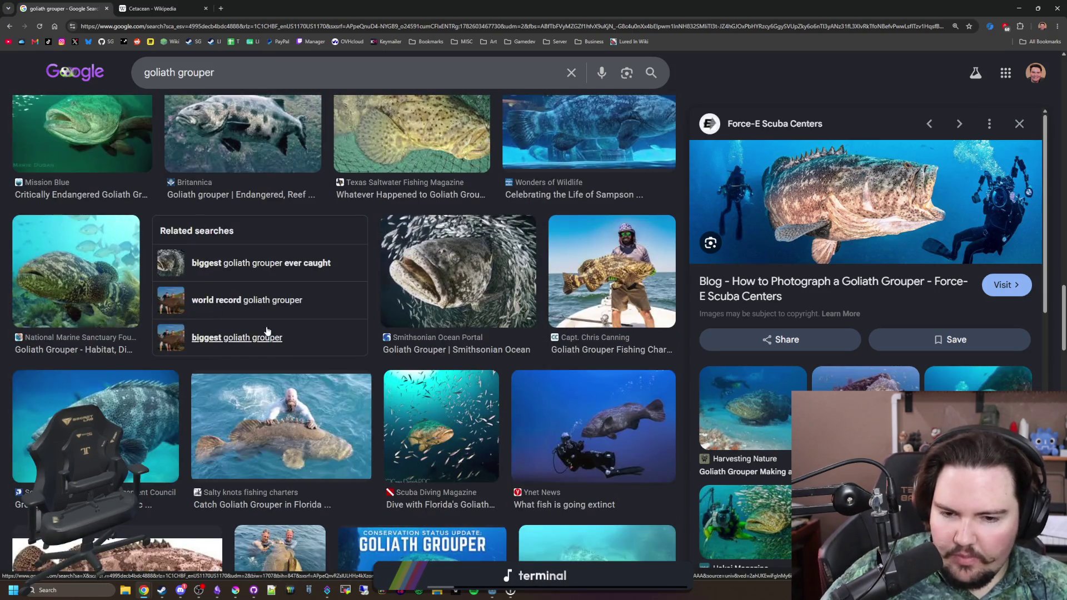
scroll(239, 272, "down", 8)
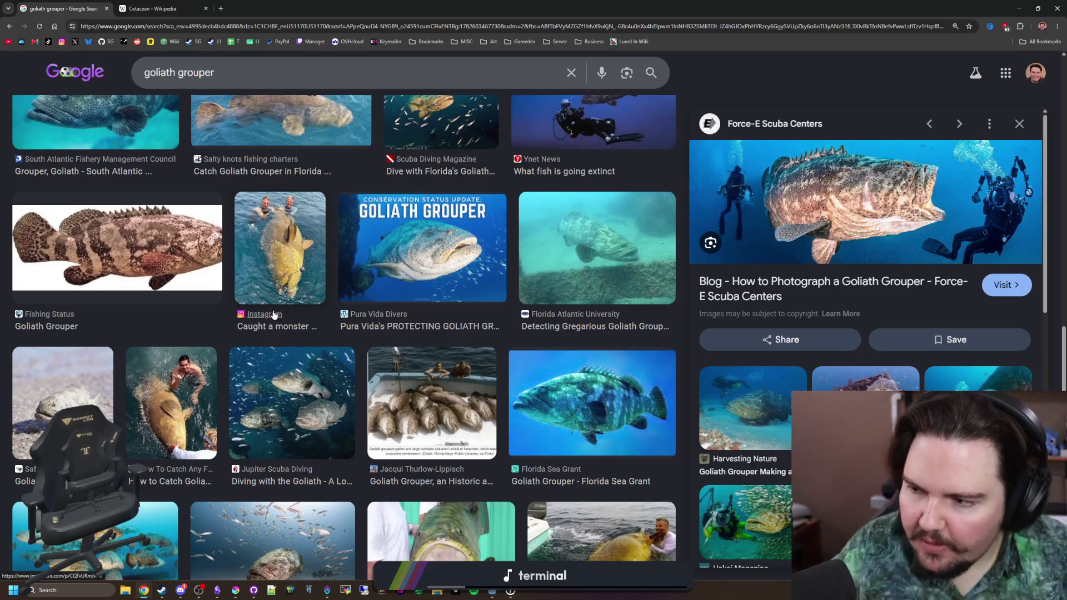
scroll(278, 334, "up", 15)
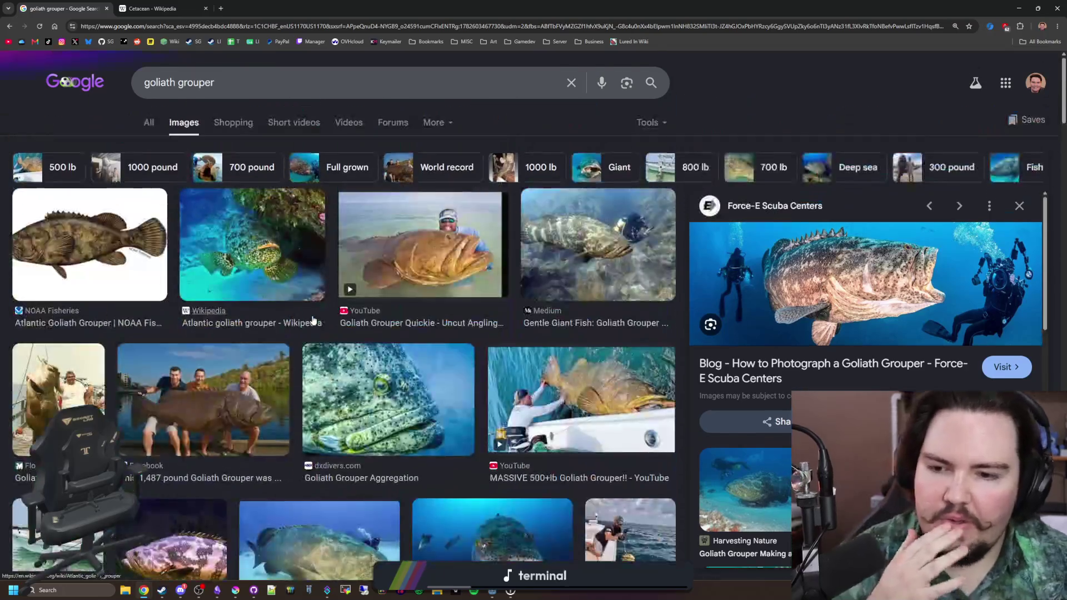
left_click_drag(217, 84, 130, 89)
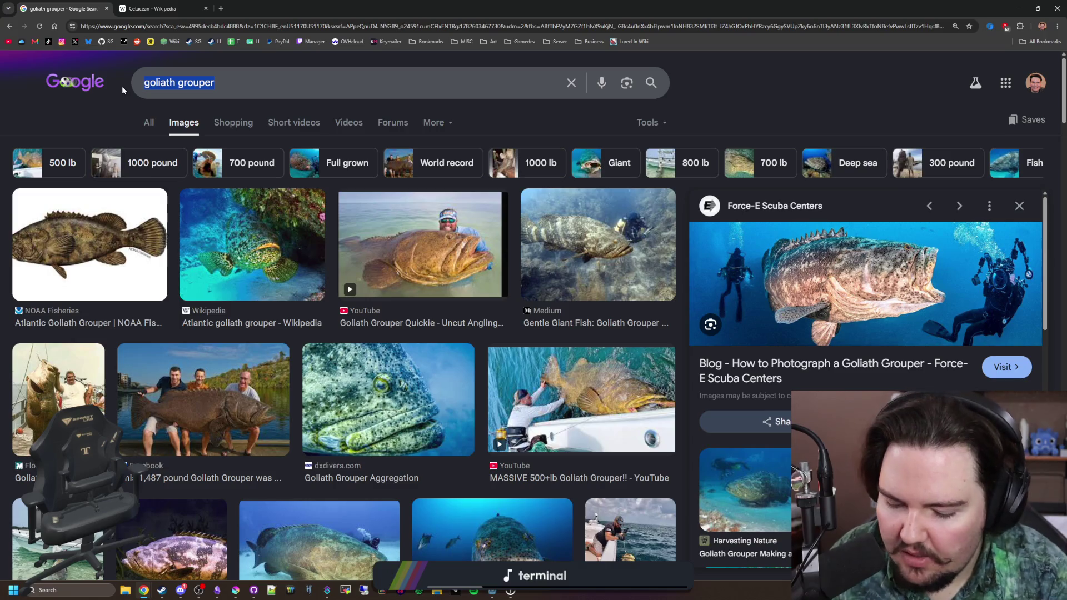
type("humphead wrasse")
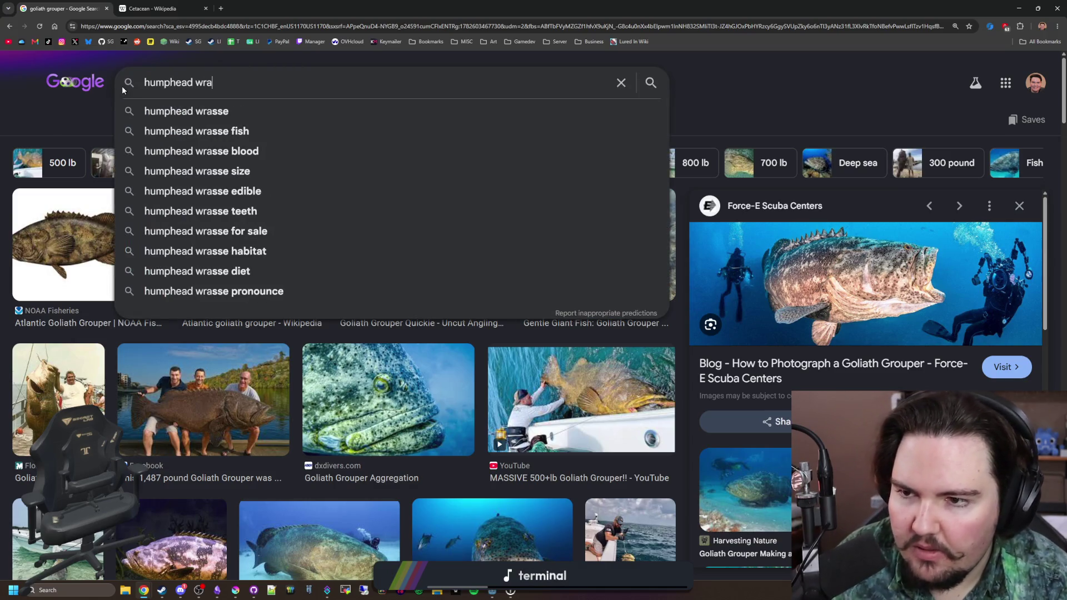
key("Return")
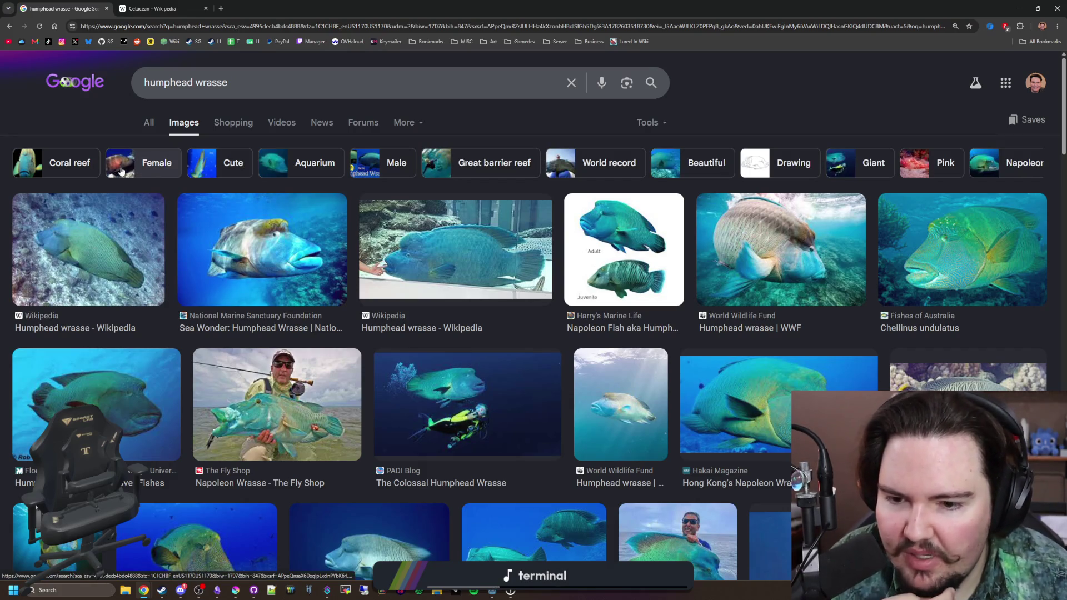
left_click(148, 123)
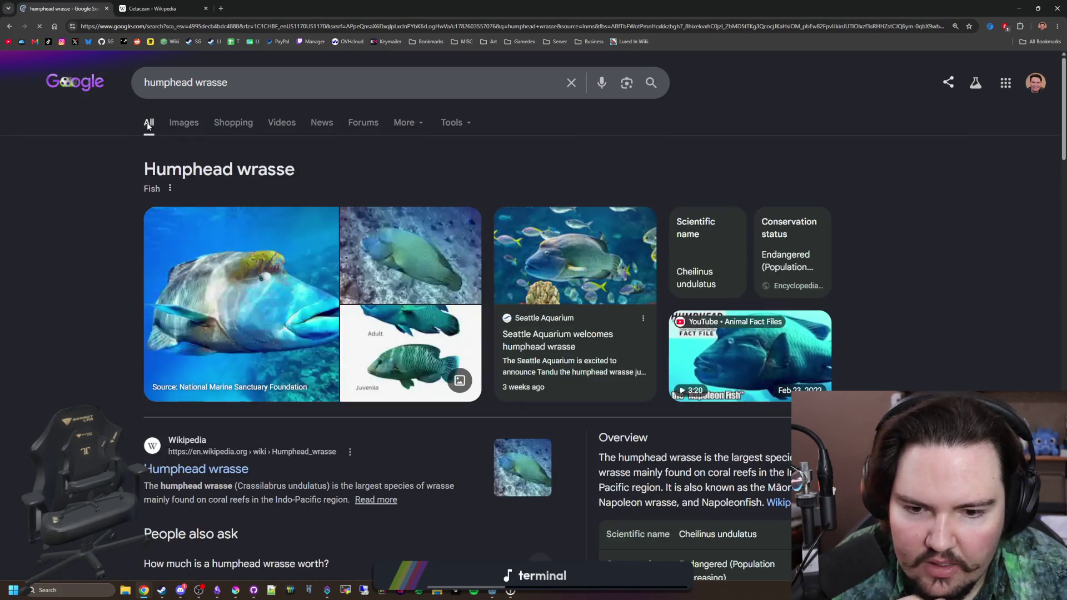
scroll(496, 261, "down", 3)
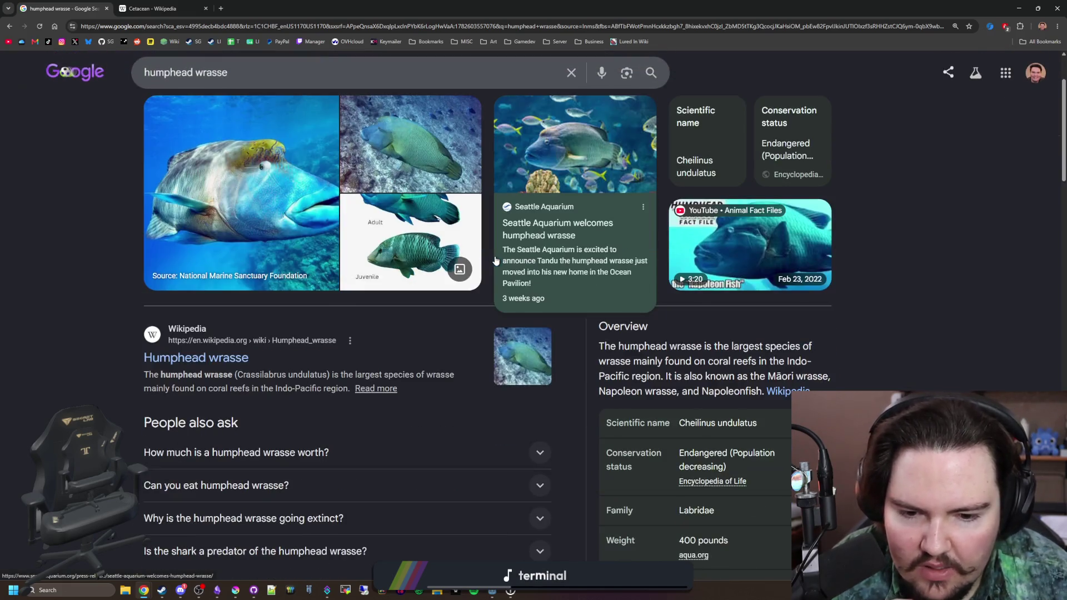
left_click_drag(737, 486, 674, 485)
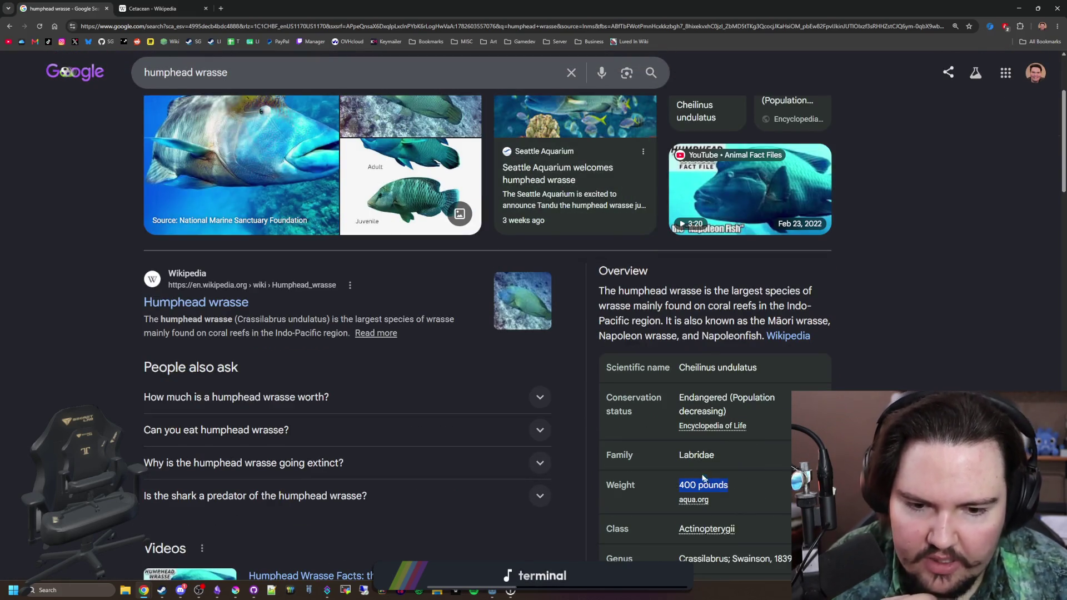
left_click(699, 389)
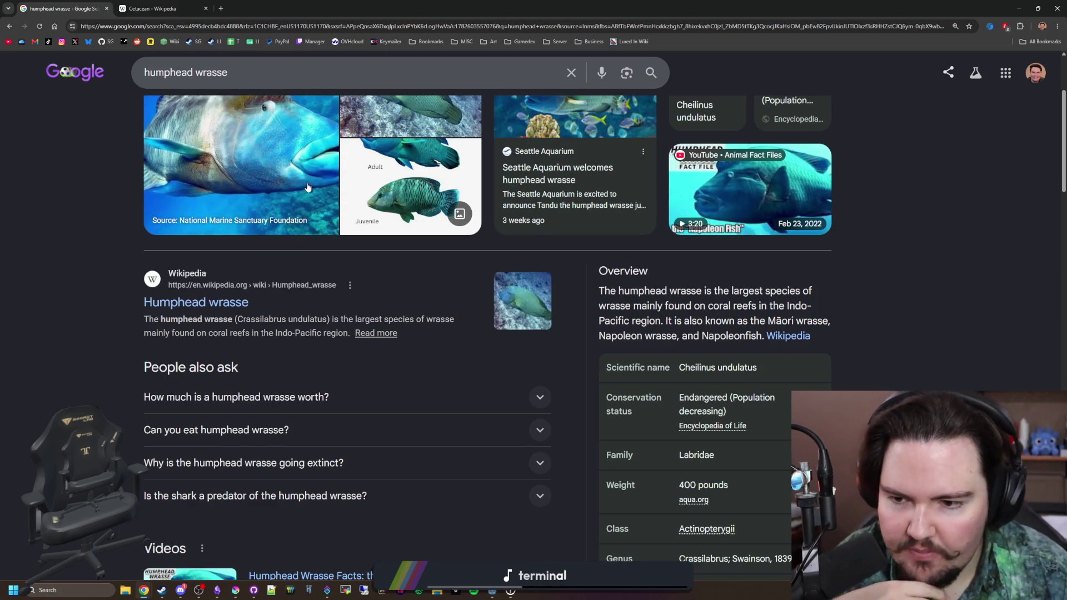
scroll(374, 232, "up", 3)
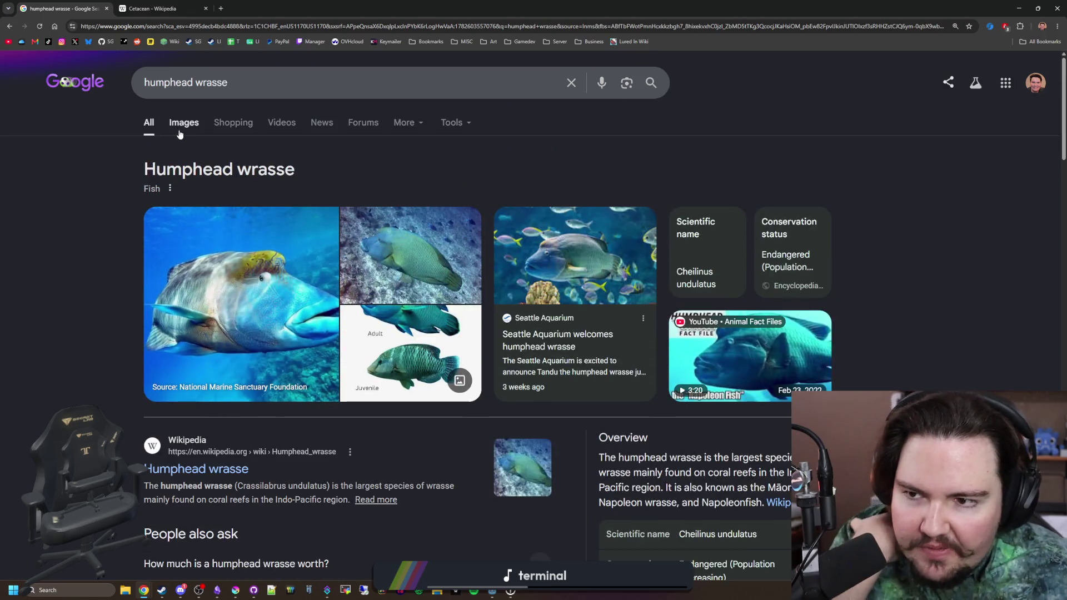
left_click(184, 122)
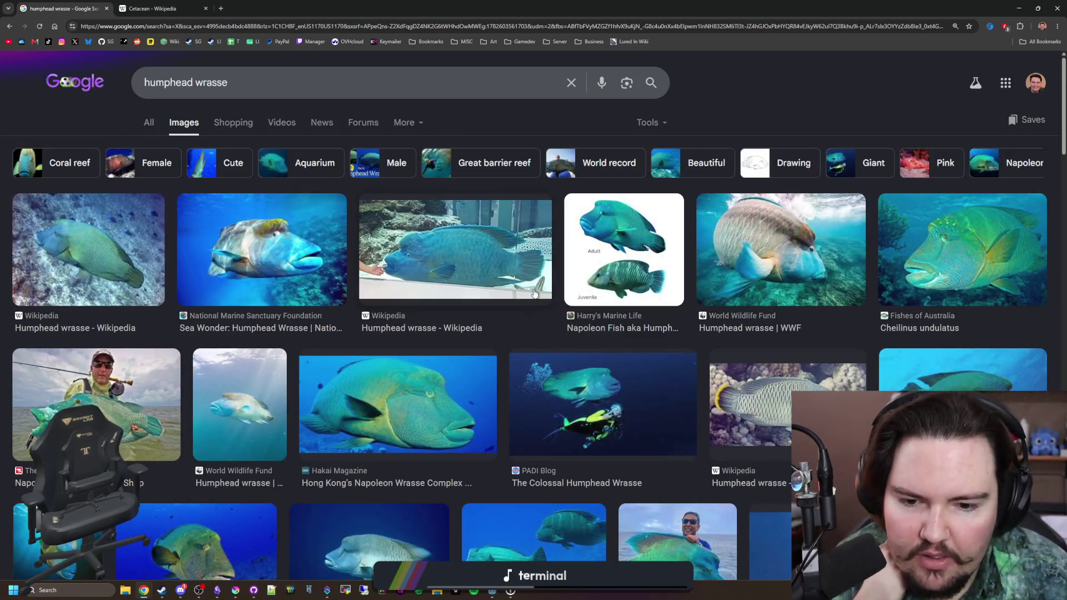
scroll(517, 316, "down", 4)
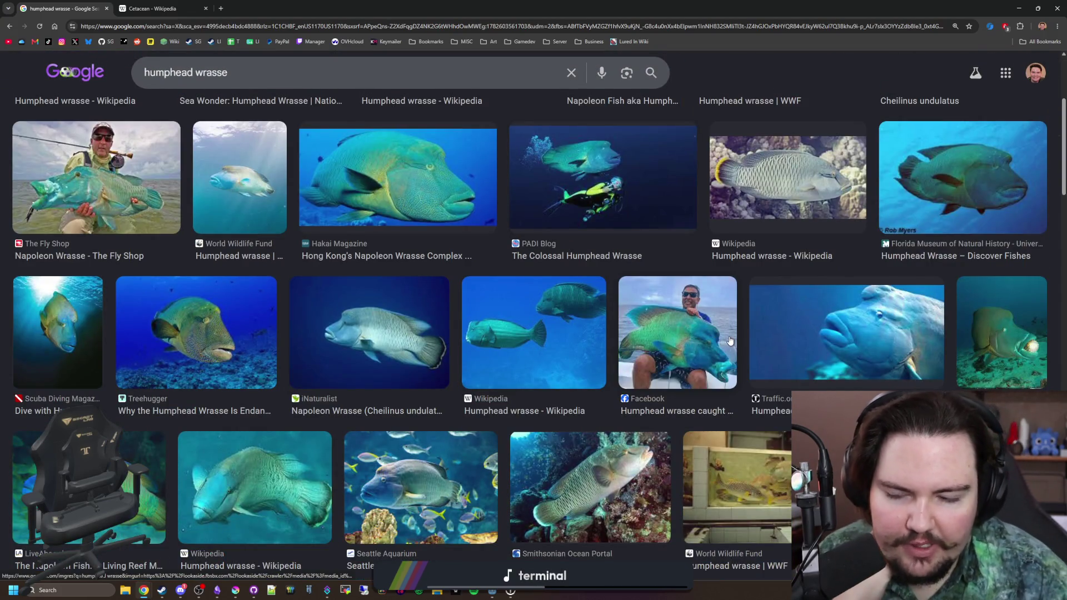
scroll(552, 255, "down", 4)
scroll(550, 250, "down", 2)
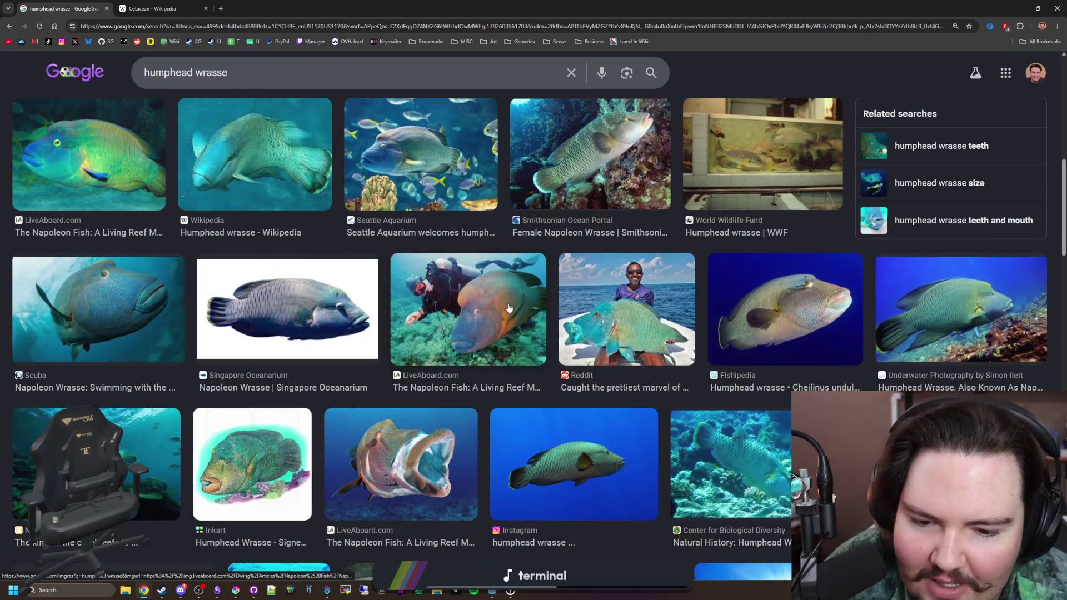
scroll(516, 303, "down", 4)
scroll(508, 308, "down", 1)
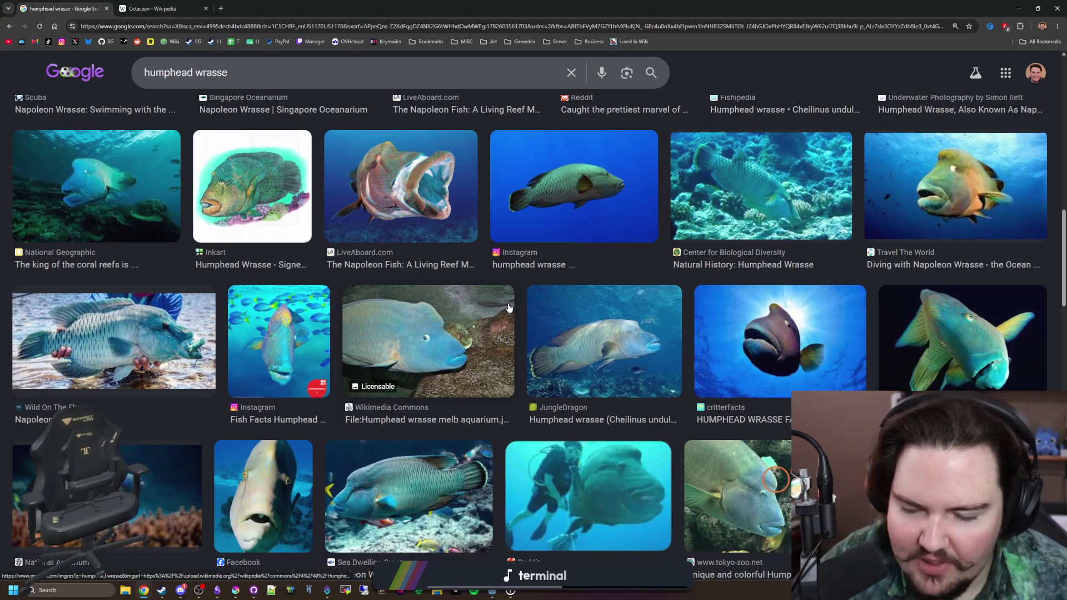
scroll(539, 253, "down", 2)
scroll(539, 253, "down", 15)
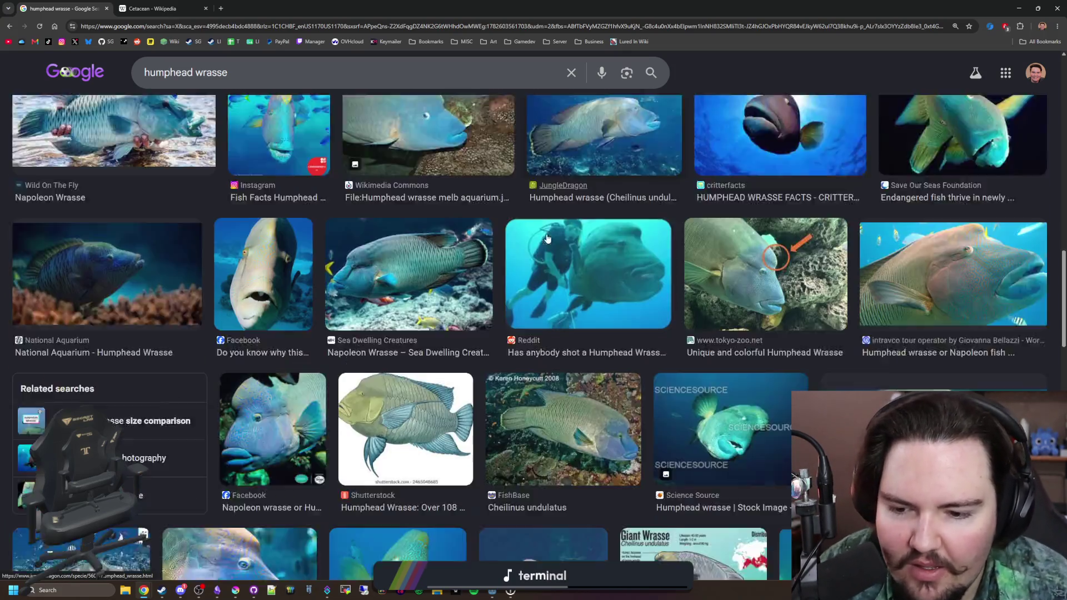
scroll(547, 238, "down", 5)
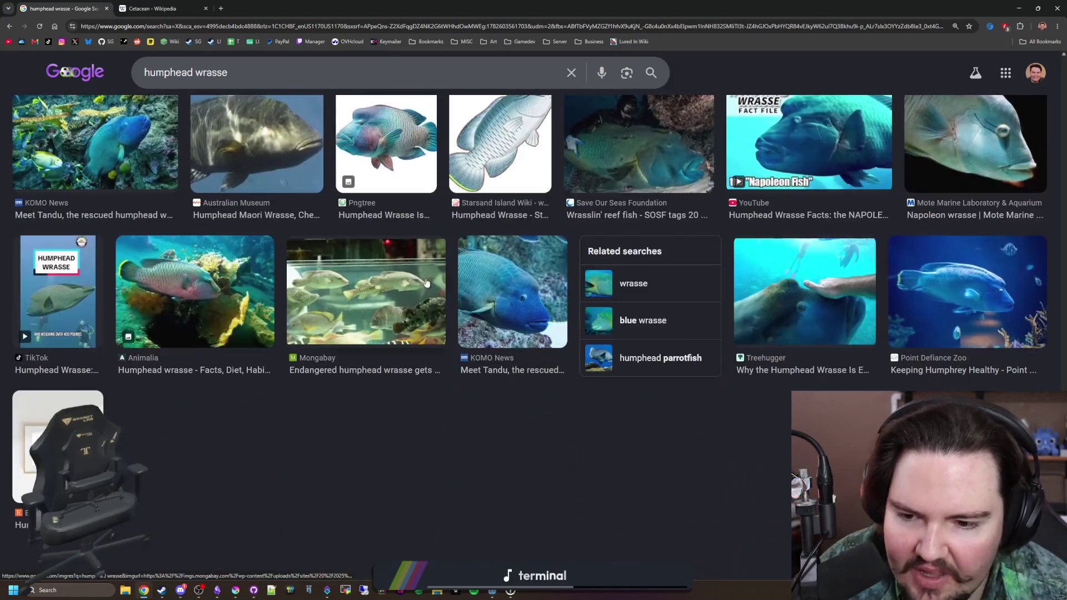
key("alt+Tab")
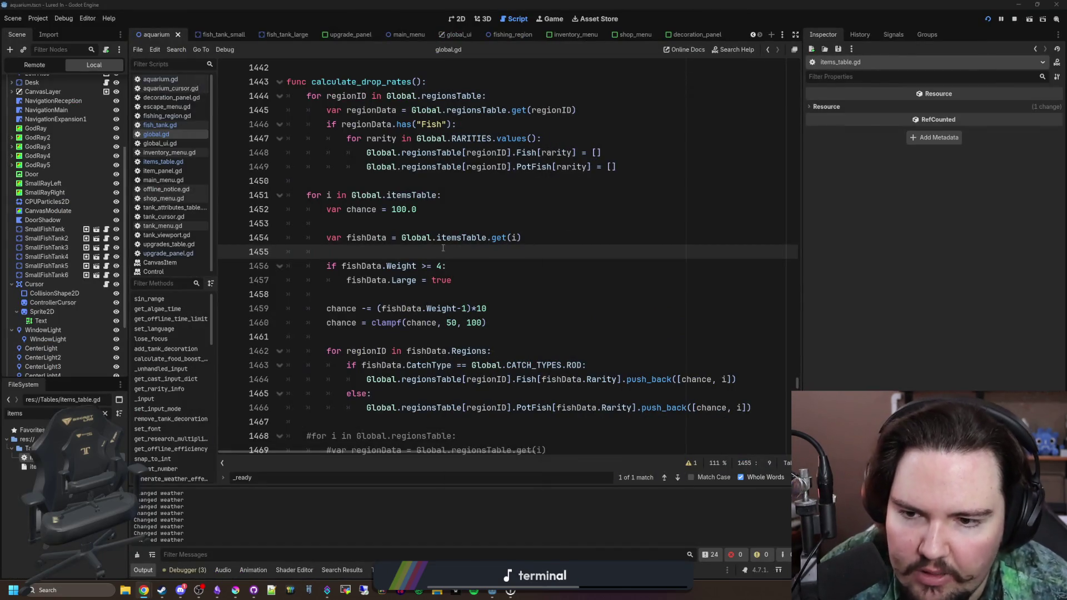
Step: Save the global.gd changes and widen the scene tree and file panels
key("ctrl+s")
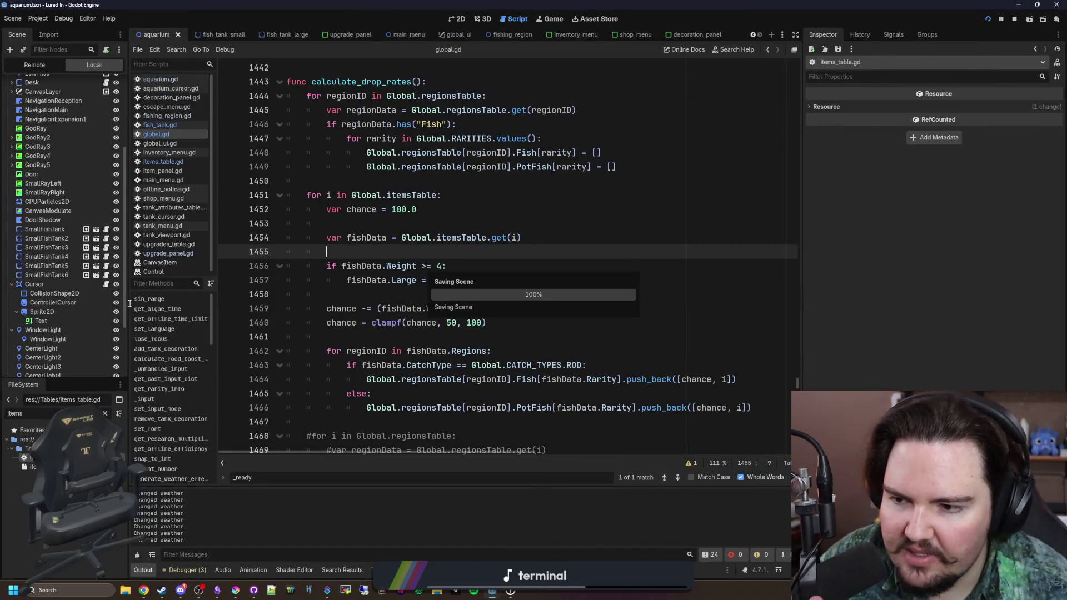
left_click_drag(129, 303, 209, 303)
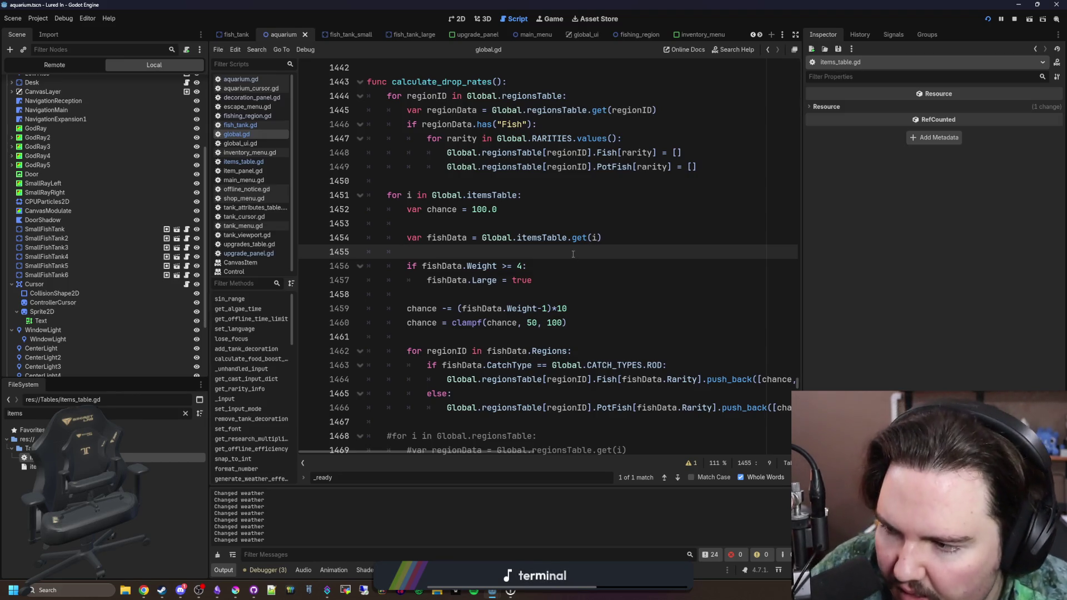
key("ctrl+s")
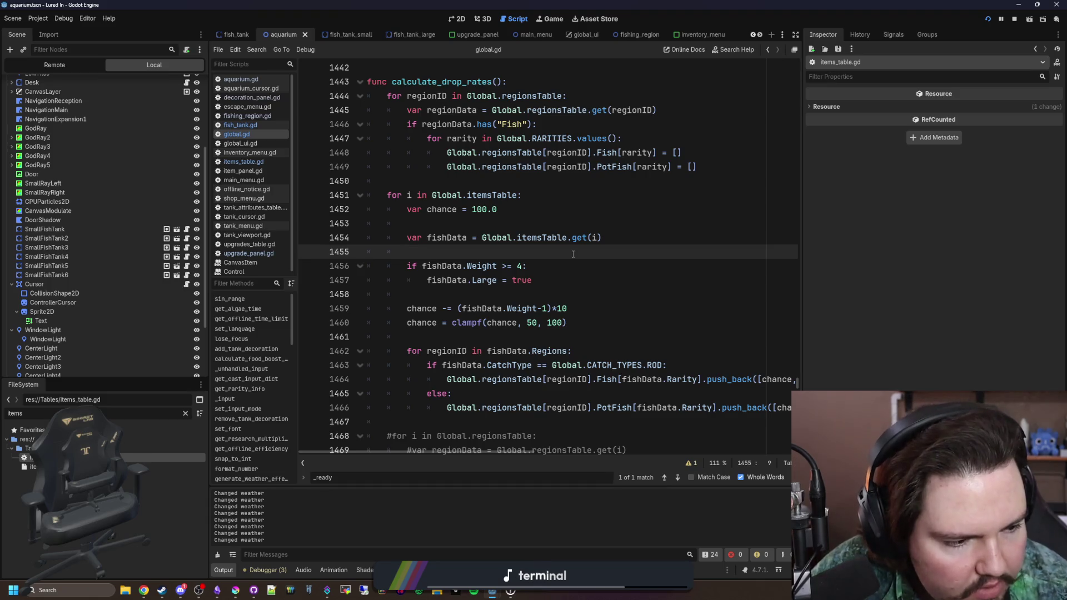
left_click(143, 590)
key("Down")
key("Down")
key("Down")
key("ctrl+s")
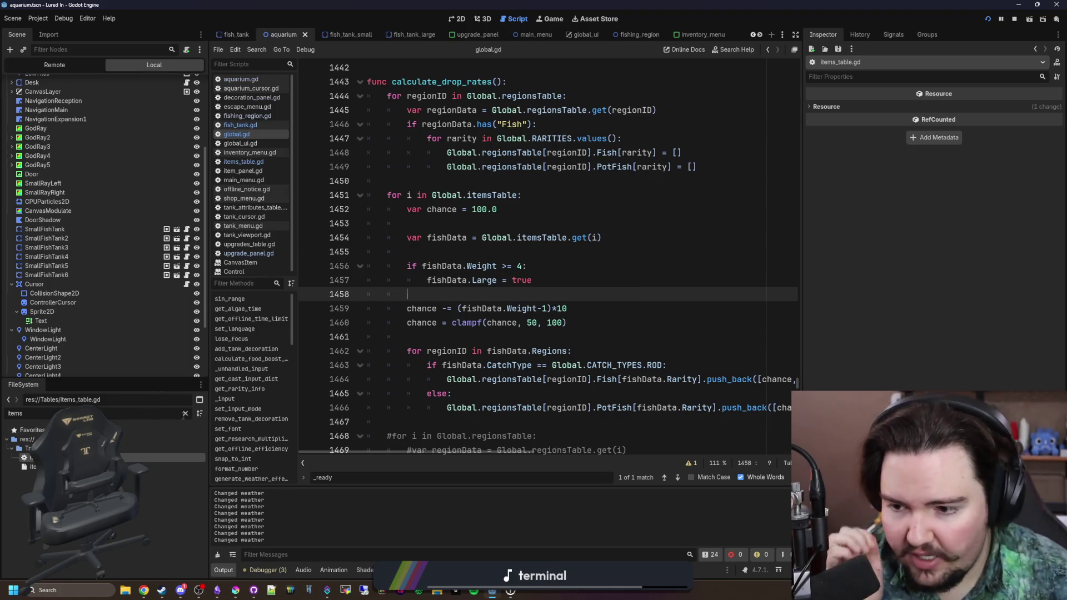
scroll(148, 215, "up", 5)
Step: Open the Aquarium node's aquarium.gd script and clear the file filter
left_click(187, 83)
key("BackSpace")
key("BackSpace")
left_click(184, 414)
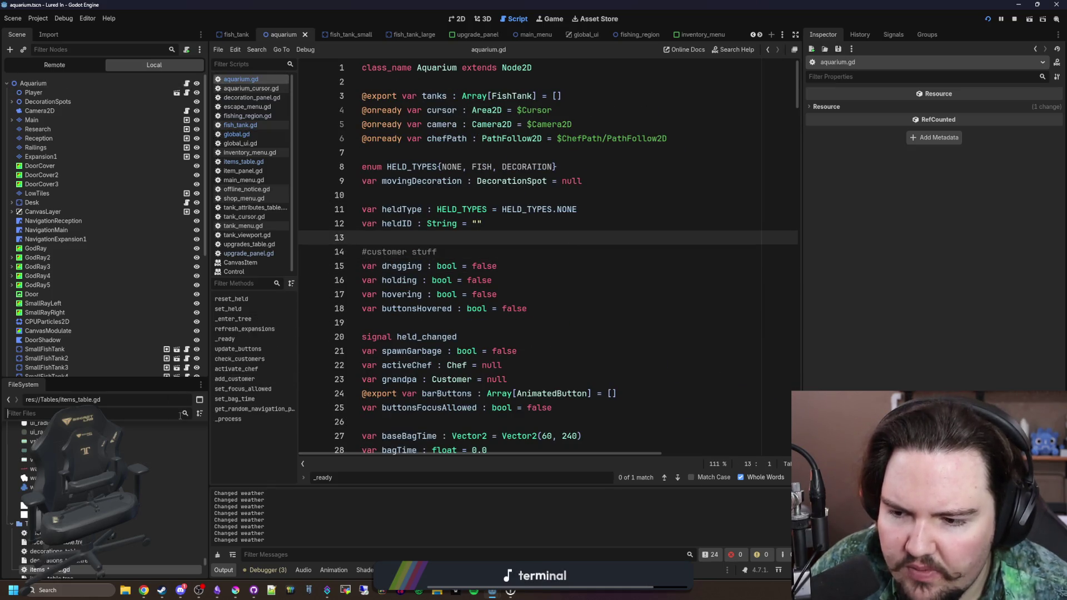
Step: Filter files for 'aquar', open aquarium_cursor.gd and go to the fish tank weight check
type("aquar")
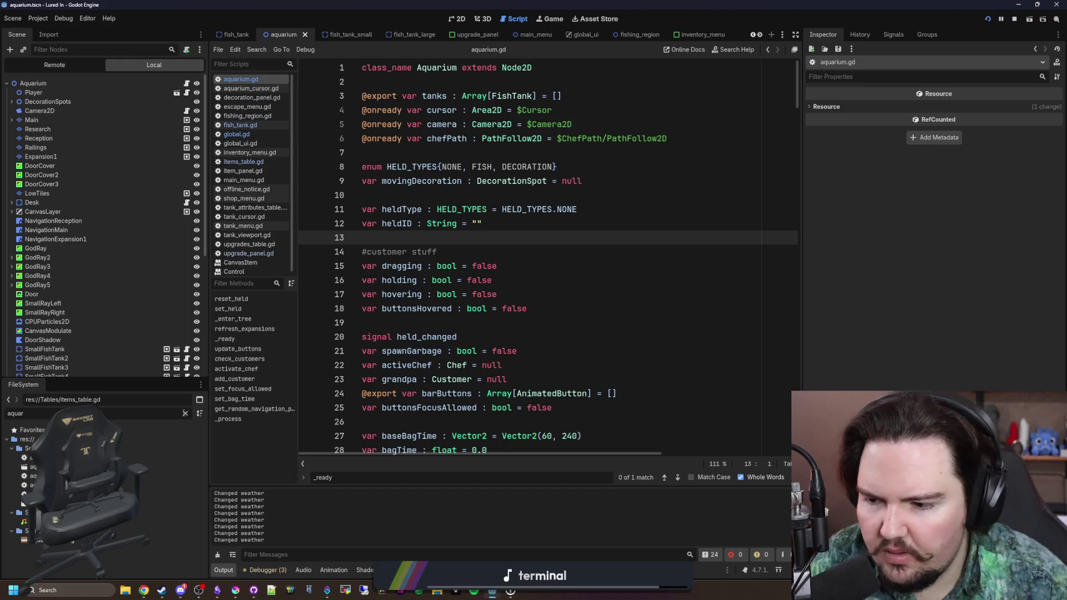
double_click(50, 485)
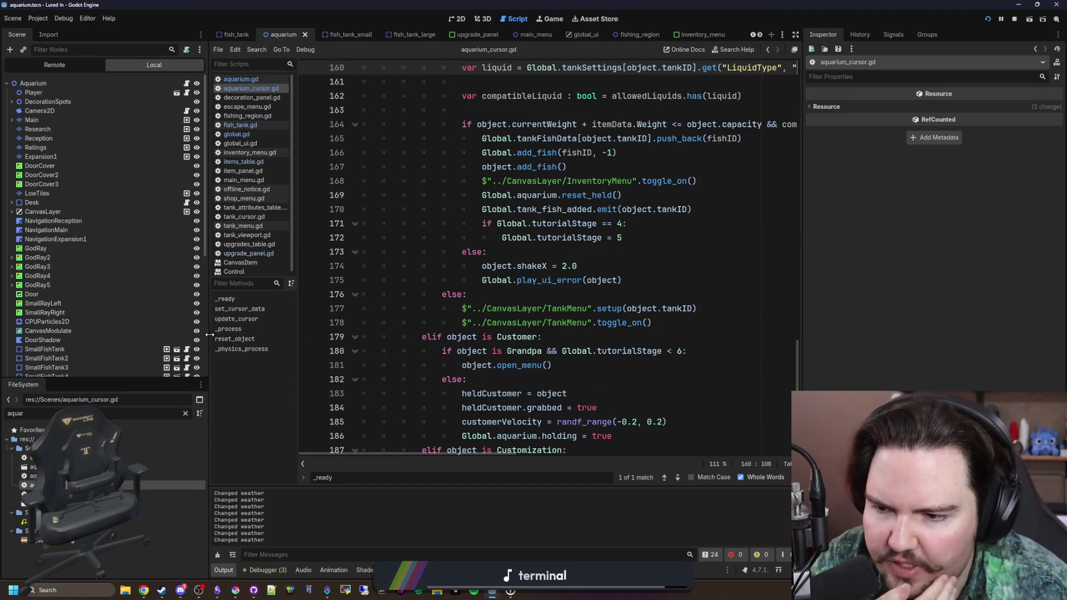
left_click_drag(210, 335, 74, 304)
scroll(500, 250, "up", 4)
left_click(423, 294)
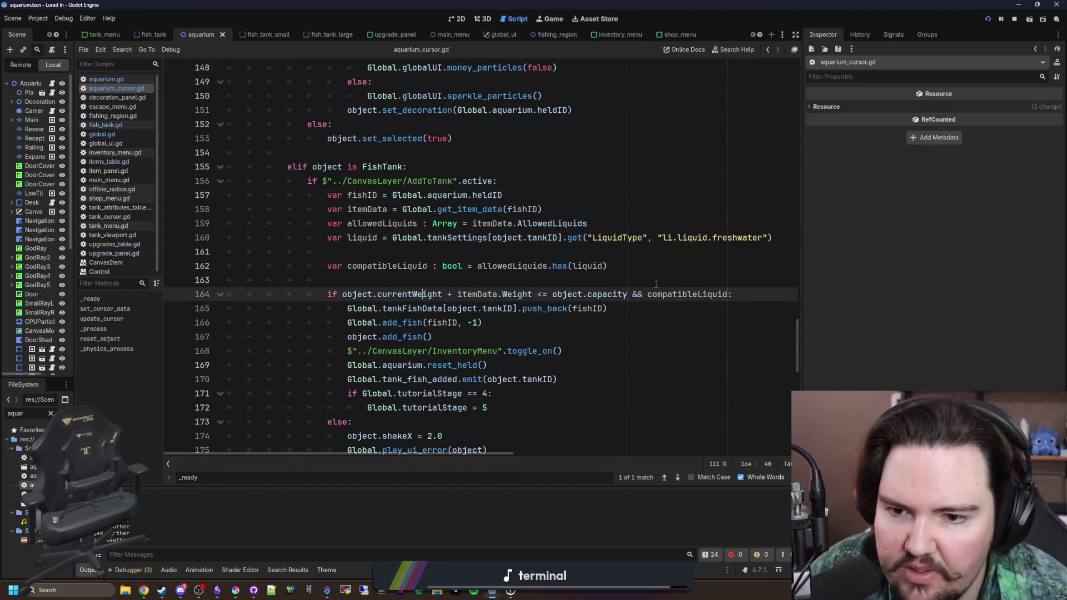
scroll(760, 285, "down", 1)
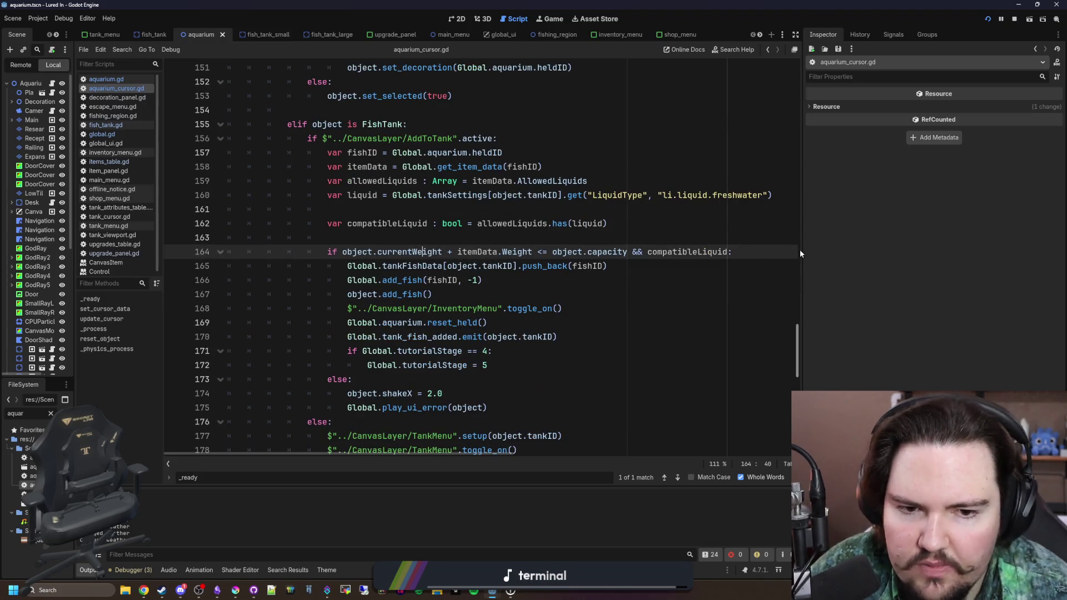
left_click_drag(801, 254, 882, 254)
scroll(425, 384, "down", 1)
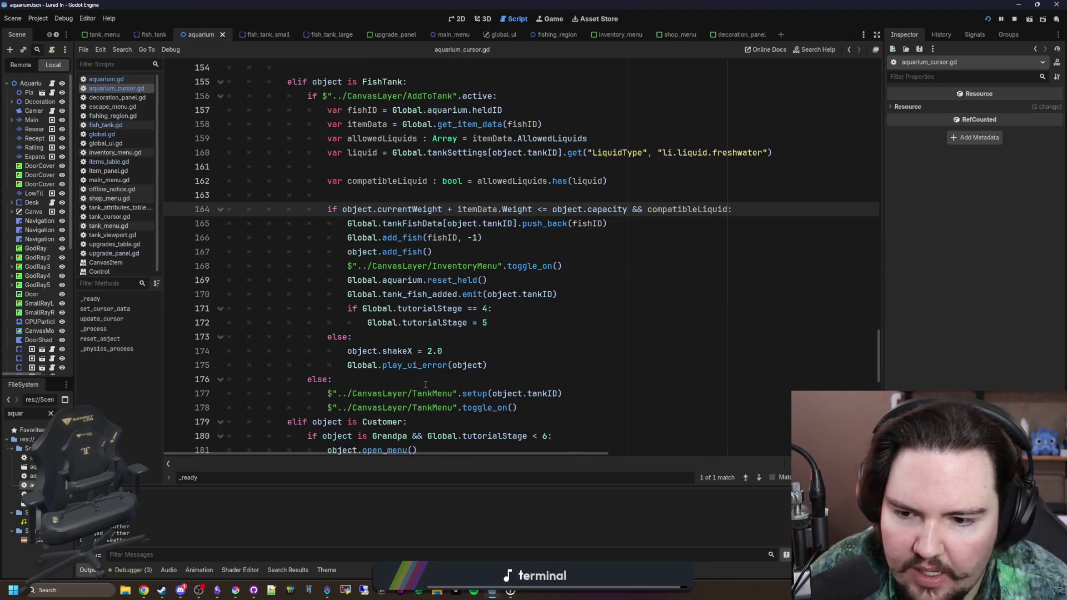
left_click(515, 363)
scroll(500, 311, "up", 1)
left_click(460, 235)
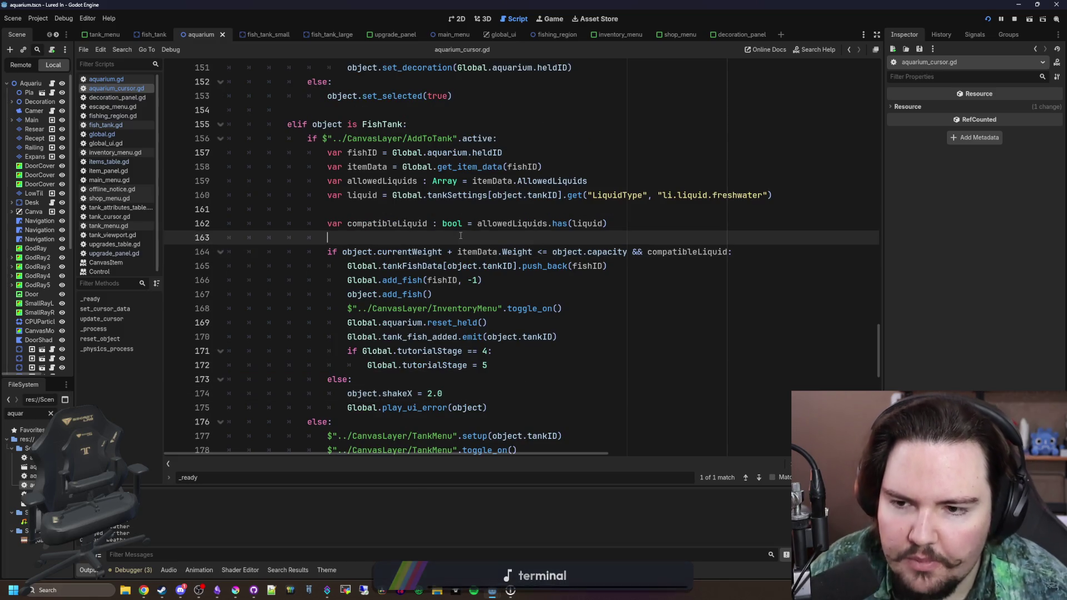
scroll(460, 236, "down", 1)
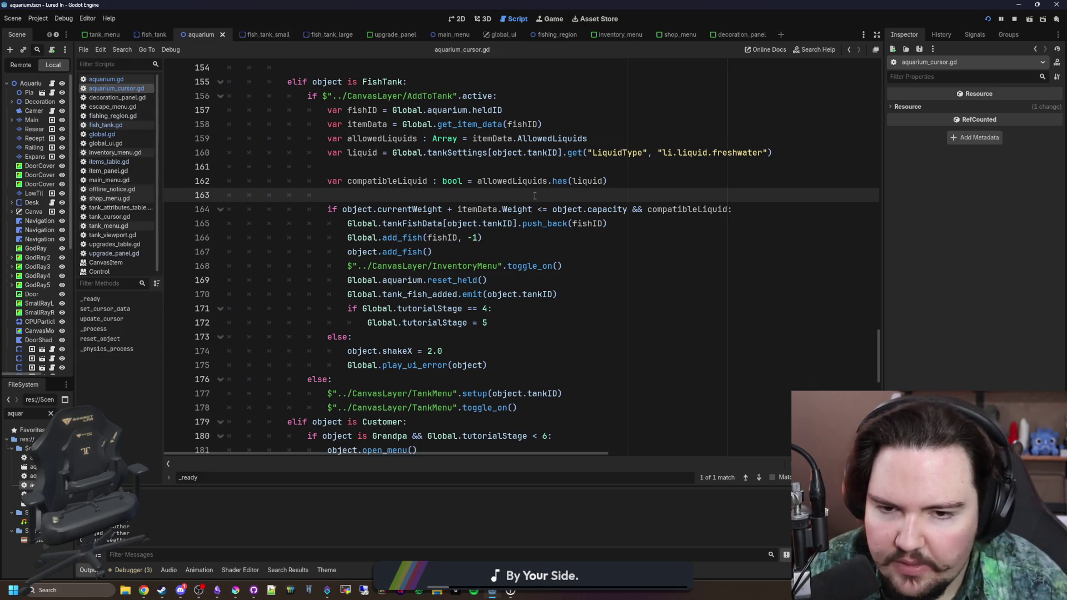
Step: Add a separate compatibleLiquid check that sets error to "Wrong Liquid!"
key("Return")
key("Return")
key("Up")
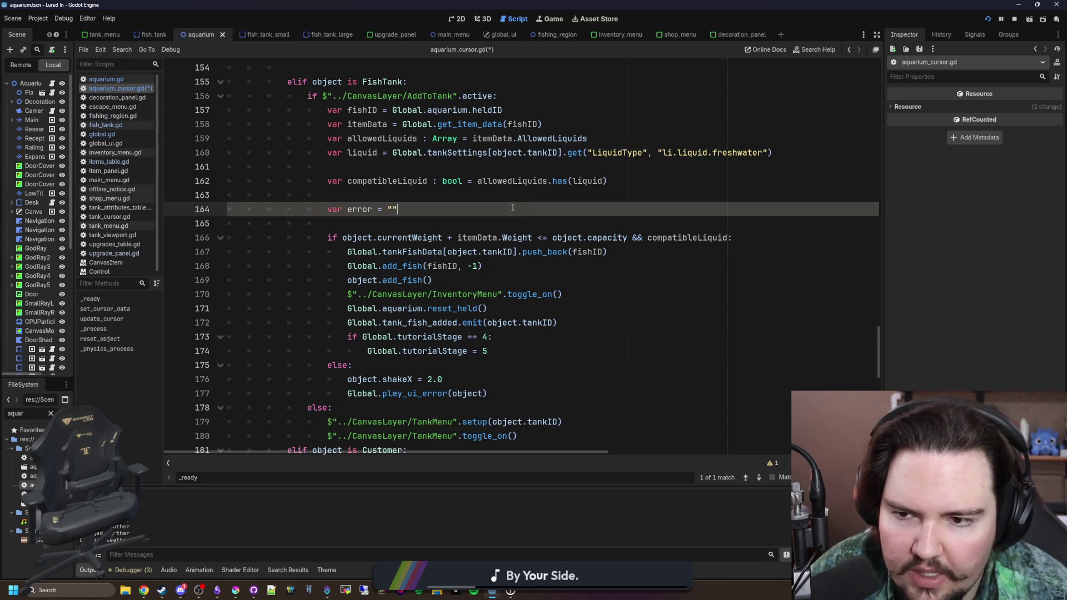
double_click(665, 238)
left_click(435, 207)
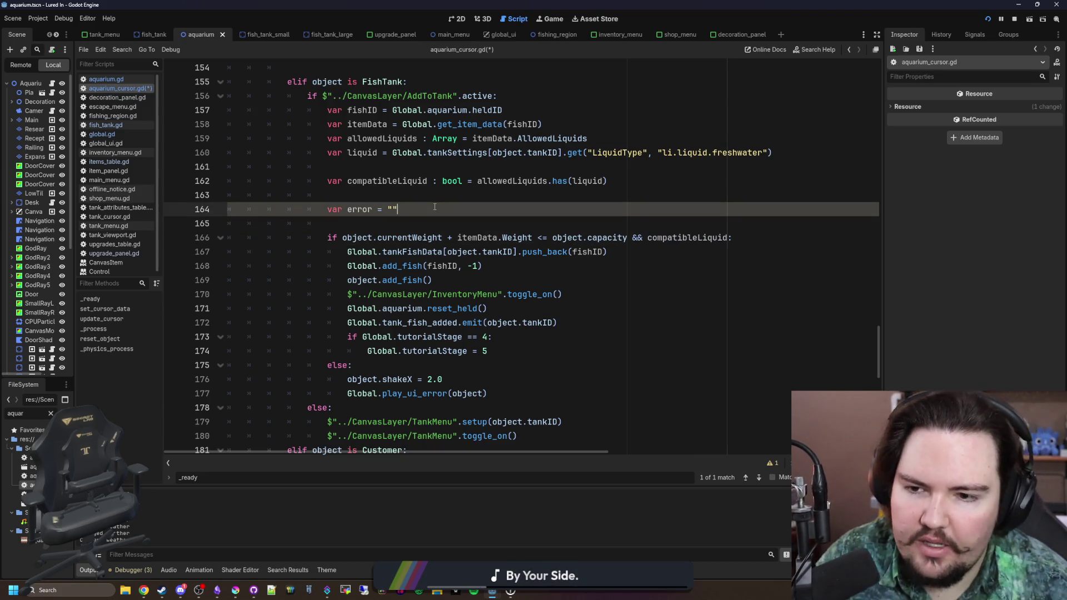
key("Return")
key("Return")
key("Return")
key("Up")
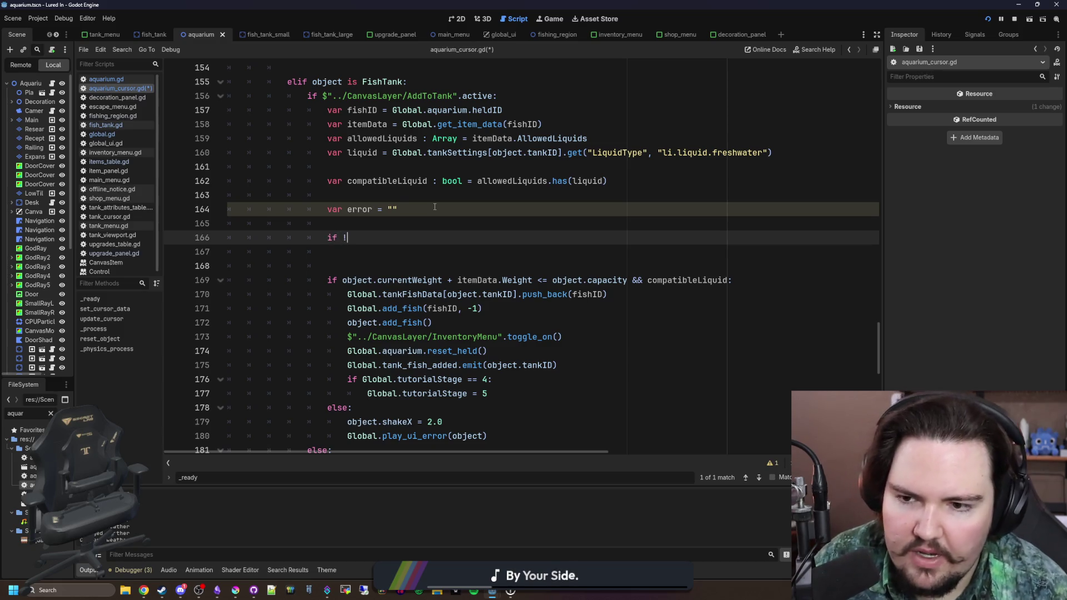
type("uid:")
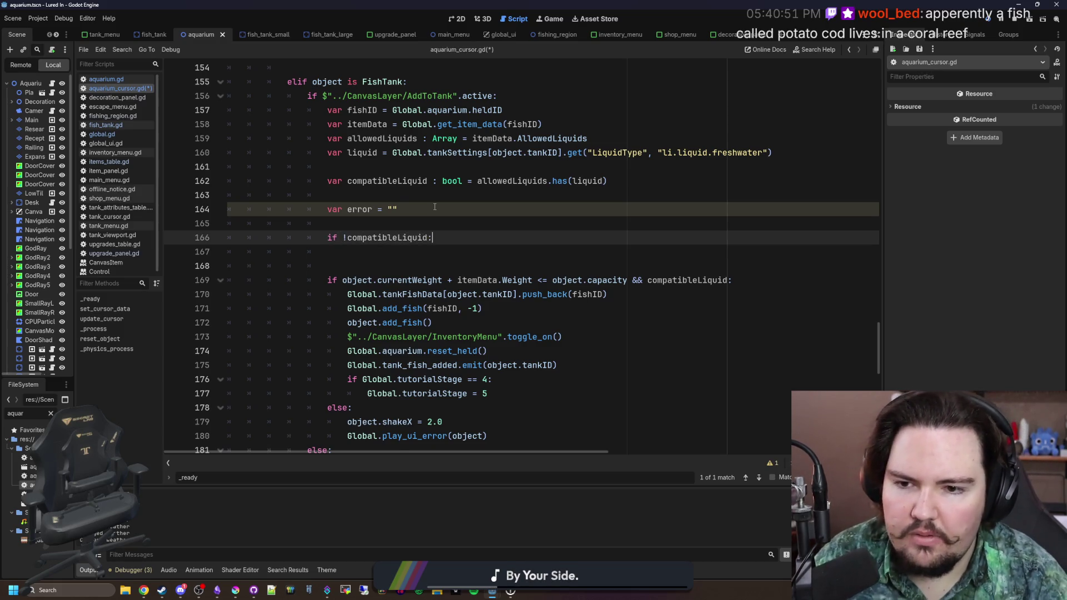
key("Return")
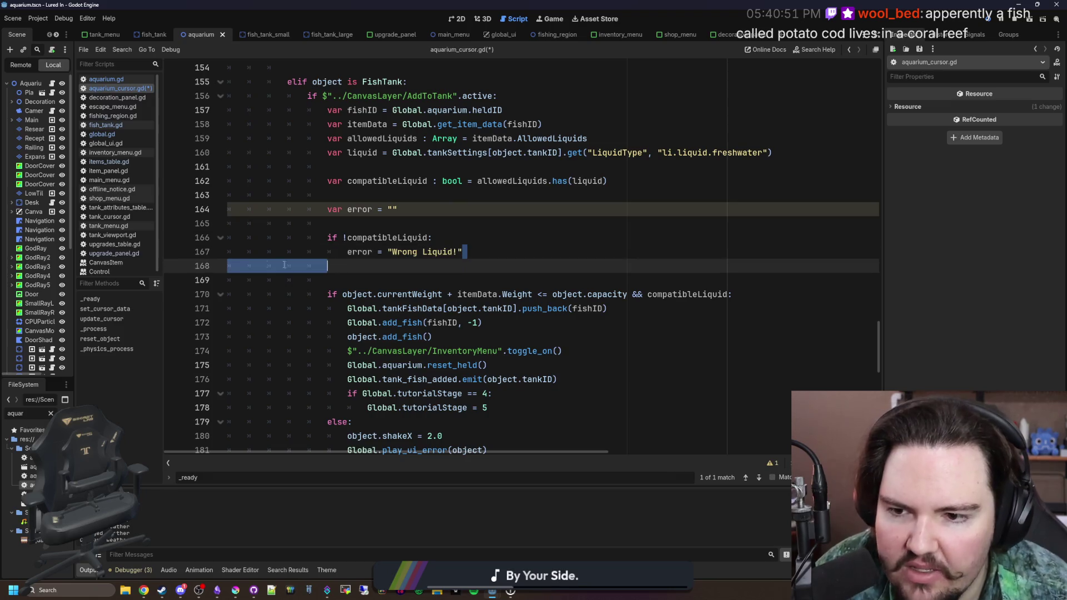
left_click(374, 225)
left_click(503, 252)
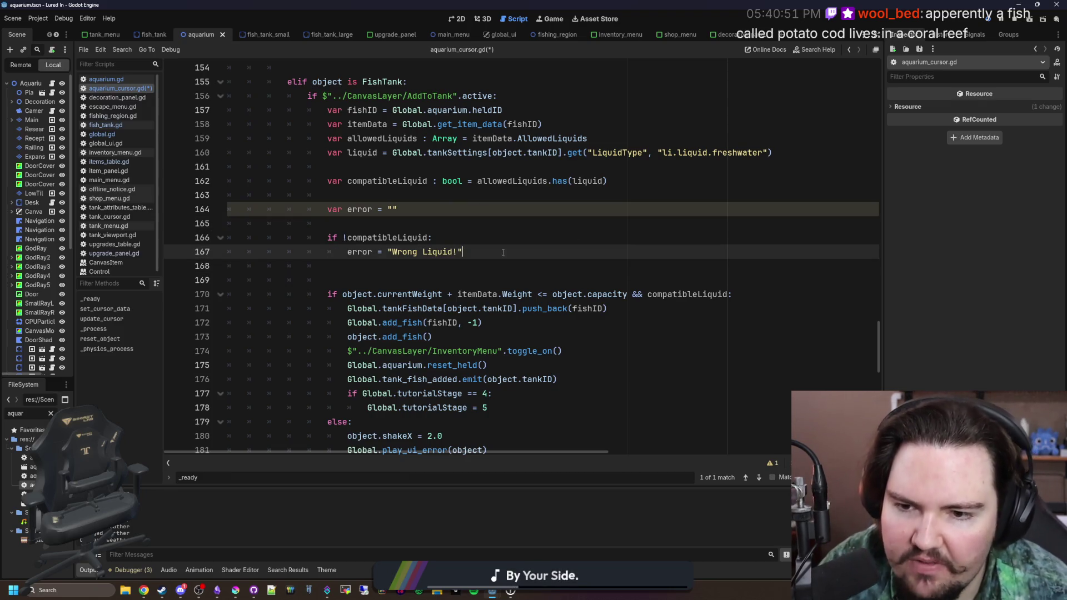
key("BackSpace")
key("BackSpace")
key("BackSpace")
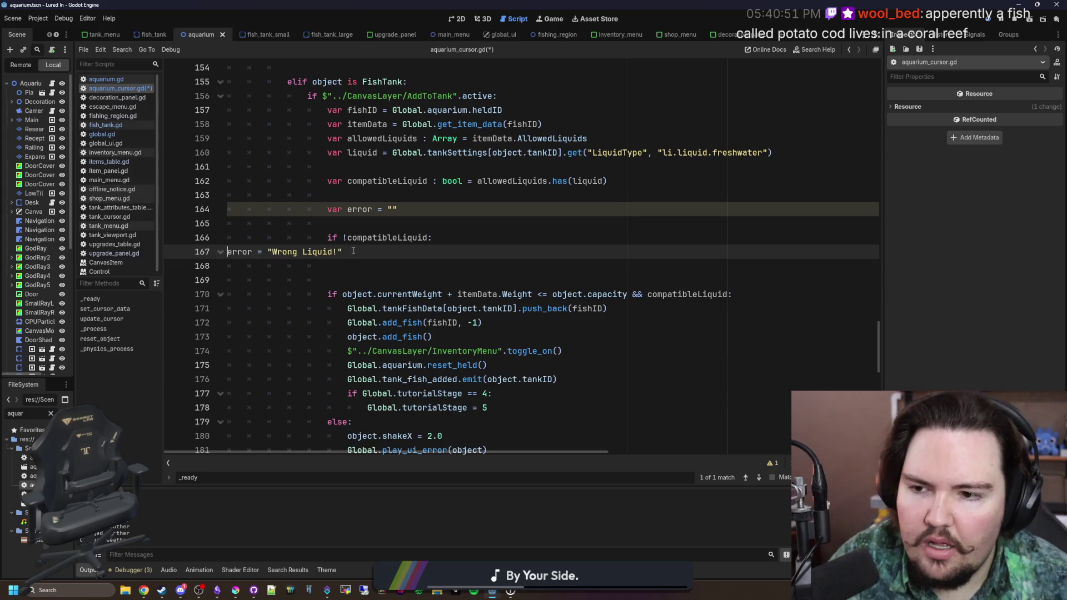
key("Return")
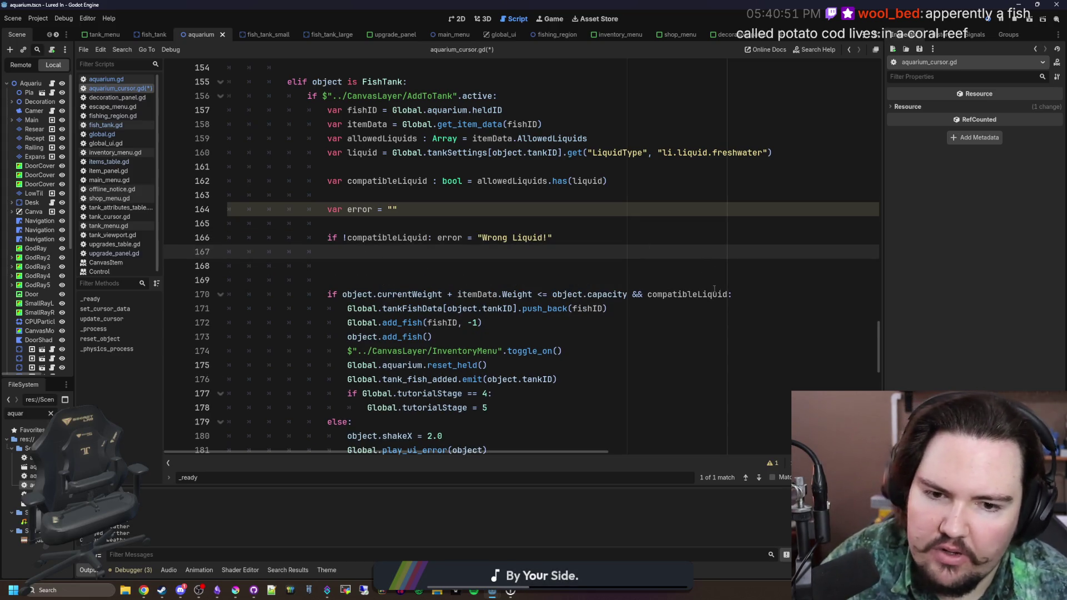
Step: Move the weight condition into its own if that sets error to "Not enough room!" when capacity is exceeded
double_click(728, 294)
key("BackSpace")
key("BackSpace")
key("BackSpace")
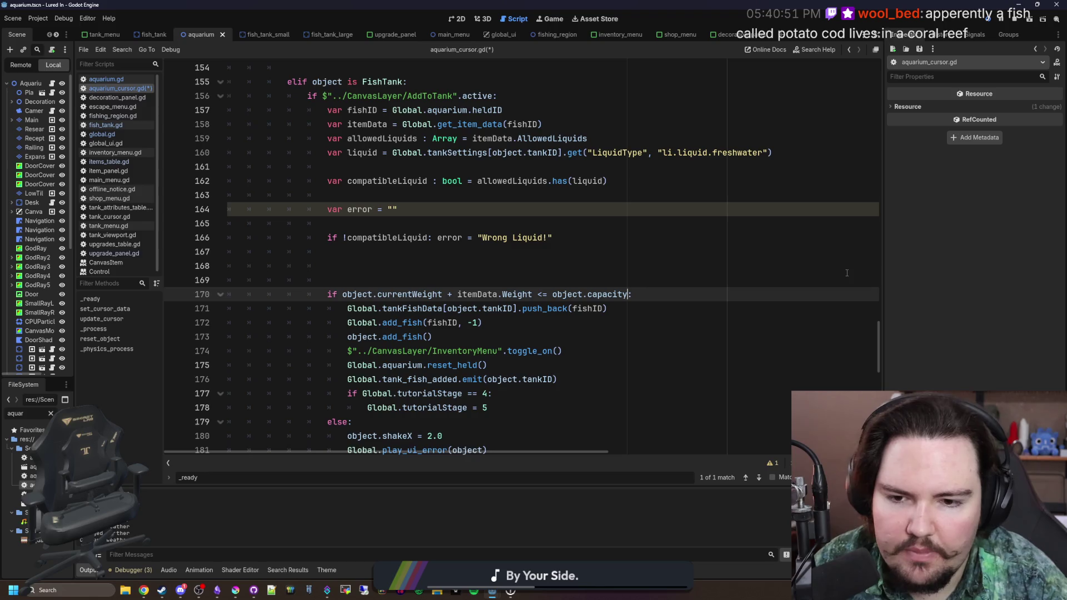
left_click(537, 278)
left_click_drag(628, 293, 336, 295)
key("ctrl+x")
left_click(459, 255)
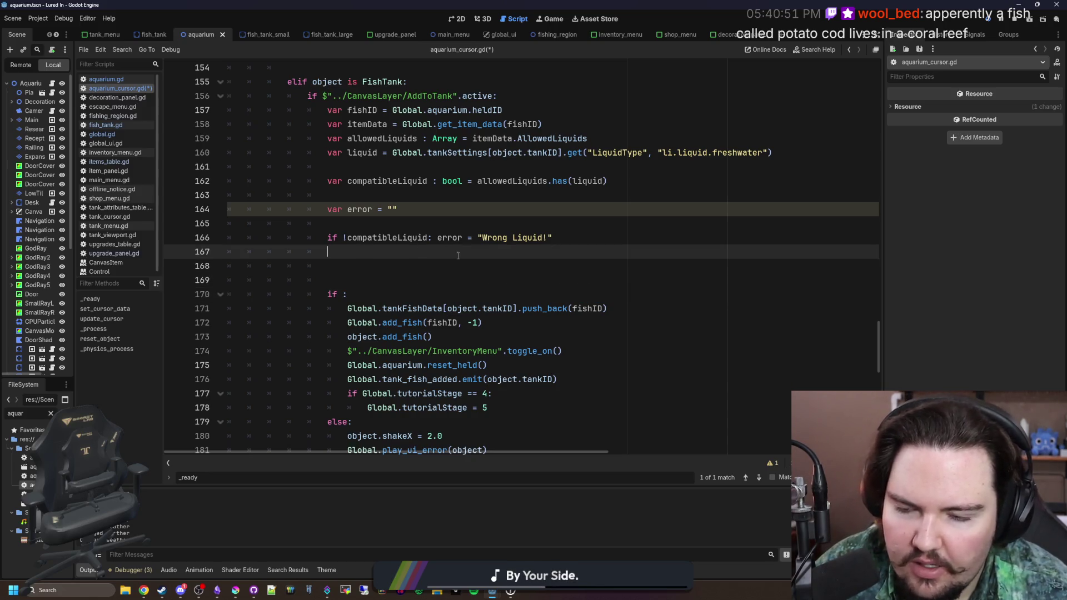
type("if !")
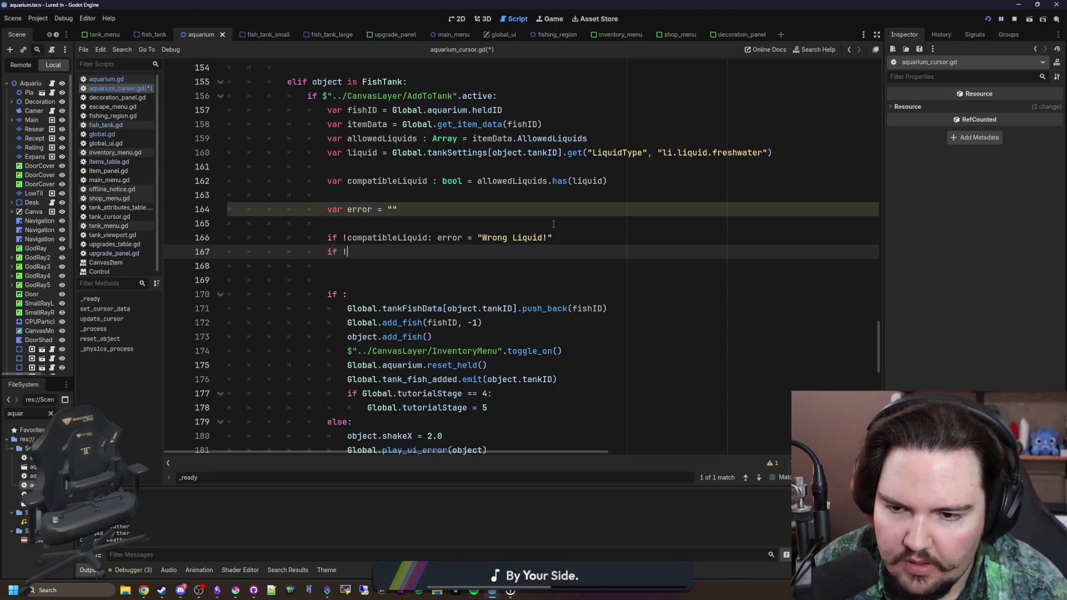
key("BackSpace")
key("ctrl+v")
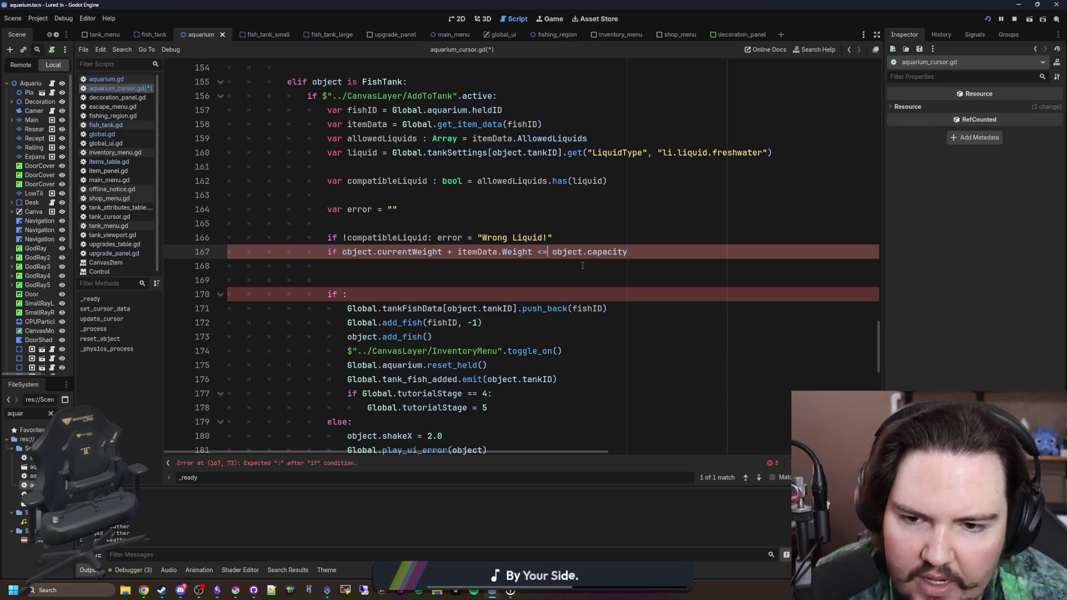
key("BackSpace")
key("BackSpace")
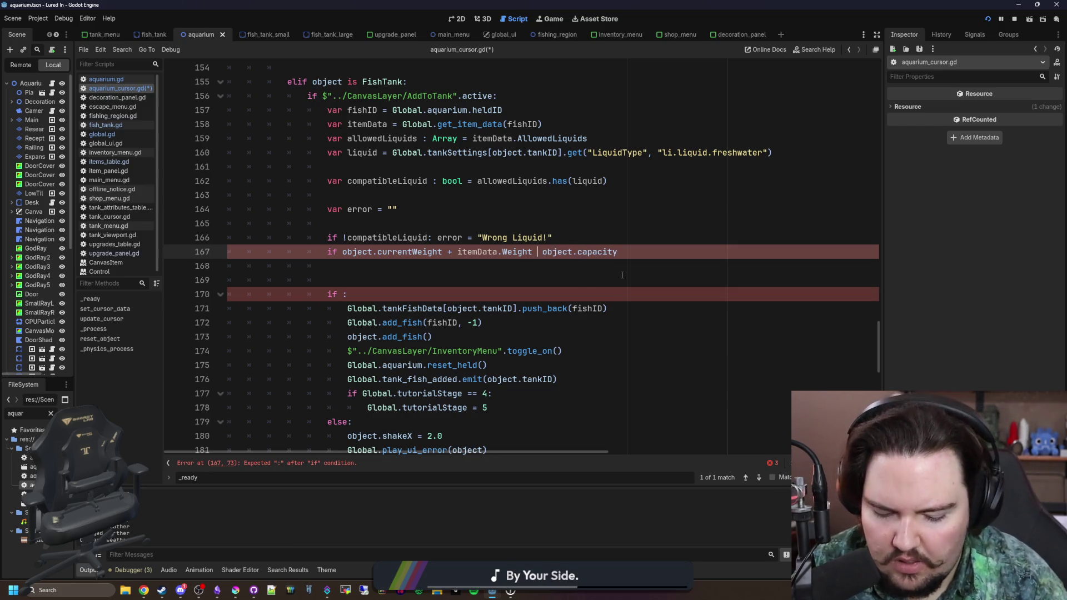
type(">")
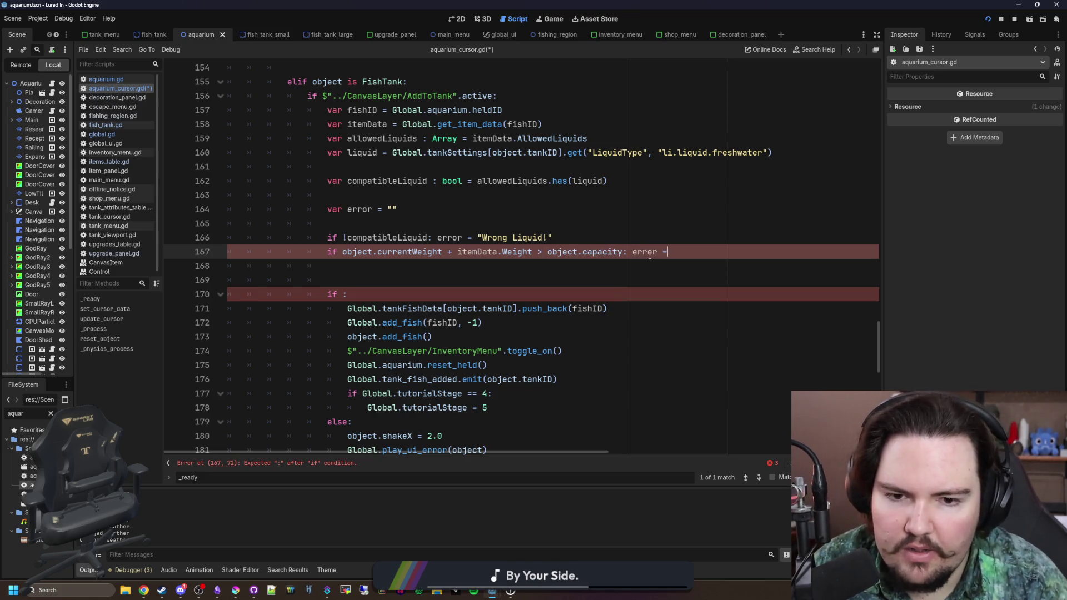
type(" \"\"")
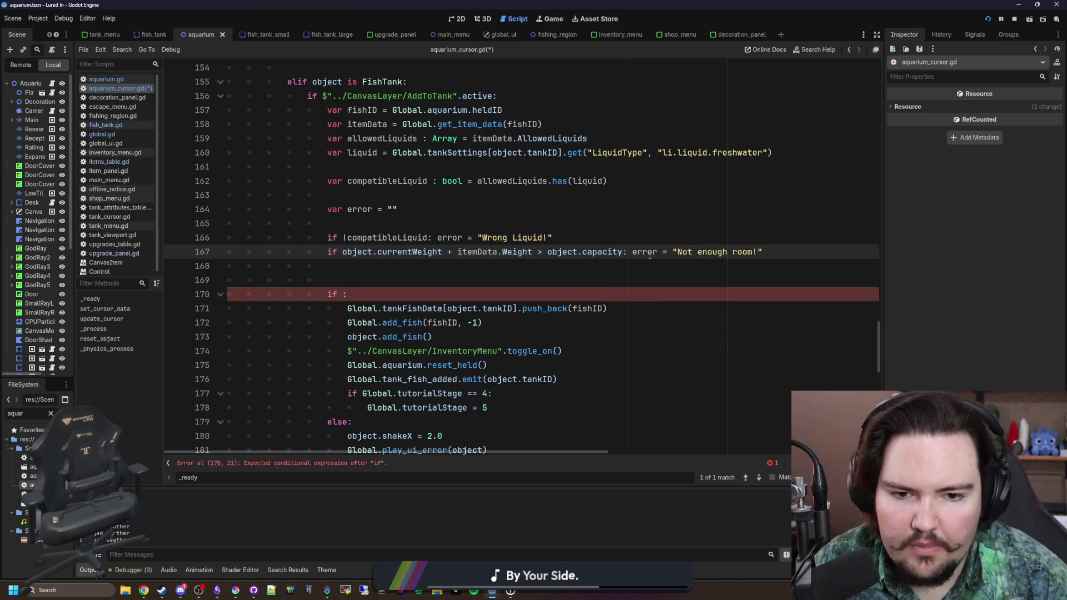
left_click(518, 237)
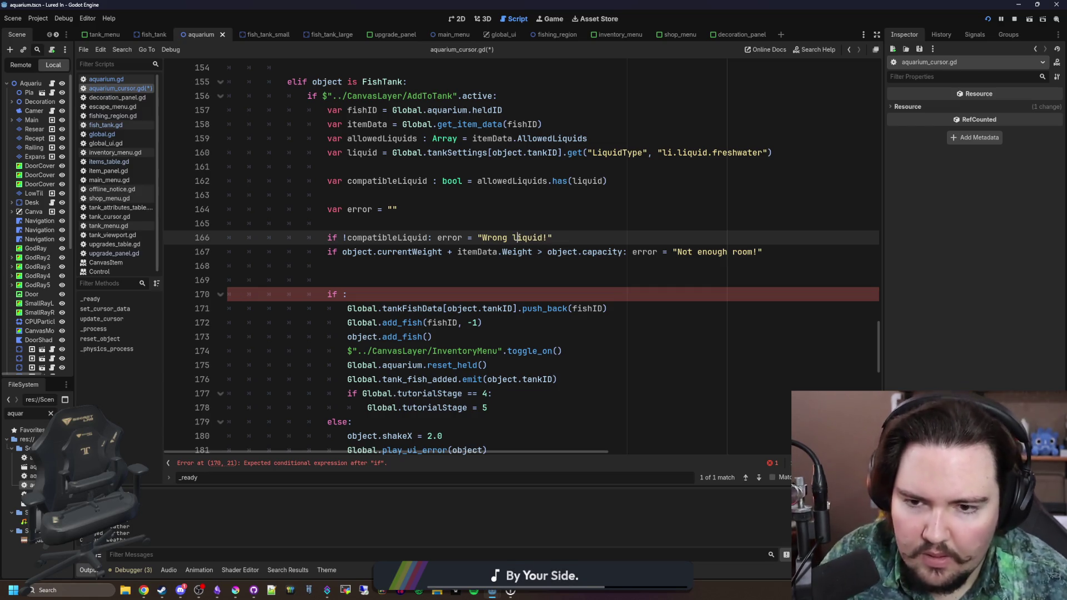
Step: Complete line 170 as if error.is_empty(): so the fish is added only without errors
left_click(343, 294)
type("error")
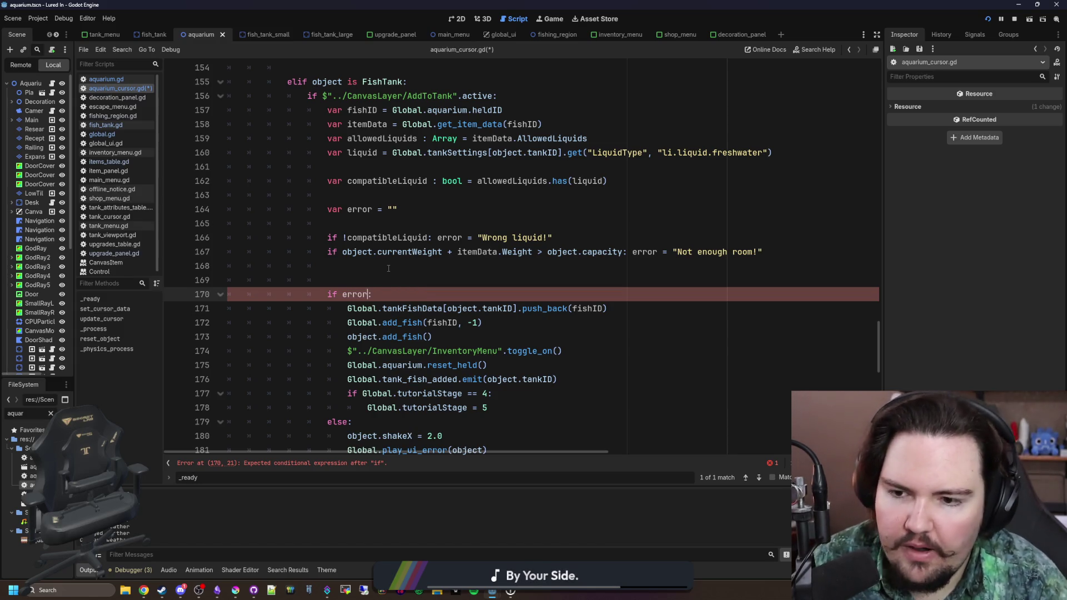
key("ctrl+Left")
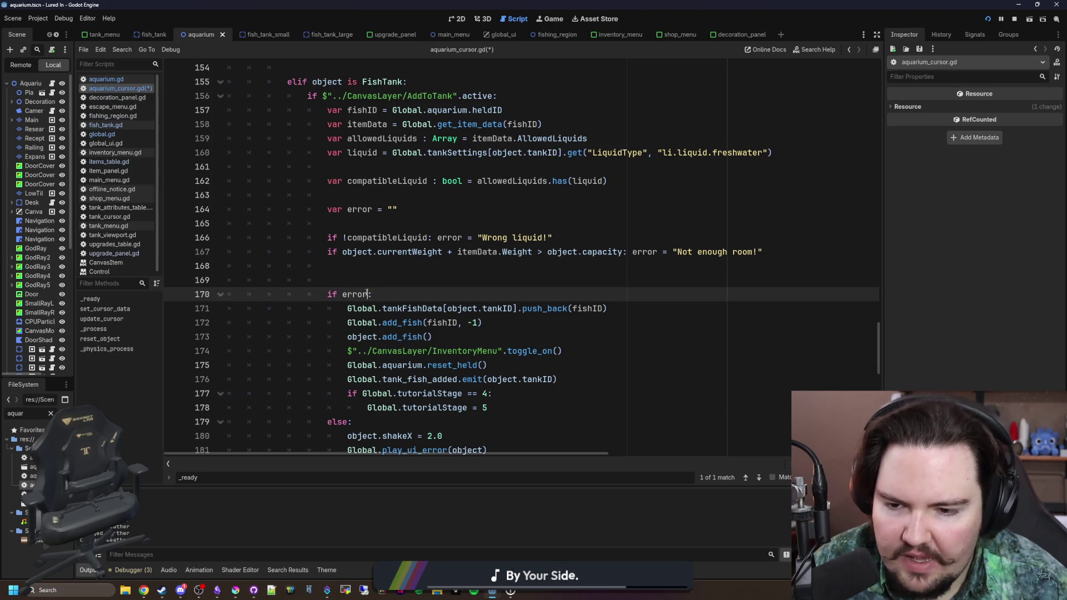
type(".is_empty()")
scroll(366, 293, "down", 2)
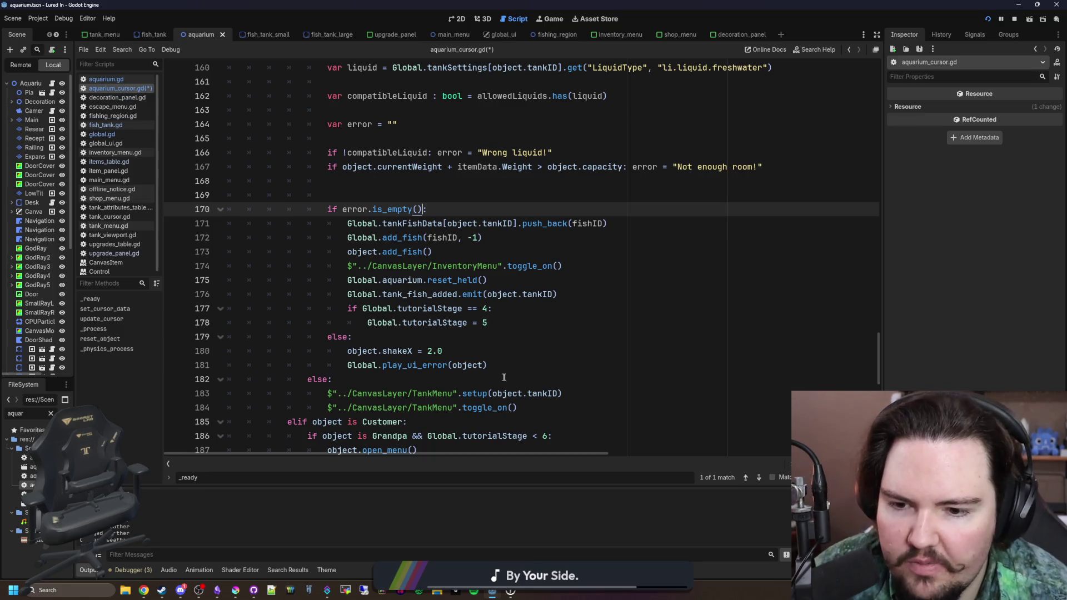
scroll(505, 378, "up", 2)
Step: Begin a new check on line 168: if object.tankType == Global.TANK
left_click(361, 279)
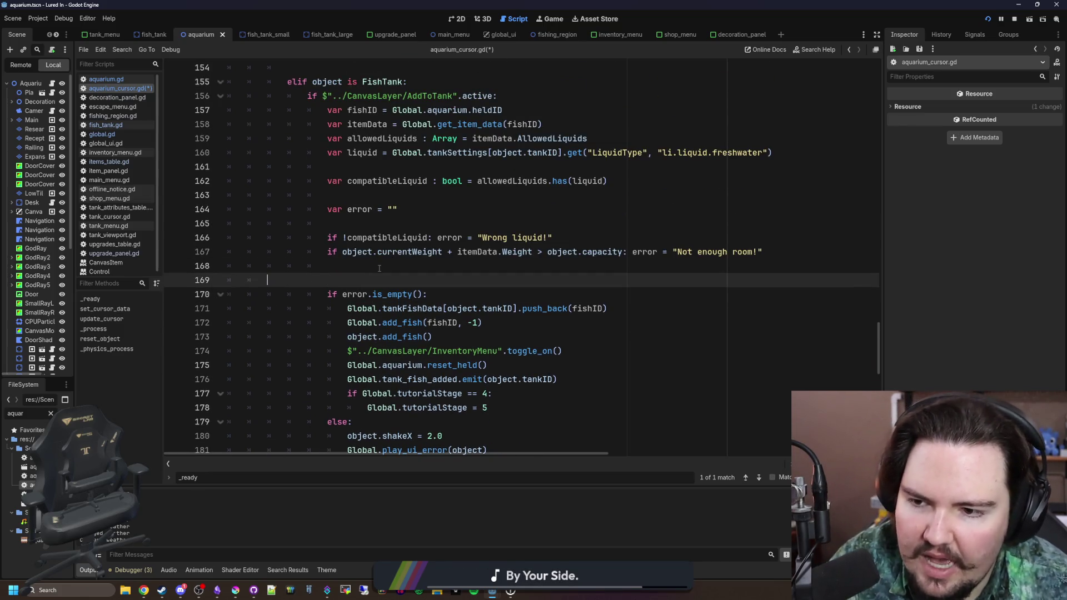
left_click(380, 268)
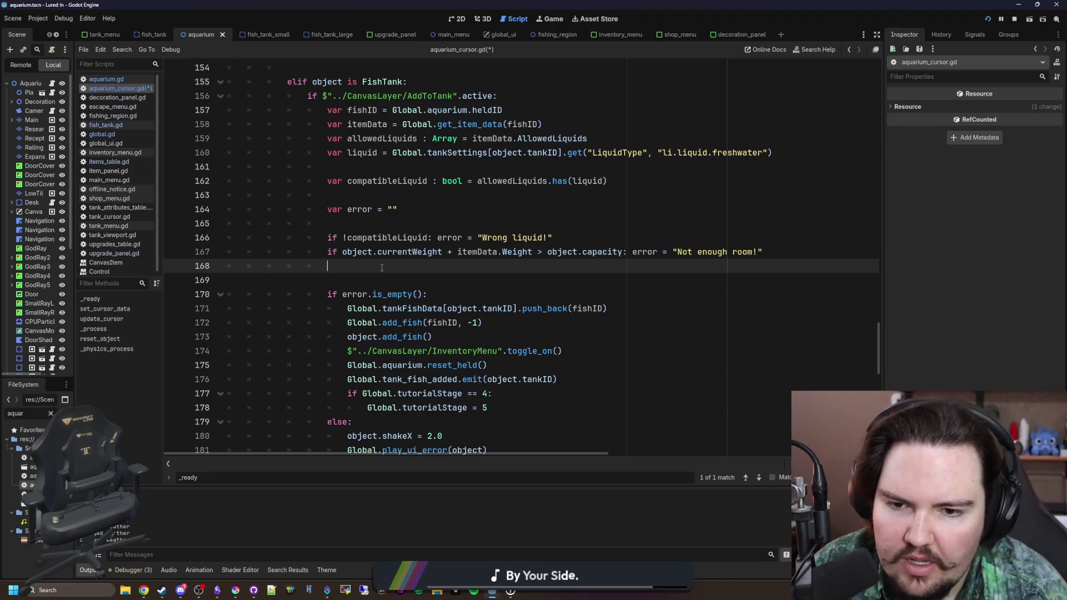
type("if object.tankType == ")
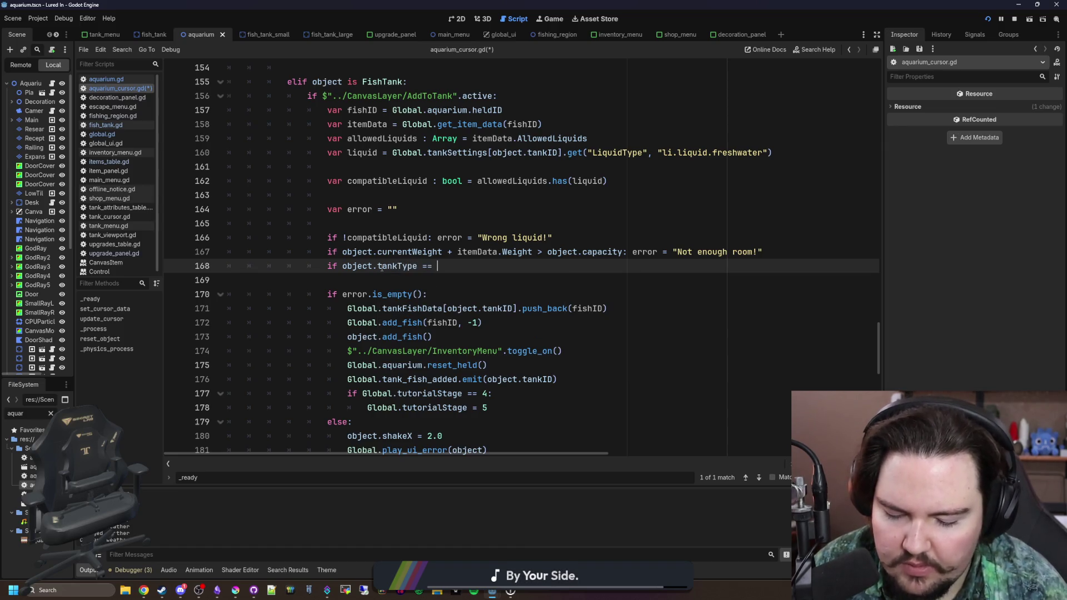
type("Global.TANK")
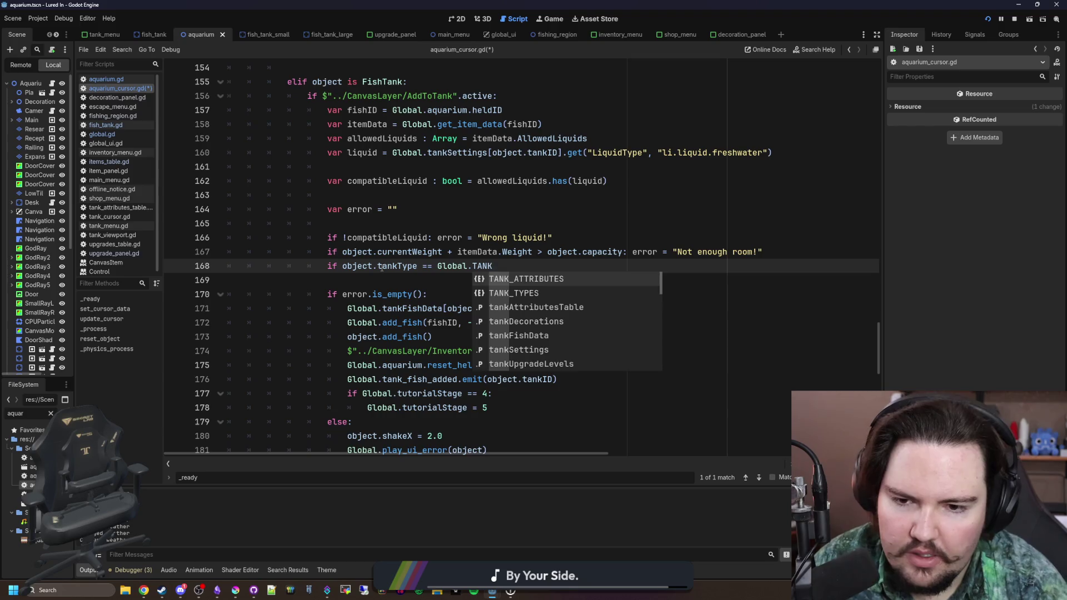
Step: Finish the TANK_TYPES.NORMAL check with an itemData.Large condition setting "Requires a large tank!", then save
key("Down")
key("Return")
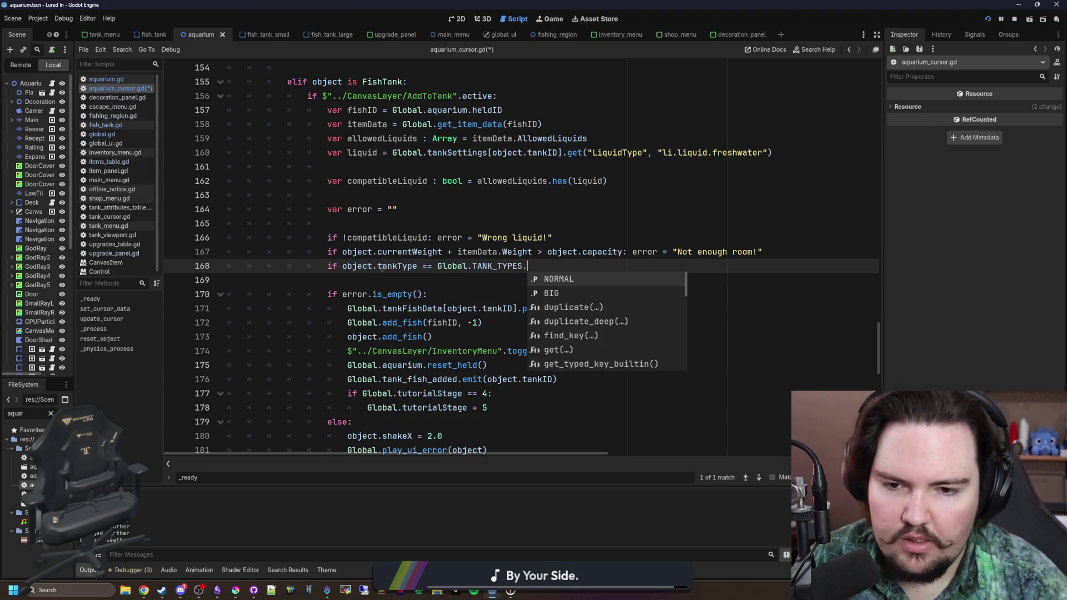
key("Return")
key("Return")
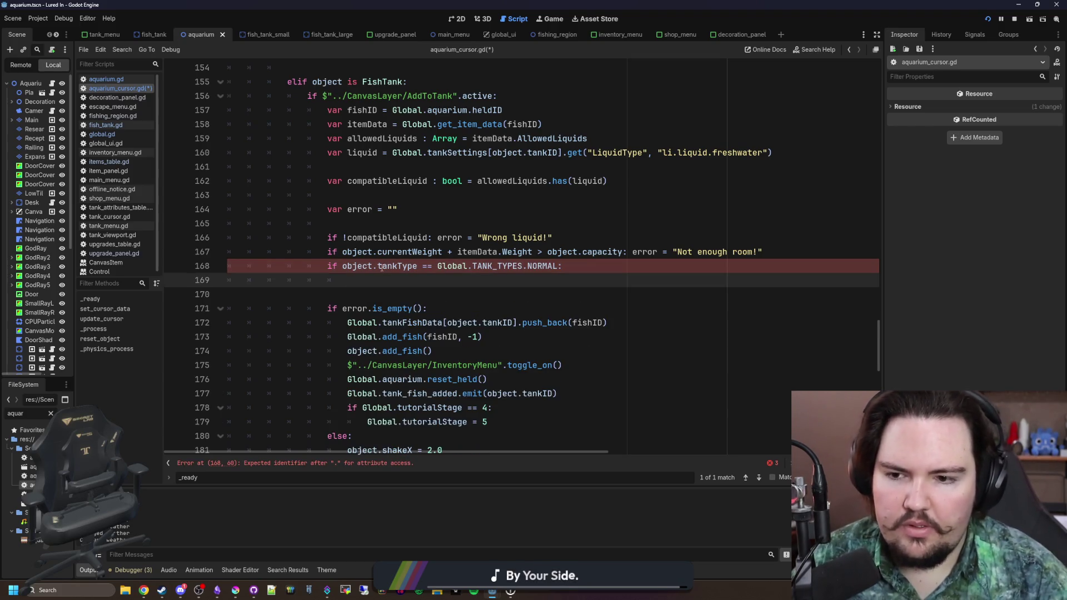
key("Up")
key("ctrl+shift+Return")
key("Down")
key("Down")
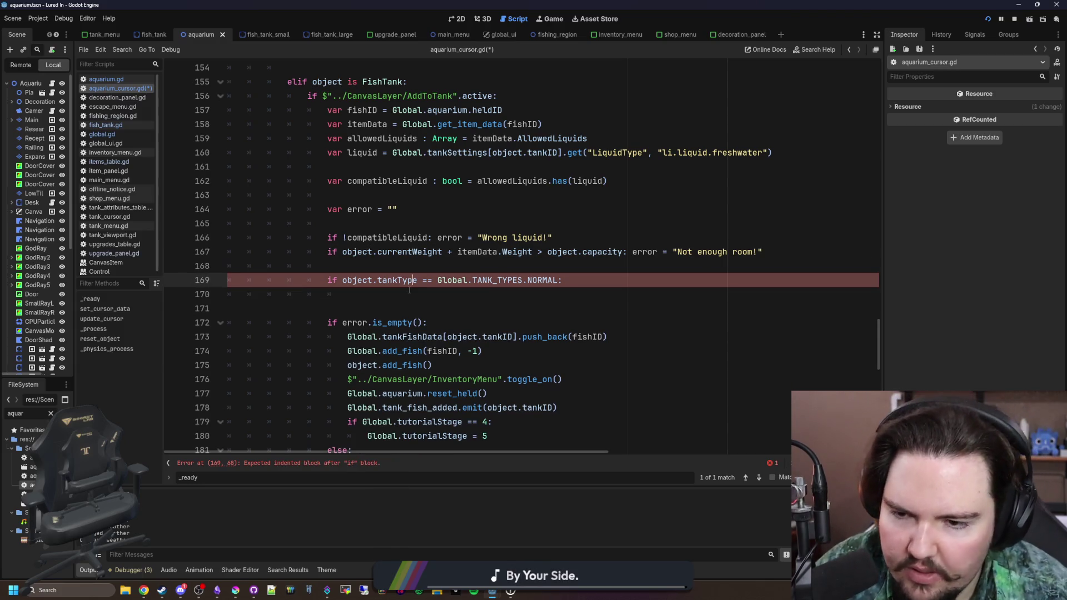
type("if")
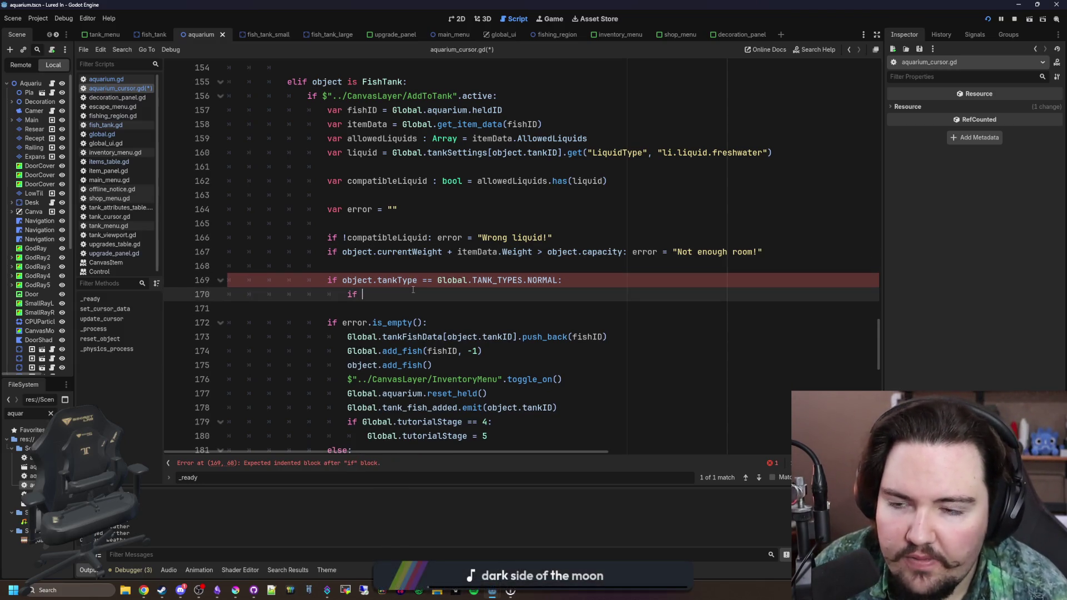
type(" itemData.Large:")
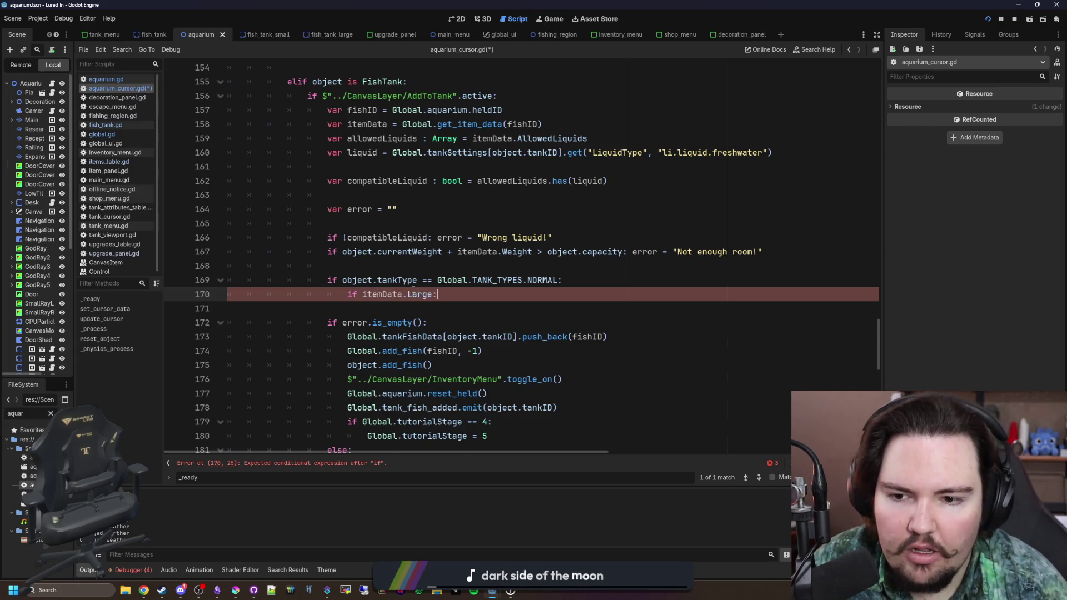
key("Return")
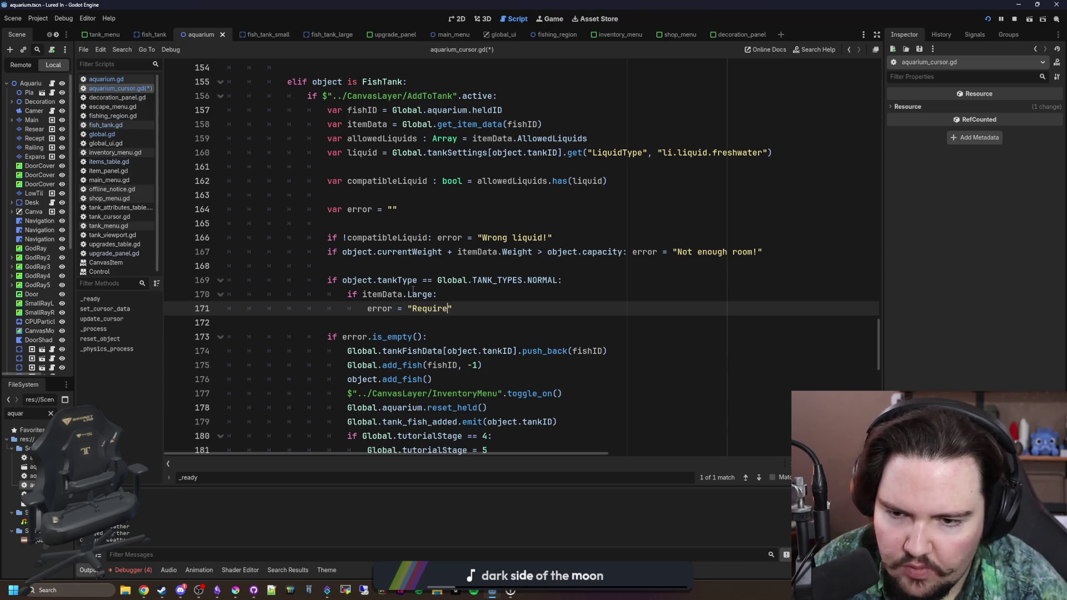
type("error = \"Requires a large tank!\"")
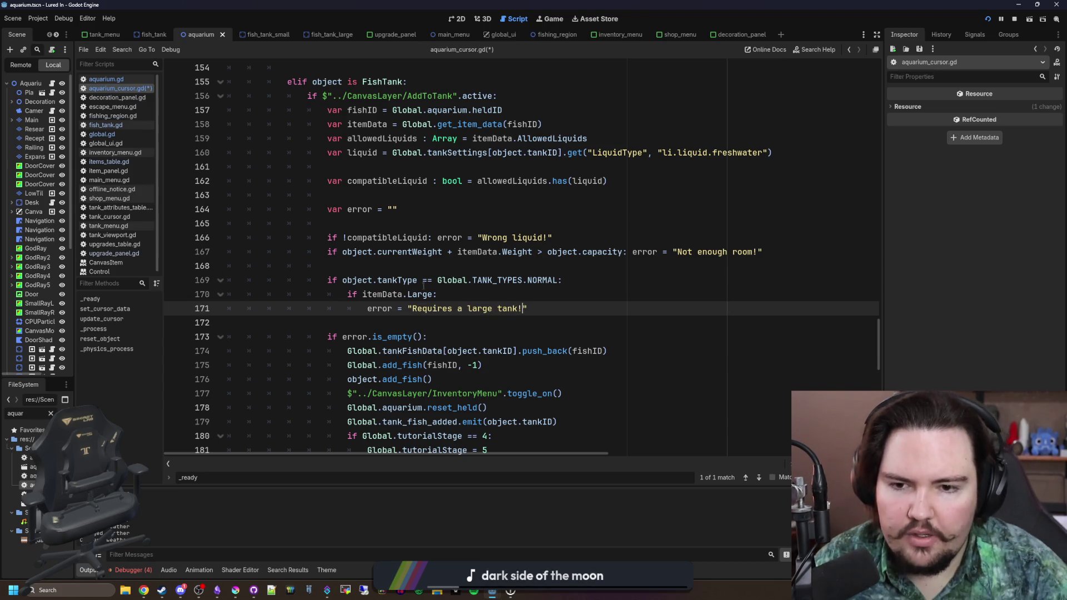
left_click(460, 299)
key("ctrl+s")
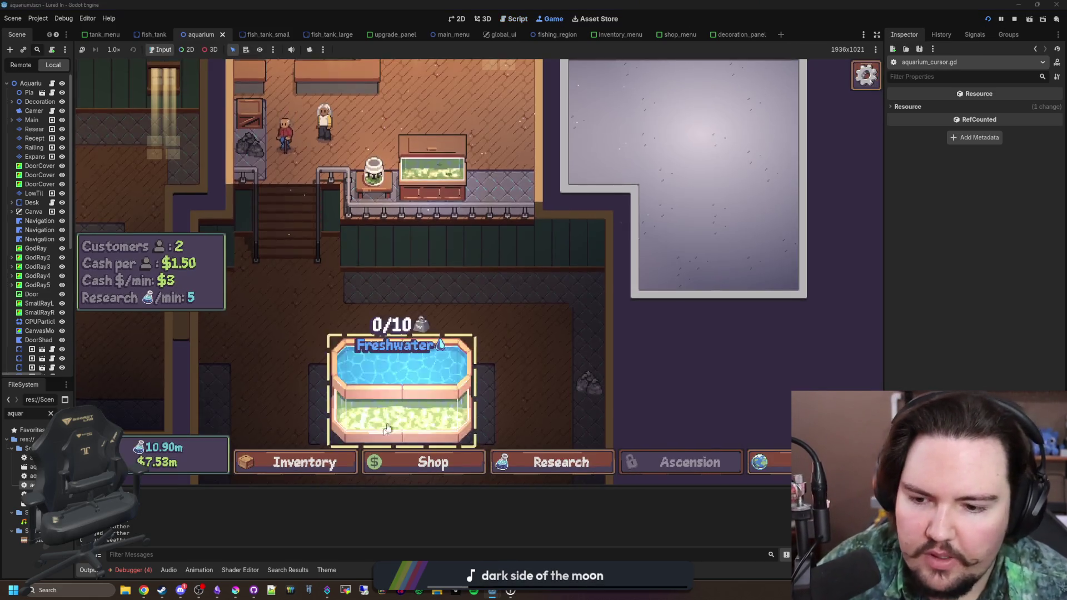
Step: In the running game, open Inventory and use the secret command 'give fish 1' to add a fish
left_click(309, 461)
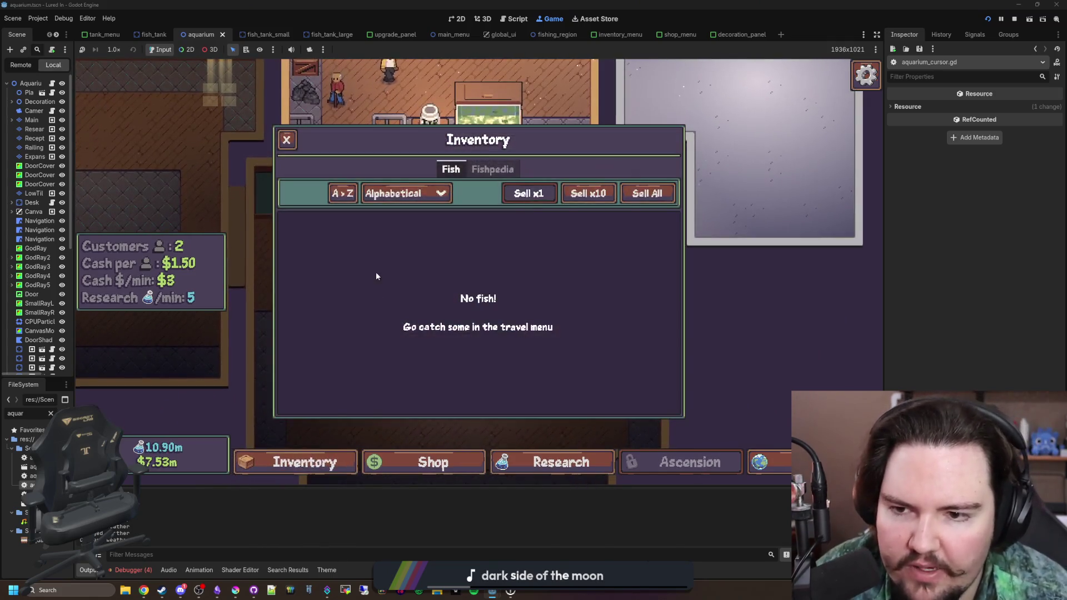
key("grave")
type("give fish 1")
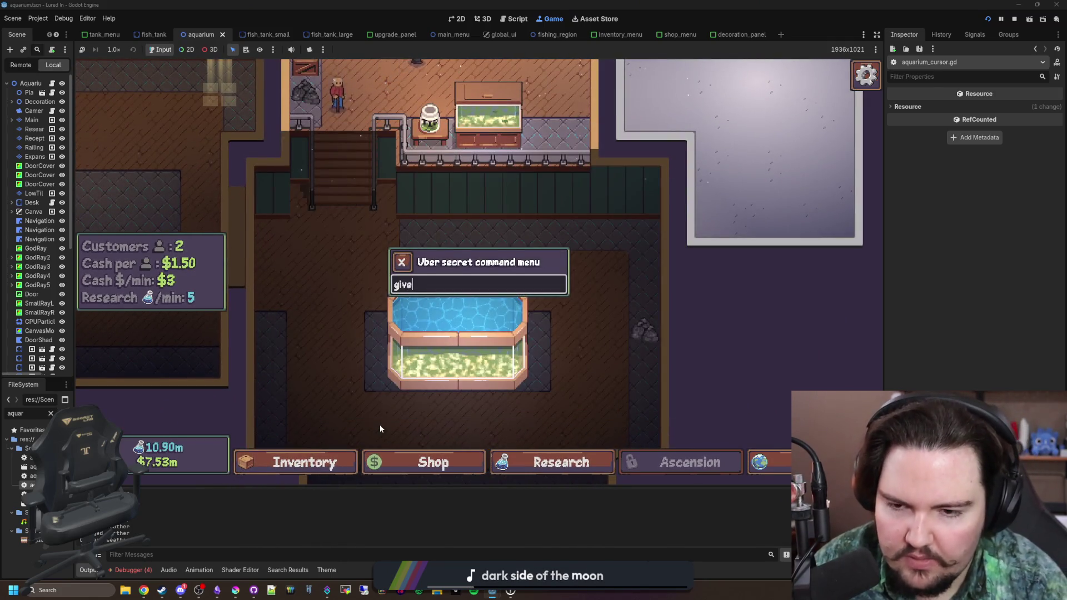
key("Return")
key("grave")
left_click(300, 463)
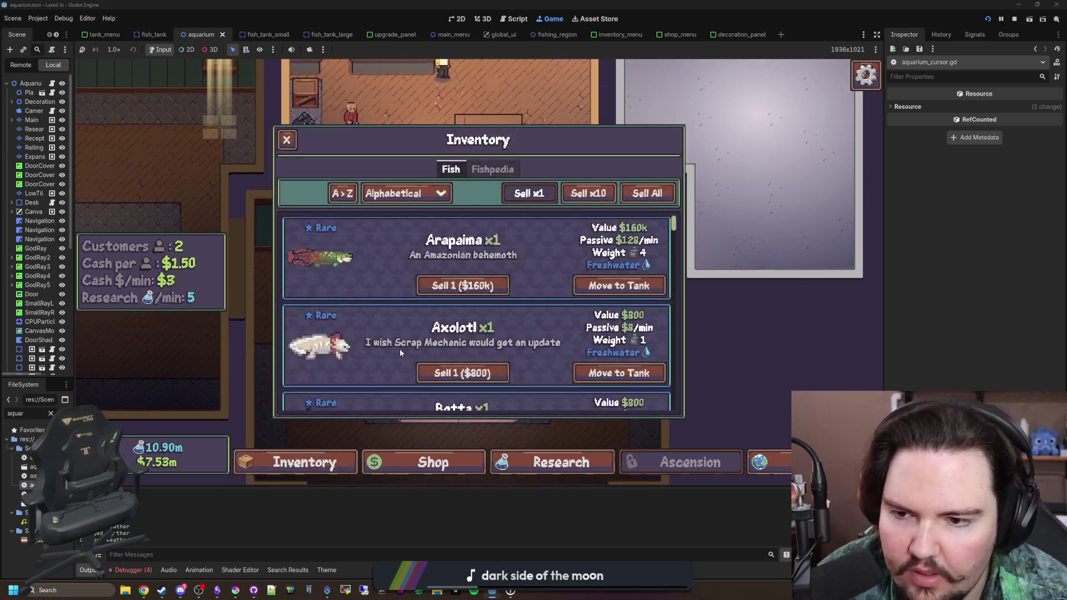
Step: Stop and relaunch the game, then search the web for 'potato cod'
left_click(1015, 19)
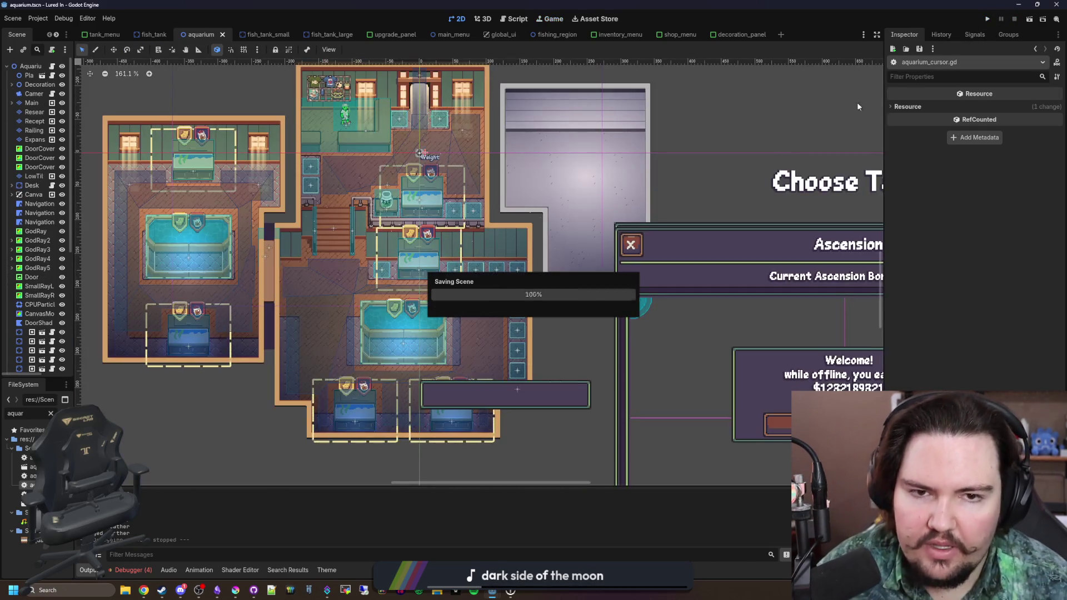
left_click(989, 20)
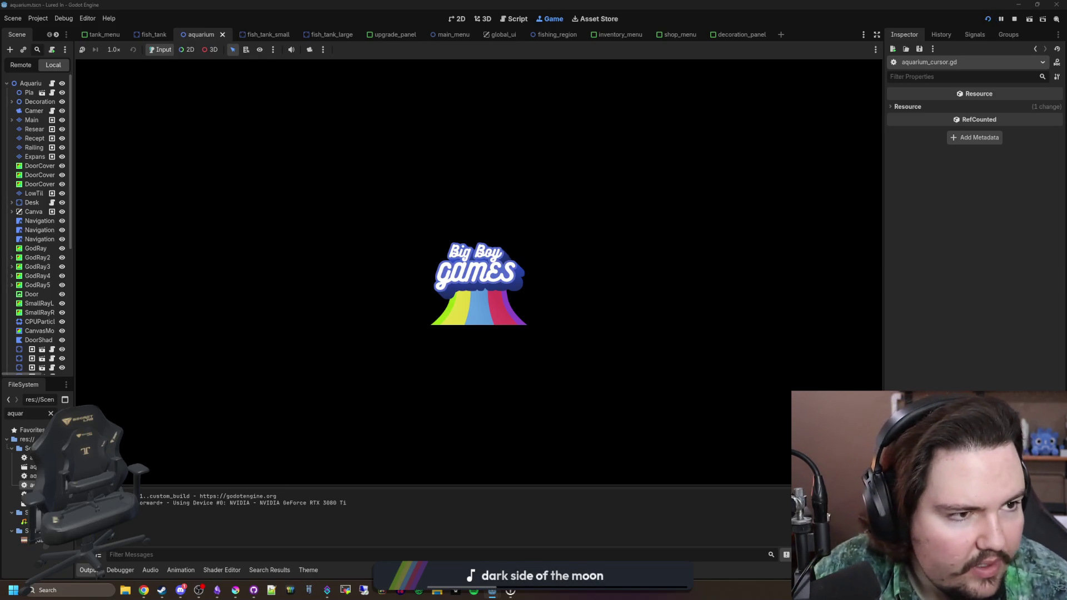
type("potato cod")
key("Return")
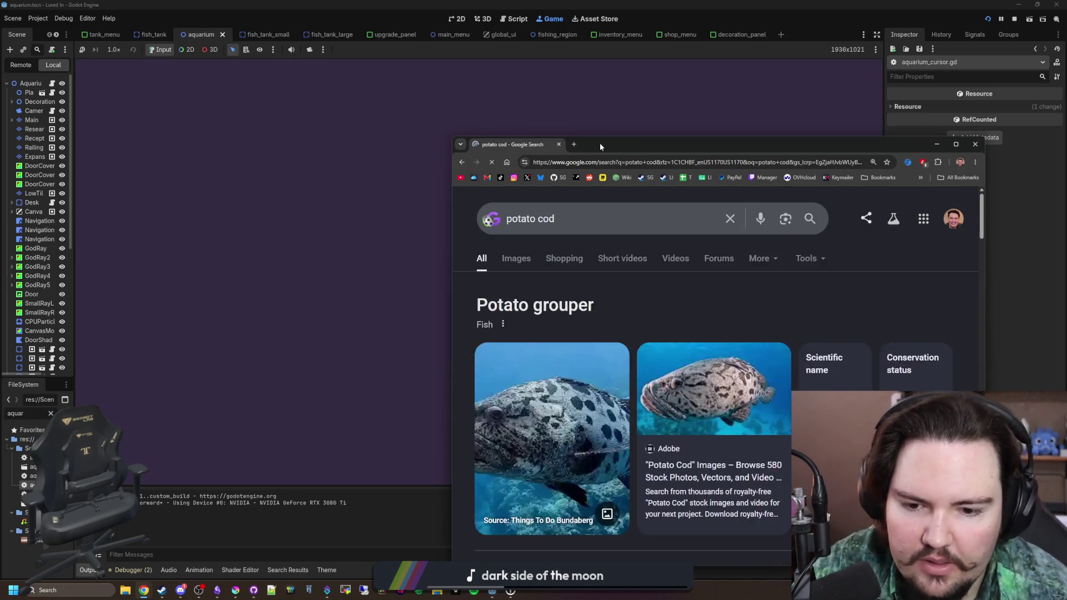
Step: Maximize the browser, show potato cod image results and preview the diver, recipe, Australian Museum and Reef Tours images
double_click(599, 142)
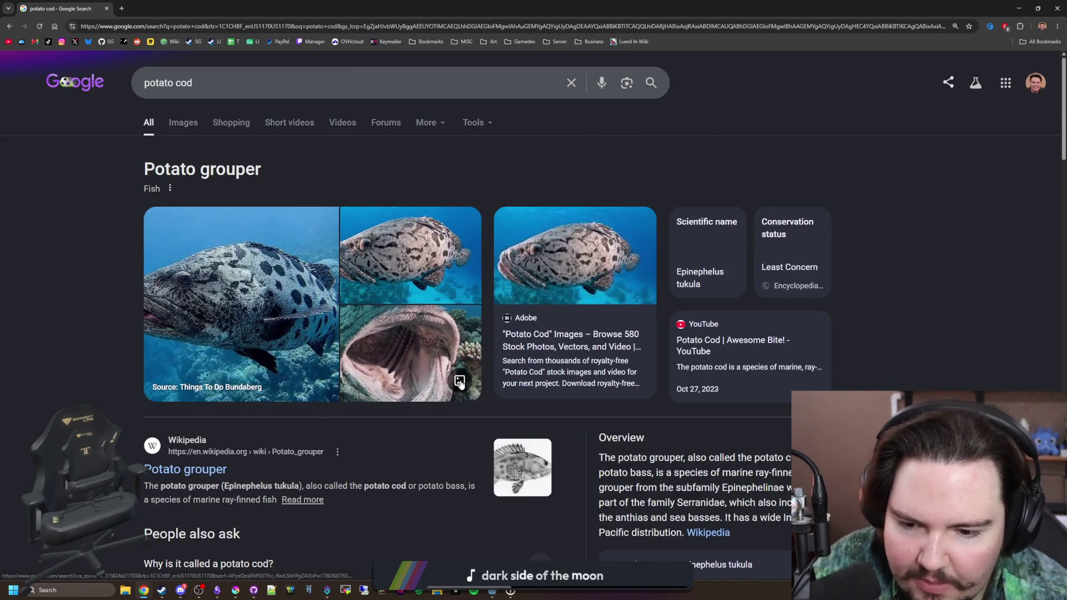
scroll(538, 335, "down", 4)
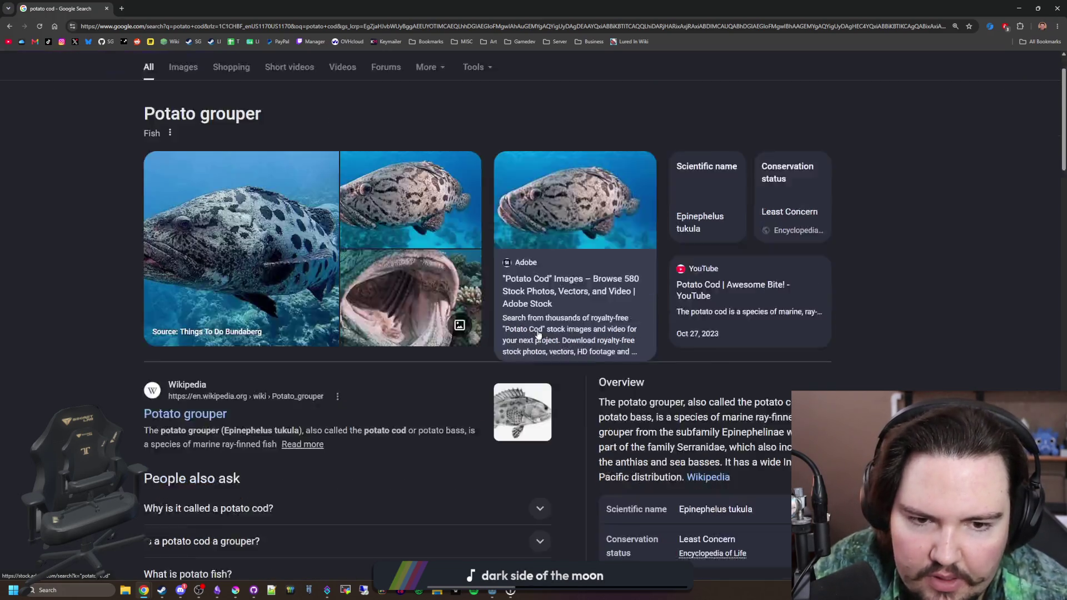
scroll(538, 336, "up", 5)
left_click(179, 122)
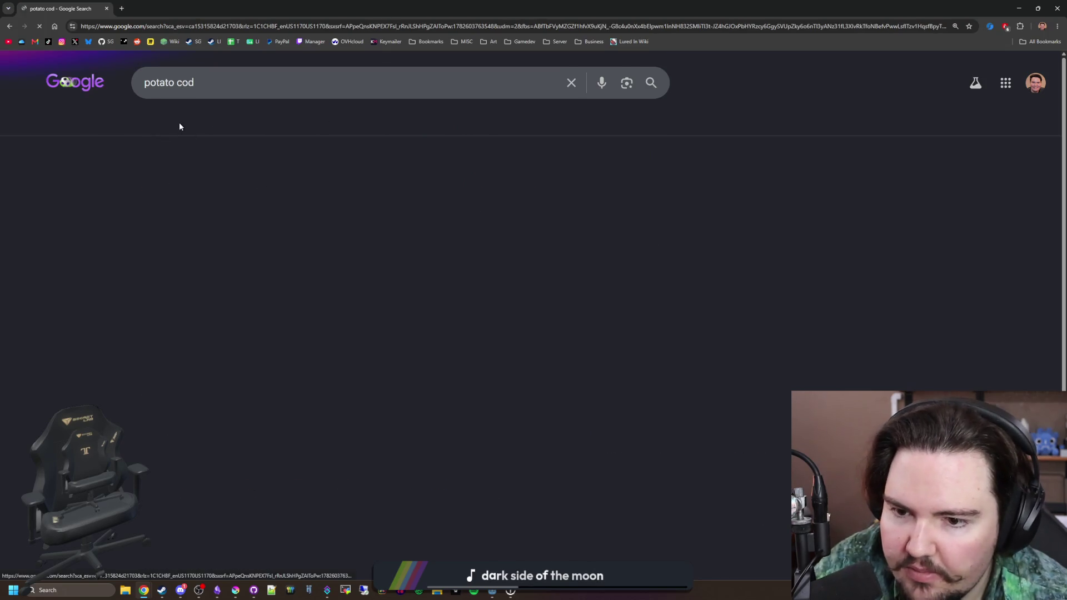
left_click(135, 353)
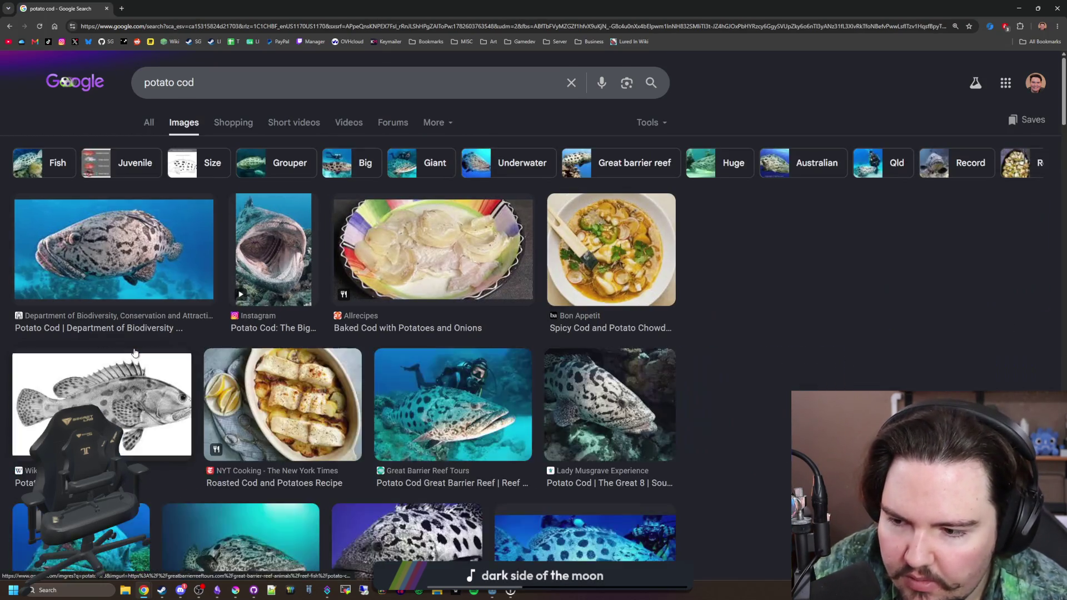
left_click(293, 433)
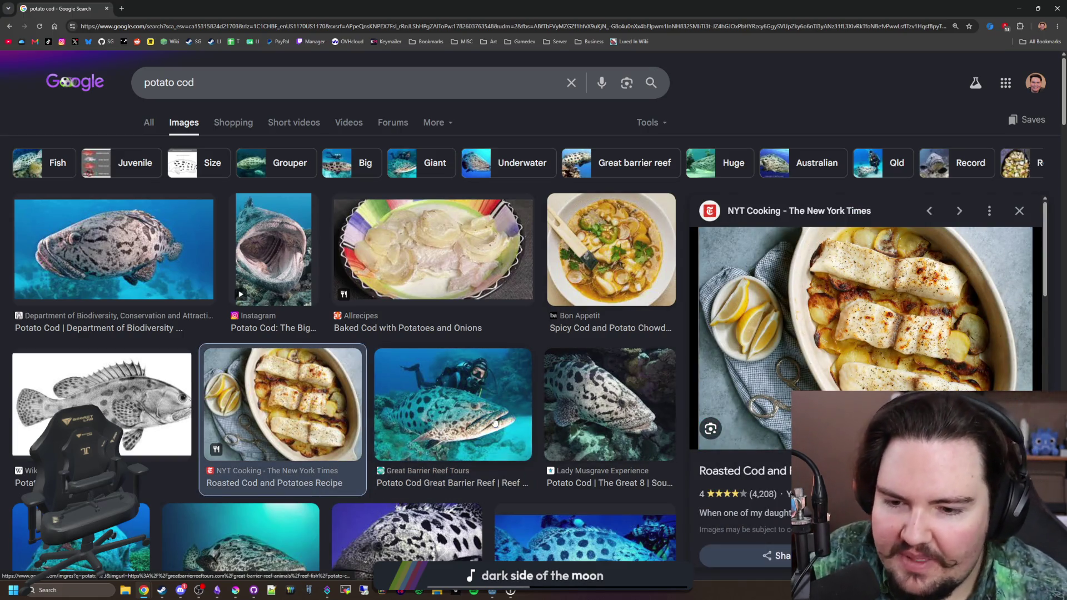
left_click(511, 409)
left_click(612, 411)
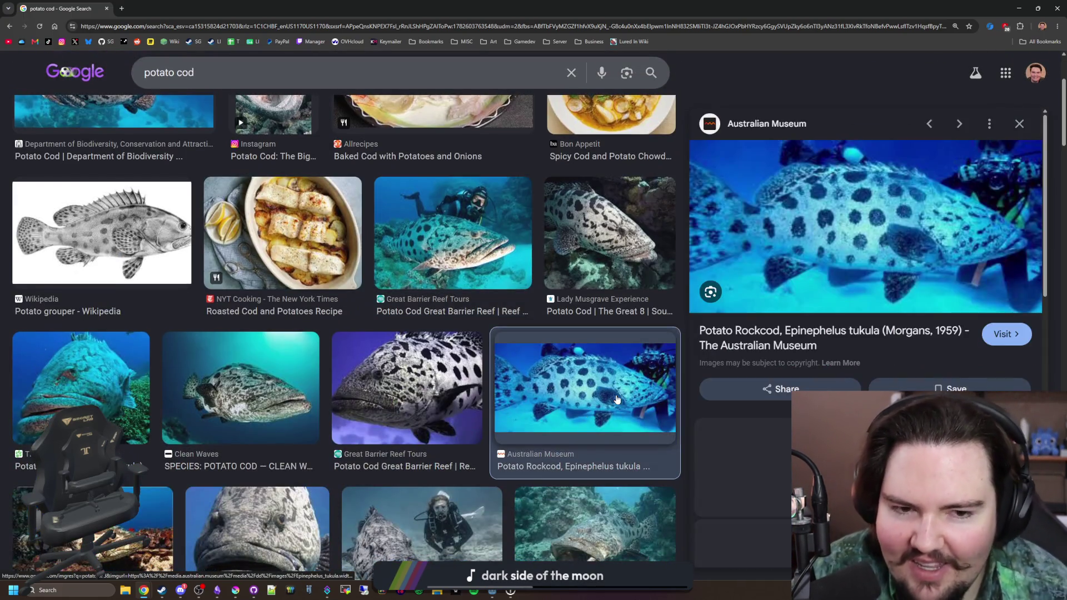
left_click(453, 386)
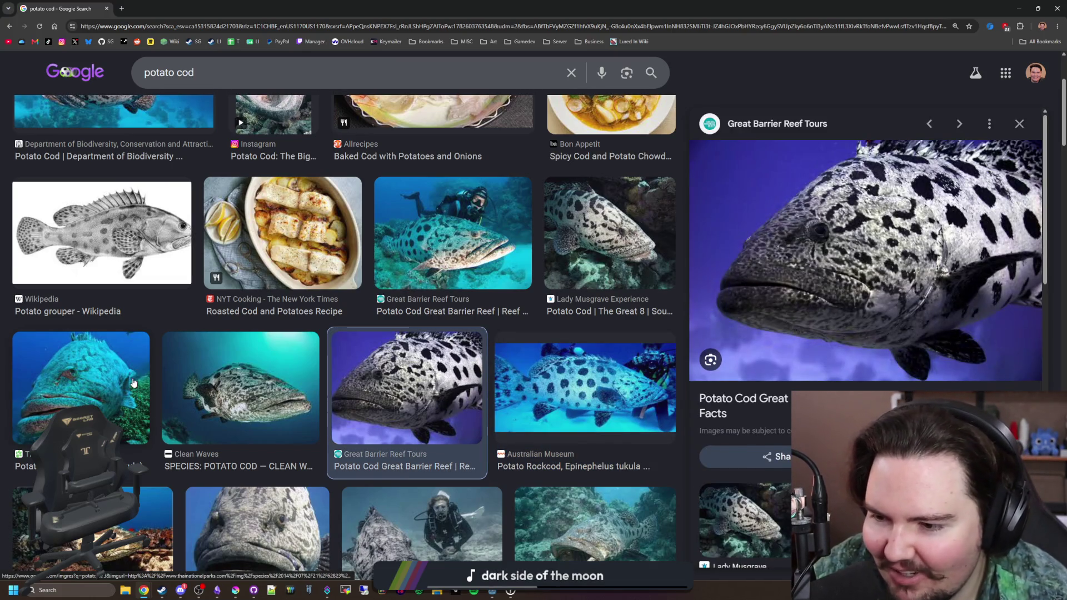
Step: Preview more potato cod photos from Smithsonian Ocean, Marine Wiki, Diveplanit and Rushkult, then return to the game
scroll(133, 382, "down", 3)
left_click(386, 391)
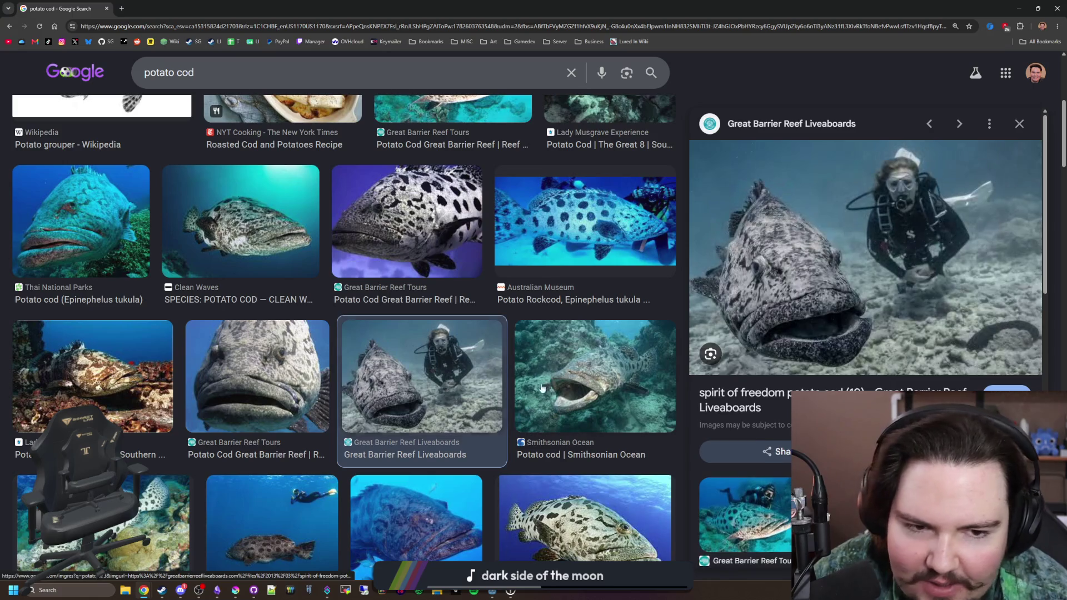
left_click(611, 382)
left_click(456, 381)
scroll(394, 423, "down", 3)
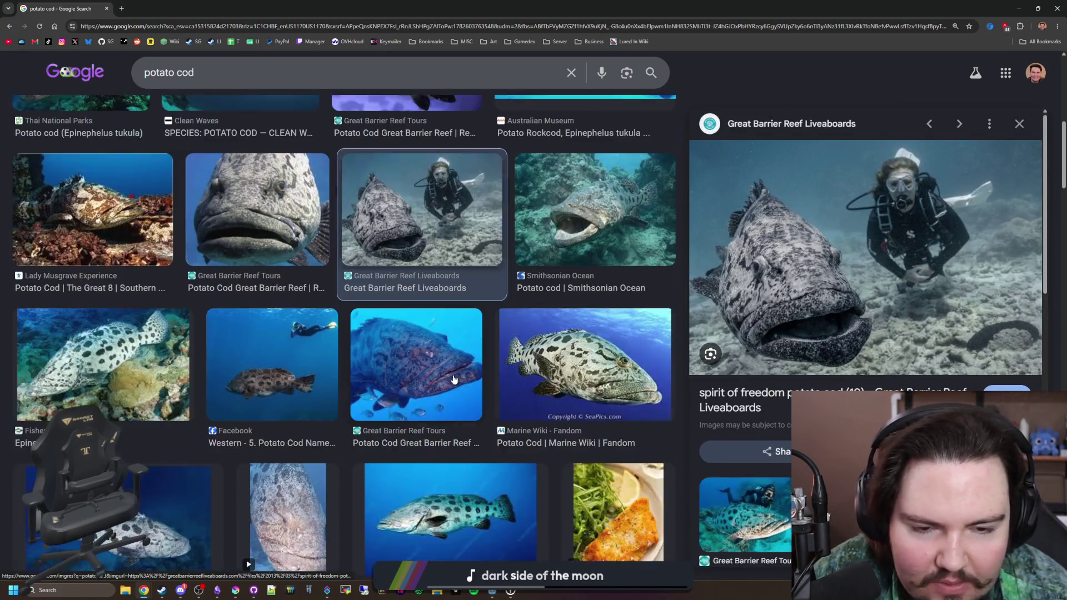
left_click(583, 361)
scroll(424, 412, "down", 2)
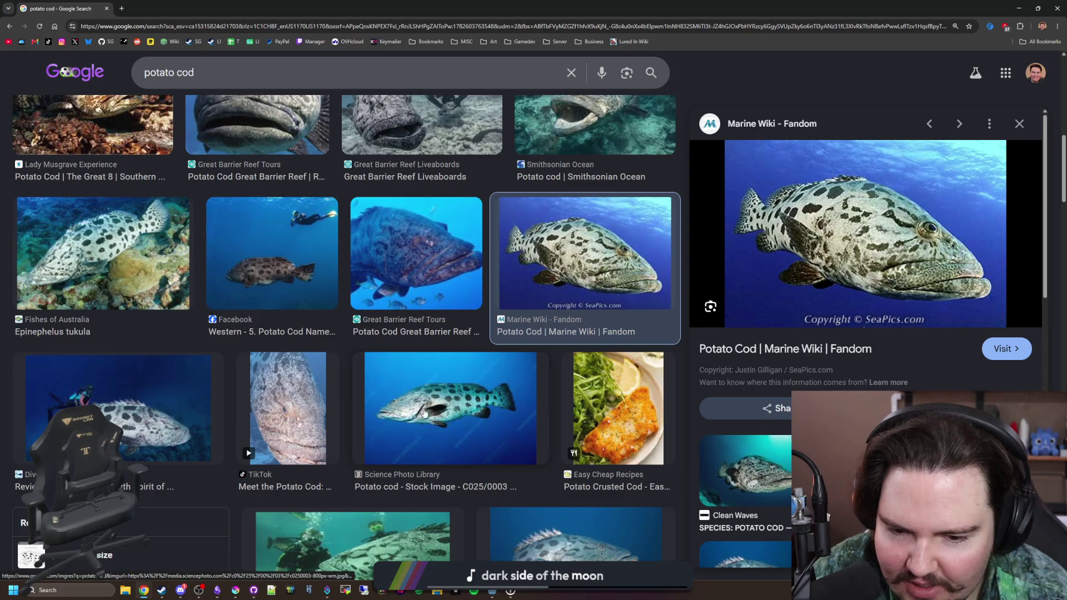
left_click(420, 250)
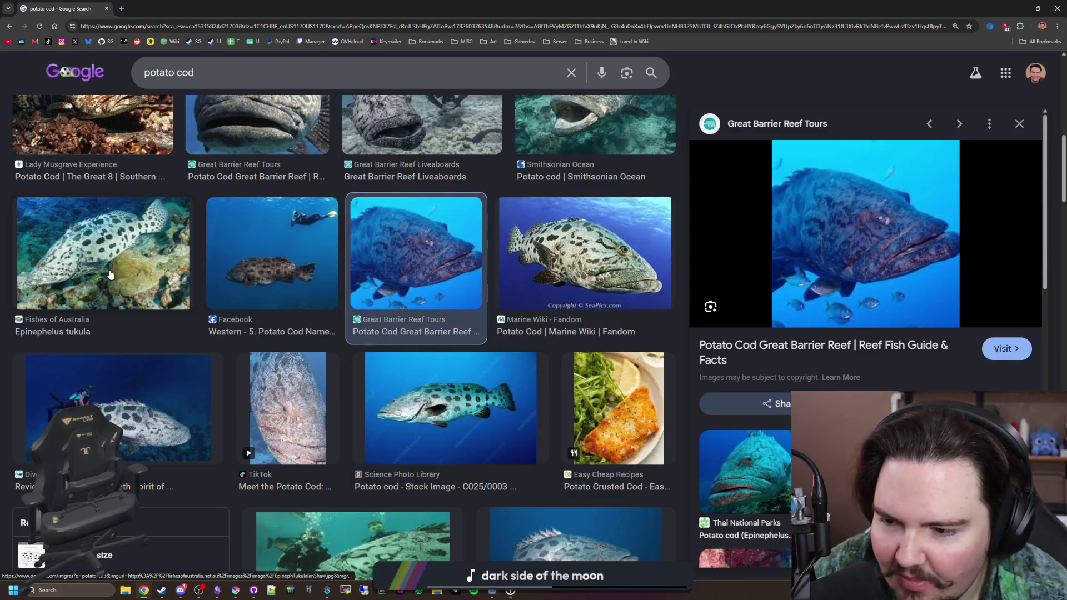
left_click(116, 406)
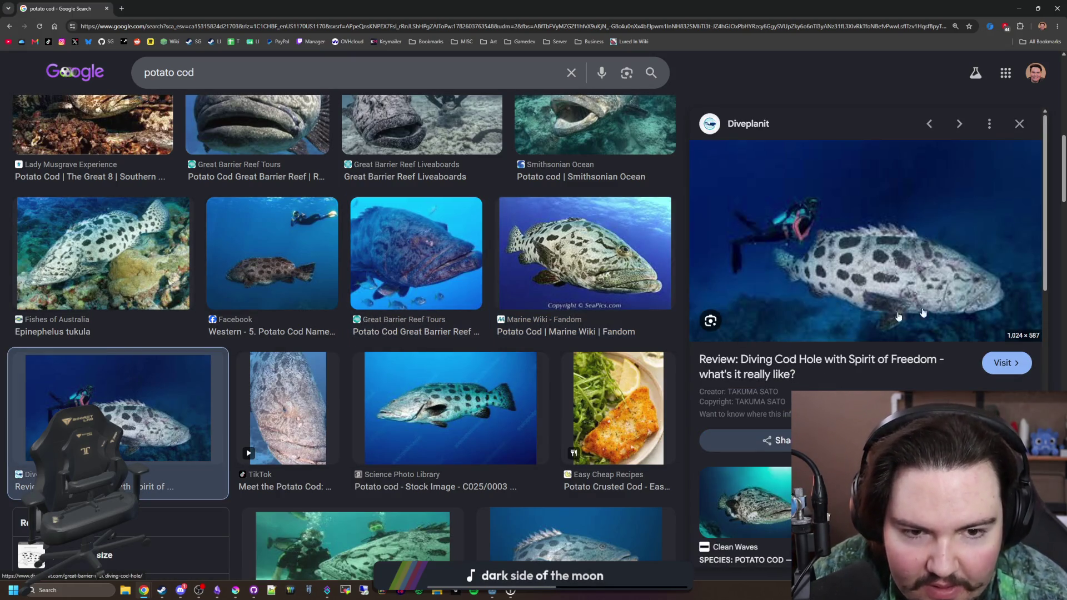
scroll(489, 342, "down", 4)
left_click(462, 337)
scroll(472, 333, "down", 4)
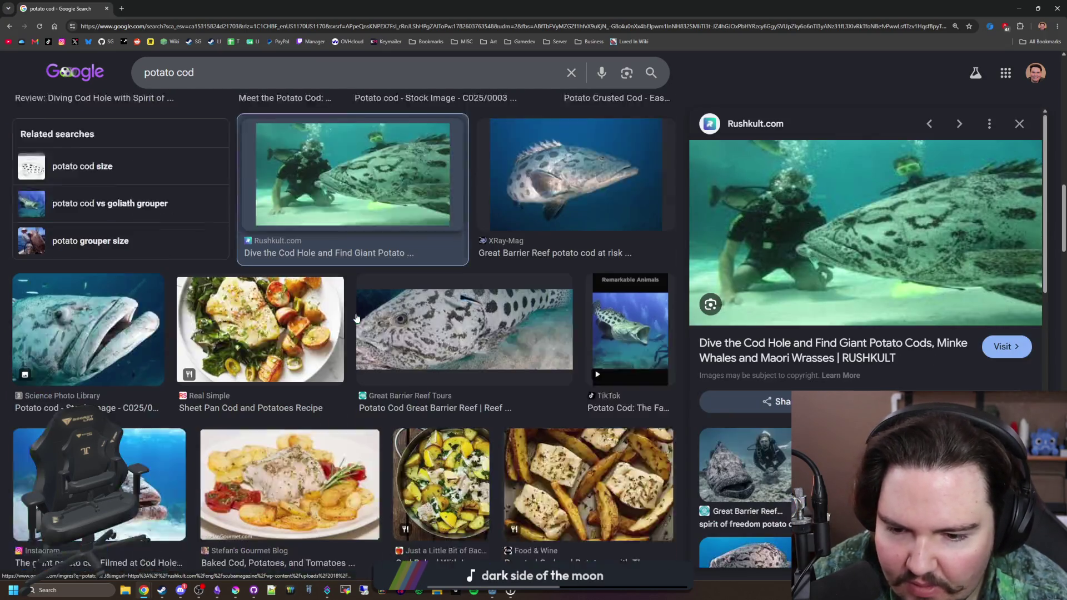
left_click(476, 286)
key("alt+Tab")
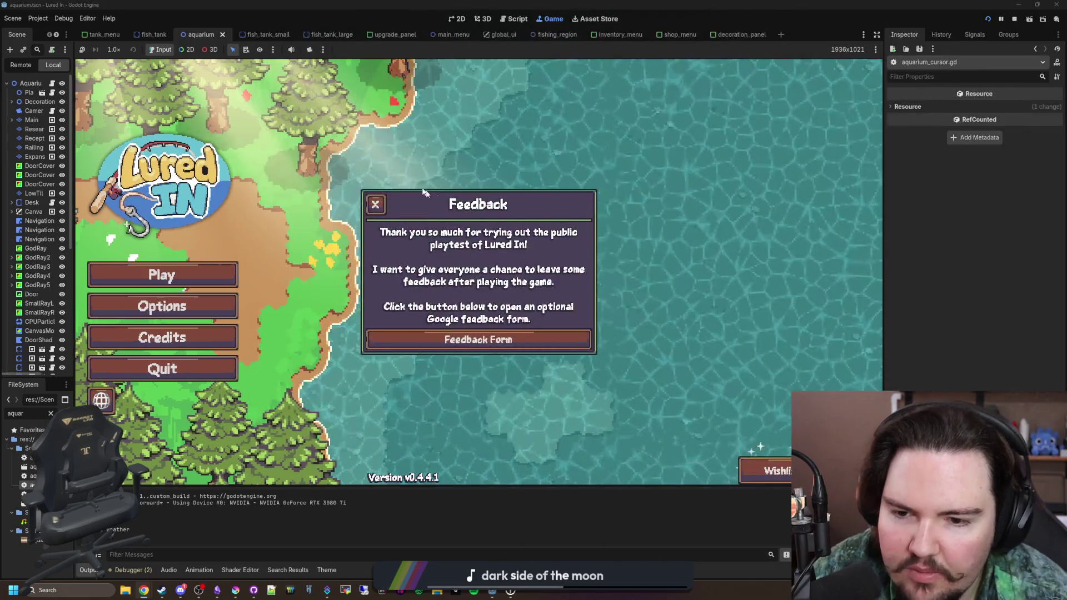
Step: Start the game and run the 'give all' secret command to get every item
left_click(246, 267)
left_click(246, 269)
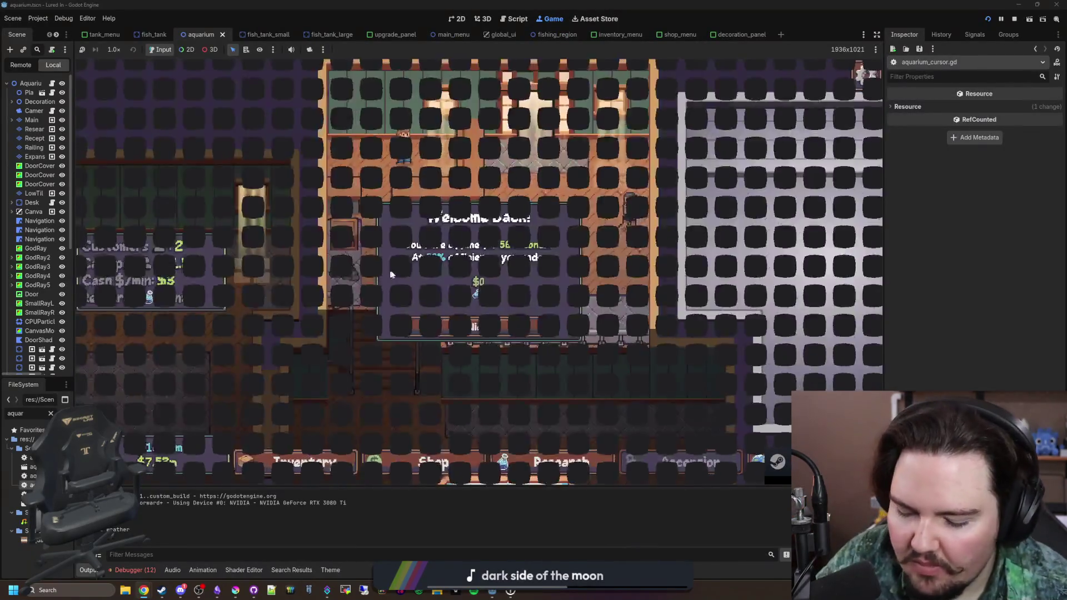
key("i")
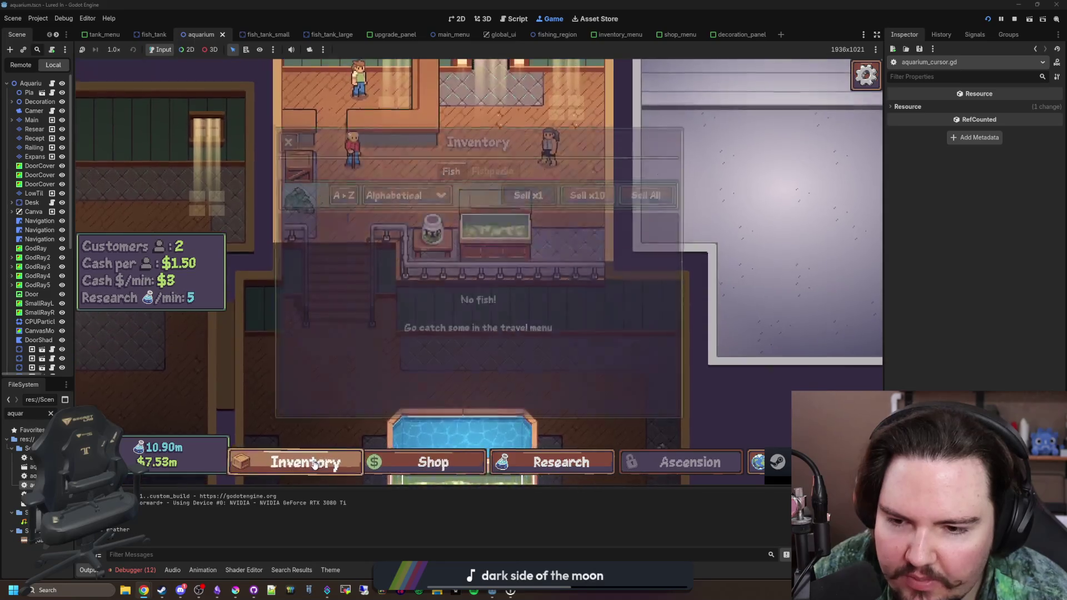
key("grave")
type("give all")
key("Return")
Step: Buy another tank capacity upgrade for Fish Tank 1
left_click(271, 465)
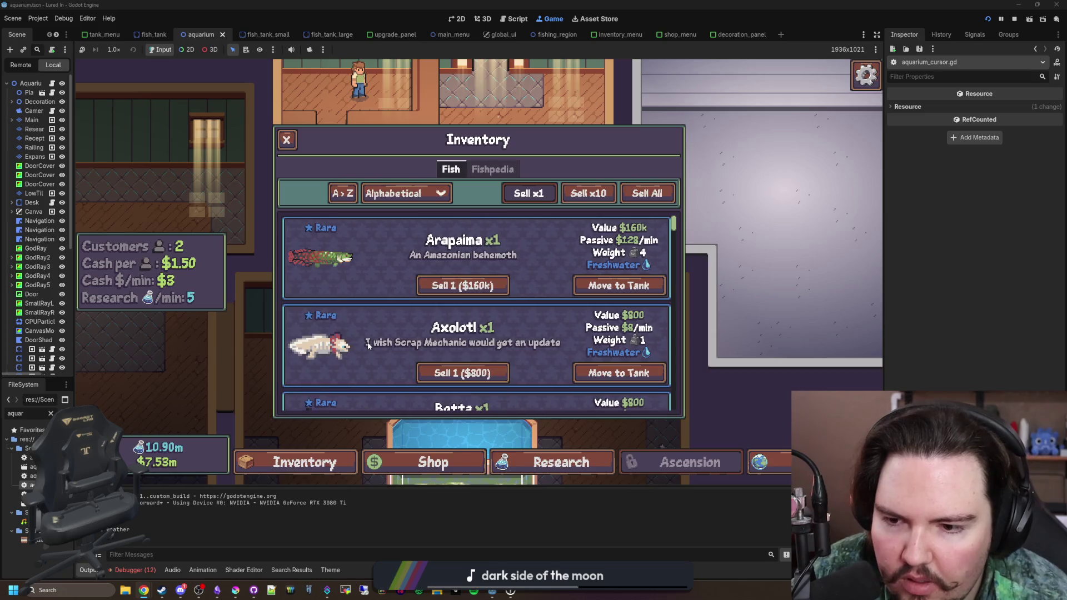
left_click(591, 288)
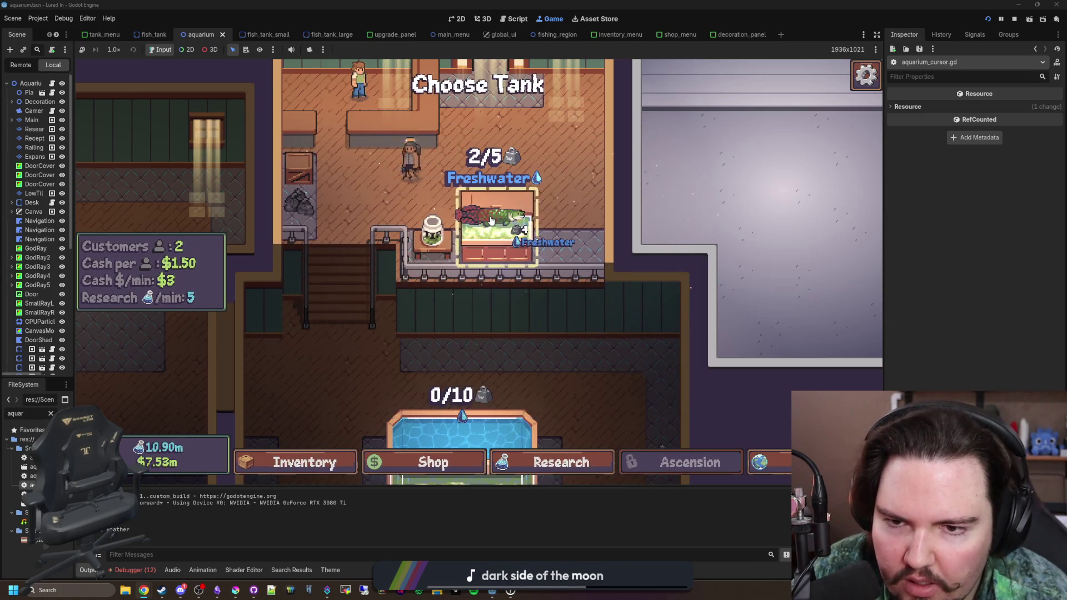
scroll(584, 264, "up", 1)
left_click(495, 260)
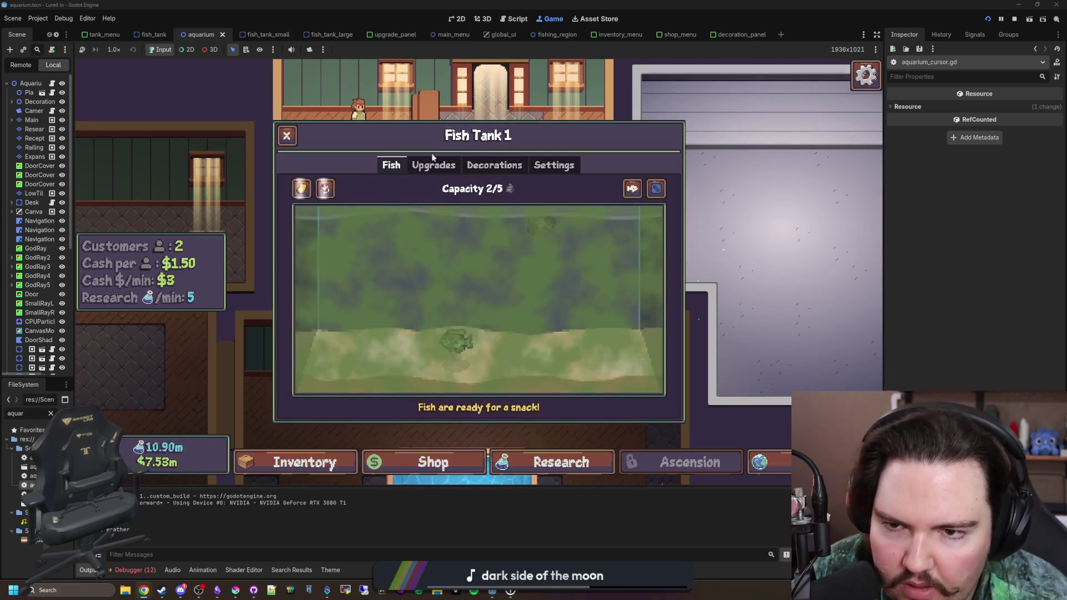
left_click(433, 166)
left_click(636, 215)
left_click(297, 463)
Step: Move the Arapaima from the inventory into Fish Tank 7 and check it there
left_click(298, 462)
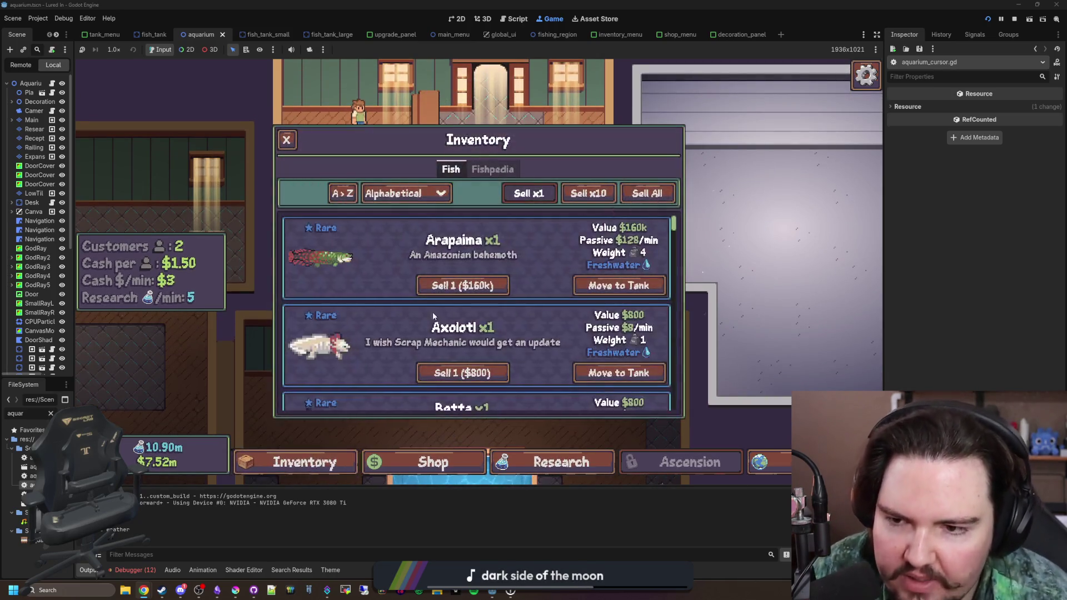
left_click(612, 283)
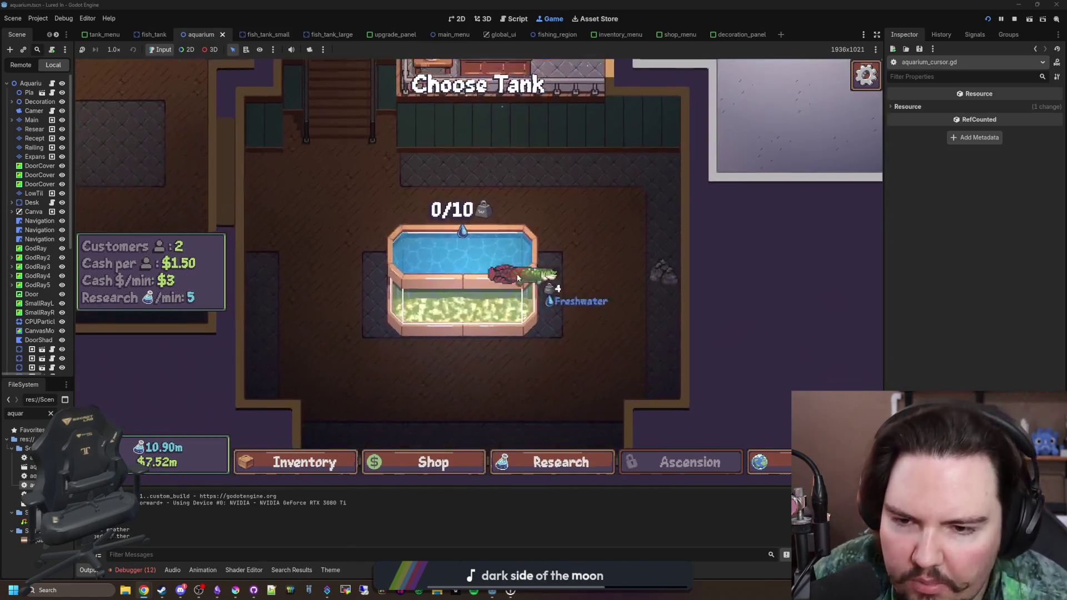
left_click(468, 261)
key("Escape")
left_click(459, 252)
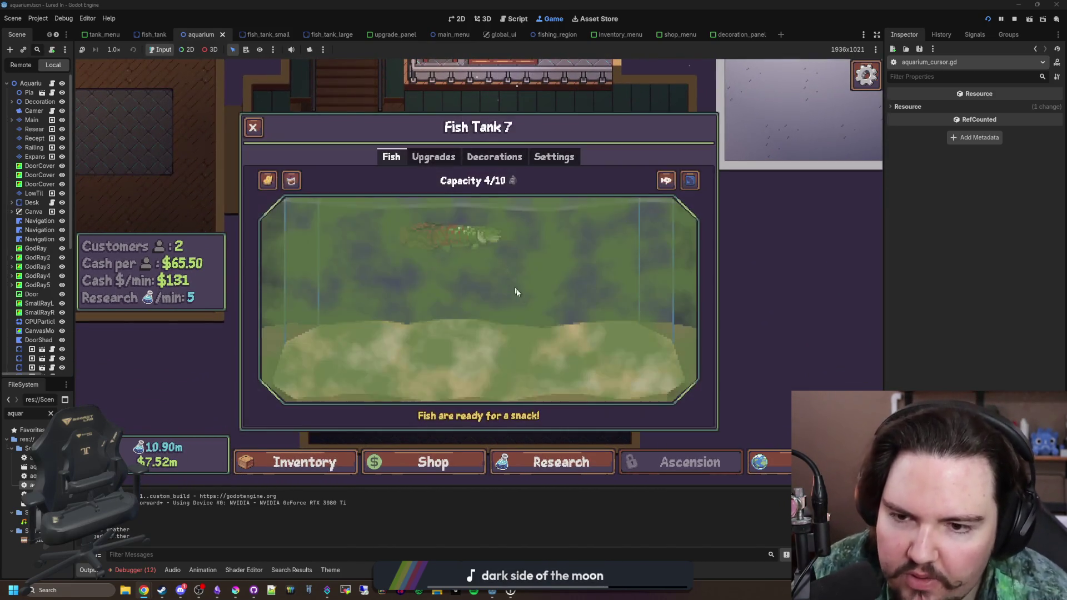
key("Escape")
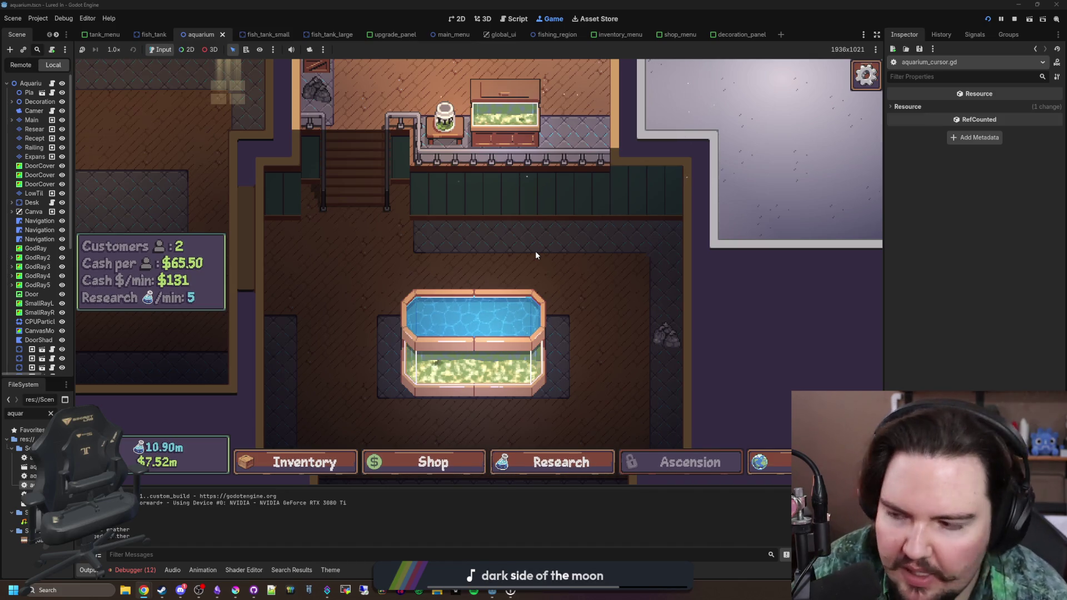
scroll(535, 251, "down", 3)
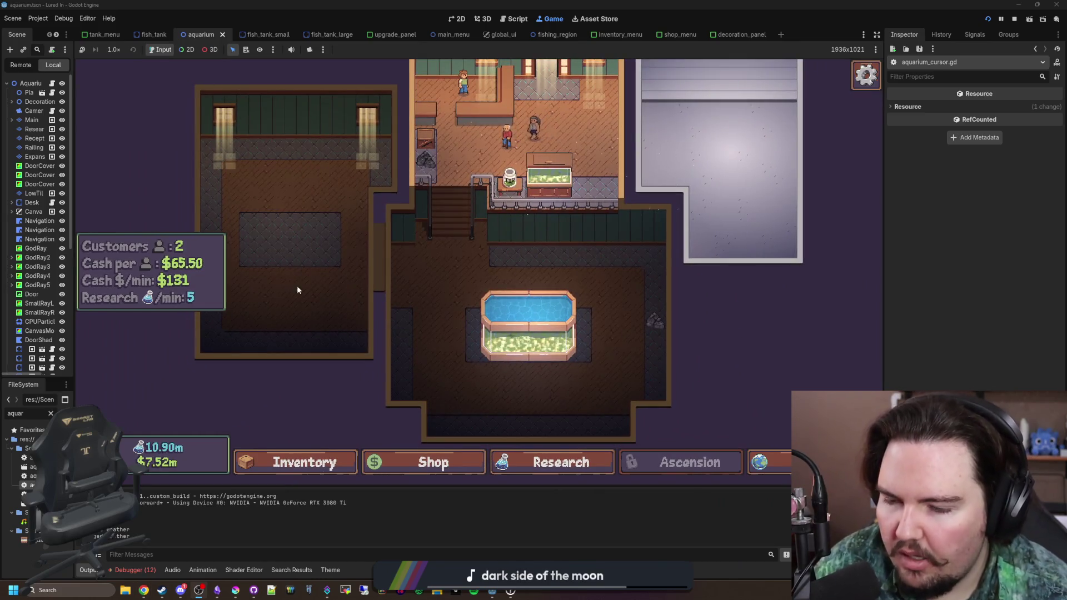
Step: Check the shop's upgrades twice, closing the shop each time
left_click(471, 466)
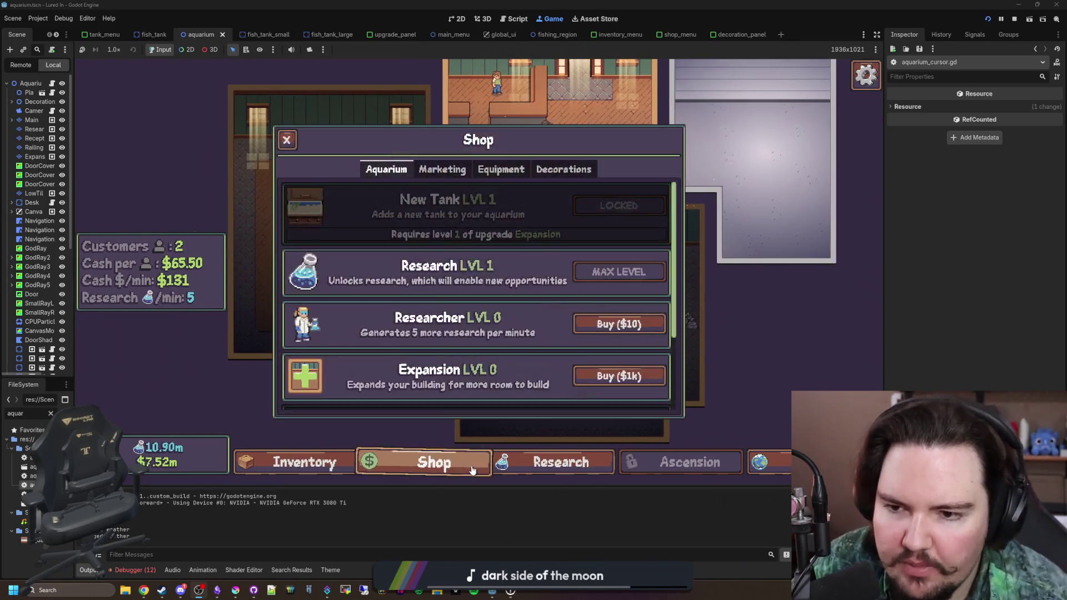
scroll(474, 340, "down", 2)
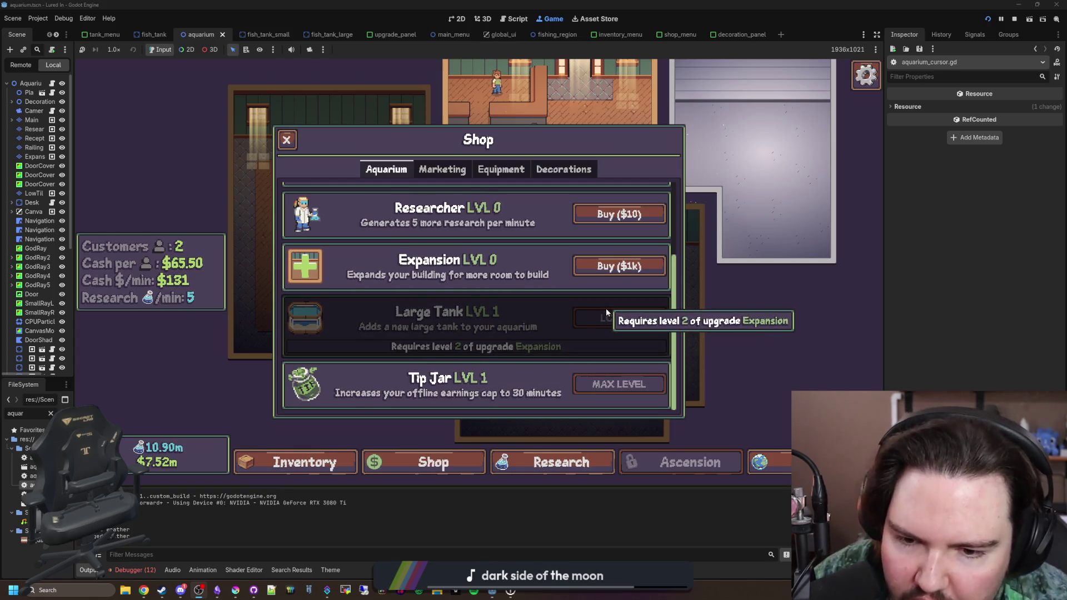
left_click(287, 140)
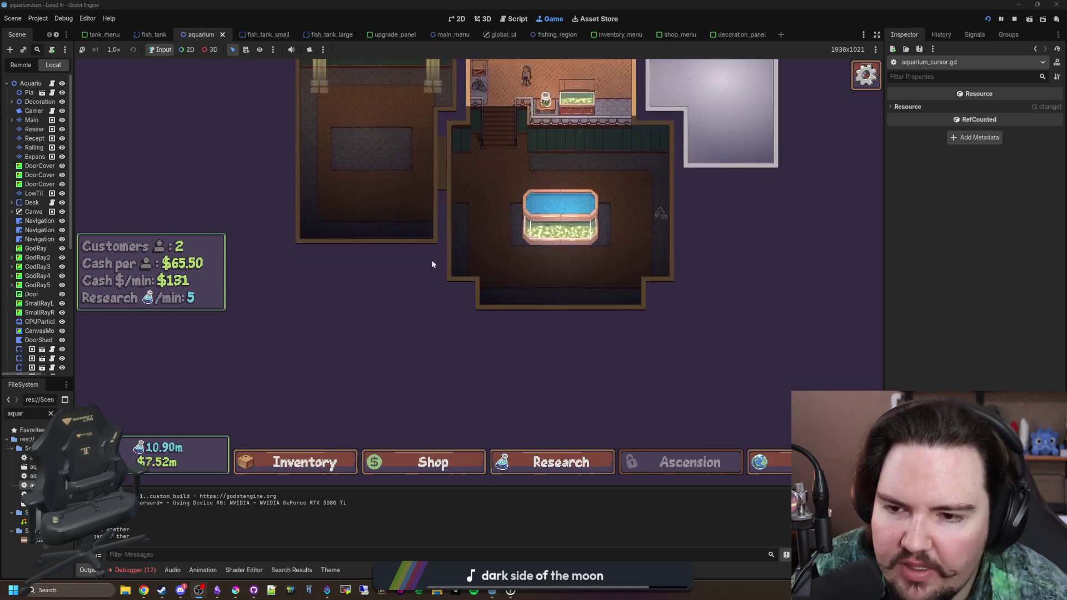
scroll(531, 342, "up", 2)
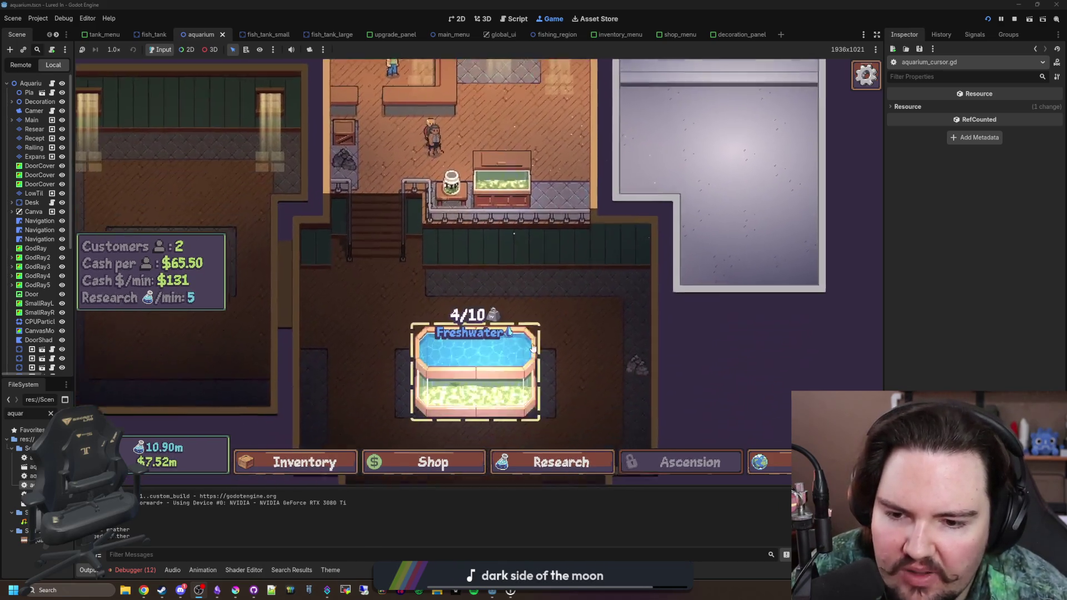
scroll(532, 343, "down", 2)
scroll(601, 280, "up", 3)
left_click(383, 461)
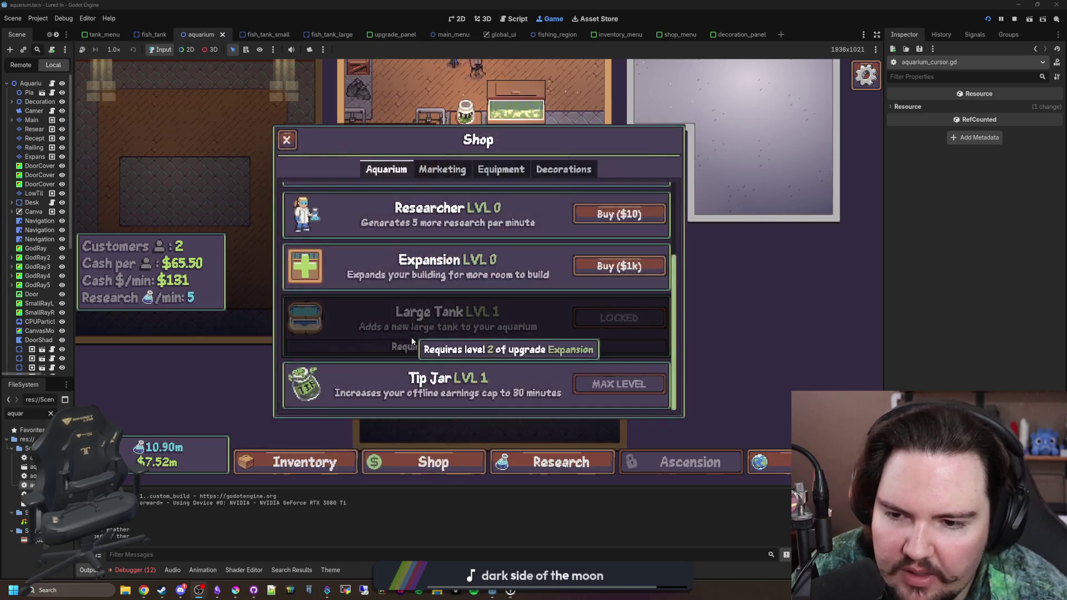
scroll(524, 338, "up", 2)
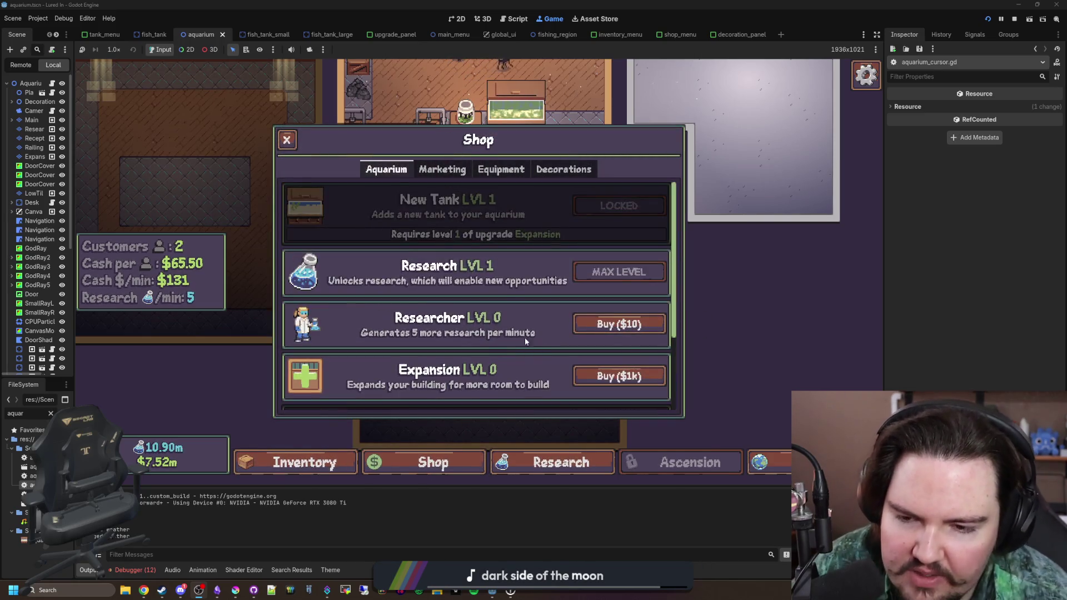
key("Escape")
Step: Pick up a customer and carry them across the aquarium
scroll(493, 312, "up", 3)
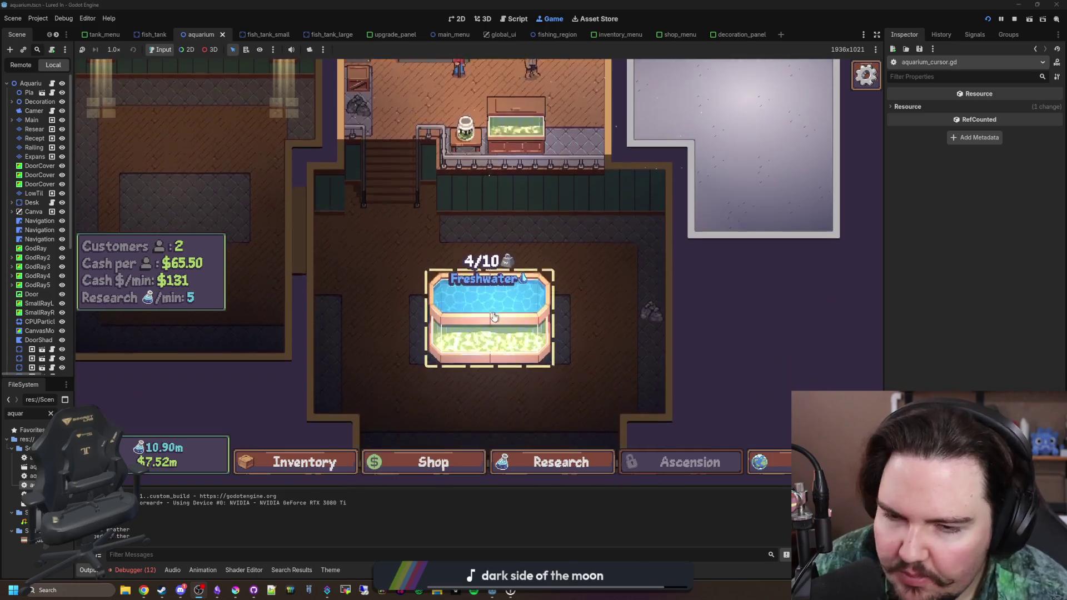
scroll(493, 312, "up", 3)
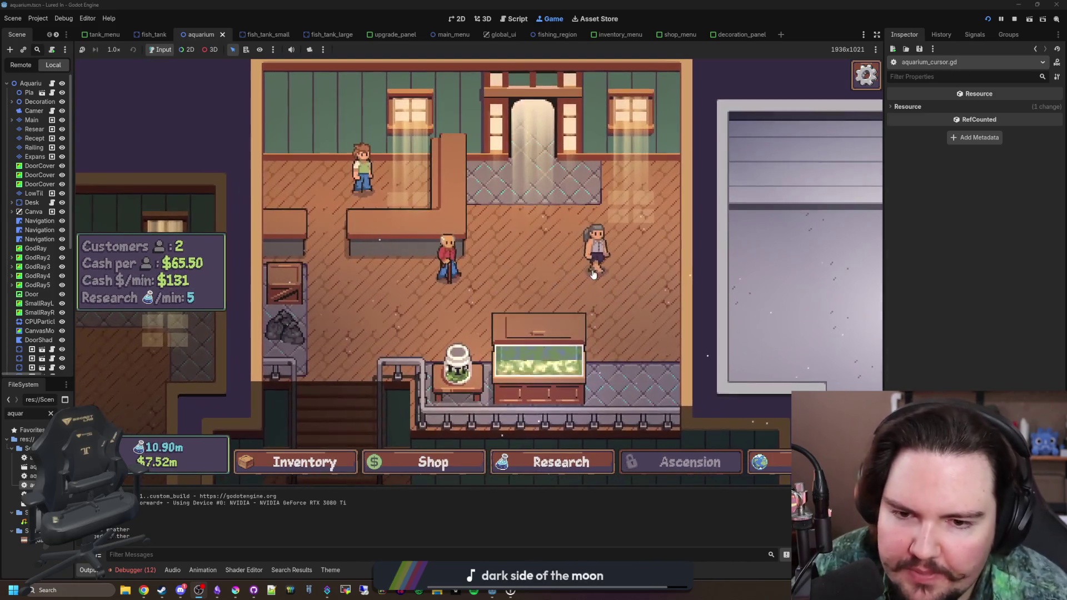
mouse_move(594, 275)
left_mouse_down()
mouse_move(609, 250)
mouse_move(625, 267)
mouse_move(606, 178)
mouse_move(662, 298)
mouse_move(708, 309)
mouse_move(626, 286)
mouse_move(624, 257)
left_mouse_up()
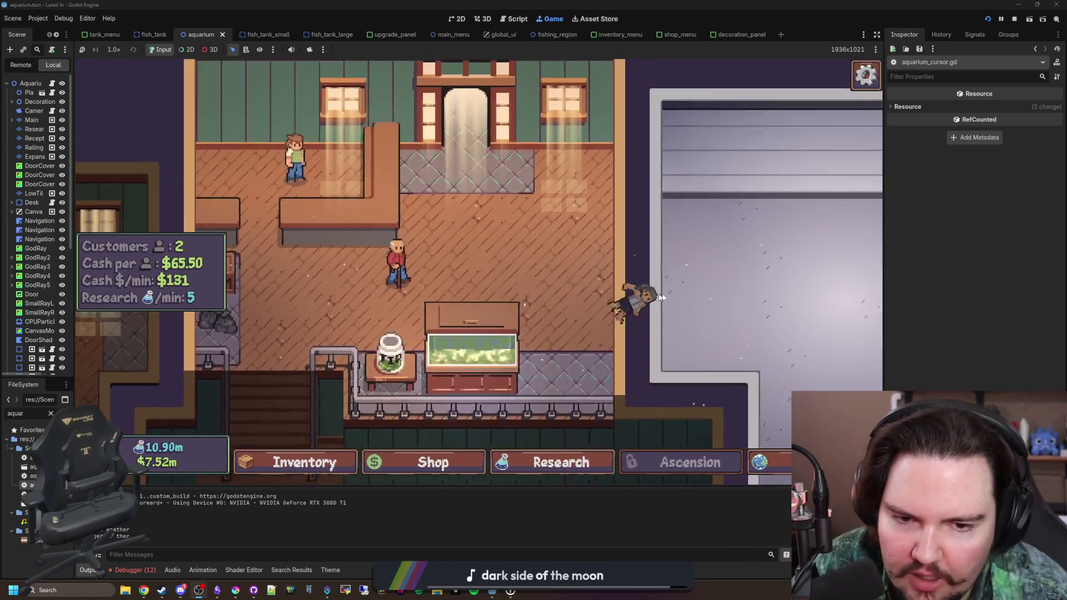
scroll(683, 303, "down", 3)
scroll(531, 311, "down", 2)
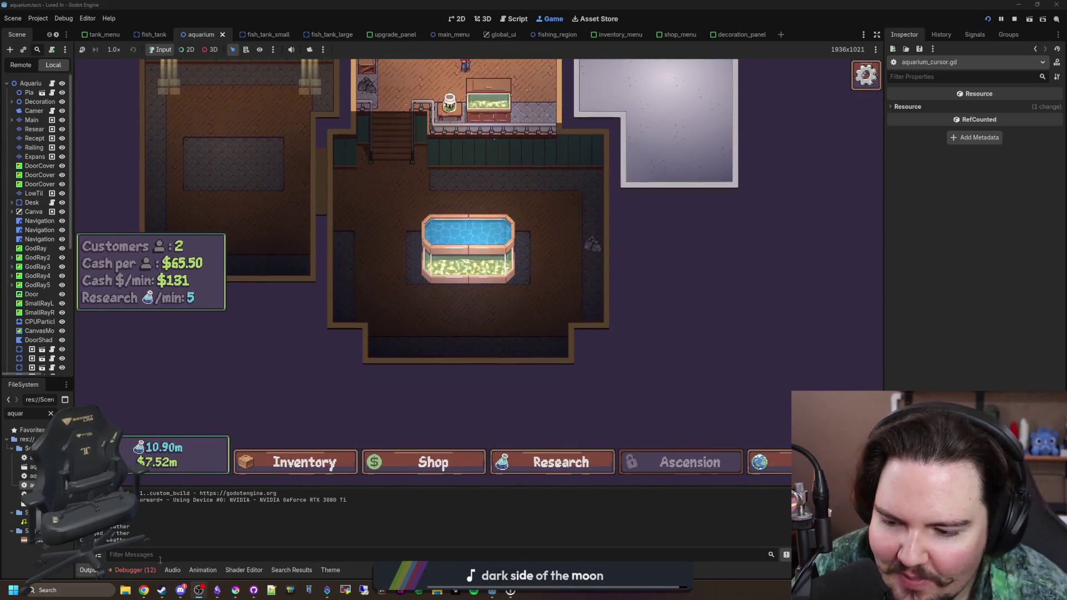
Step: Jump from the Debugger's Invalid image: null error to tank_menu.gd line 260
left_click(133, 570)
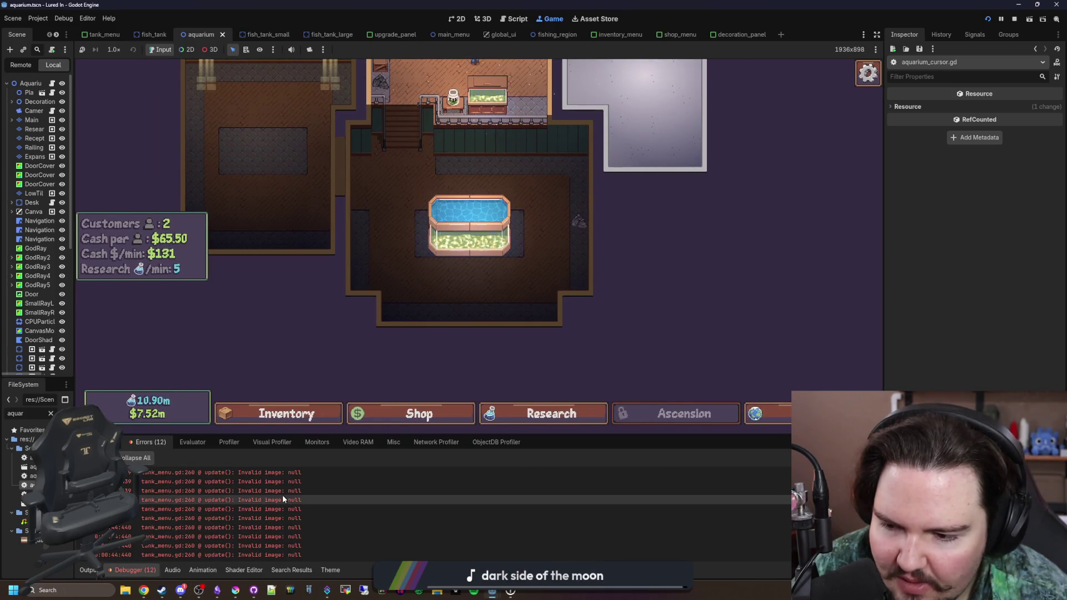
double_click(328, 528)
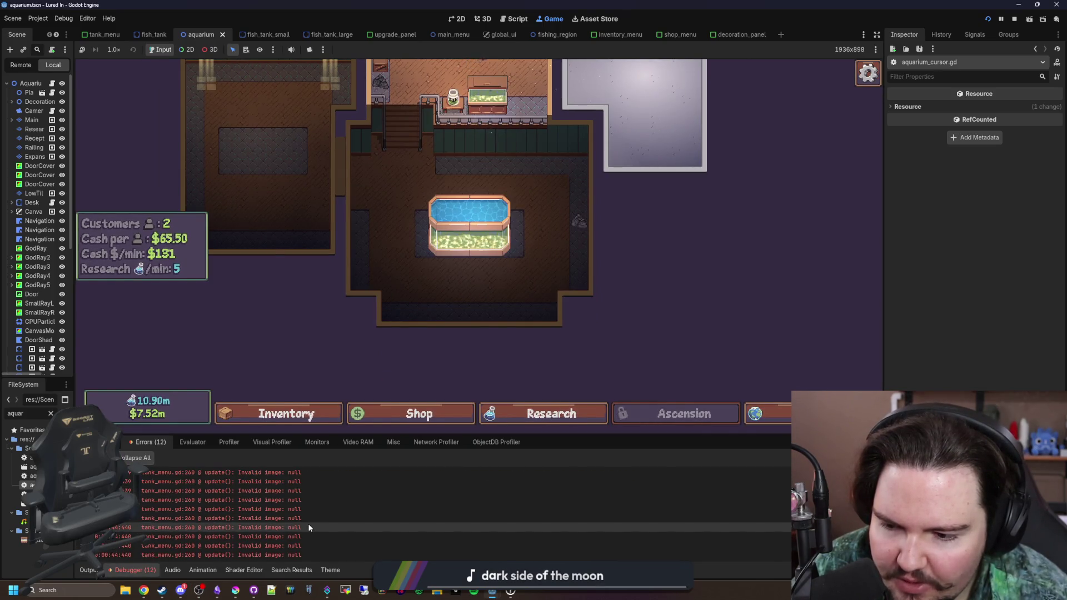
double_click(222, 500)
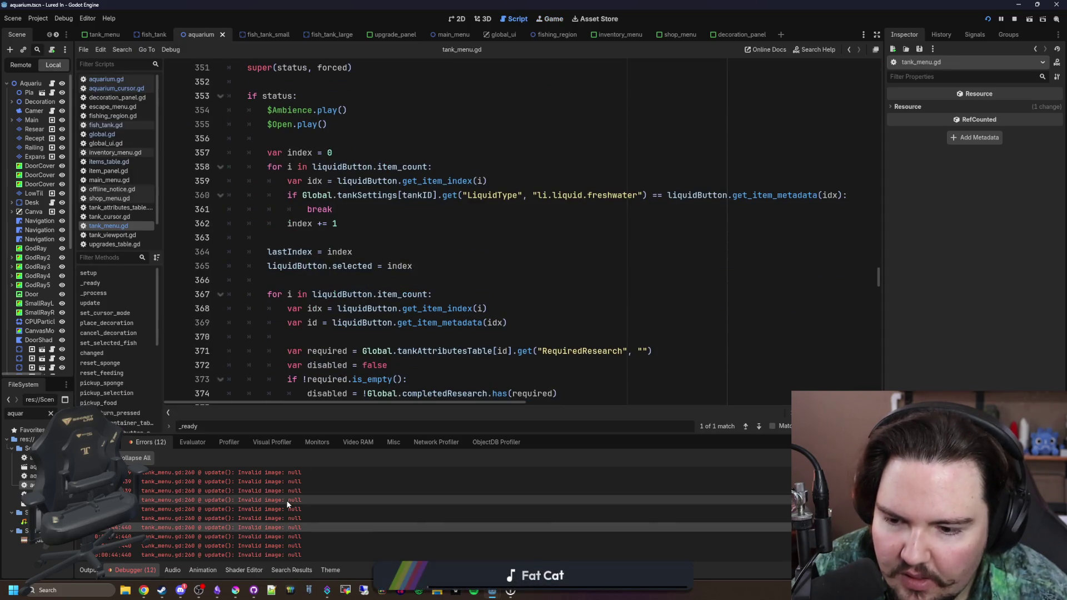
Step: Save the scene and the tank_menu.gd script with Ctrl+S
scroll(414, 296, "up", 1)
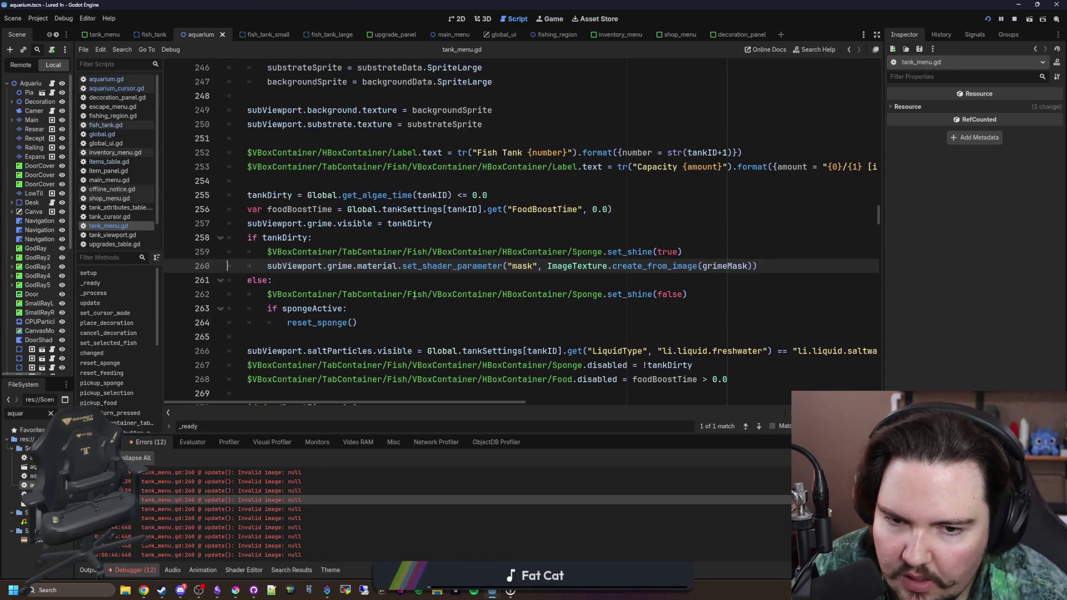
left_click(530, 239)
key("ctrl+s")
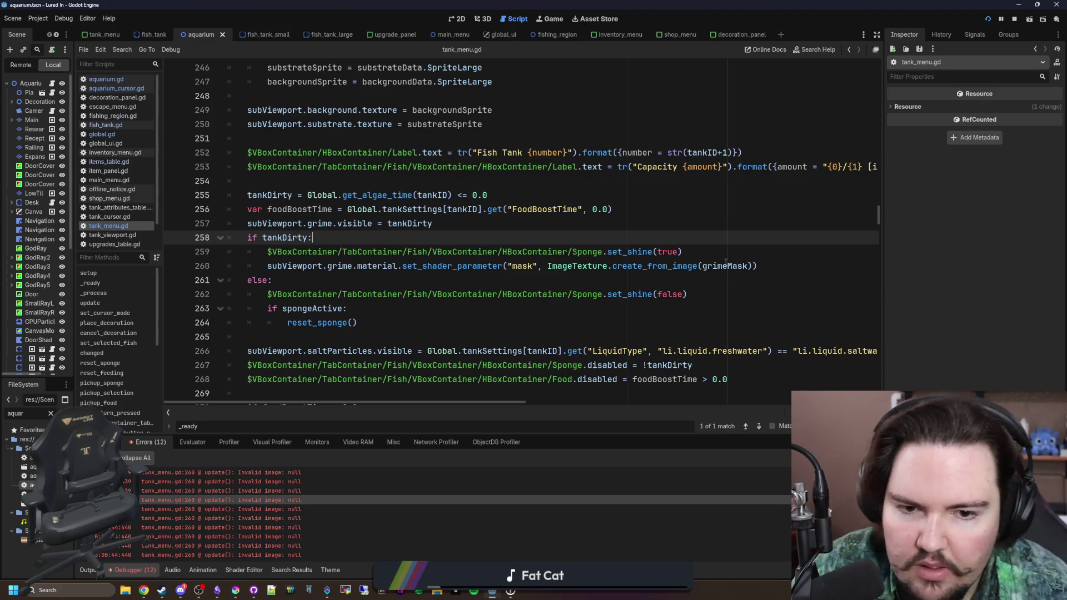
mouse_move(725, 261)
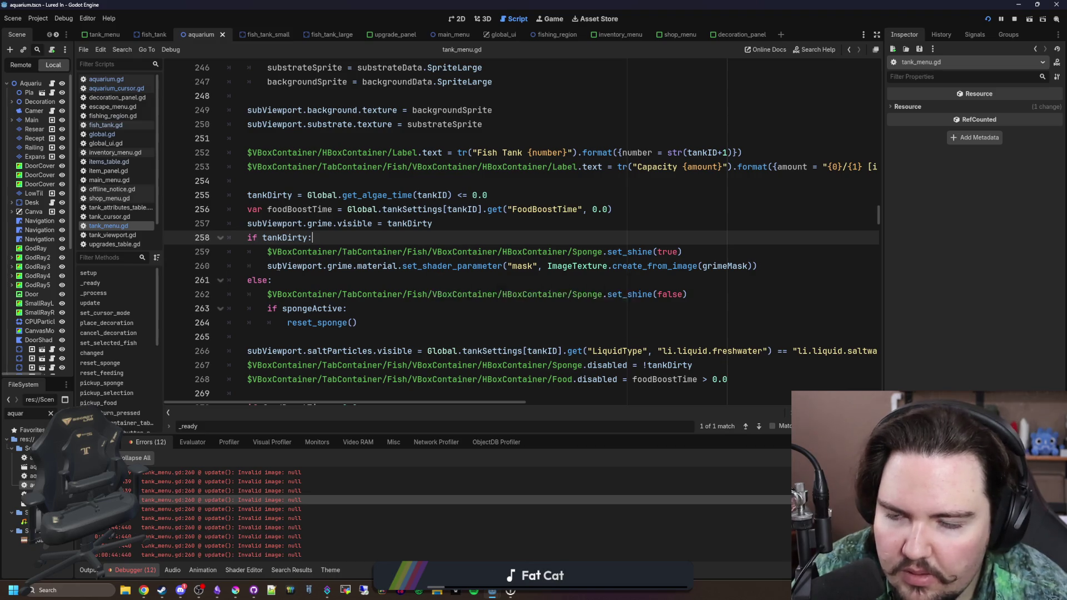
scroll(300, 266, "up", 4)
scroll(300, 266, "up", 3)
scroll(300, 267, "down", 7)
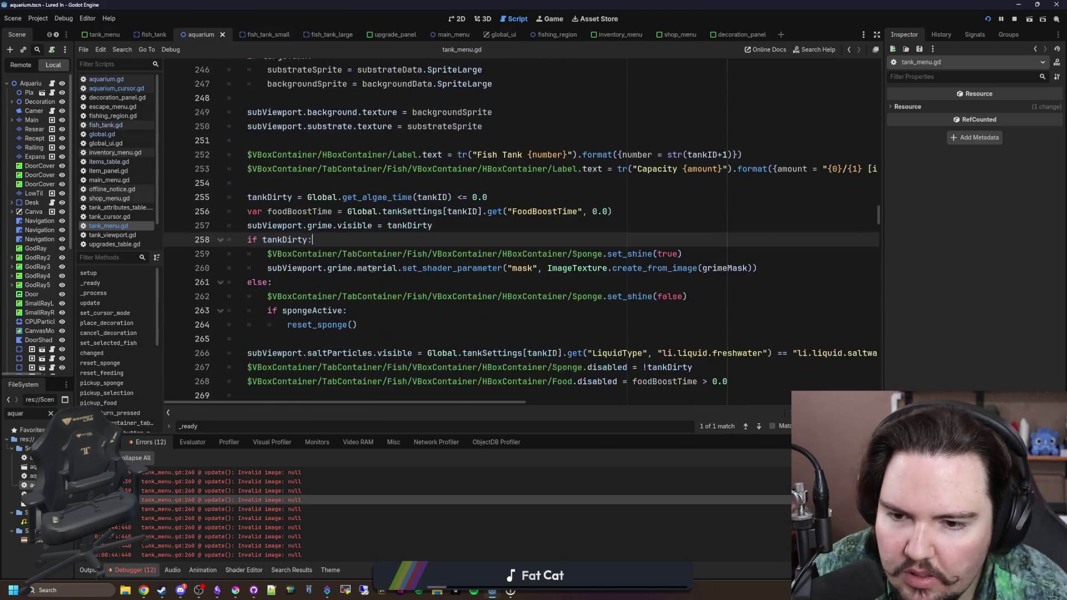
left_click(437, 281)
key("ctrl+s")
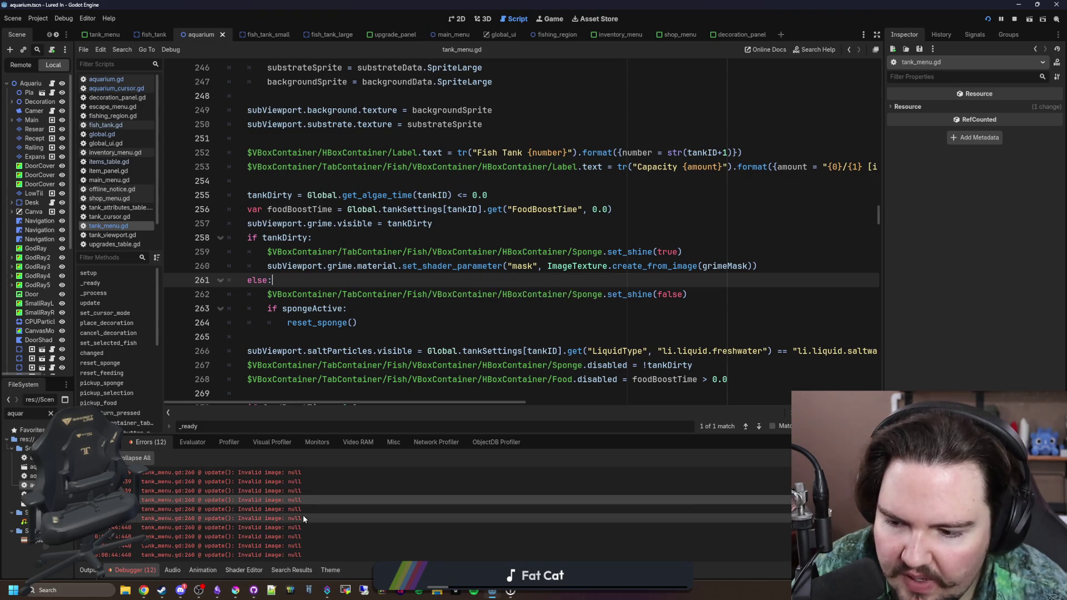
Step: Relaunch the game, go back to its main menu and start playing
left_click(548, 21)
key("Escape")
left_click(533, 273)
left_click(185, 248)
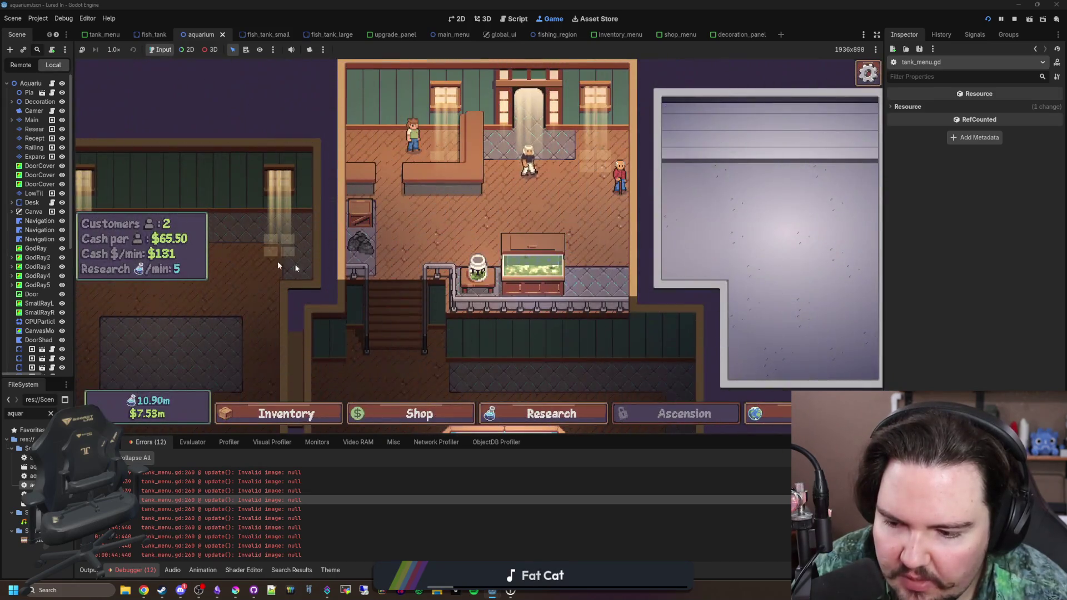
Step: Open Fish Tank 7 and switch between its upgrades and fish views
left_click(534, 264)
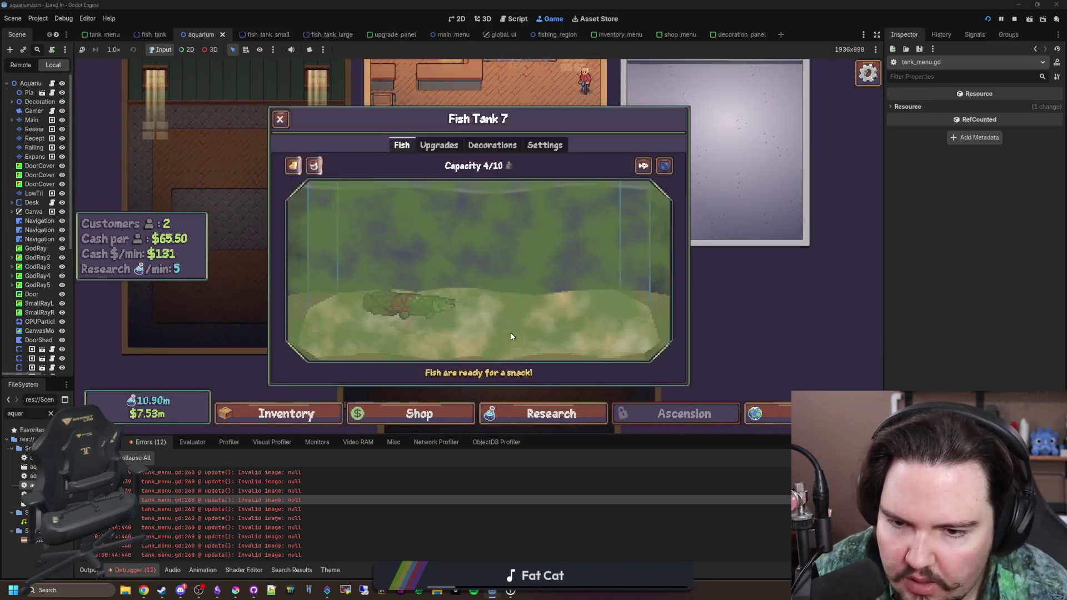
key("Escape")
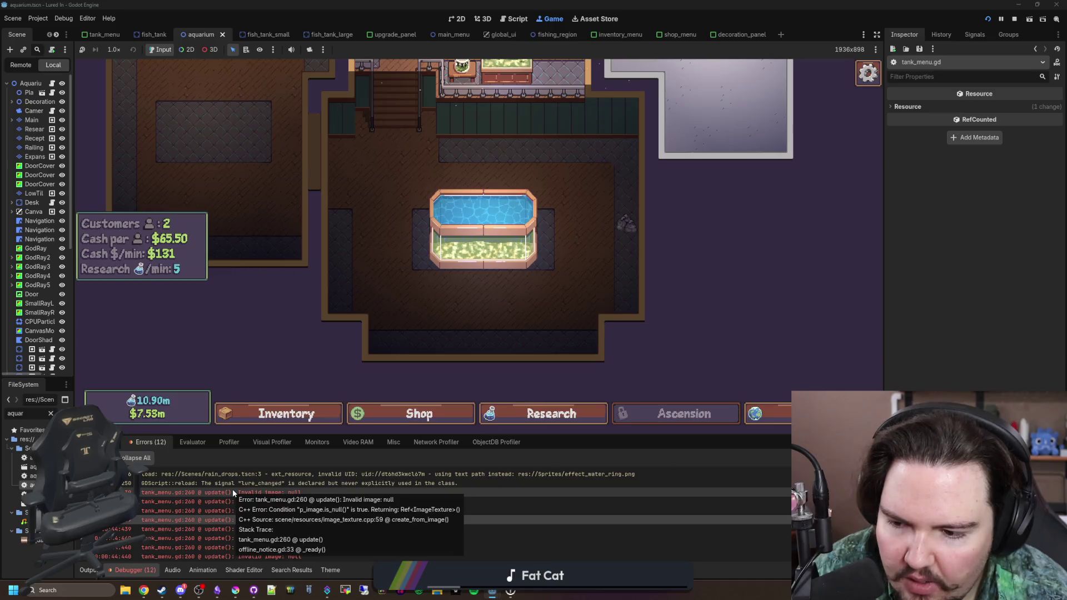
left_click(445, 201)
left_click(440, 146)
left_click(401, 145)
left_click(439, 145)
left_click(401, 146)
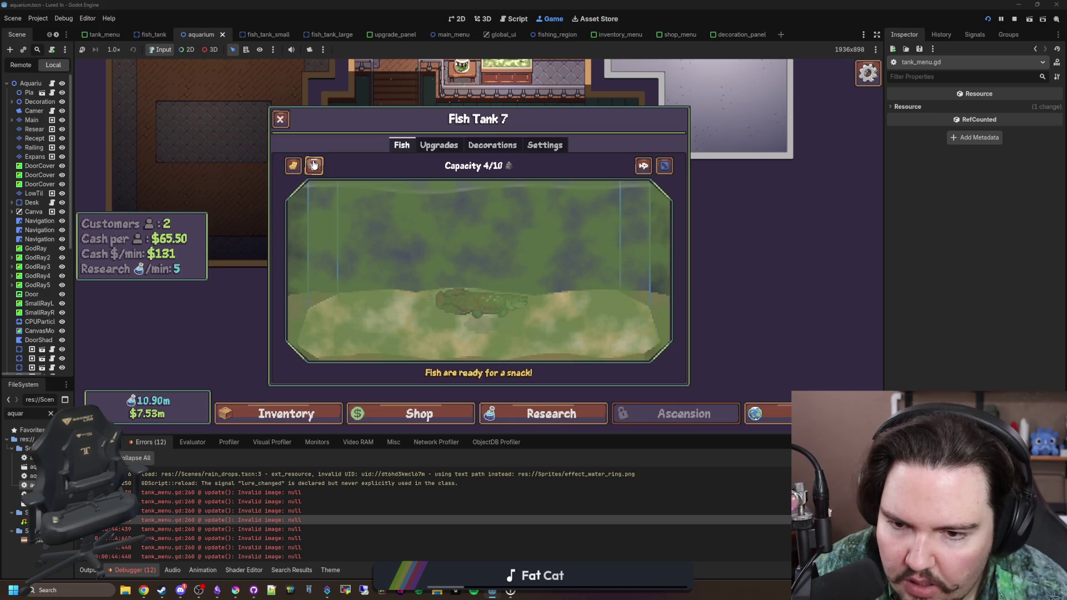
Step: Move the Axolotl from the inventory into Fish Tank 7
left_click(388, 396)
left_click(333, 413)
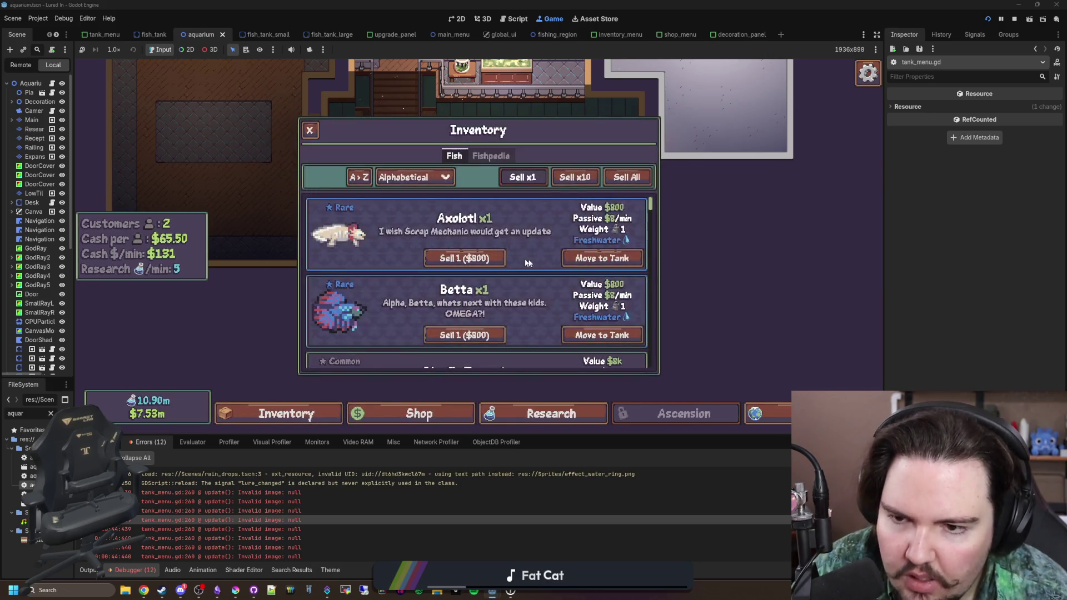
left_click(612, 260)
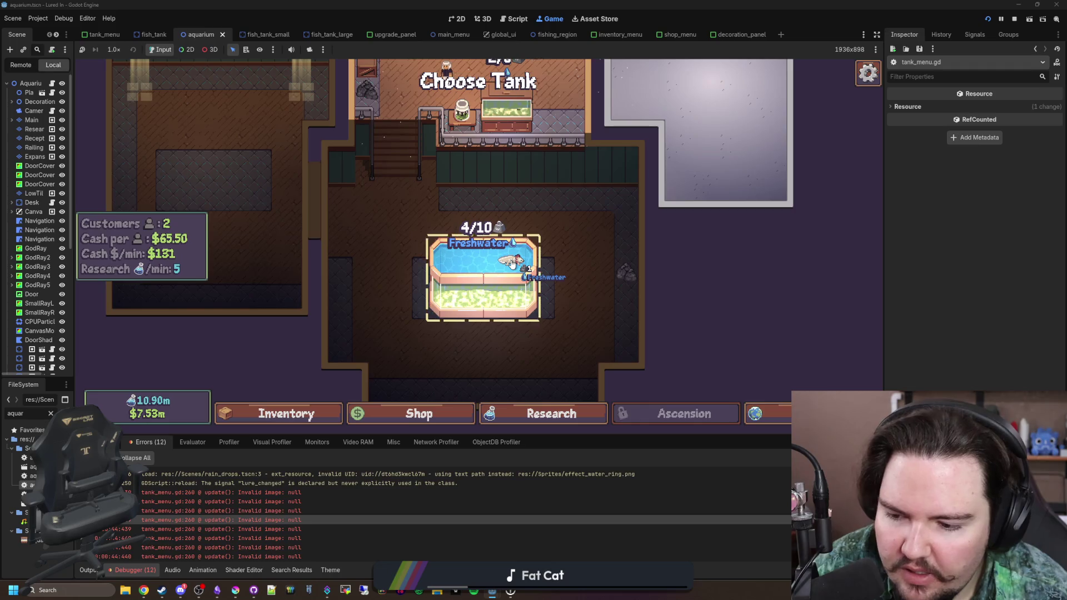
left_click(519, 265)
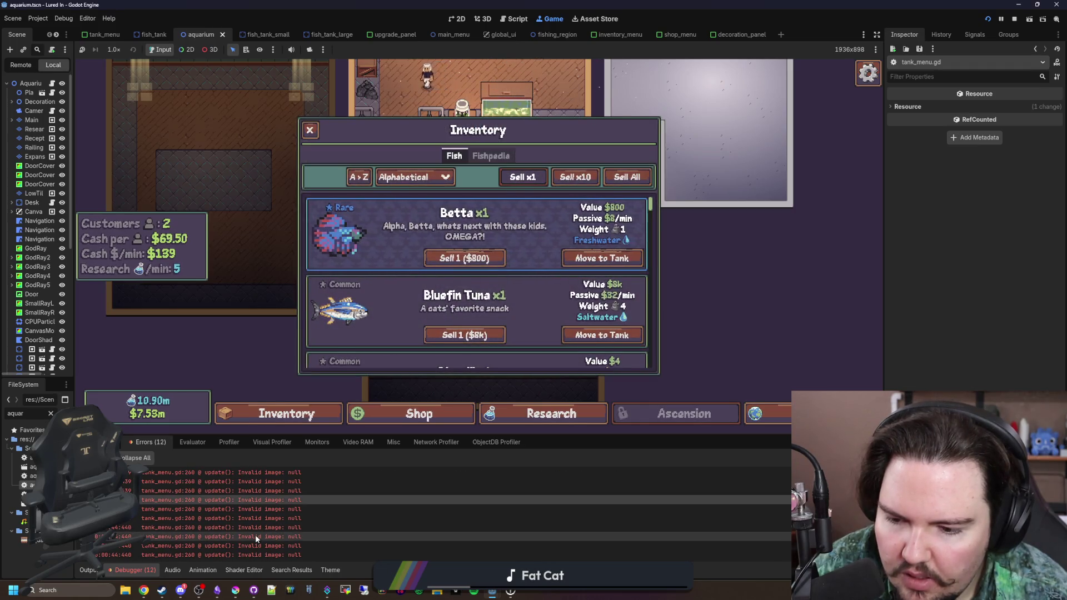
Step: Jump to the erroring tank_menu.gd line and save the script
double_click(255, 534)
left_click(545, 282)
key("ctrl+s")
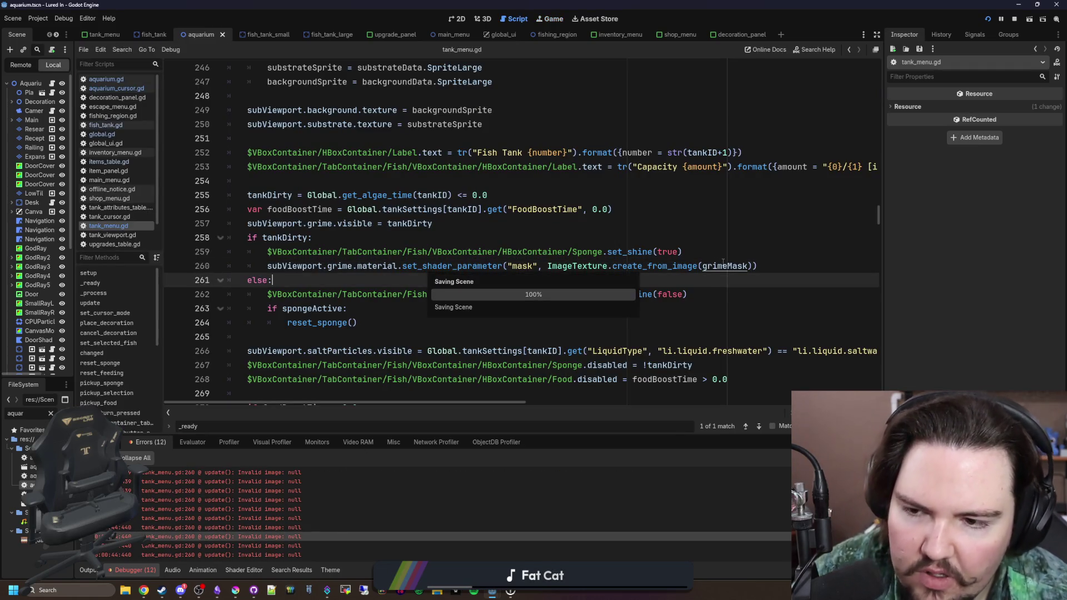
Step: Add an 'if grimeMask:' line after set_shine(true) in tank_menu.gd
left_click(733, 257)
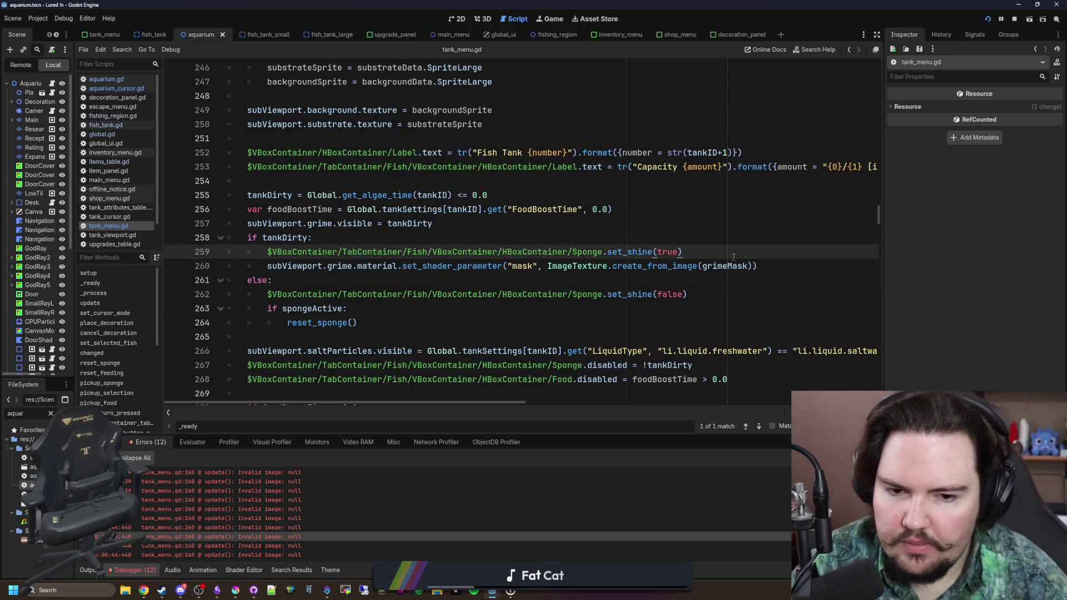
key("Return")
type("if grime")
key("Return")
type("\":")
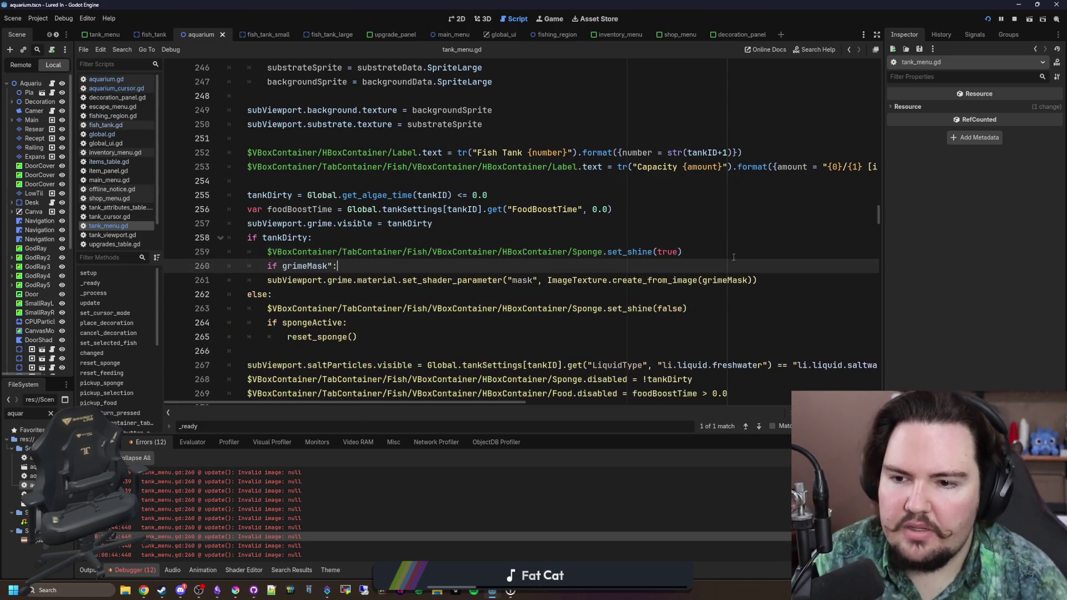
key("Left")
key("BackSpace")
key("Right")
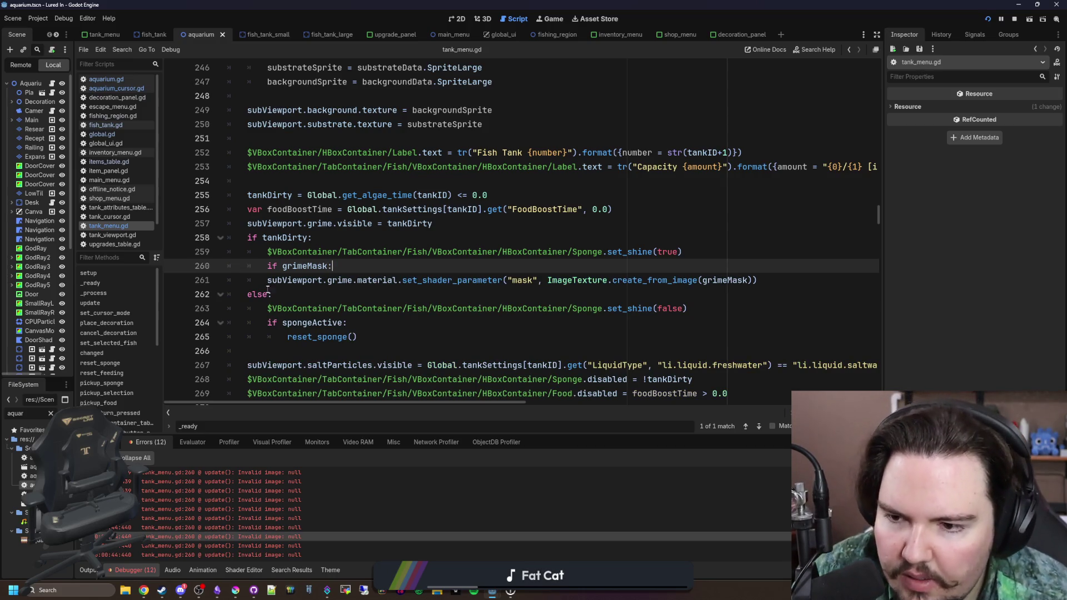
Step: Indent the grime mask set_shader_parameter line under the check and save the script
key("Down")
key("Home")
key("Tab")
left_click(309, 293)
key("ctrl+s")
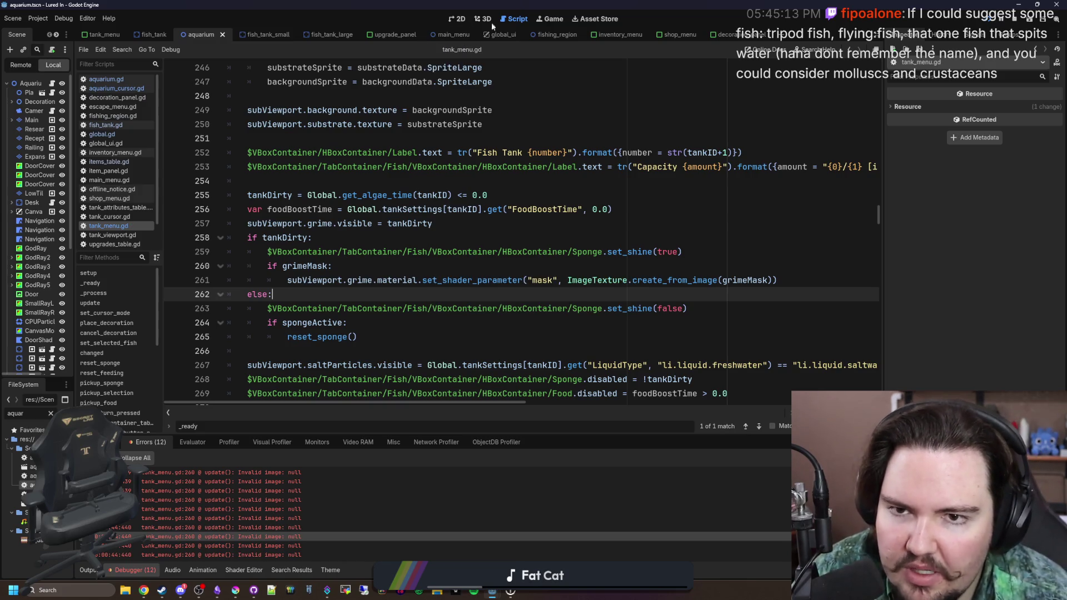
left_click(548, 17)
Step: Check the grime on Fish Tank 7 in the running game
key("Escape")
left_click(503, 269)
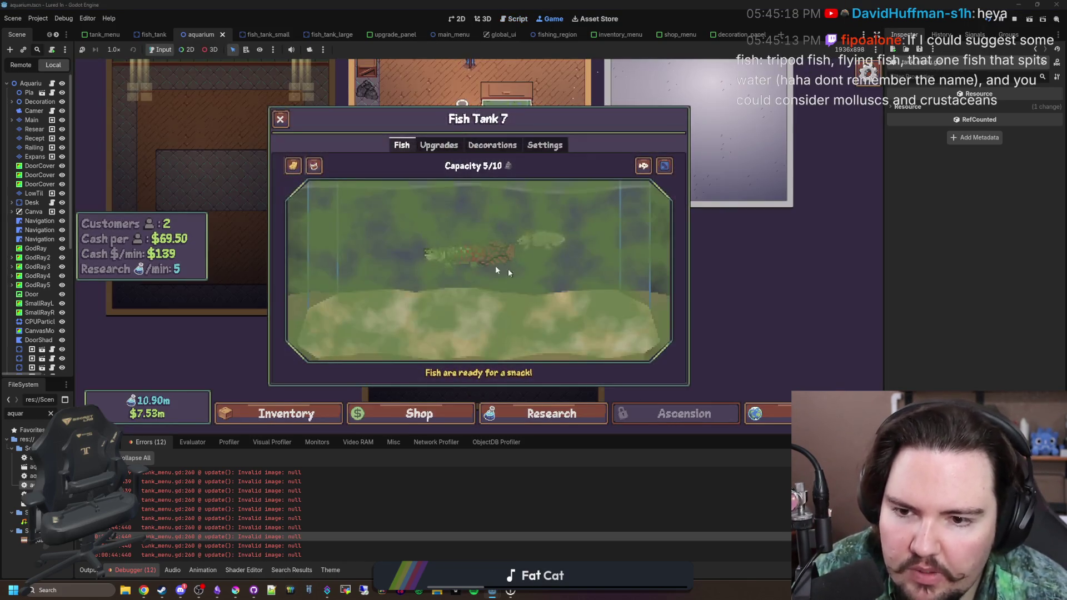
key("Escape")
scroll(237, 523, "up", 1)
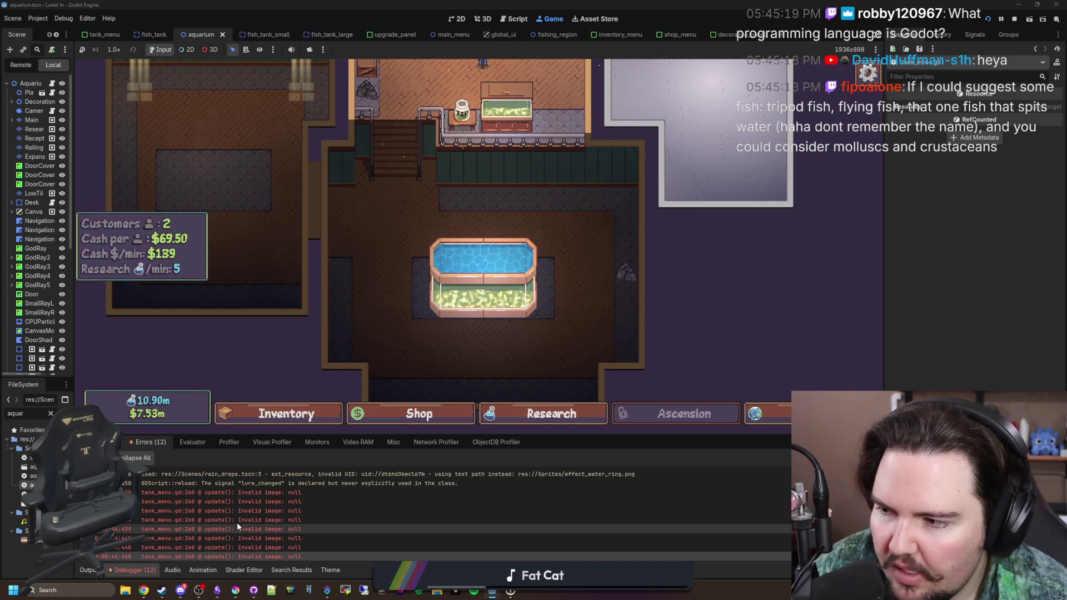
scroll(351, 520, "down", 2)
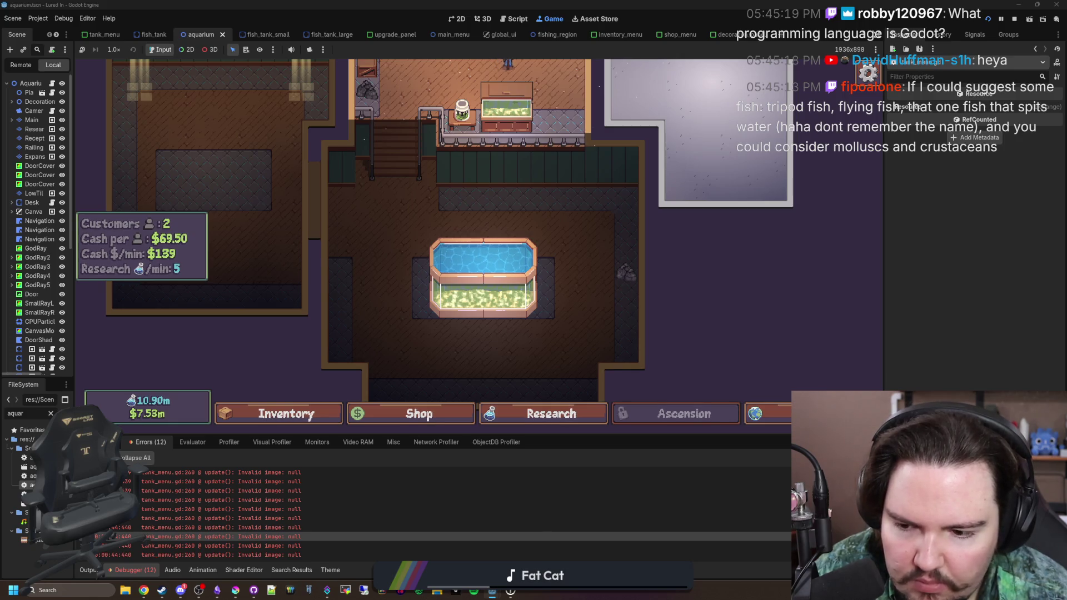
Step: Clear the error log, stop the game and save the aquarium scene
left_click(988, 18)
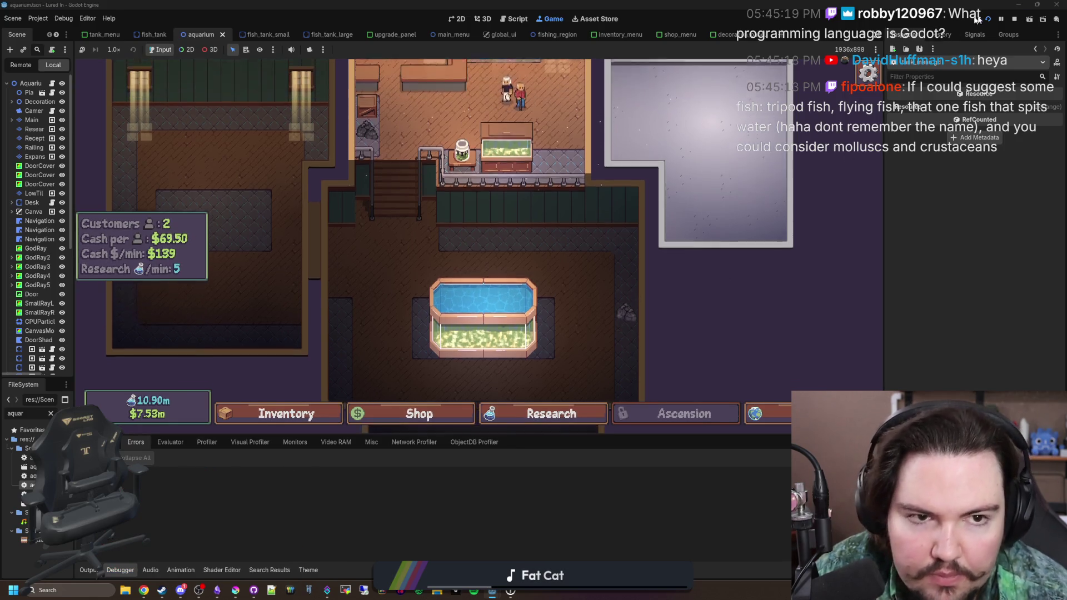
left_click(1012, 18)
key("ctrl+s")
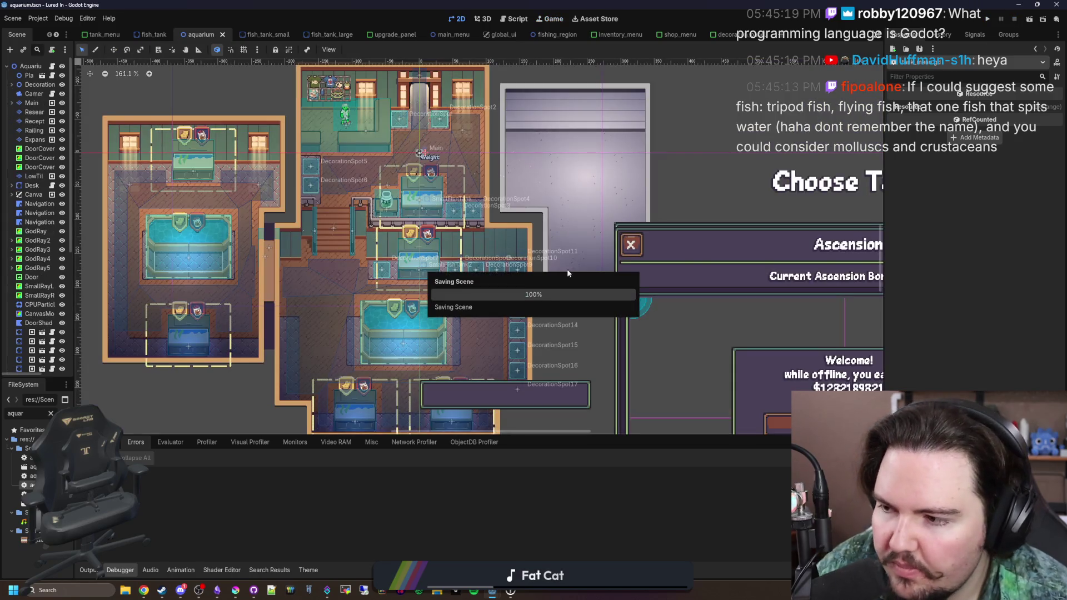
scroll(605, 263, "down", 2)
key("ctrl+s")
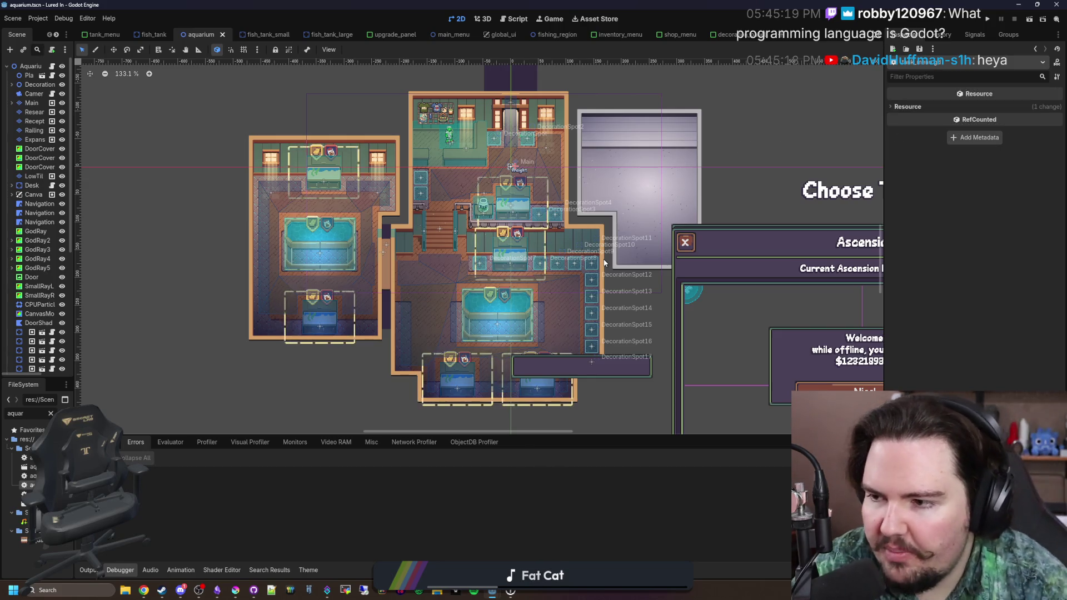
key("alt+Tab")
Step: Search Google for 'tripod fish' and skim its overview and image results
left_click(392, 131)
type("t")
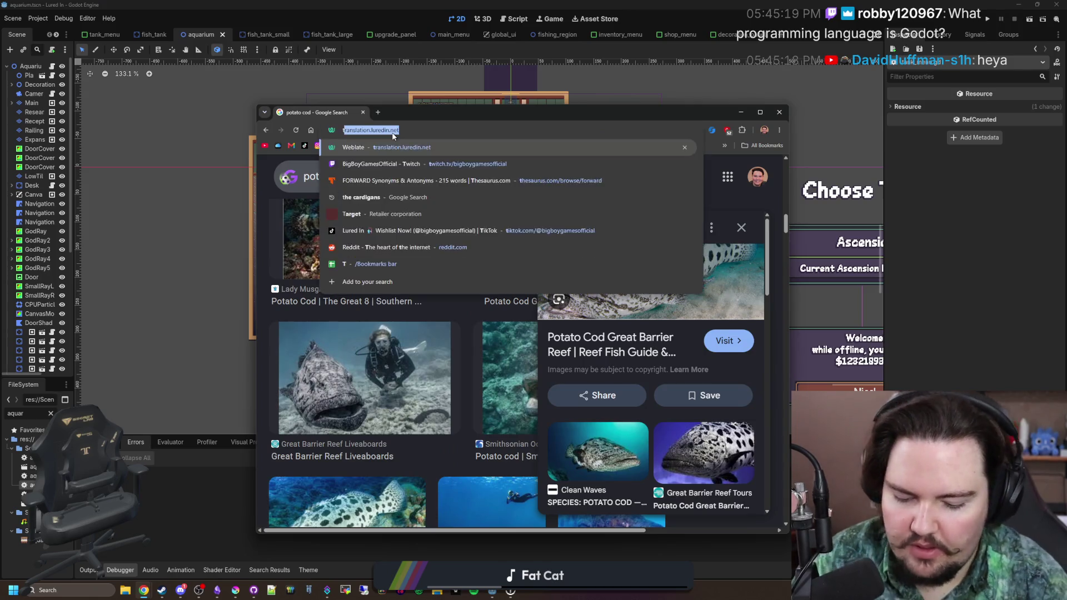
type("ripod fish")
key("Return")
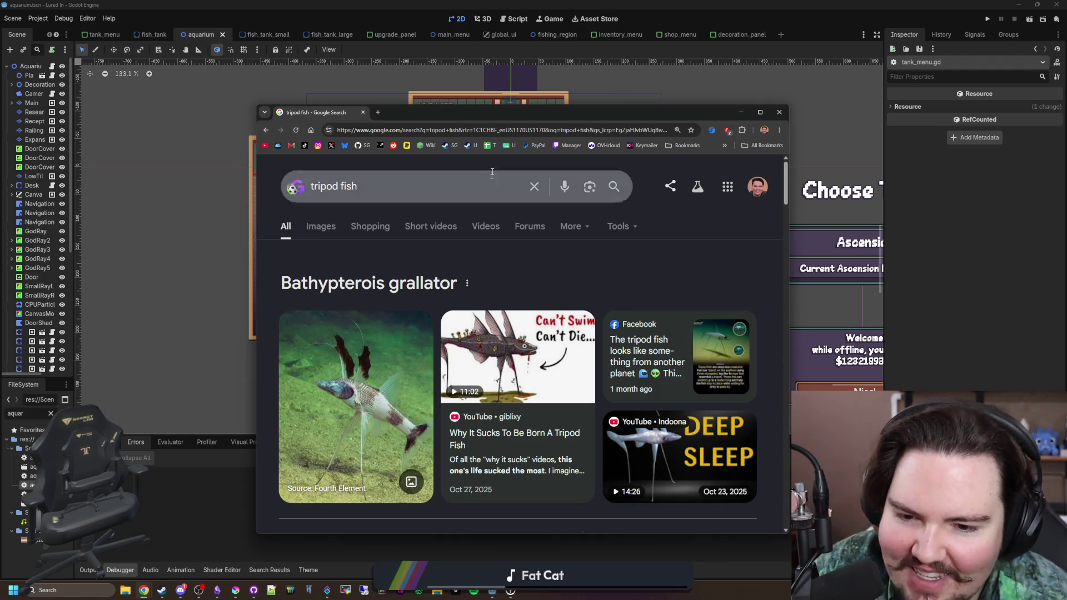
double_click(539, 111)
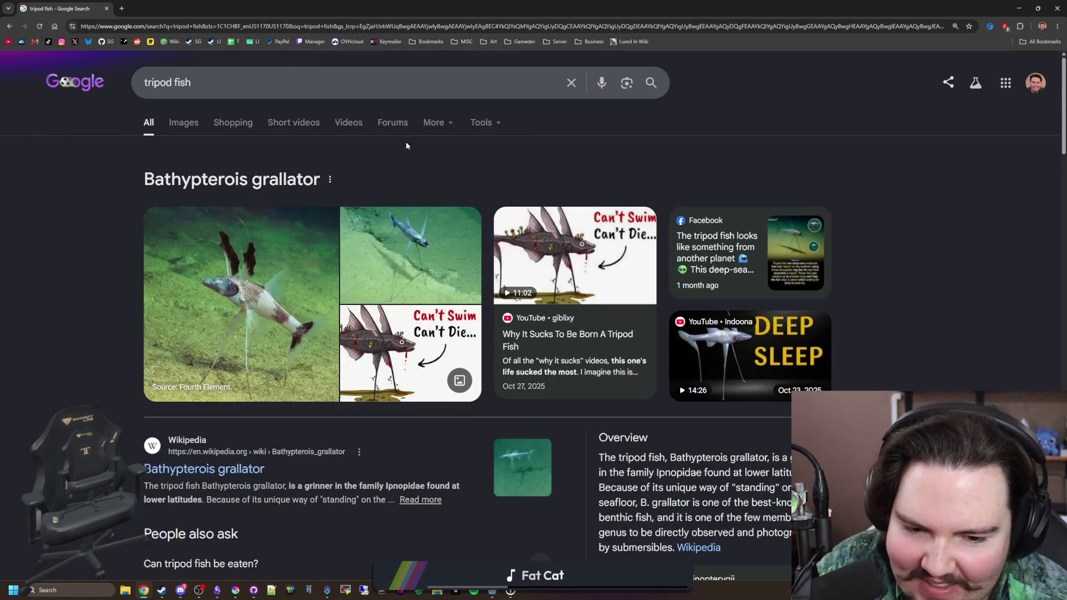
scroll(421, 151, "down", 4)
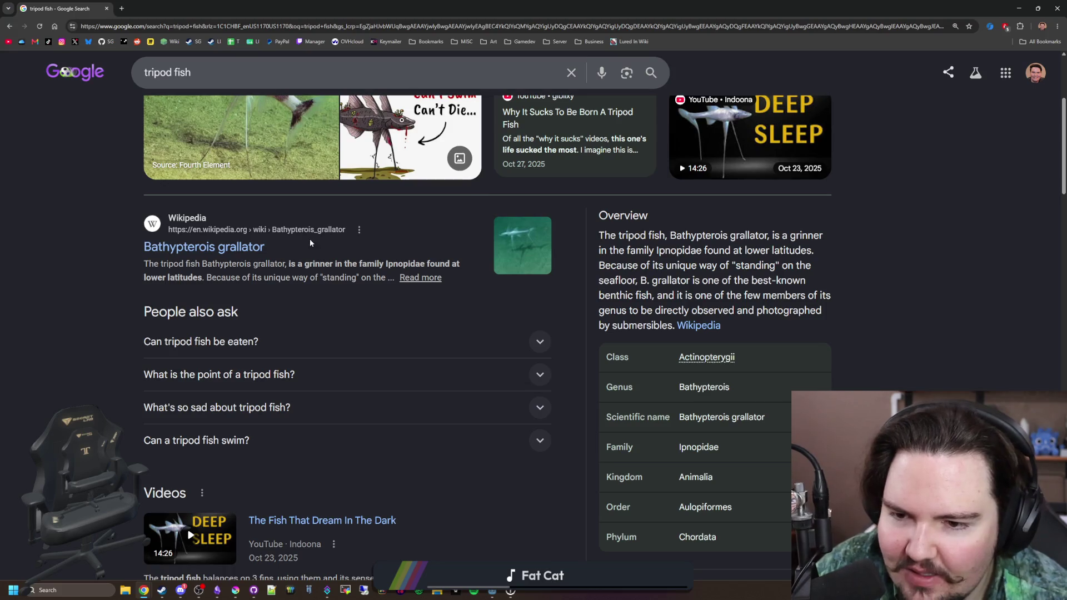
mouse_move(695, 251)
left_mouse_down()
mouse_move(818, 263)
mouse_move(806, 281)
left_mouse_up()
left_click(251, 316)
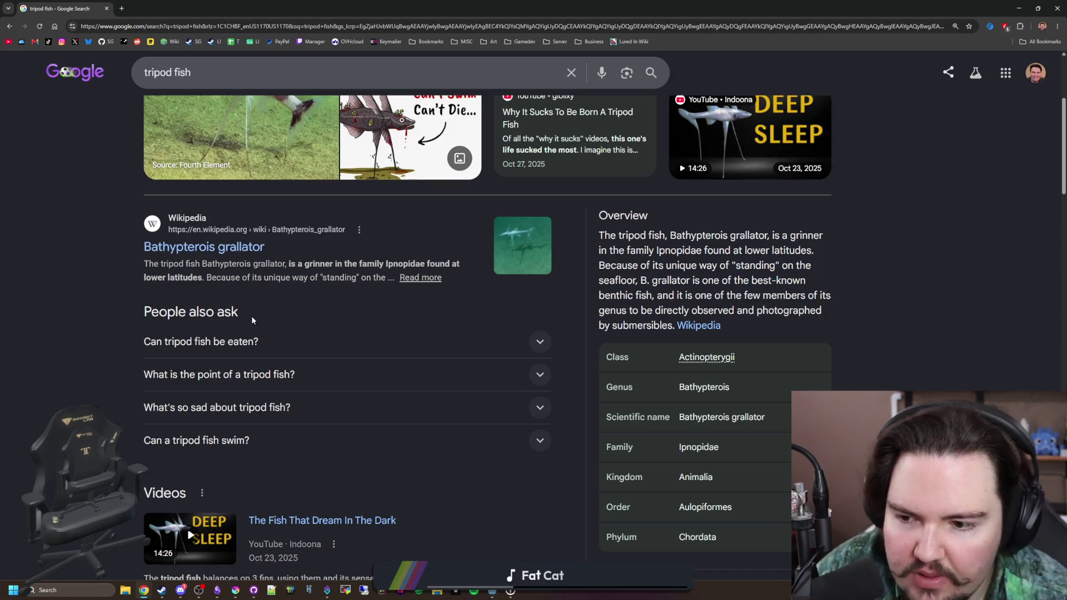
scroll(89, 289, "up", 5)
left_click(186, 131)
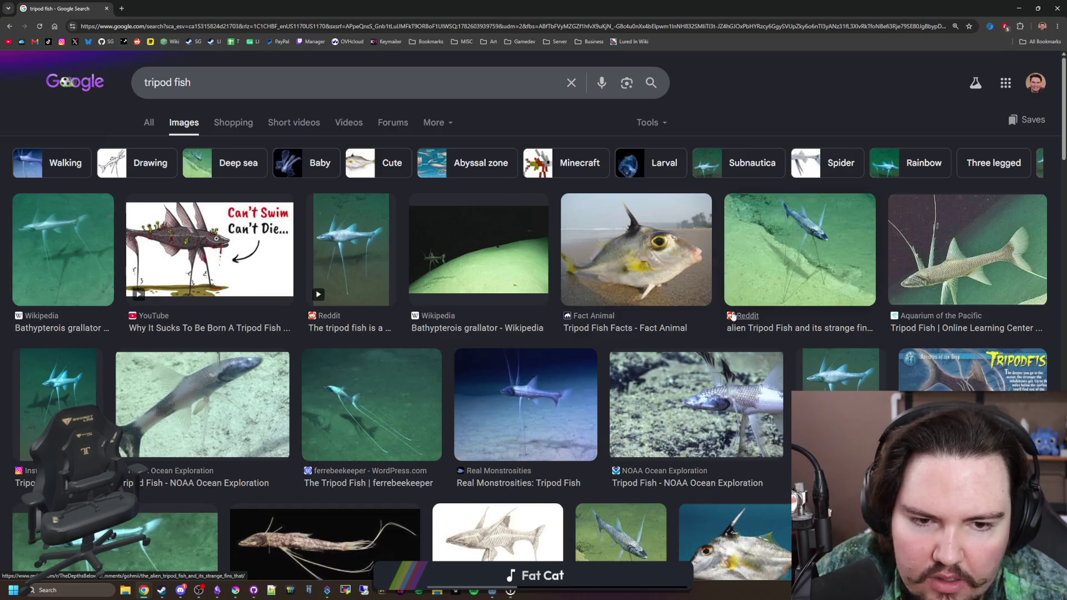
left_click(150, 125)
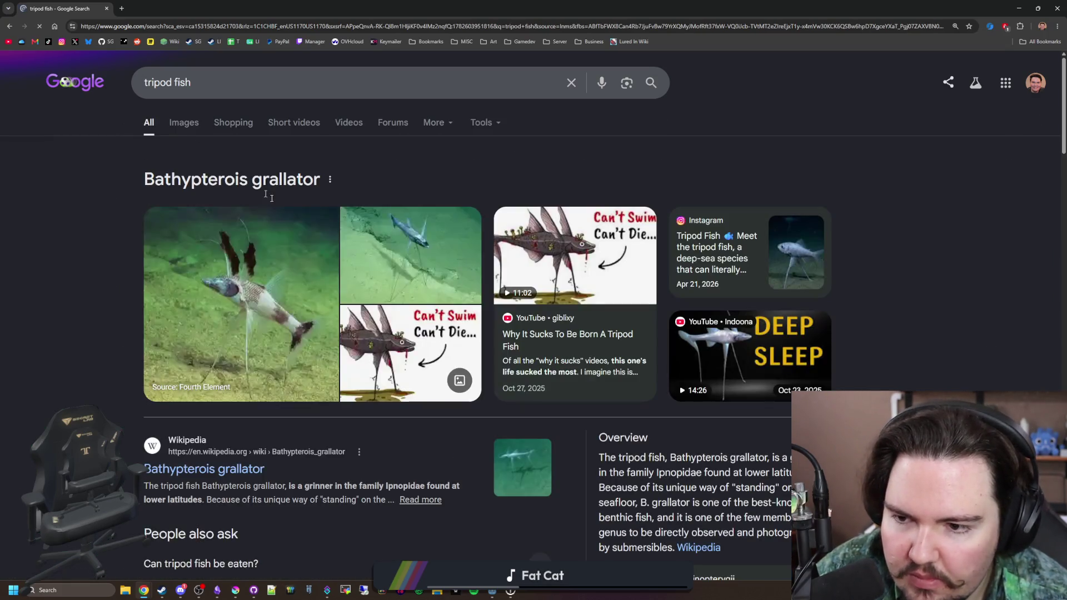
Step: Read the Bathypterois grallator Wikipedia article and view its feeding photo
left_click(243, 472)
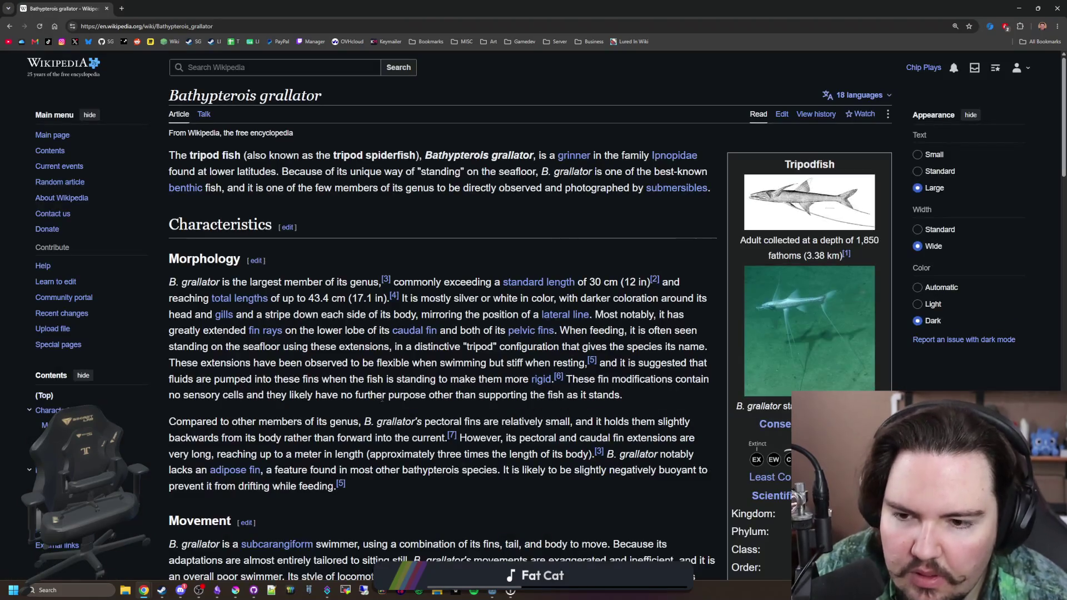
left_click_drag(417, 173, 661, 173)
left_click(661, 173)
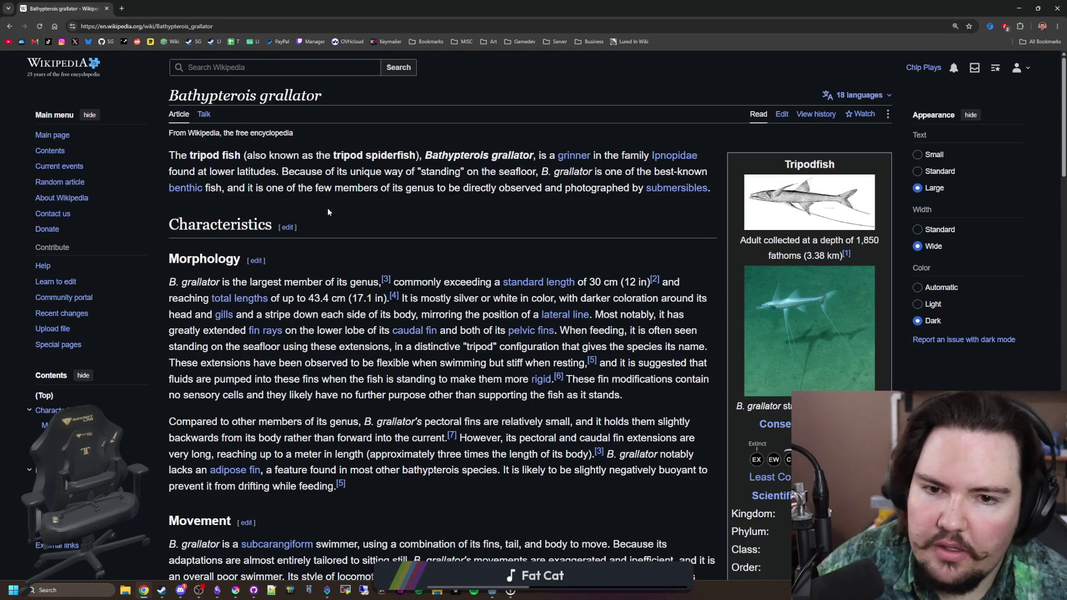
mouse_move(170, 196)
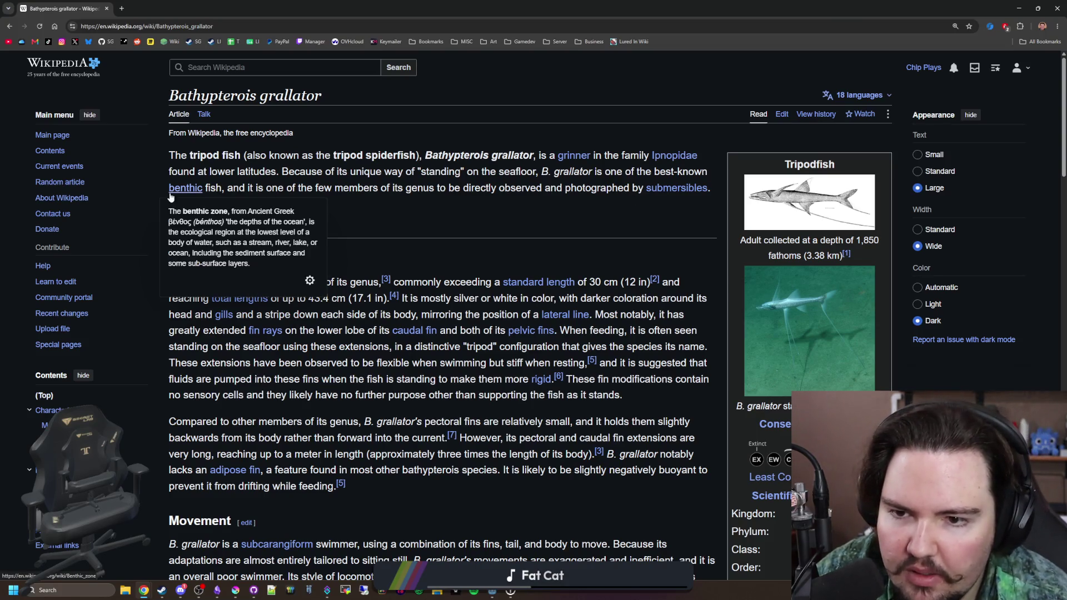
scroll(384, 166, "down", 9)
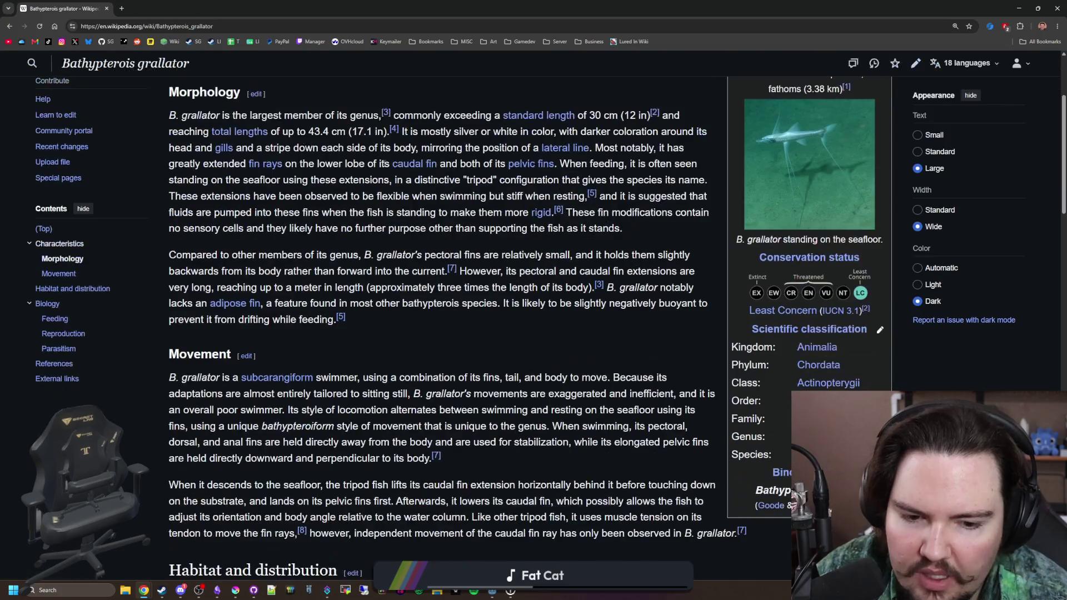
scroll(383, 164, "down", 4)
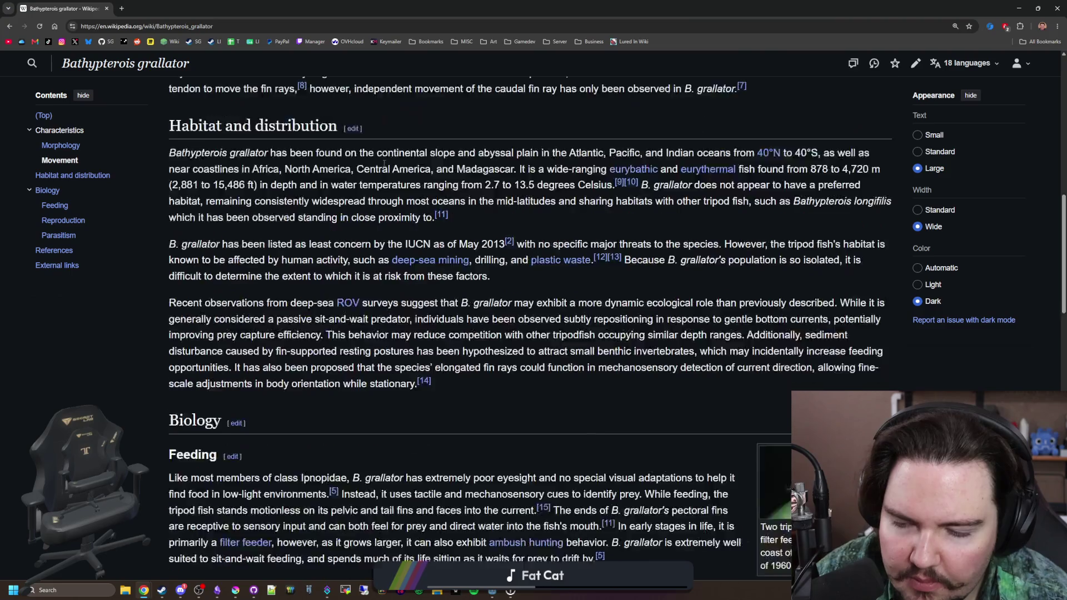
left_click(847, 389)
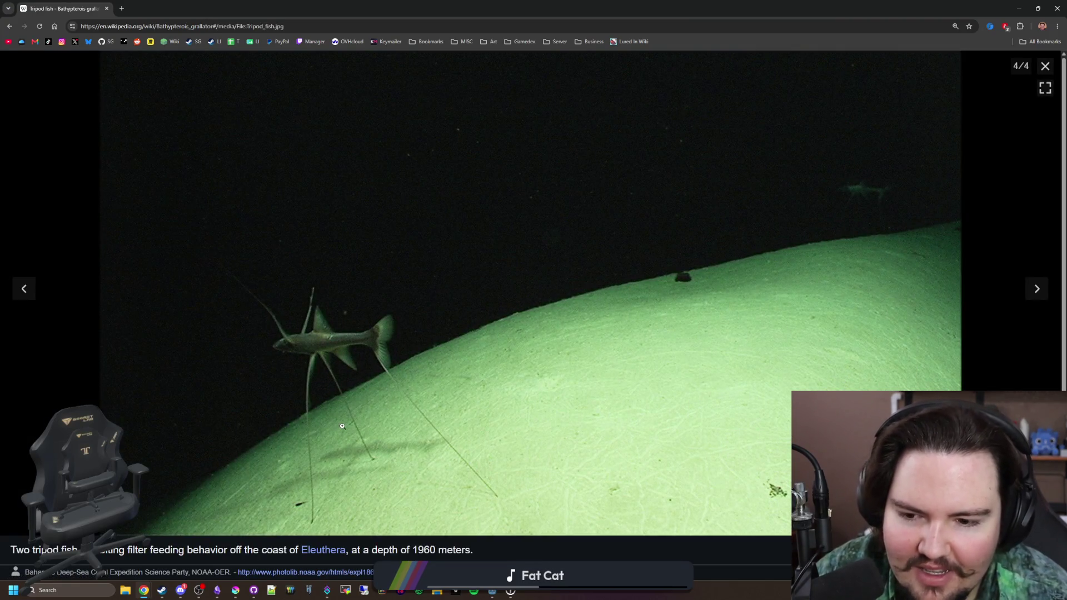
left_click(1045, 66)
scroll(682, 196, "down", 12)
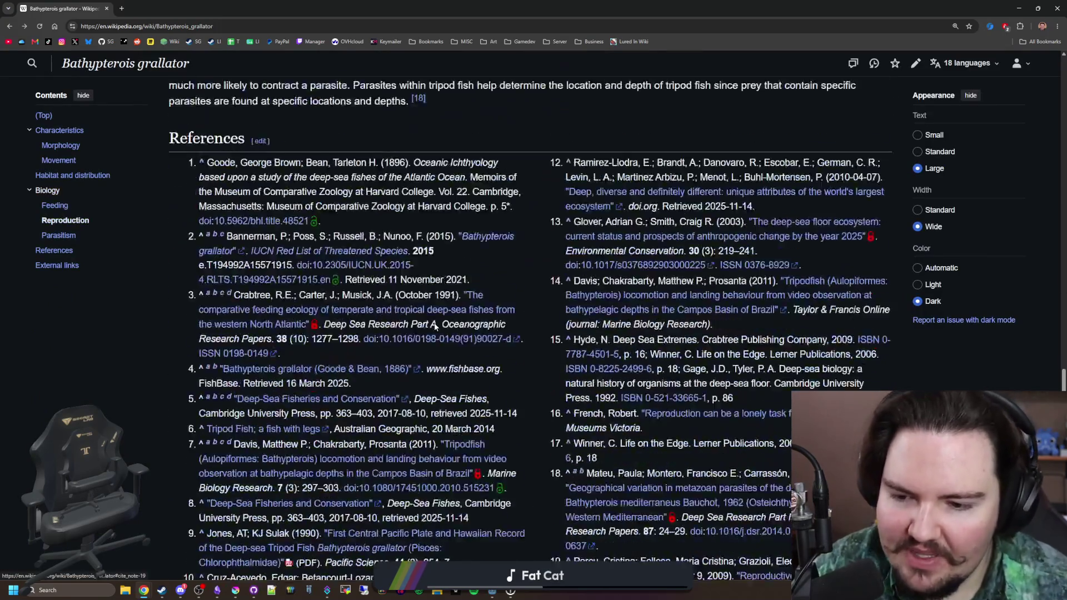
scroll(164, 406, "up", 20)
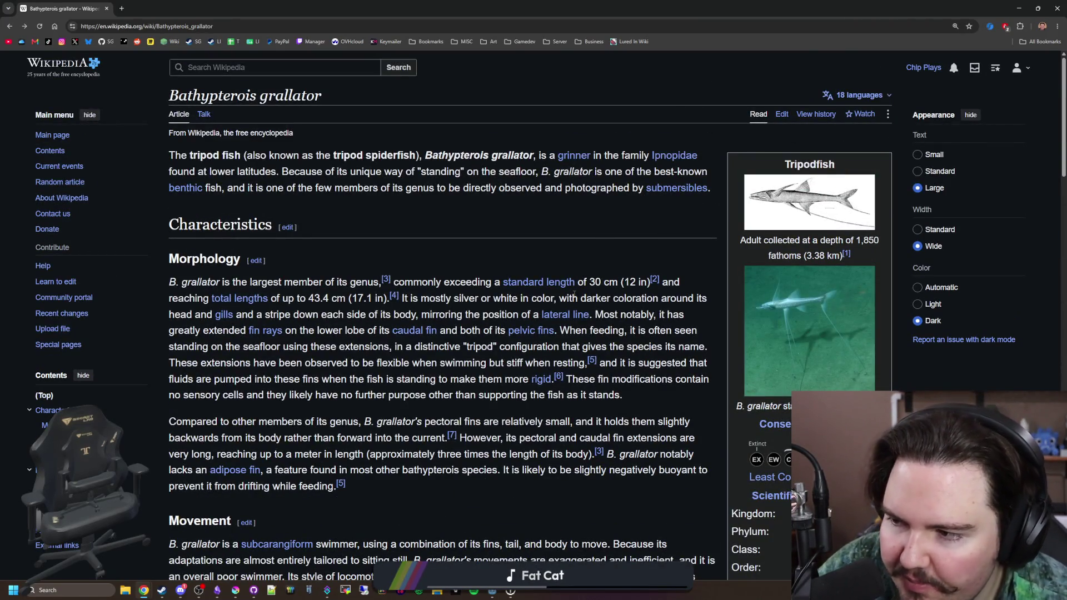
left_click(121, 8)
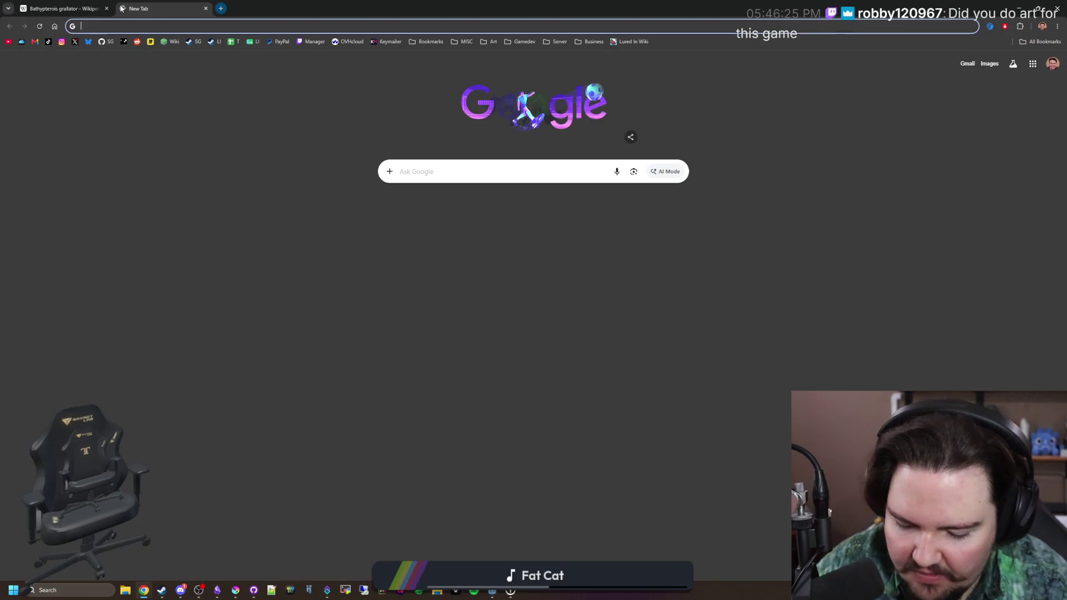
Step: Search 'flying fish' and read the intro of Wikipedia's Flying fish article
type("flying fish")
key("Return")
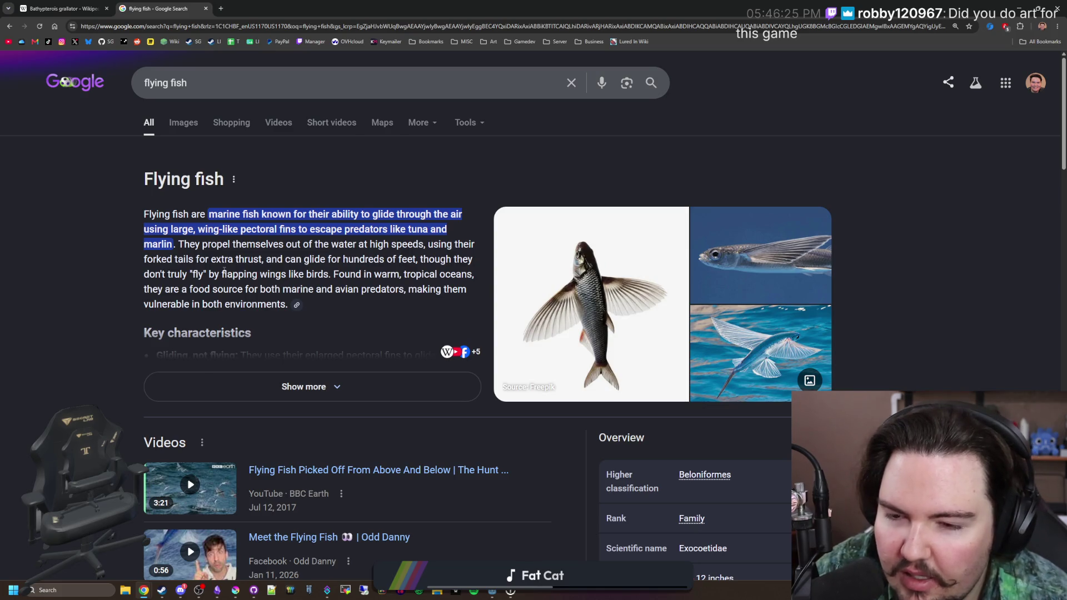
scroll(224, 272, "down", 10)
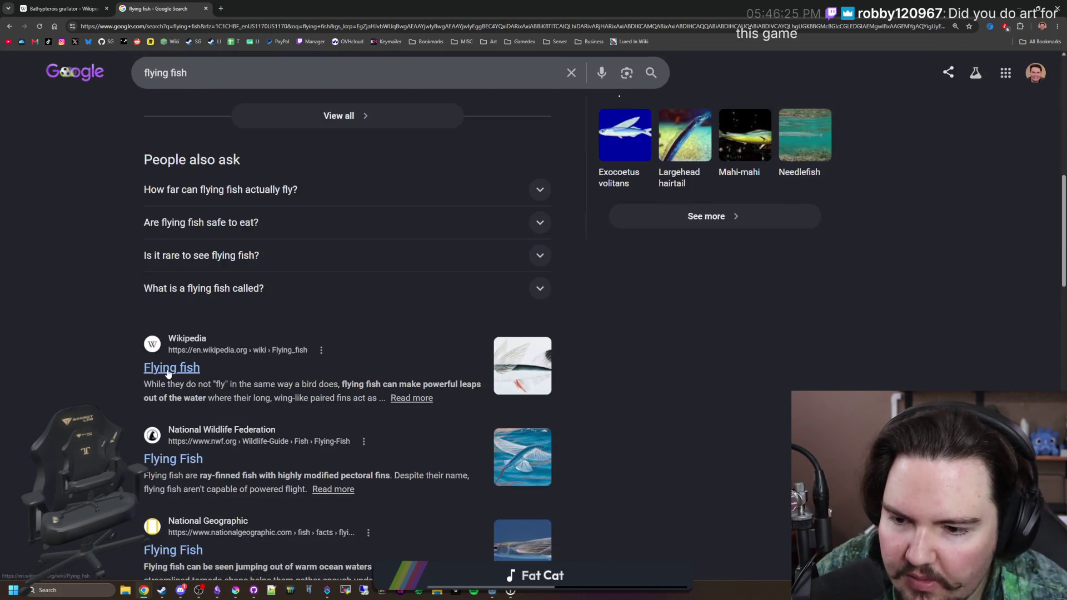
left_click(167, 368)
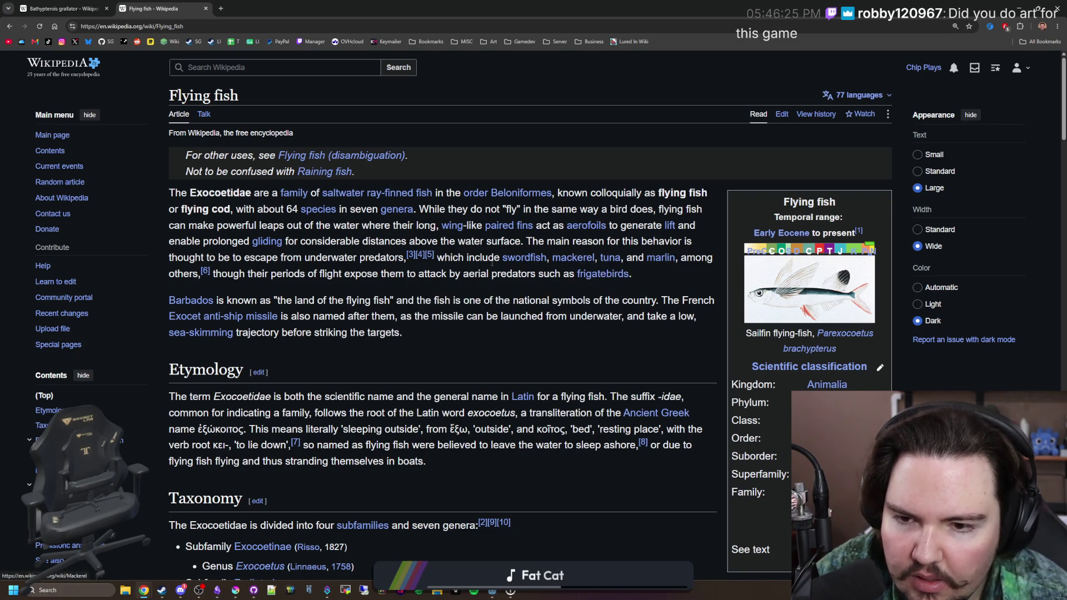
left_click_drag(256, 259, 378, 275)
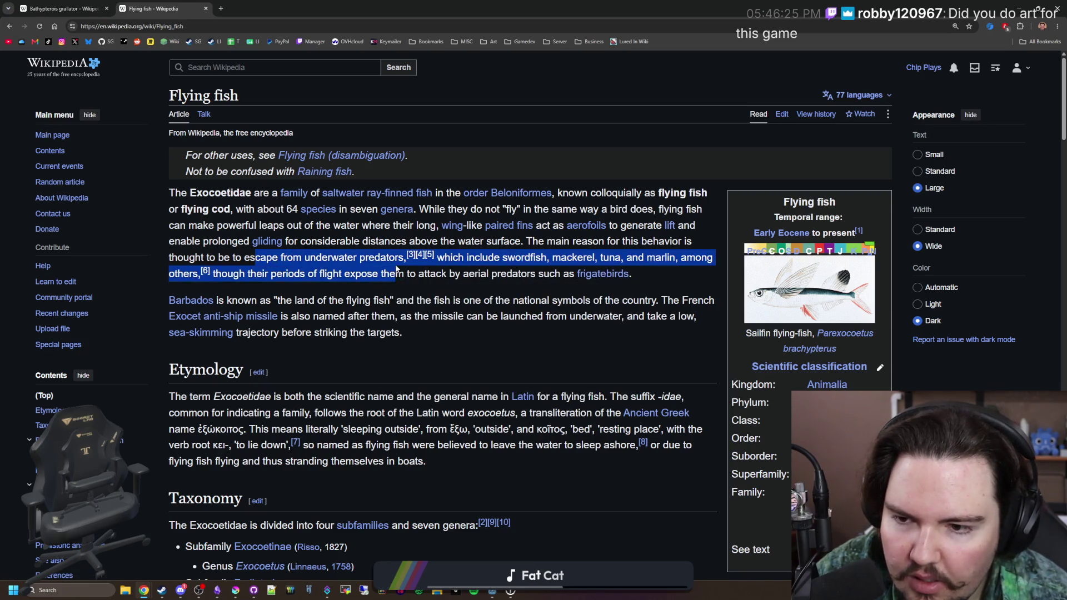
left_click(420, 269)
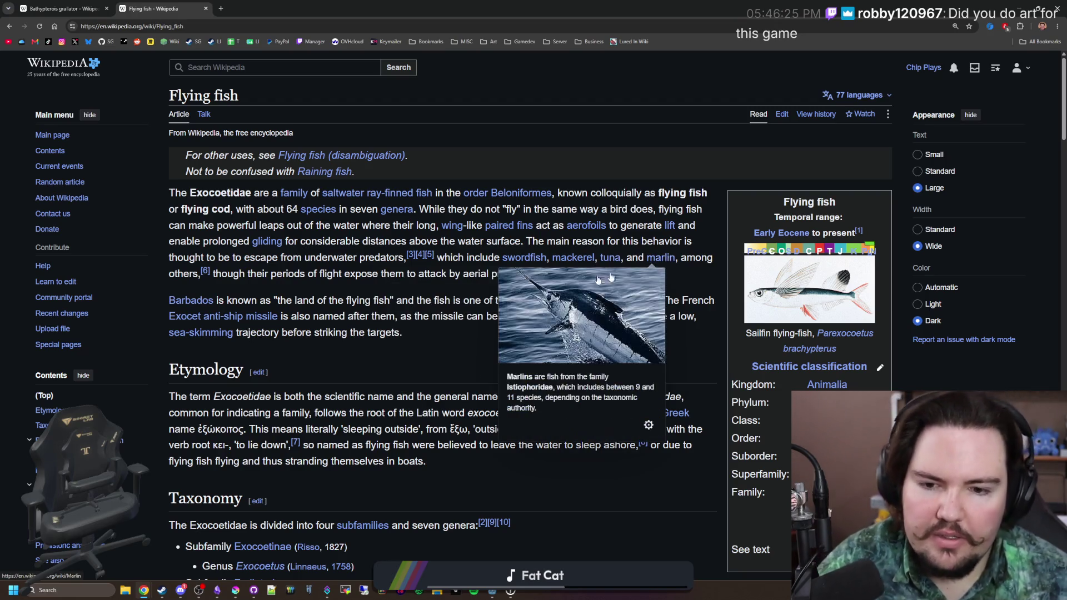
scroll(330, 269, "down", 2)
scroll(224, 234, "up", 2)
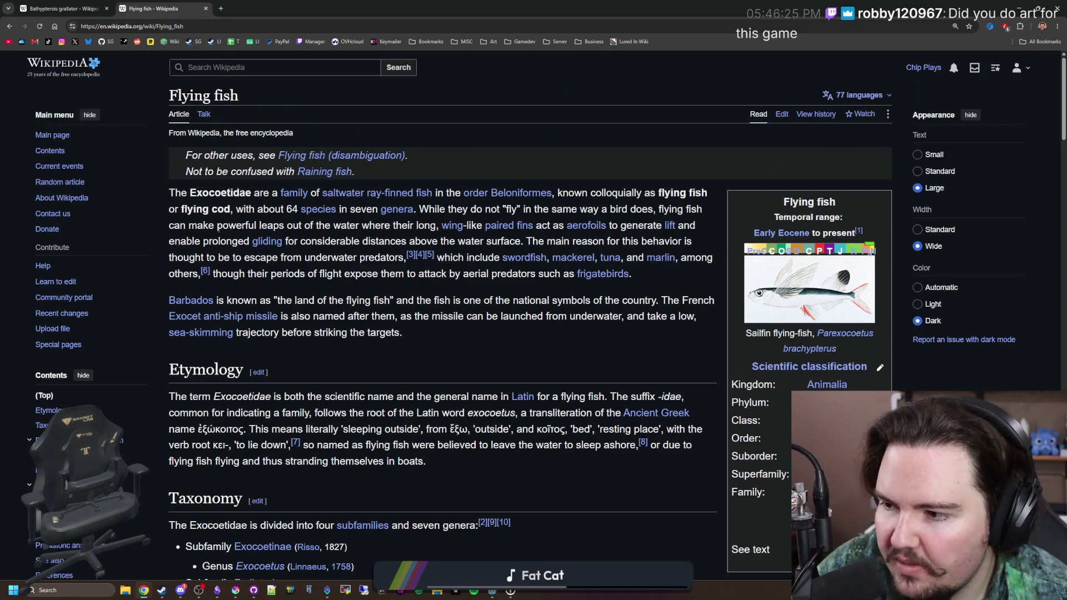
left_click(221, 3)
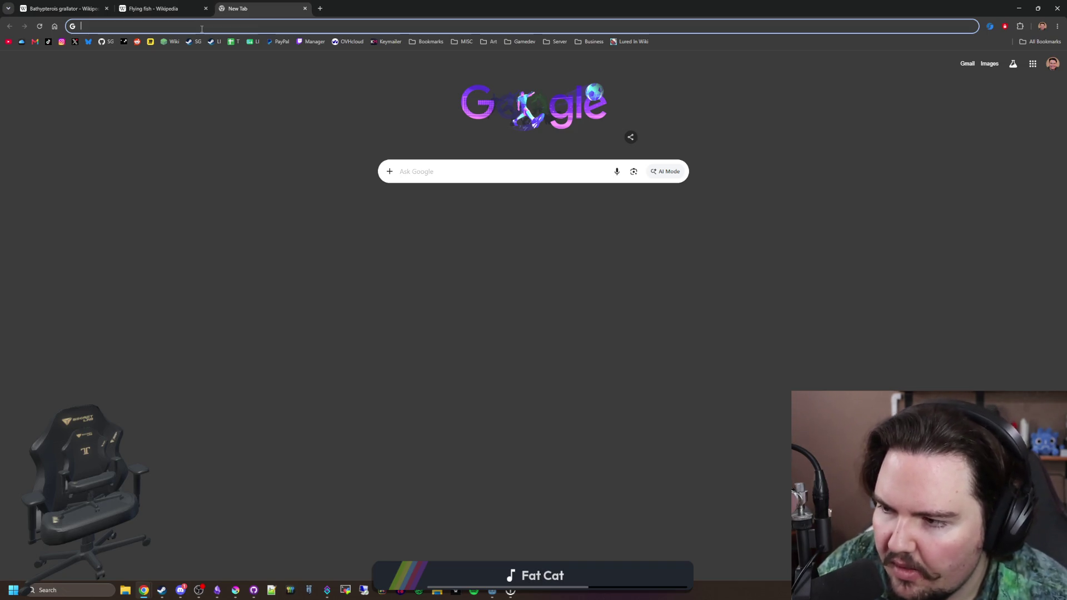
Step: Search 'fish that spits water' and read the archerfish (Toxotidae) description
type("fish that spits water")
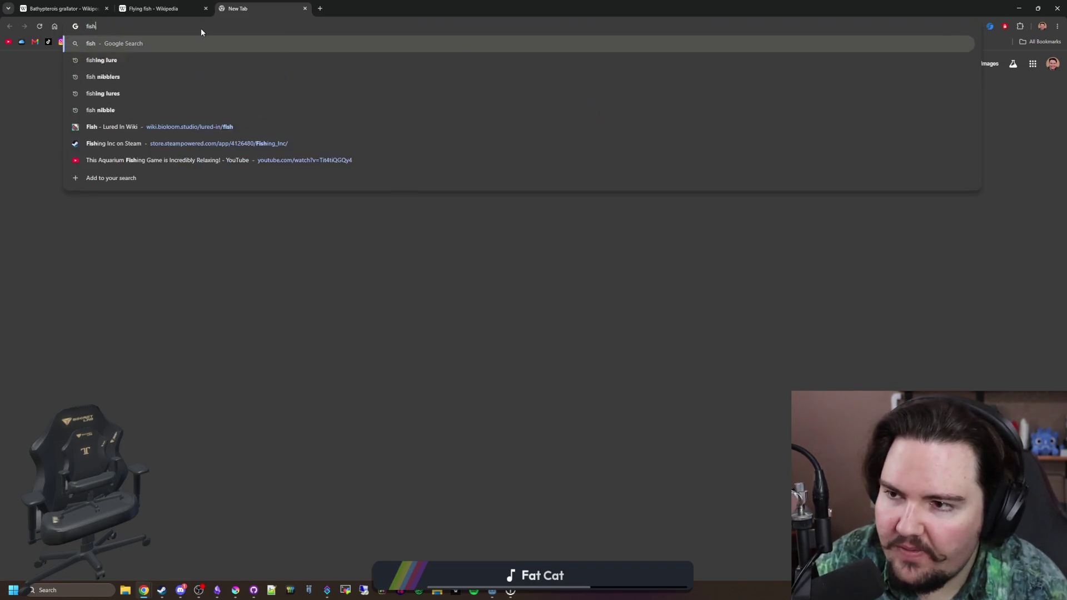
key("Return")
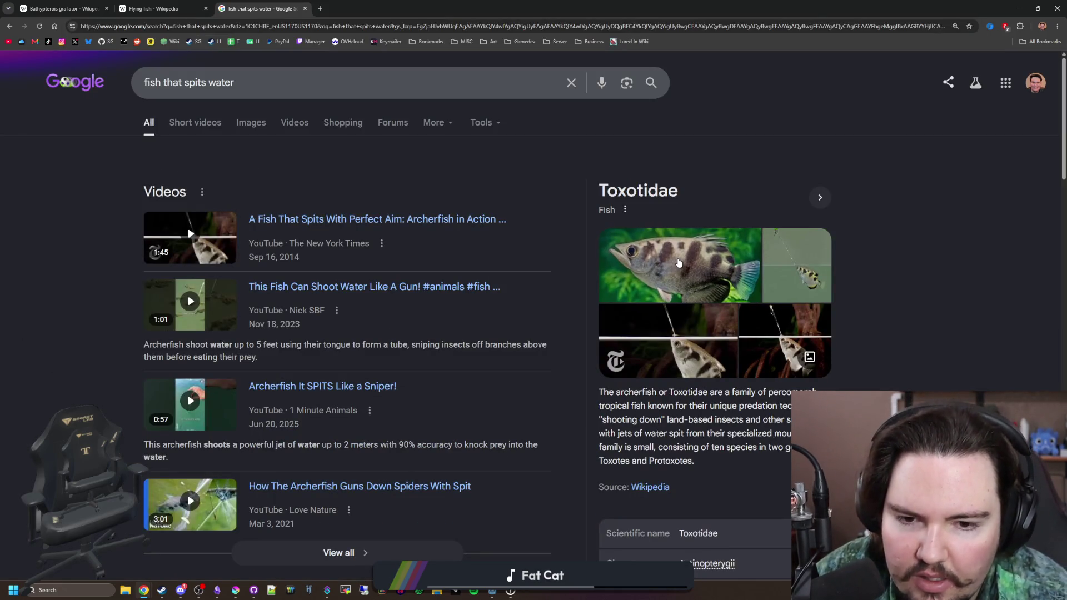
mouse_move(634, 393)
left_mouse_down()
mouse_move(800, 407)
mouse_move(801, 434)
left_mouse_up()
left_click(739, 447)
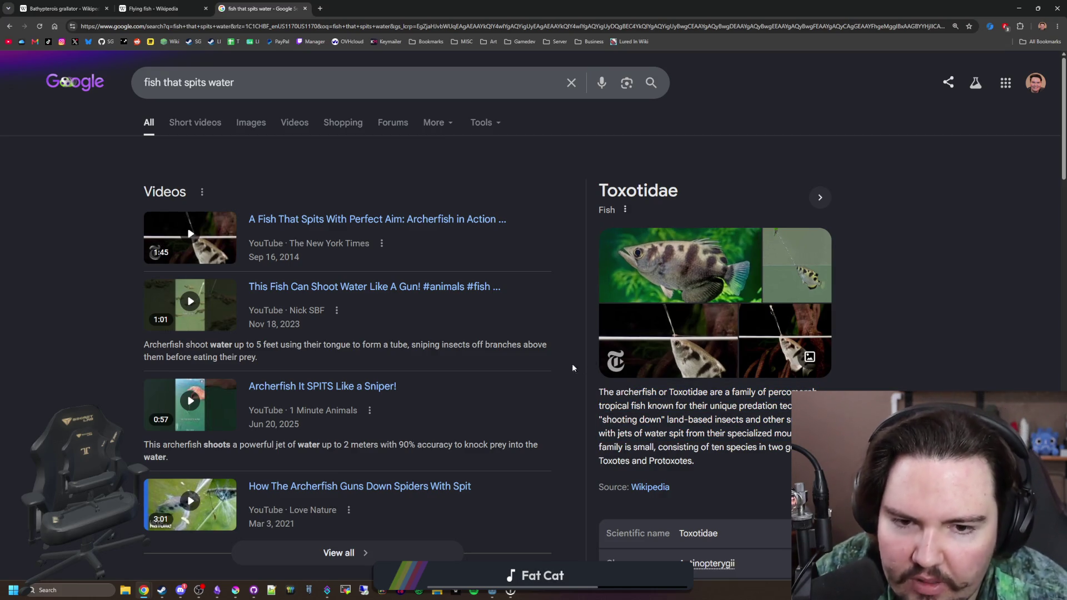
key("alt+Tab")
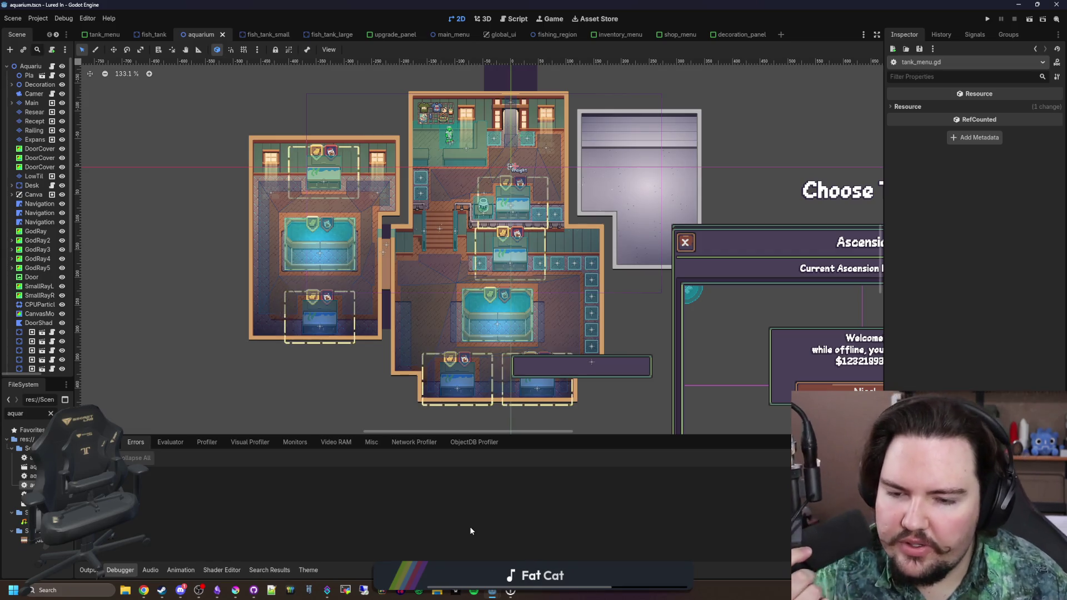
scroll(467, 364, "up", 4)
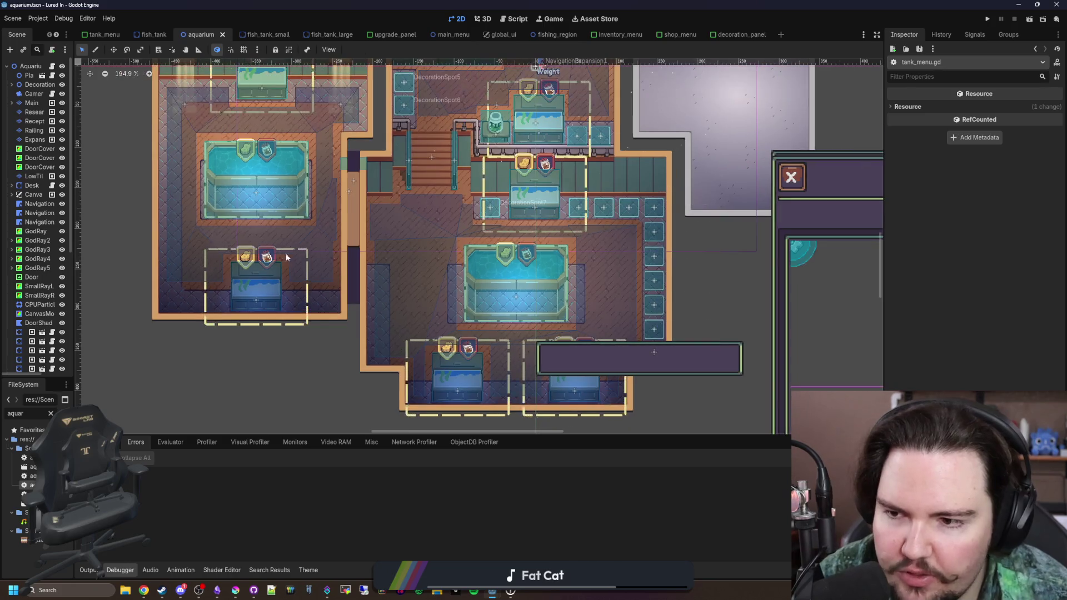
scroll(182, 128, "up", 5)
scroll(247, 314, "down", 5)
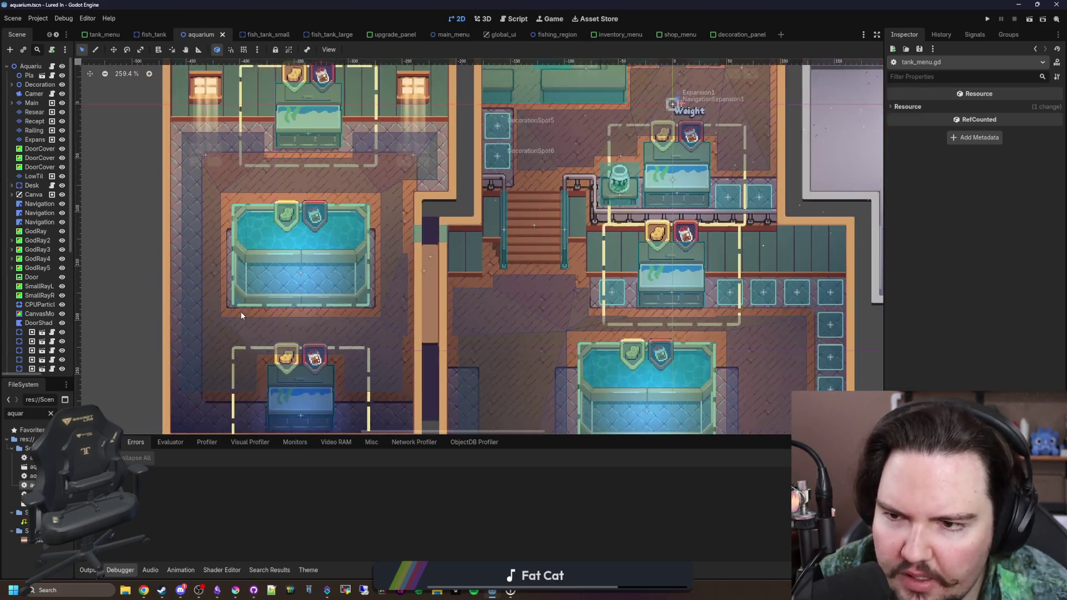
scroll(355, 347, "up", 3)
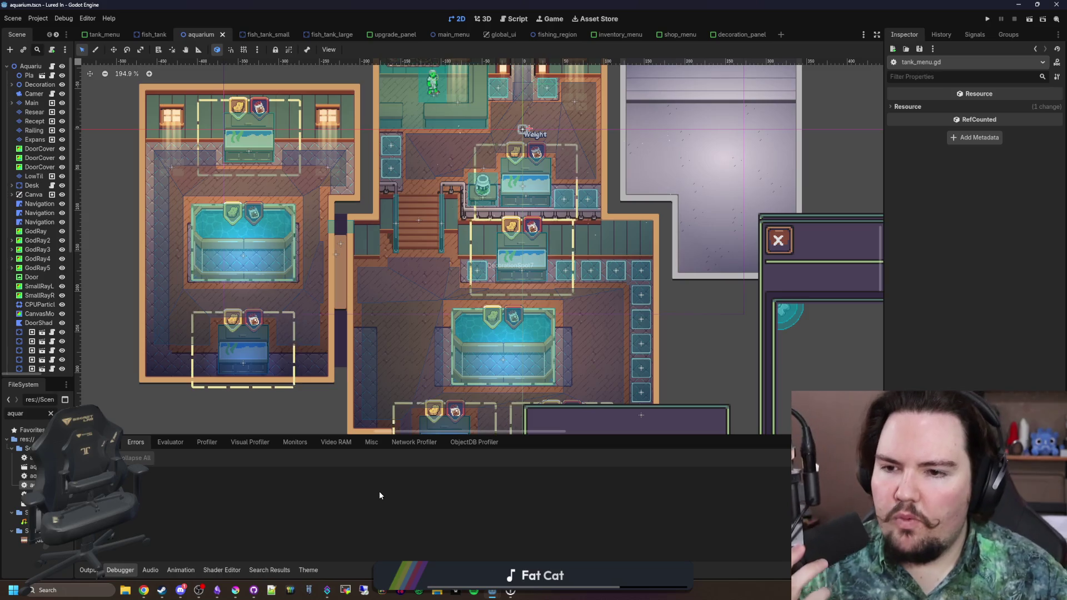
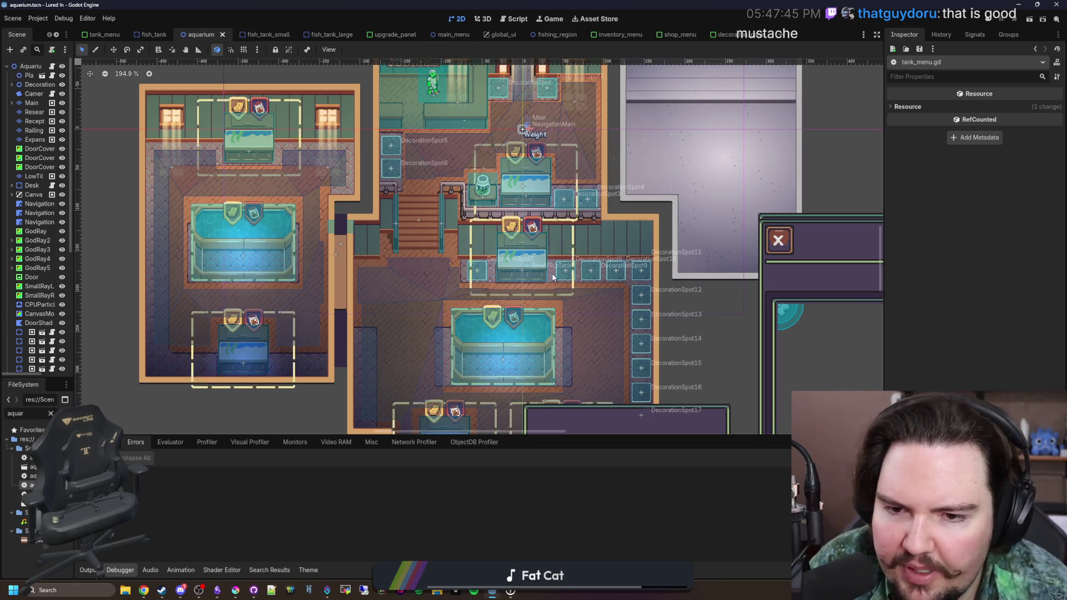
Step: Load godotshaders.com in a new Chrome window and maximize it
scroll(552, 272, "up", 6)
scroll(552, 272, "down", 10)
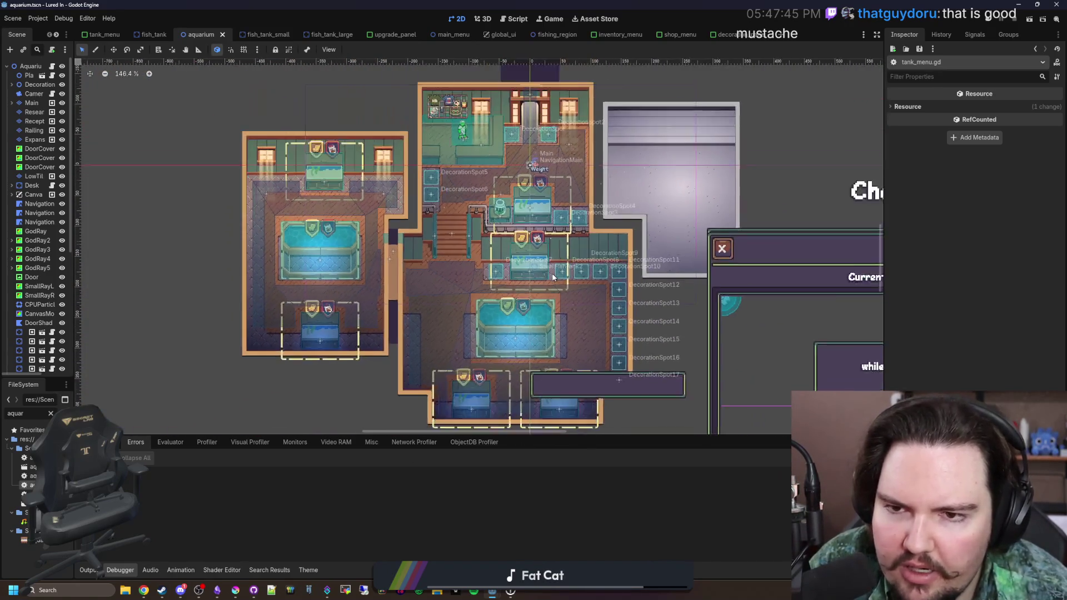
scroll(257, 264, "down", 4)
scroll(253, 259, "right", 5)
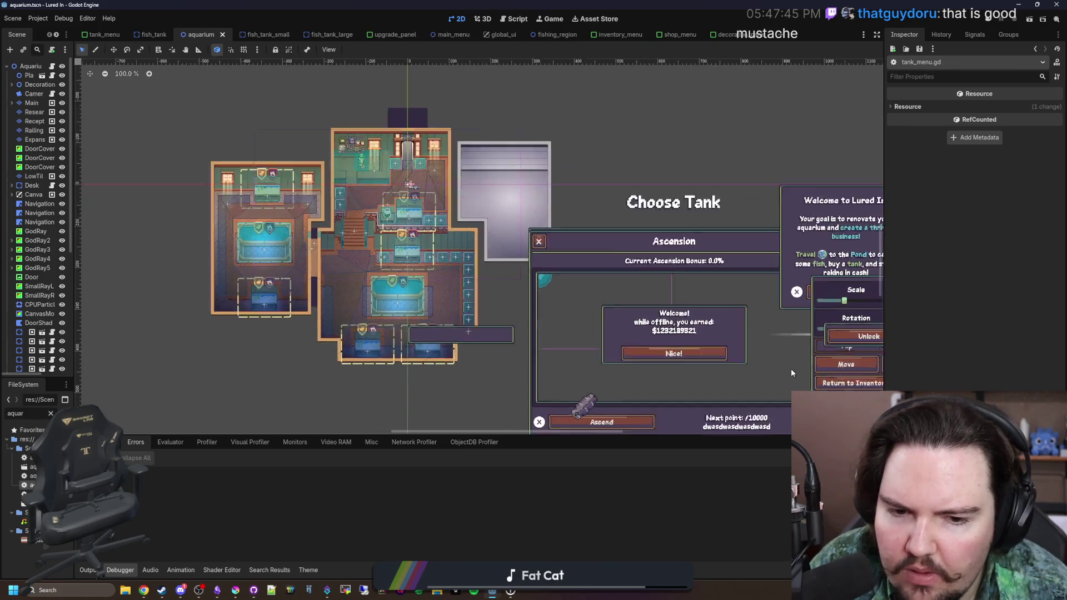
scroll(251, 255, "left", 3)
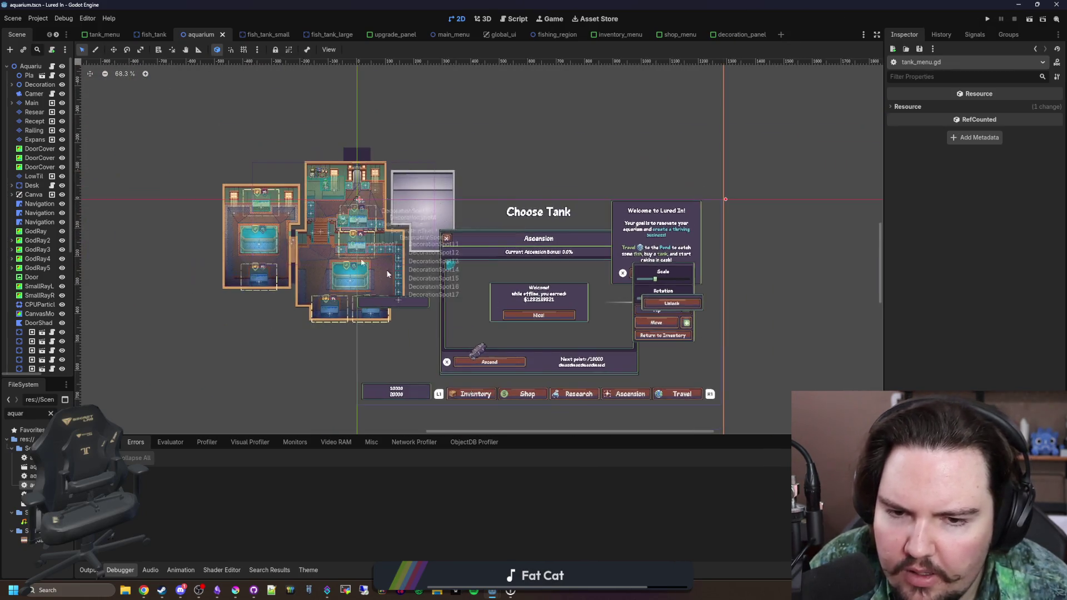
scroll(255, 219, "up", 7)
scroll(499, 283, "up", 5)
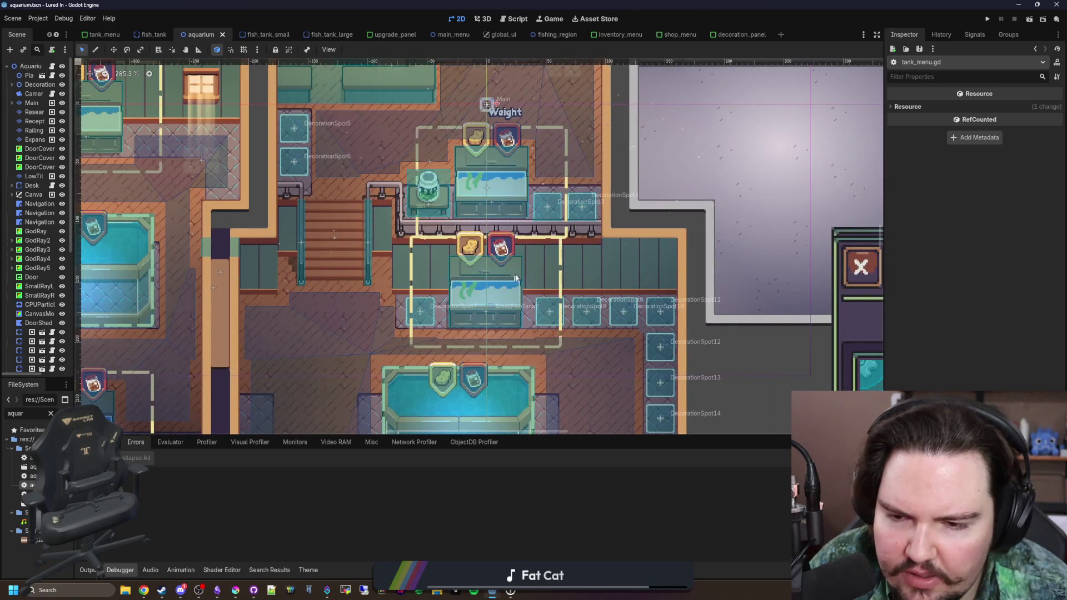
scroll(545, 252, "down", 6)
scroll(431, 342, "up", 4)
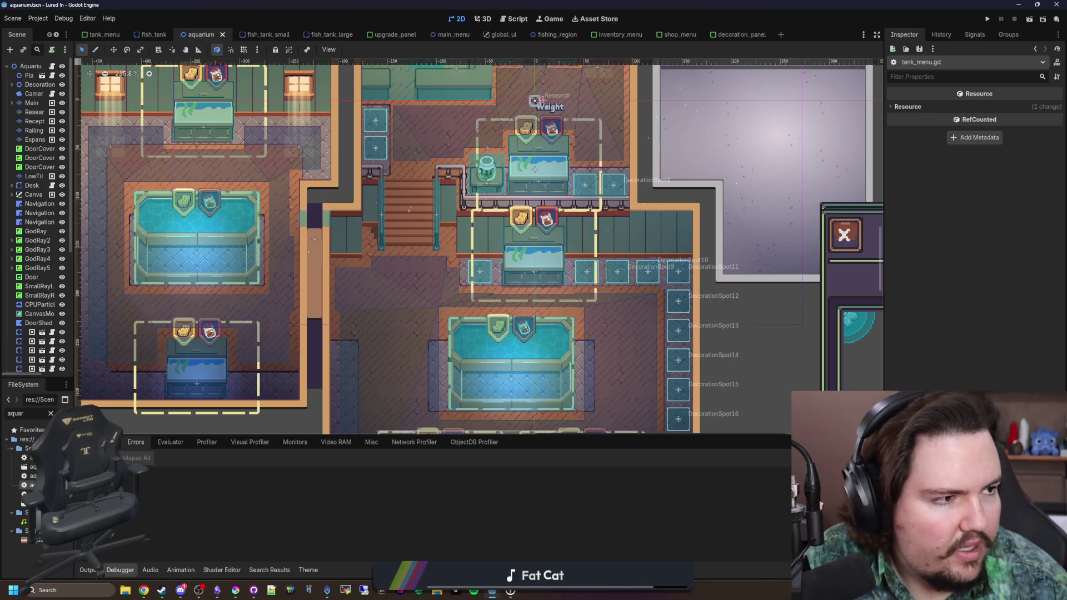
key("super+2")
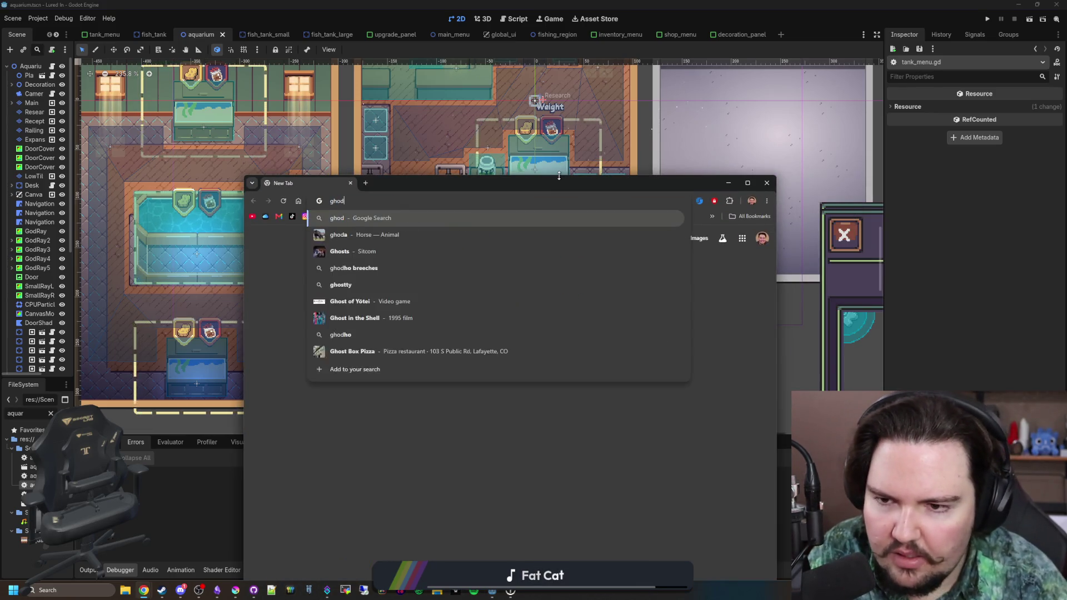
type("godotshaders")
key("Return")
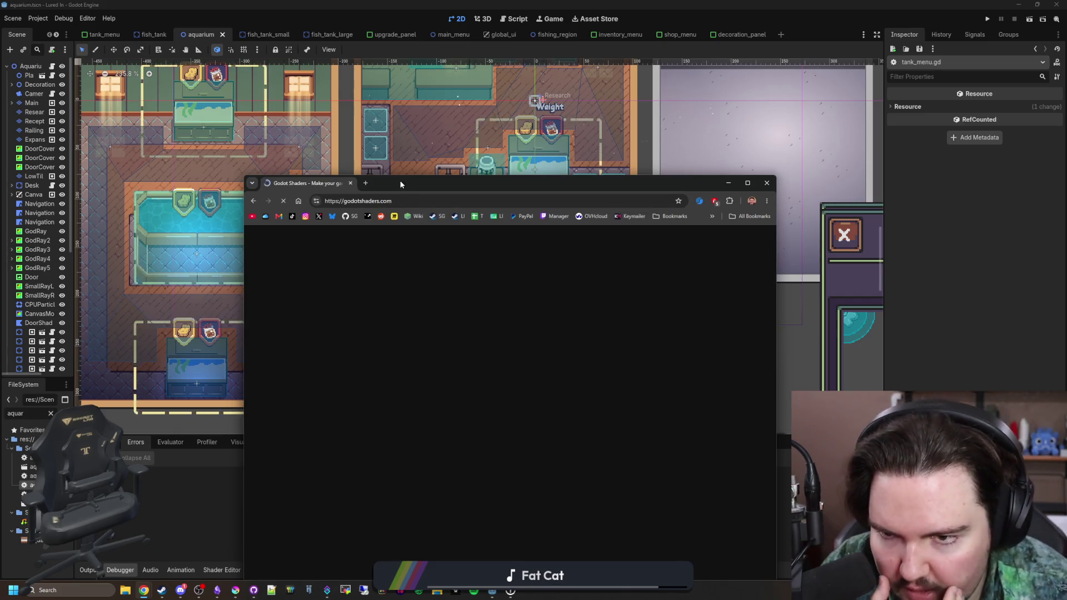
double_click(399, 180)
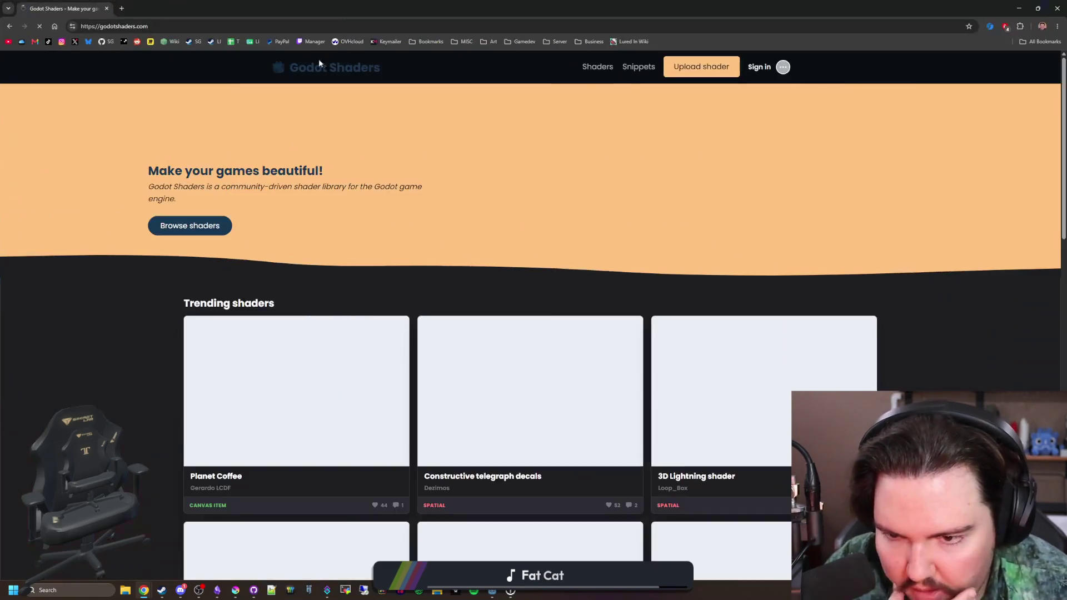
Step: Glance at the trending shaders, then return to the Godot editor
scroll(570, 344, "down", 3)
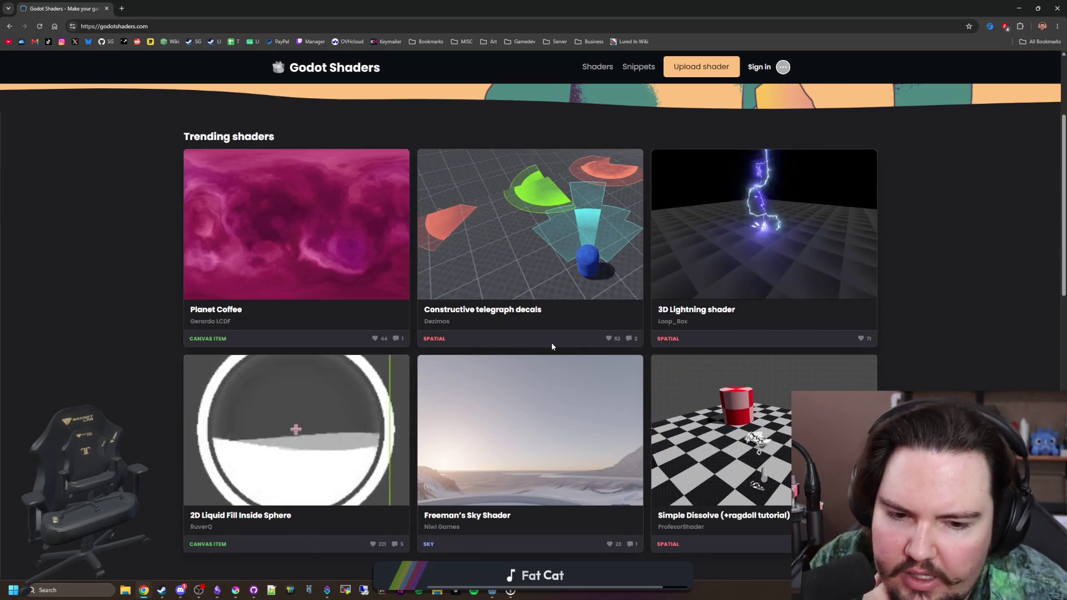
key("alt+Tab")
scroll(411, 302, "down", 3)
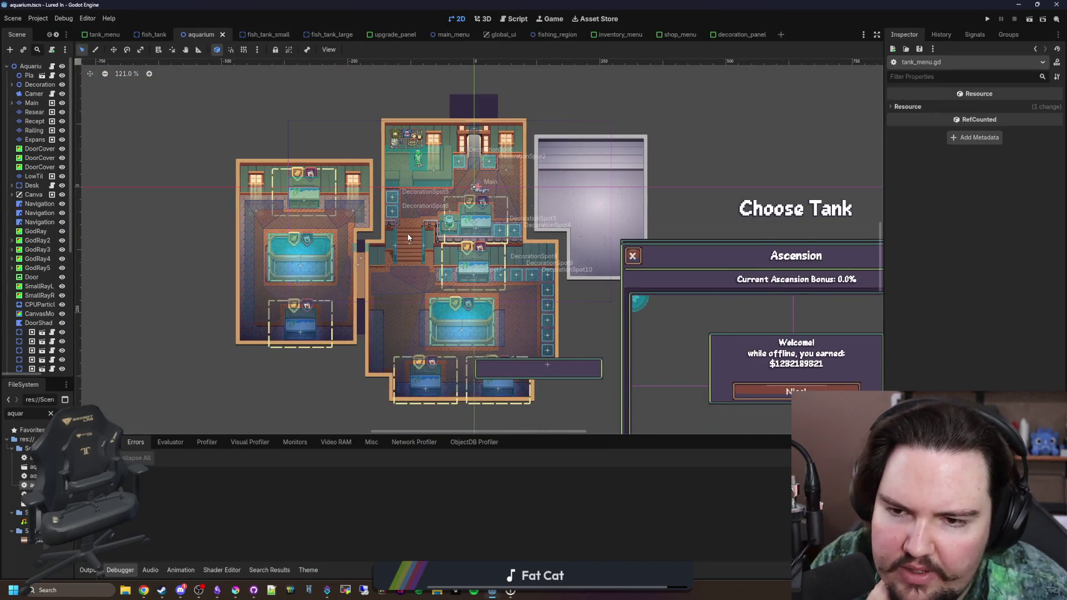
Step: Zoom the 2D viewport, then bring the Godot Shaders page in Chrome back to front
scroll(442, 348, "up", 4)
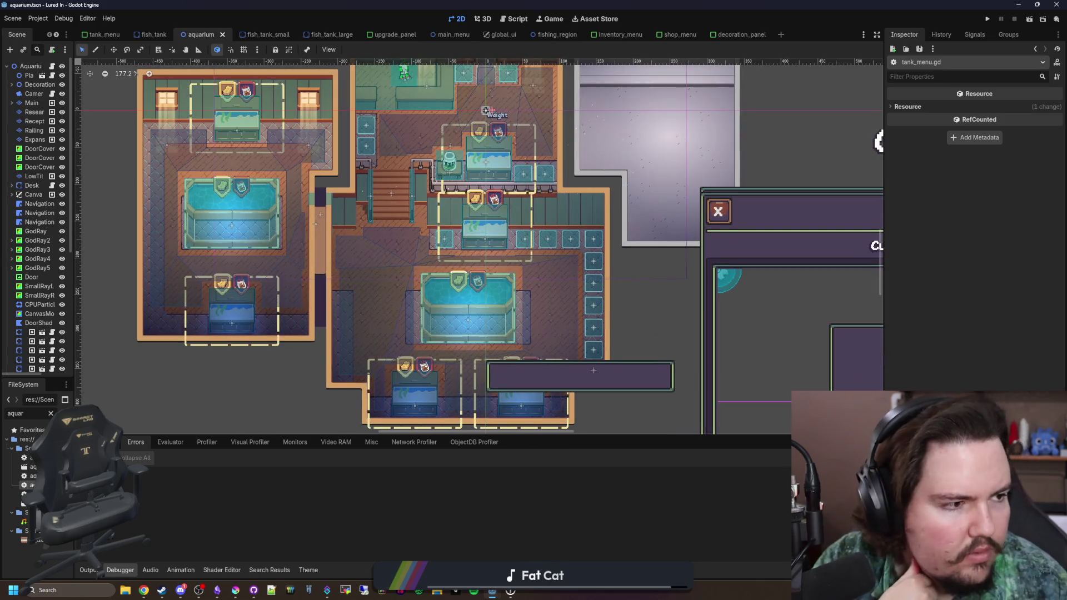
key("alt+Tab")
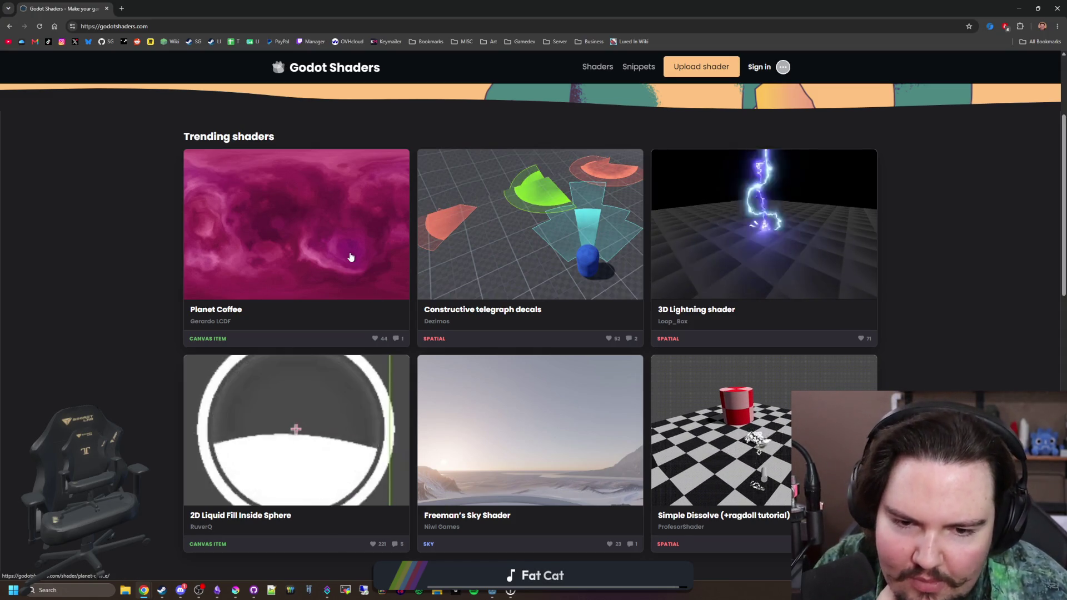
Step: Open the All shaders listing on Godot Shaders
scroll(355, 262, "down", 4)
scroll(485, 329, "up", 6)
scroll(486, 334, "down", 5)
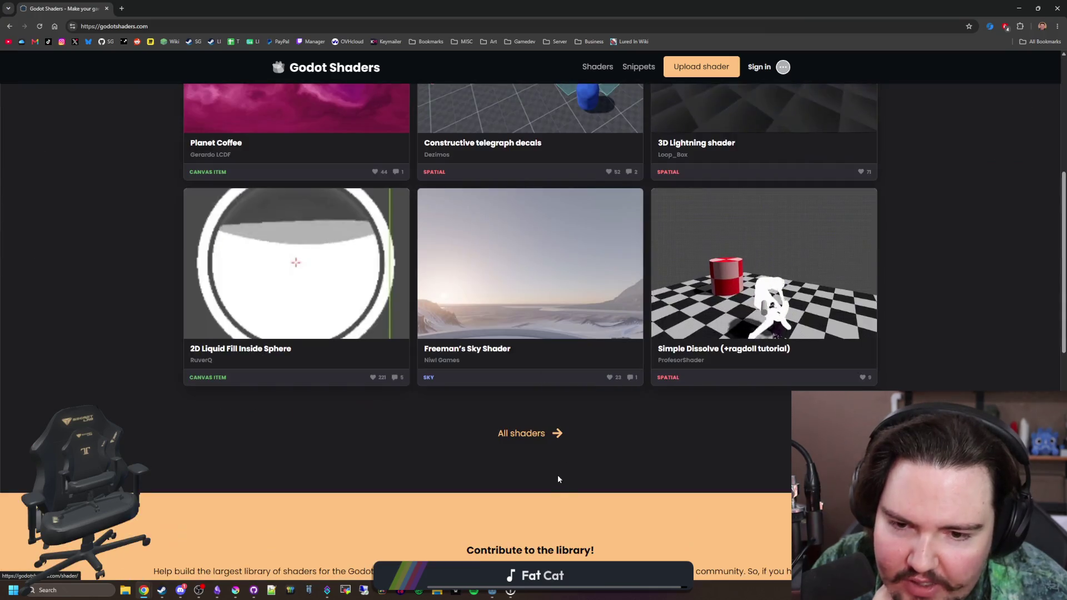
left_click(541, 432)
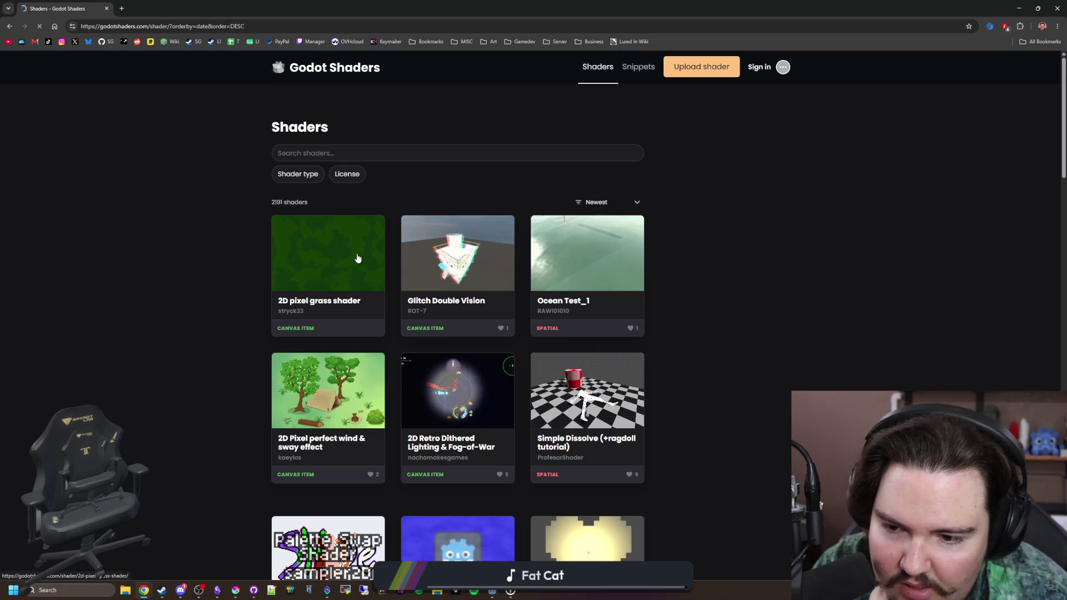
Step: Scroll through the newest-first shader grid and move on to page 2
scroll(358, 258, "down", 4)
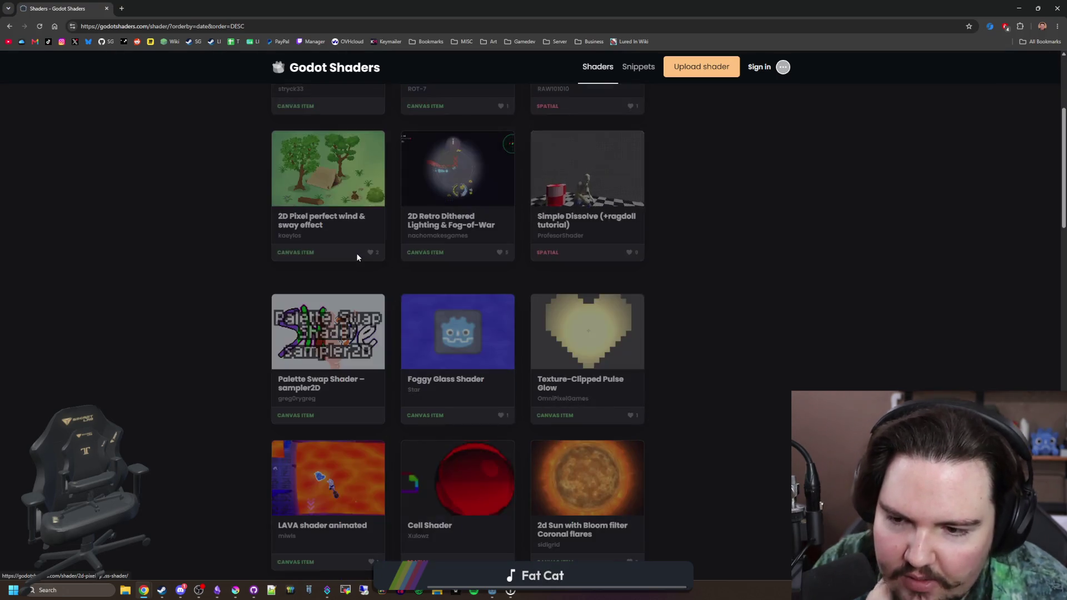
scroll(242, 307, "down", 2)
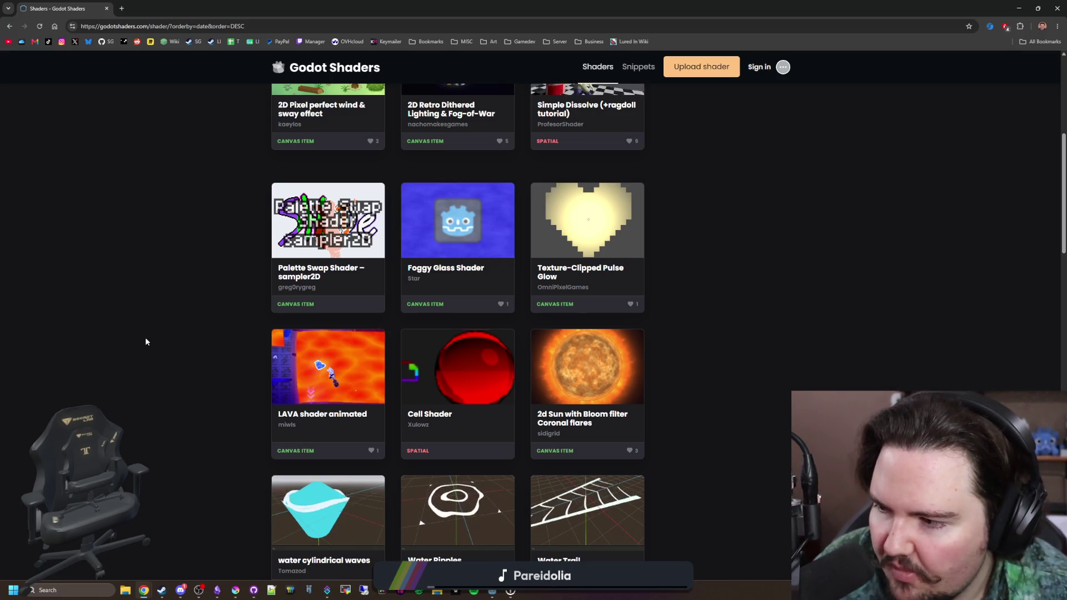
scroll(326, 372, "down", 1)
scroll(326, 371, "down", 5)
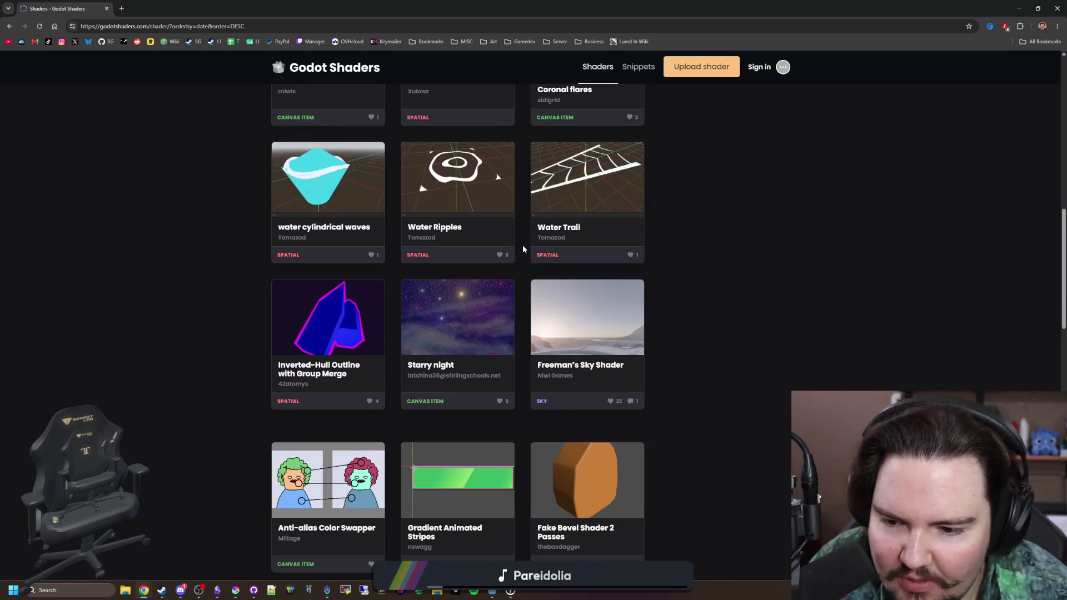
scroll(522, 247, "down", 4)
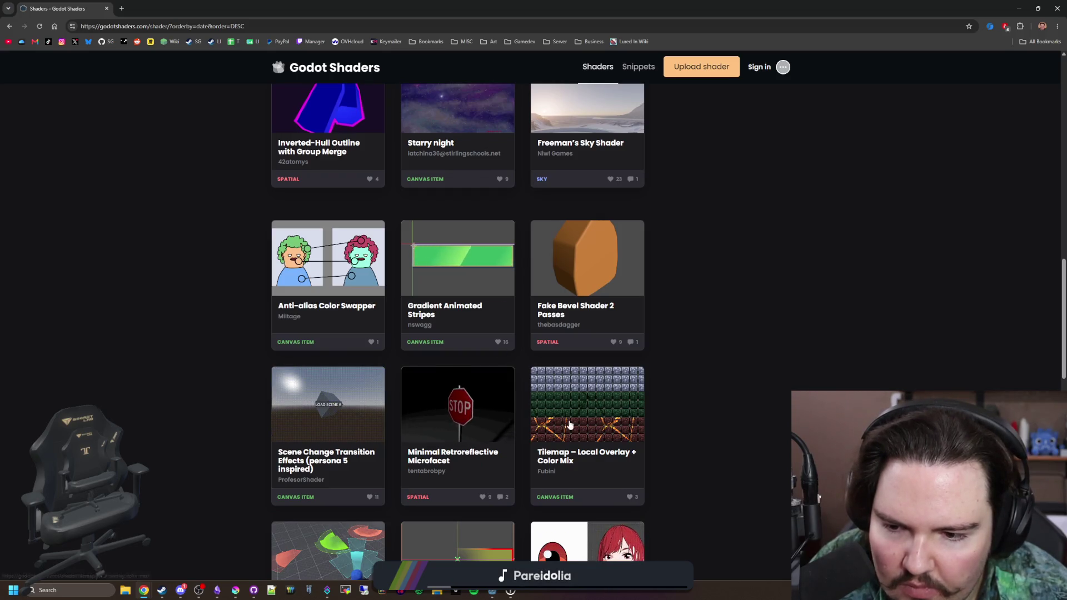
scroll(484, 416, "down", 3)
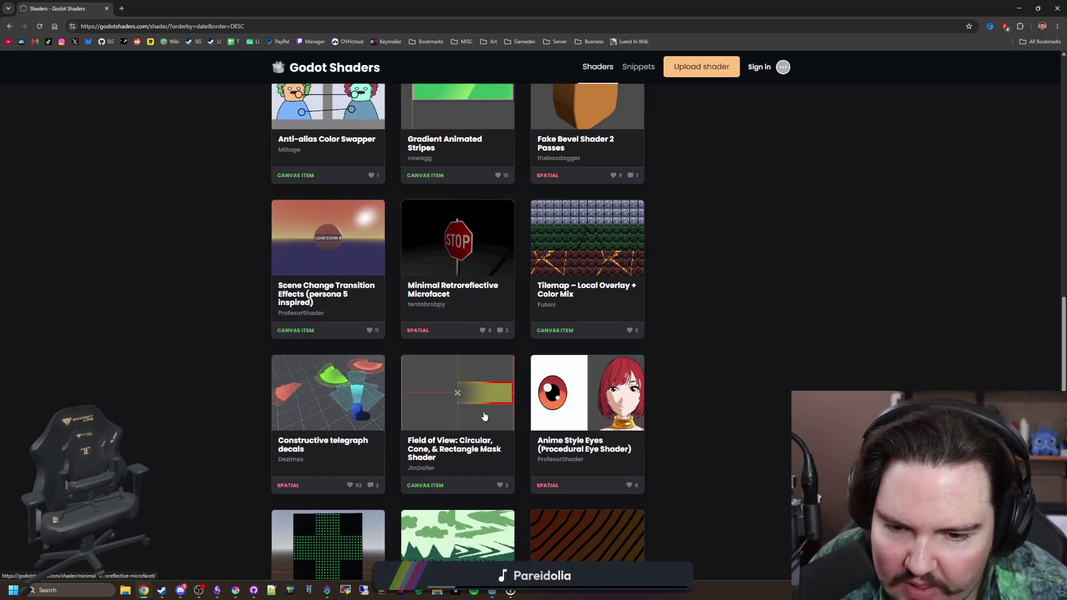
scroll(483, 416, "down", 2)
scroll(484, 416, "down", 1)
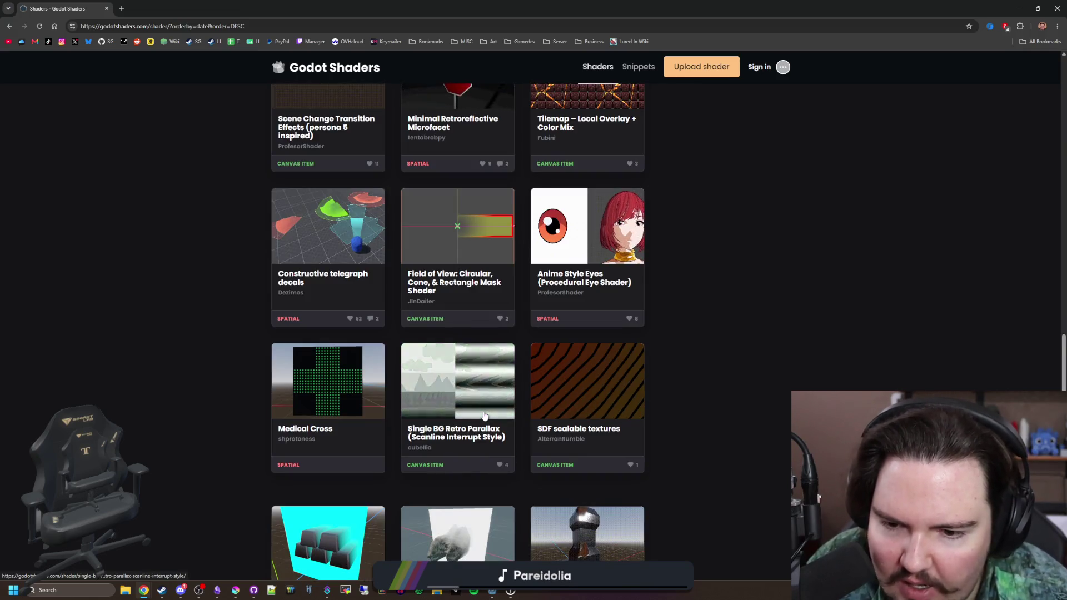
scroll(484, 416, "down", 2)
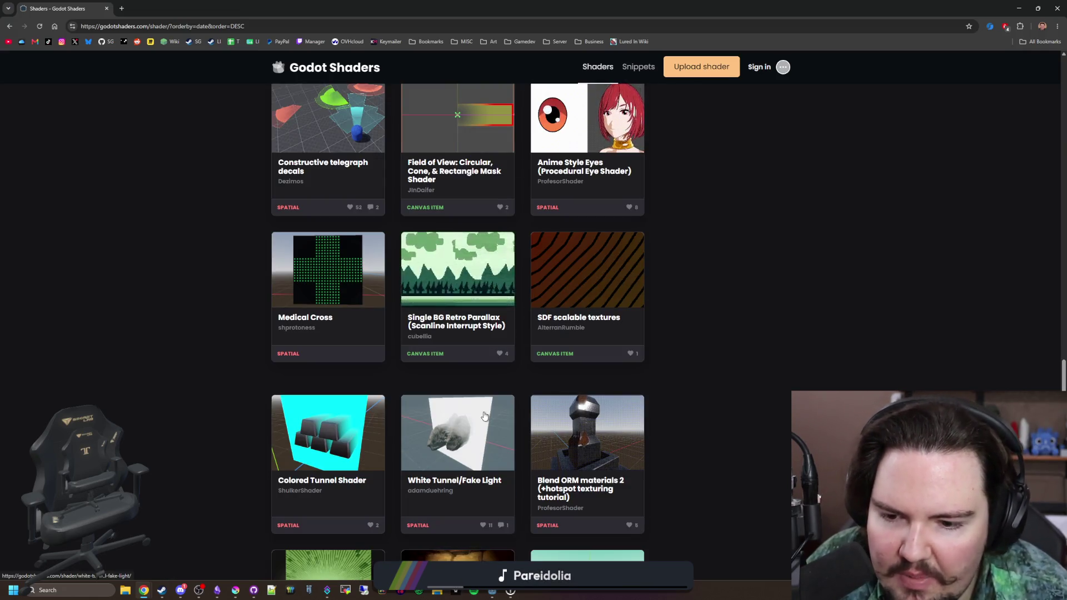
scroll(485, 416, "down", 4)
scroll(484, 415, "down", 3)
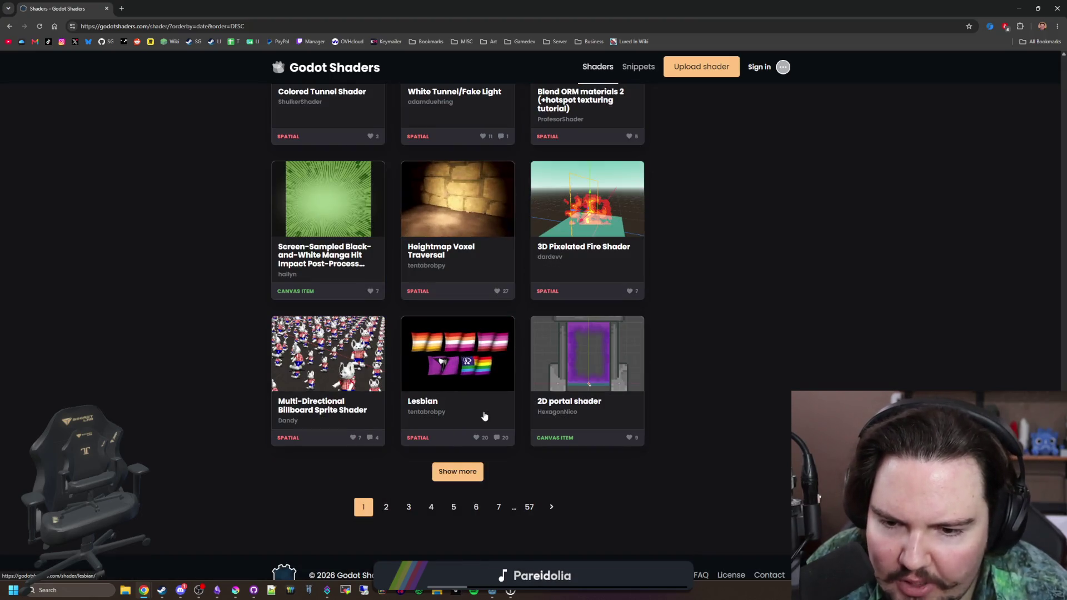
left_click(553, 507)
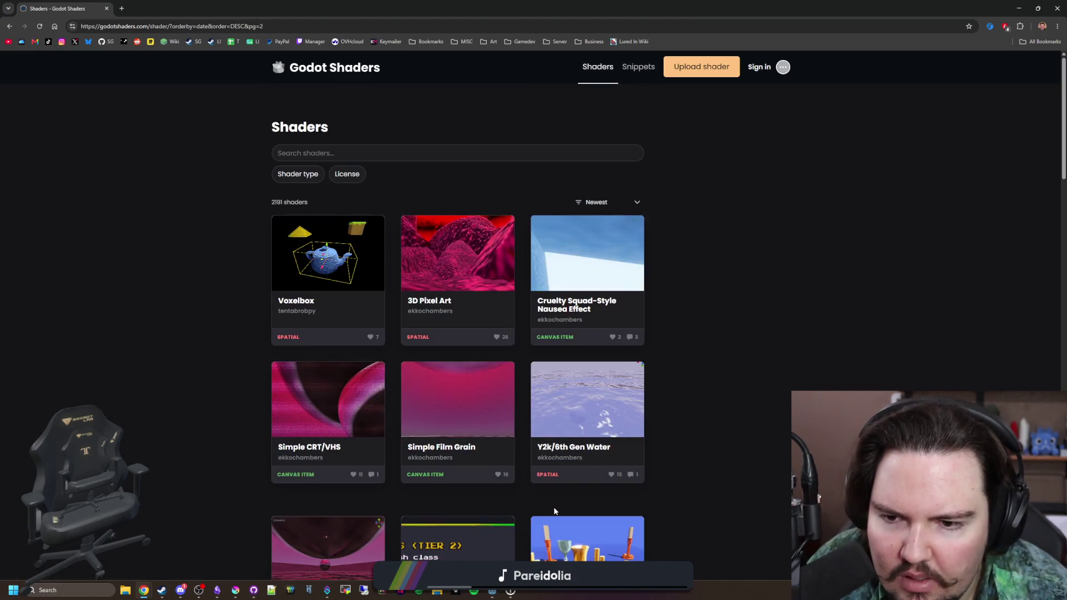
Step: Browse page 2 of the shader listing and go to page 3
scroll(250, 304, "down", 5)
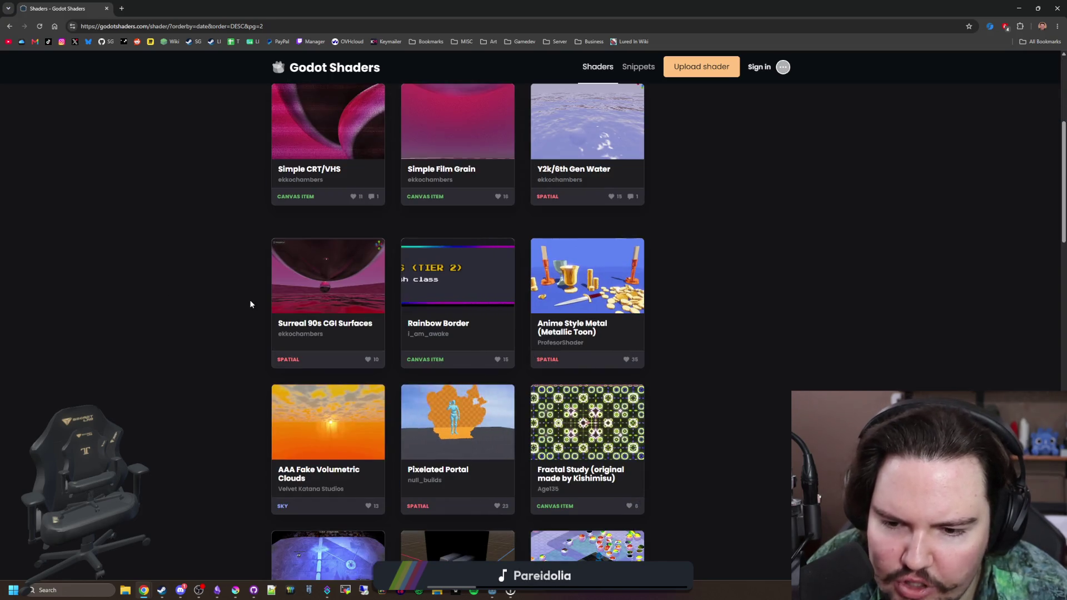
scroll(250, 304, "down", 5)
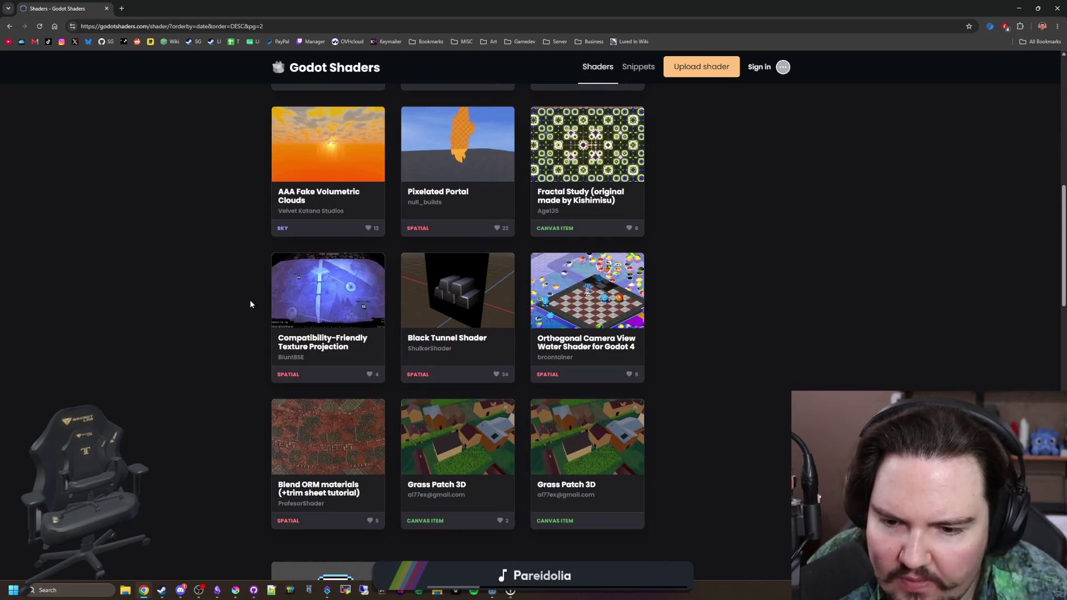
scroll(250, 304, "down", 7)
scroll(250, 304, "down", 3)
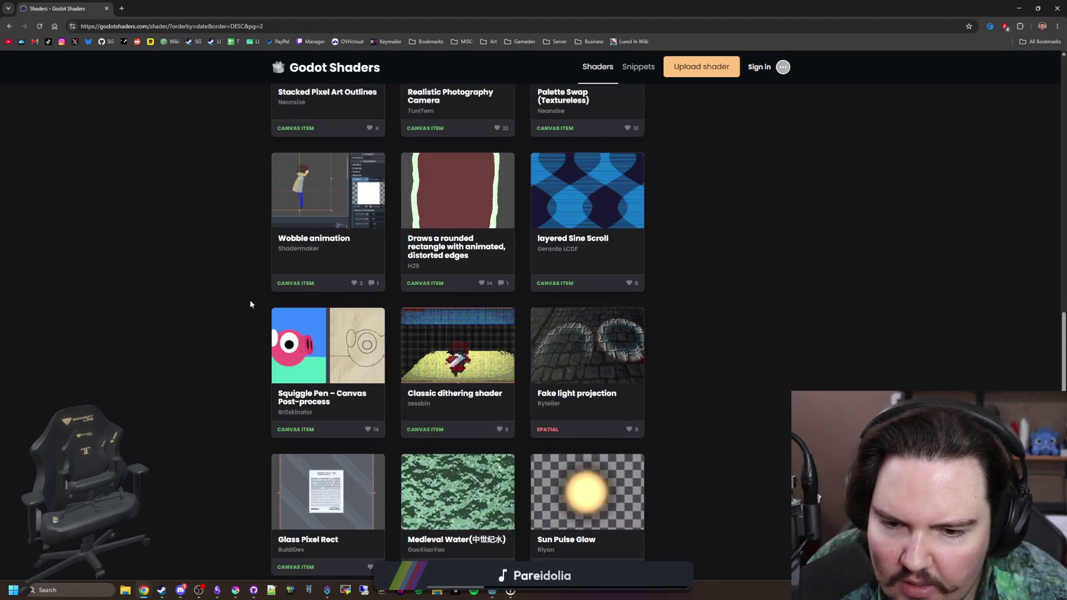
scroll(250, 304, "down", 5)
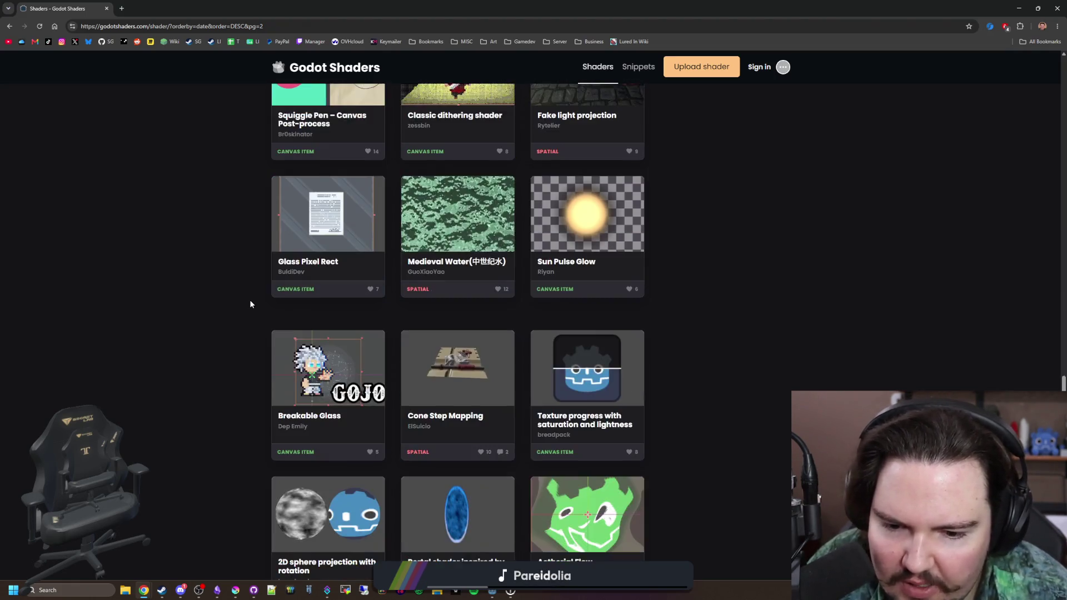
scroll(250, 304, "down", 4)
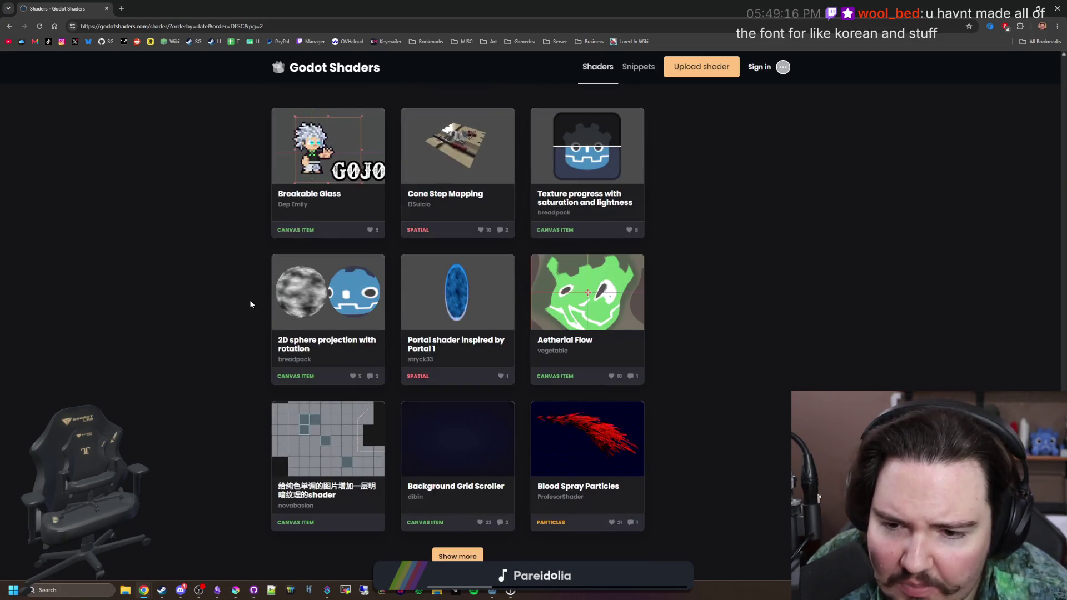
scroll(250, 304, "down", 2)
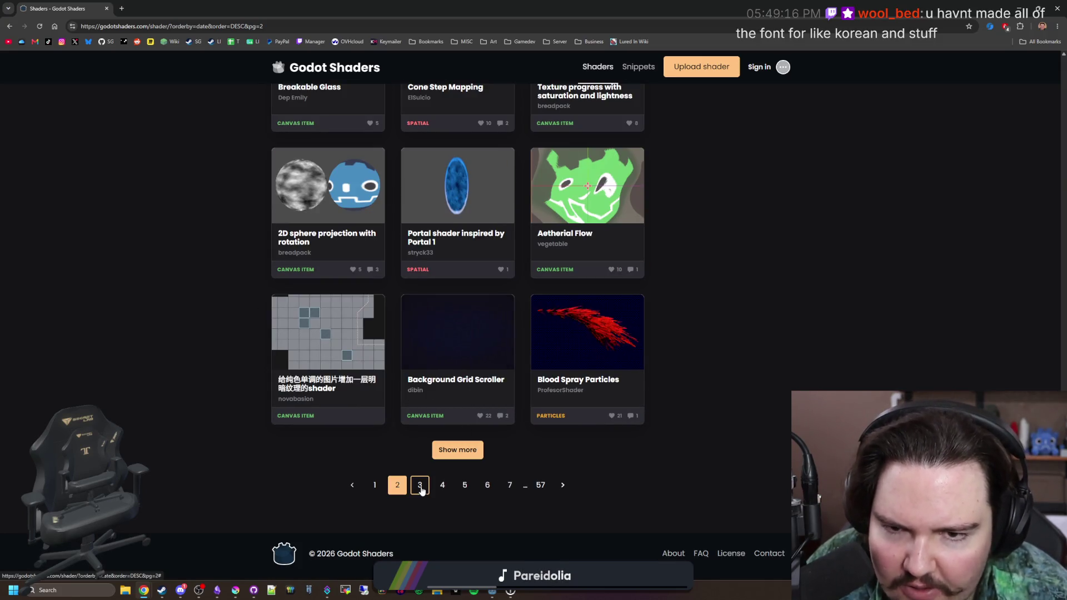
left_click(421, 487)
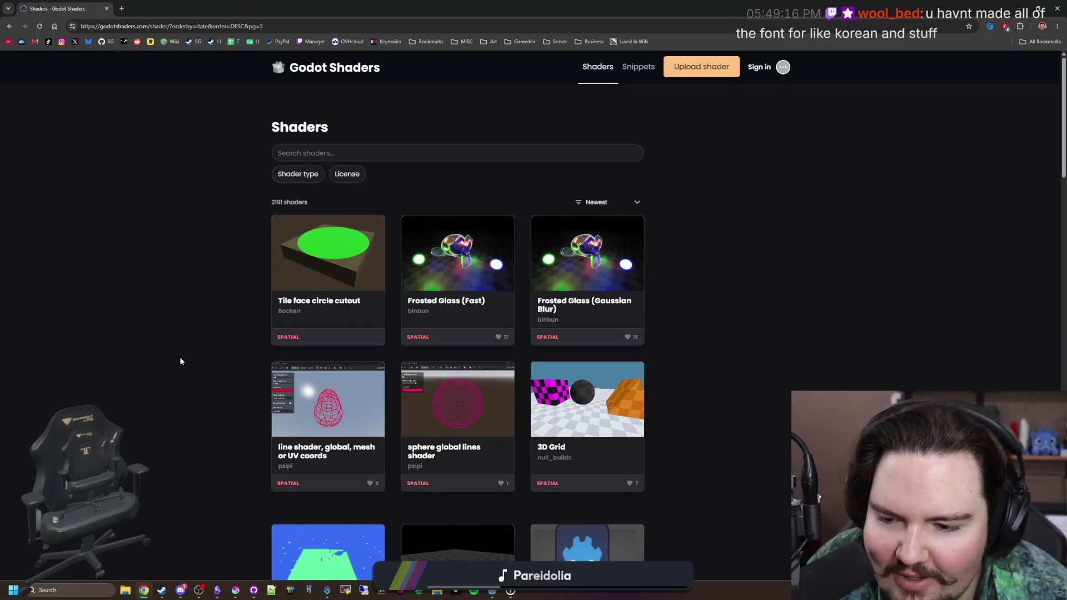
Step: Browse page 3 of the listing and go to page 4
scroll(181, 358, "down", 5)
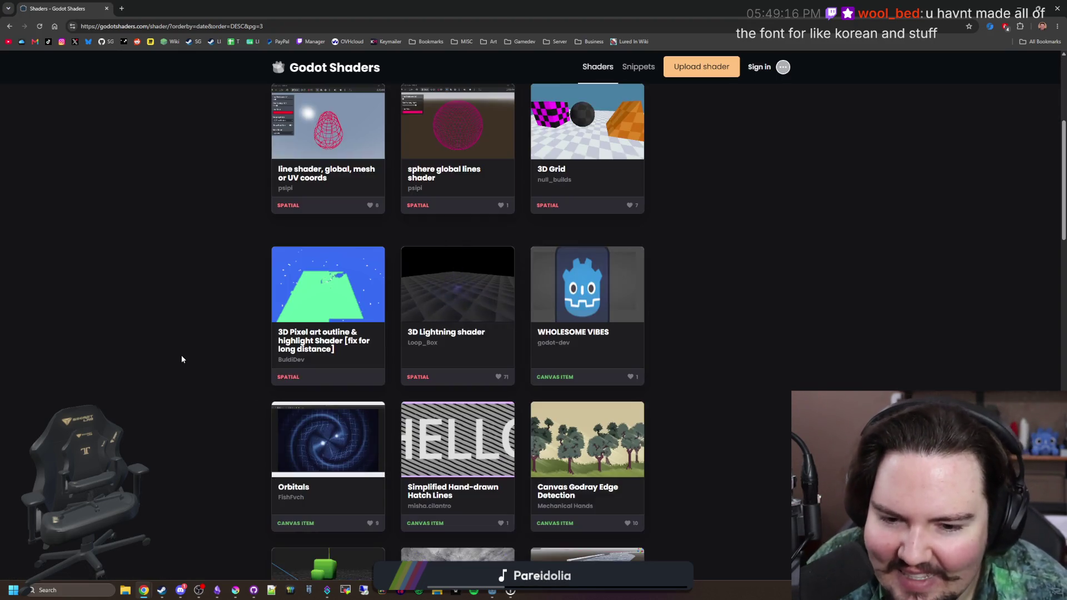
scroll(181, 359, "down", 2)
scroll(178, 364, "down", 3)
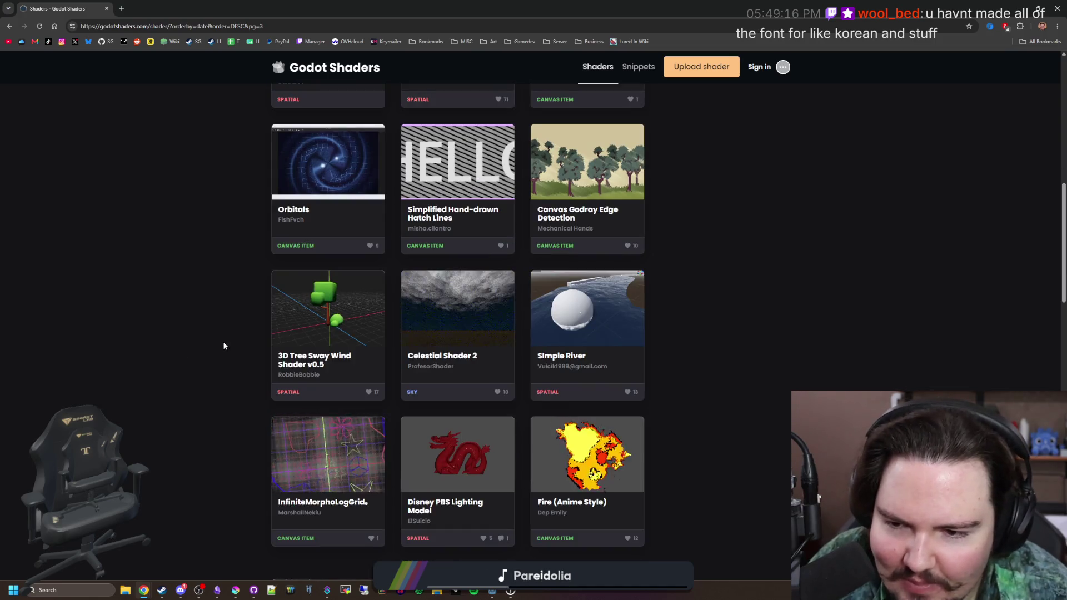
scroll(224, 345, "down", 4)
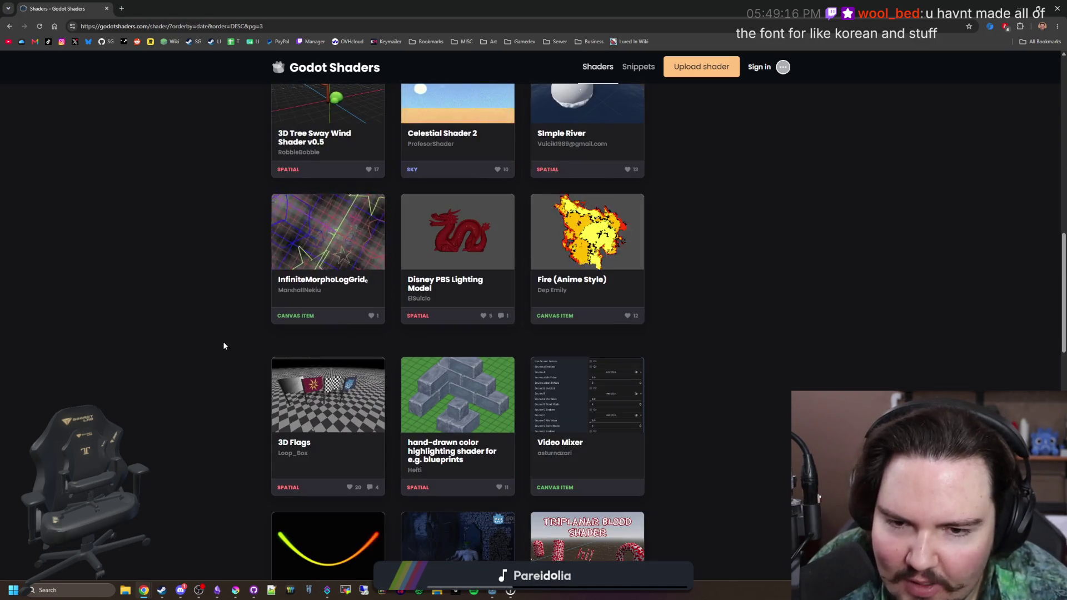
scroll(224, 346, "down", 6)
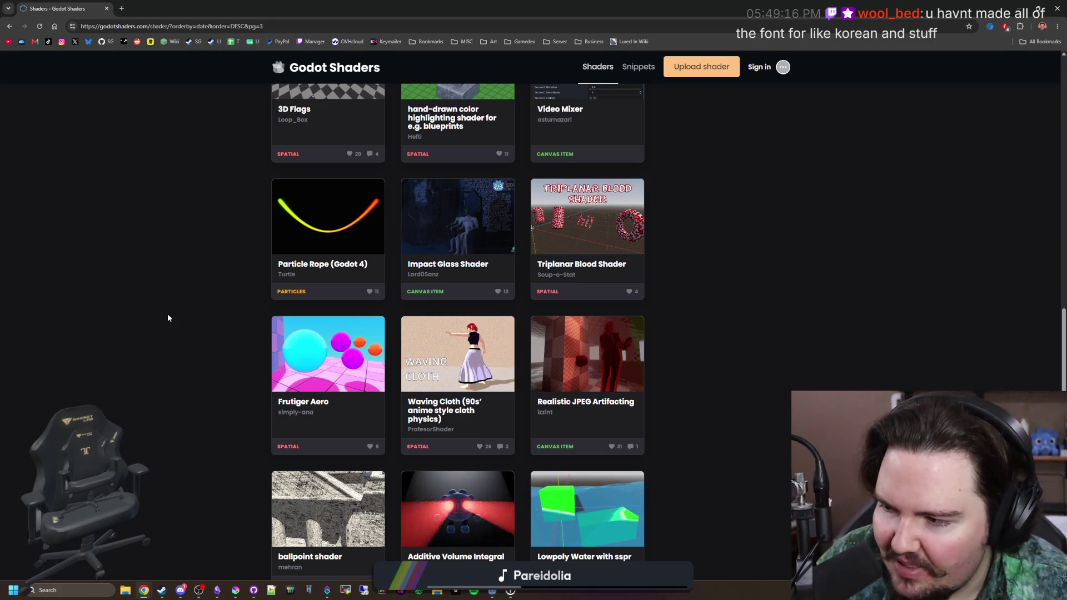
scroll(168, 318, "down", 3)
scroll(168, 318, "down", 3)
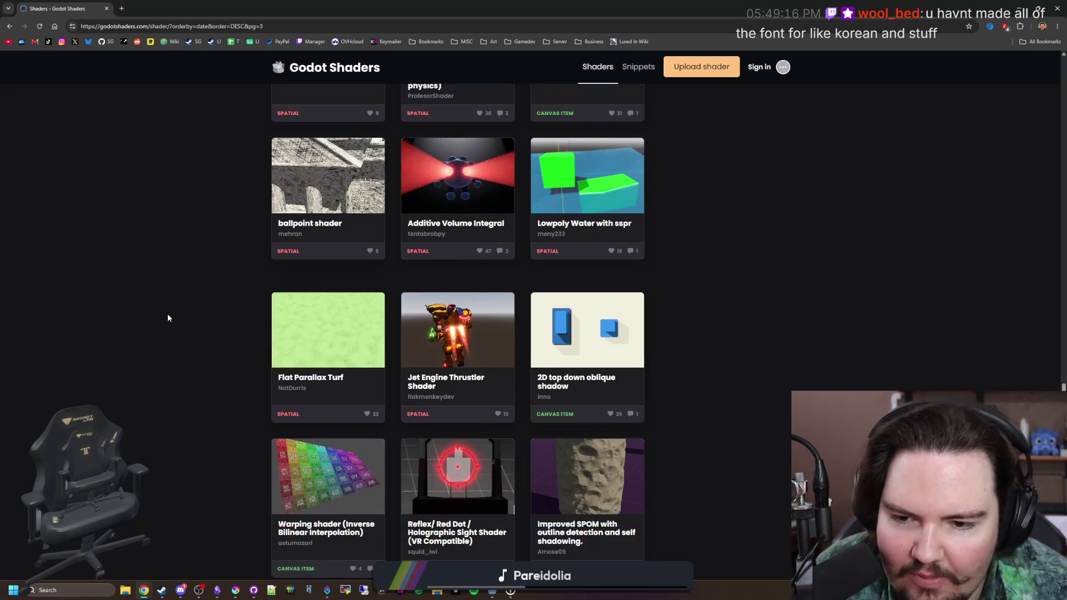
scroll(168, 318, "down", 6)
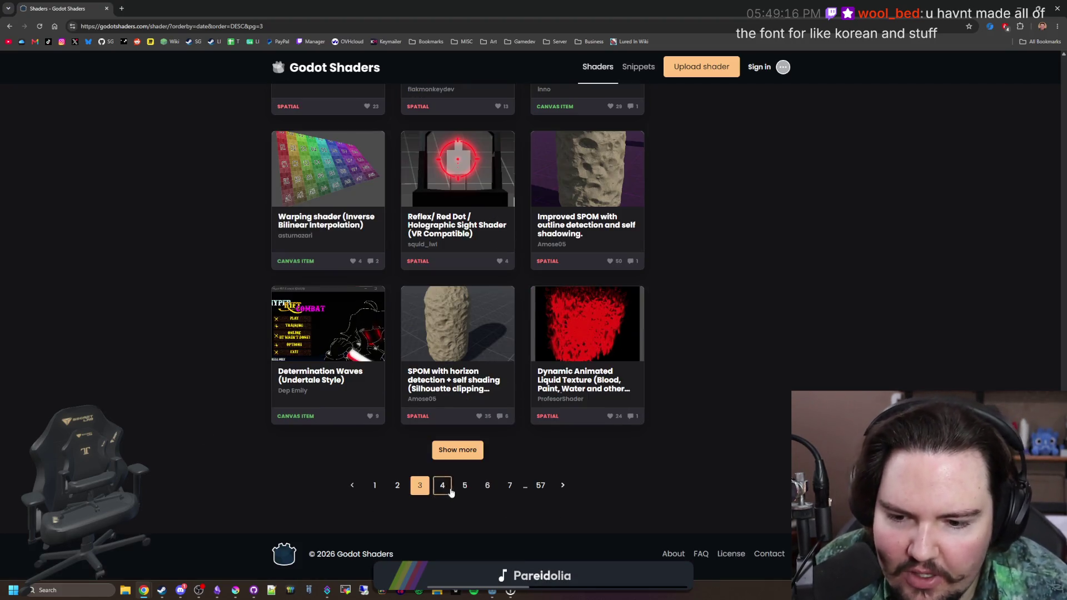
left_click(442, 485)
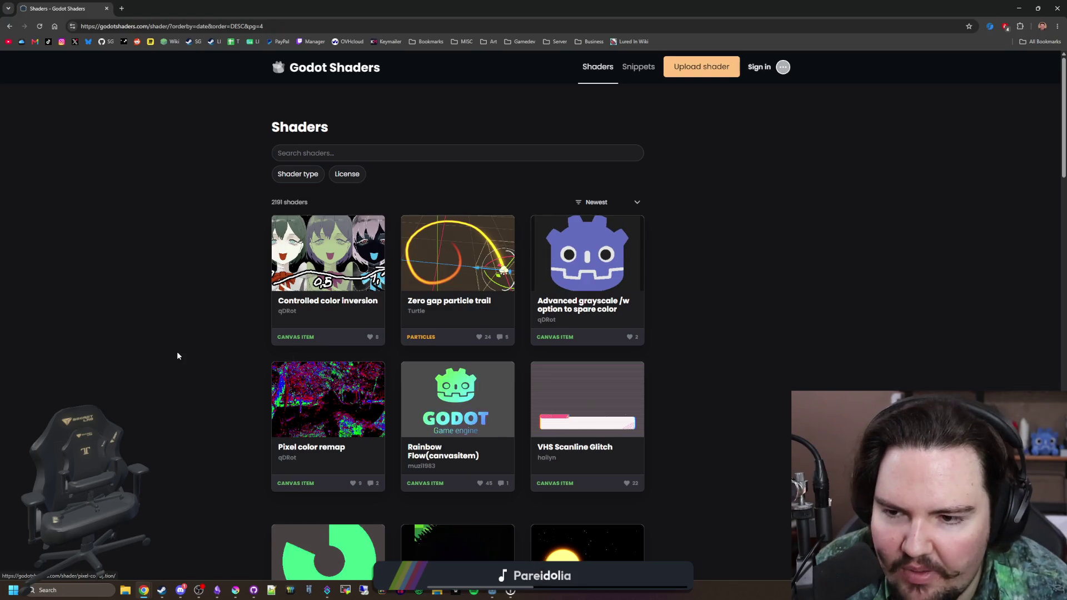
Step: Browse page 4 of the listing and go to page 5
scroll(224, 325, "down", 4)
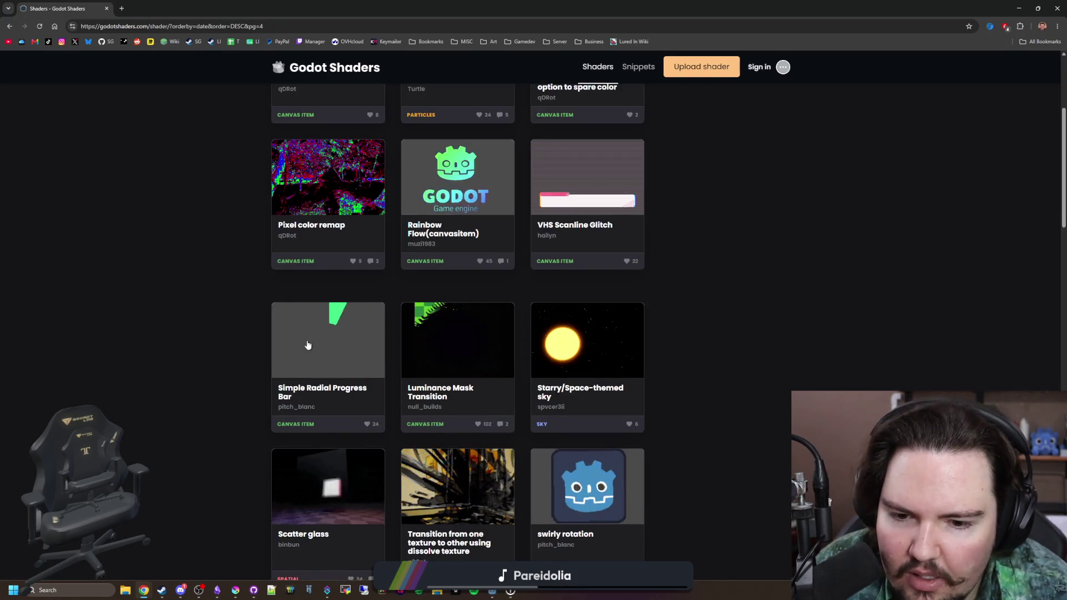
scroll(308, 345, "down", 3)
scroll(308, 344, "down", 4)
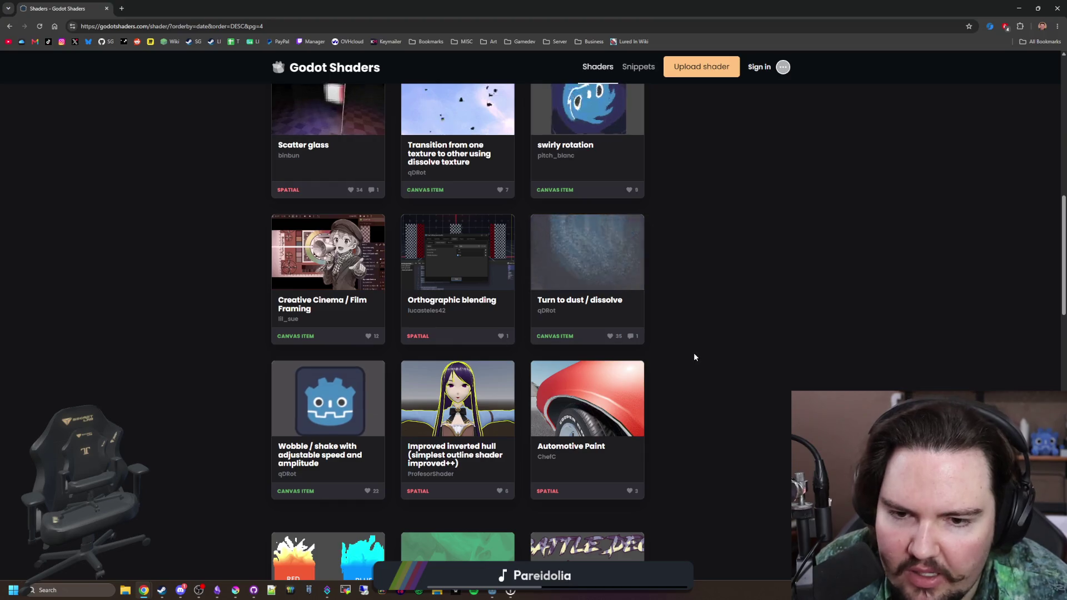
scroll(630, 451, "down", 2)
scroll(630, 451, "down", 4)
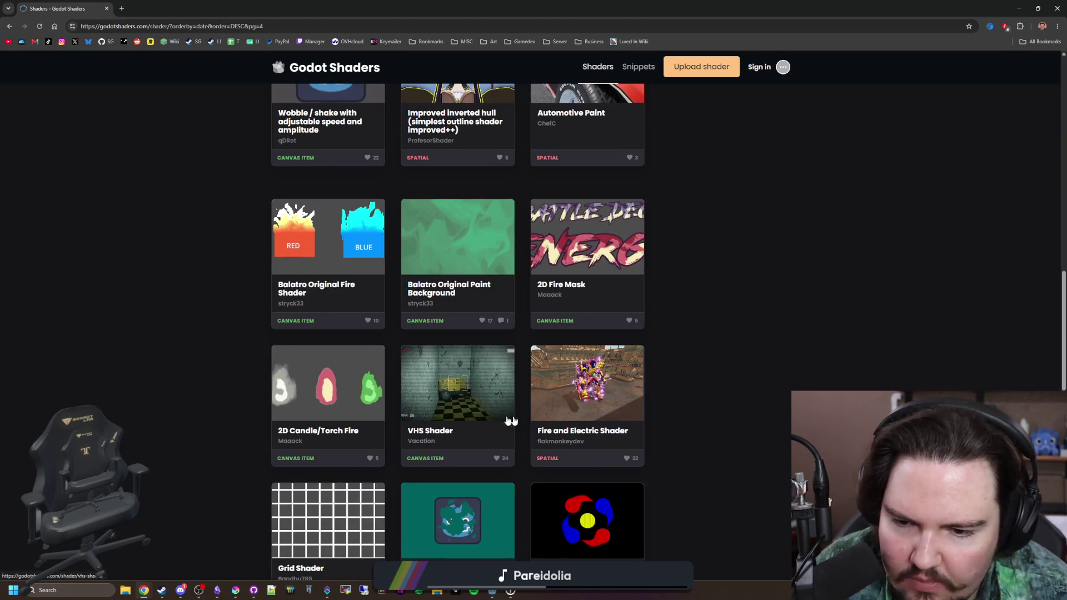
scroll(510, 421, "down", 13)
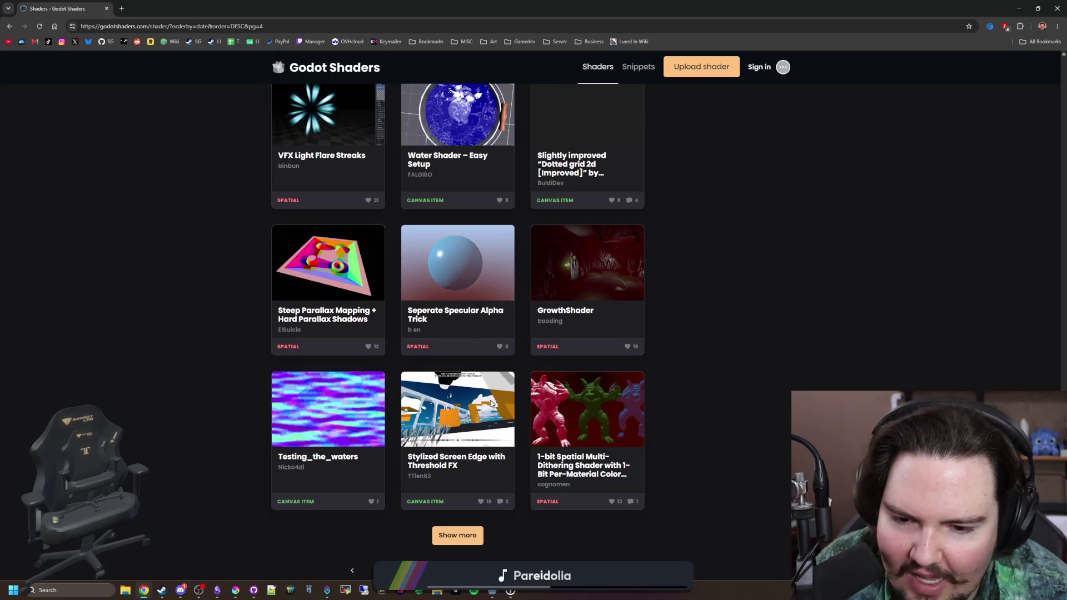
scroll(491, 405, "down", 2)
left_click(465, 487)
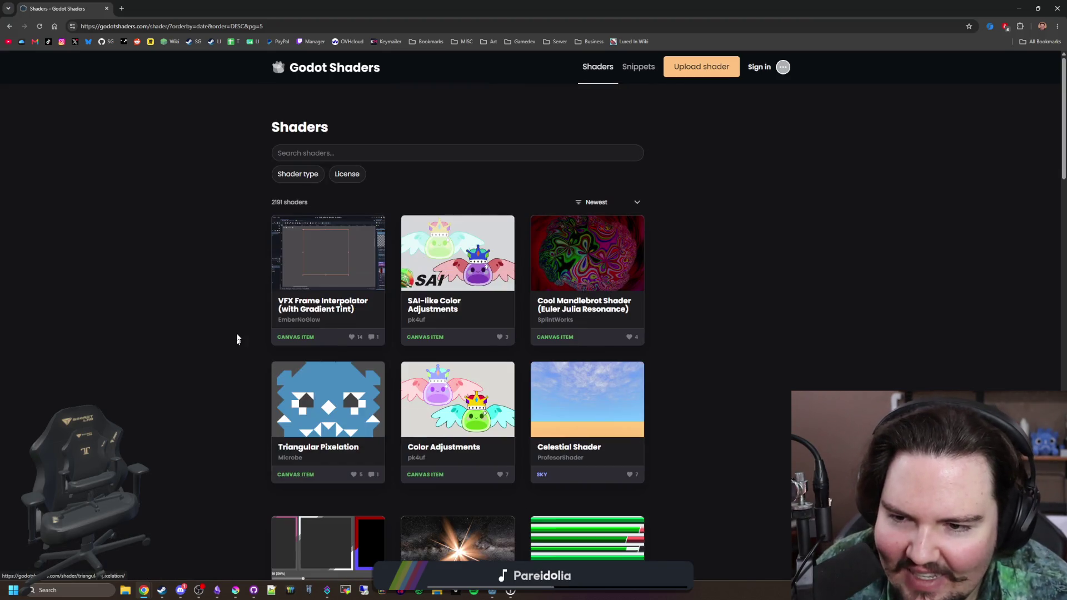
Step: Browse page 5 of the listing and go to page 6
scroll(250, 317, "down", 6)
scroll(250, 317, "down", 5)
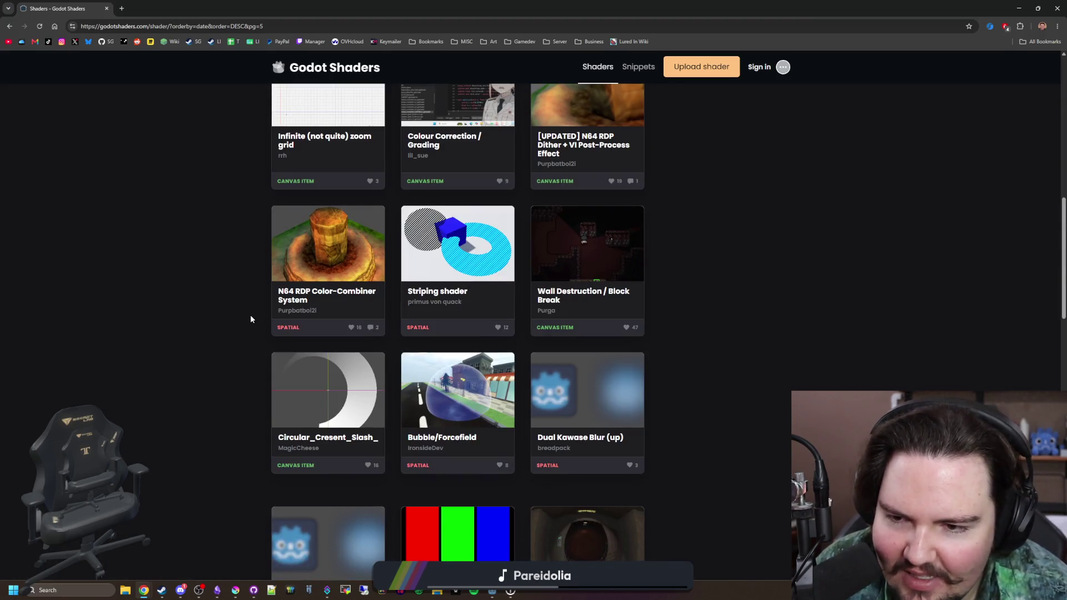
scroll(251, 318, "down", 11)
scroll(258, 304, "up", 11)
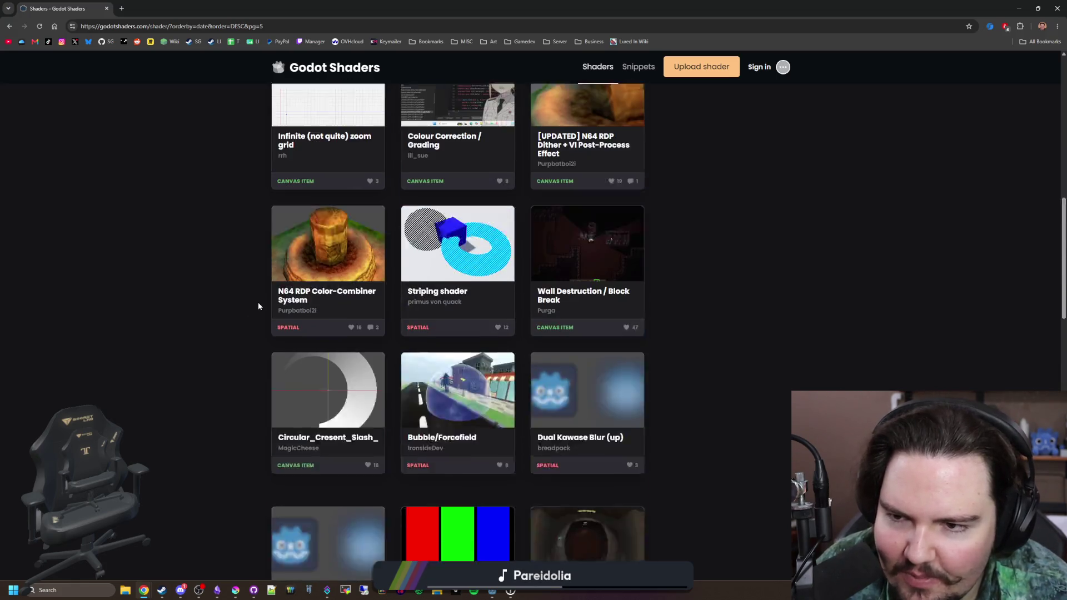
scroll(258, 305, "down", 15)
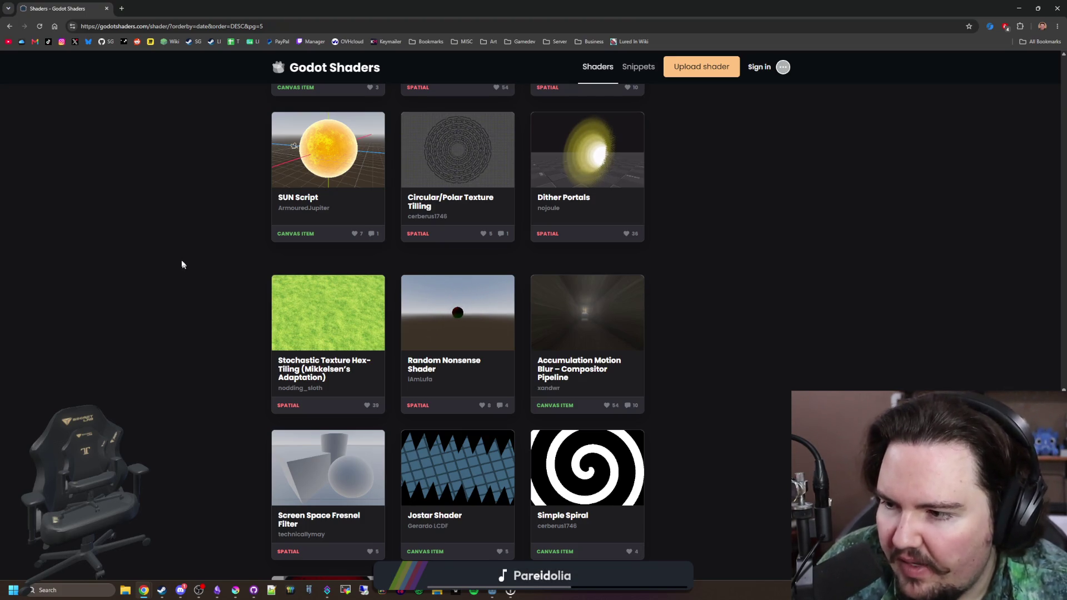
scroll(192, 258, "down", 5)
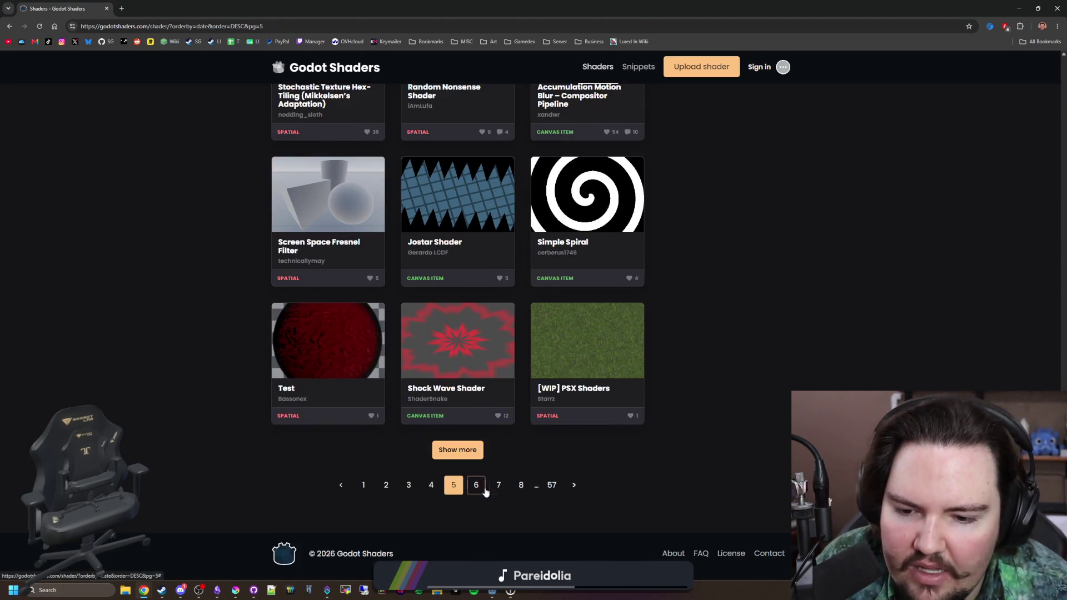
left_click(482, 489)
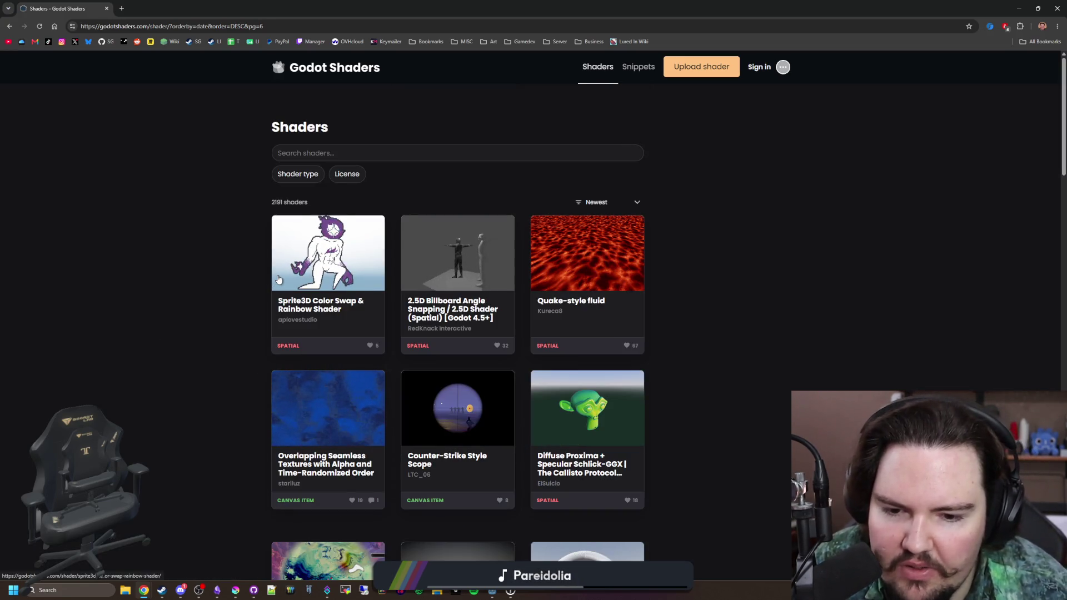
Step: Browse page 6, then switch to the opened Dirt Cleaning Shader tab
scroll(252, 292, "down", 4)
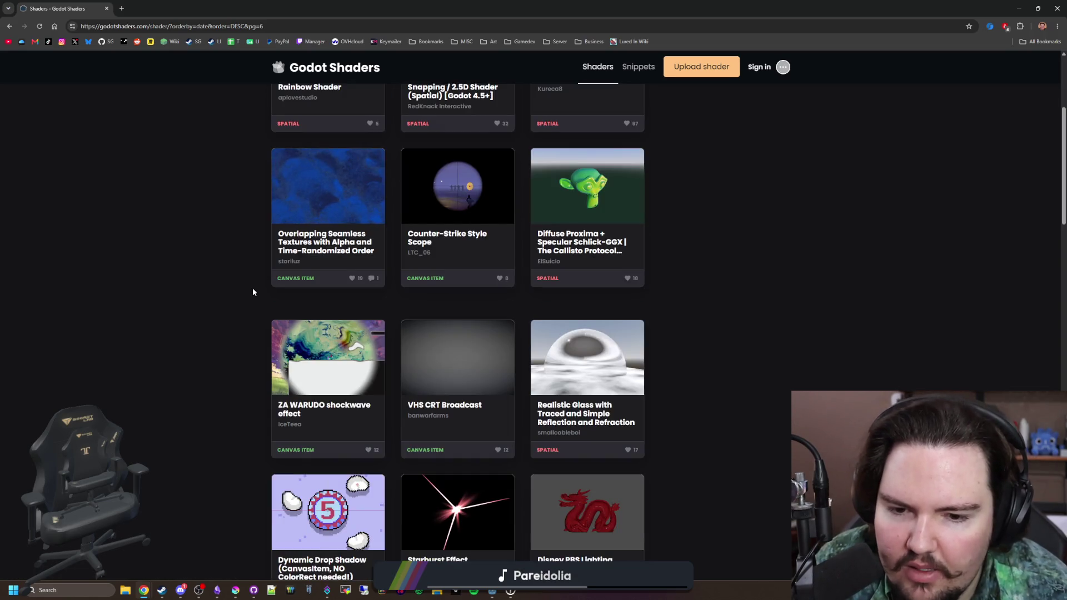
scroll(252, 291, "down", 4)
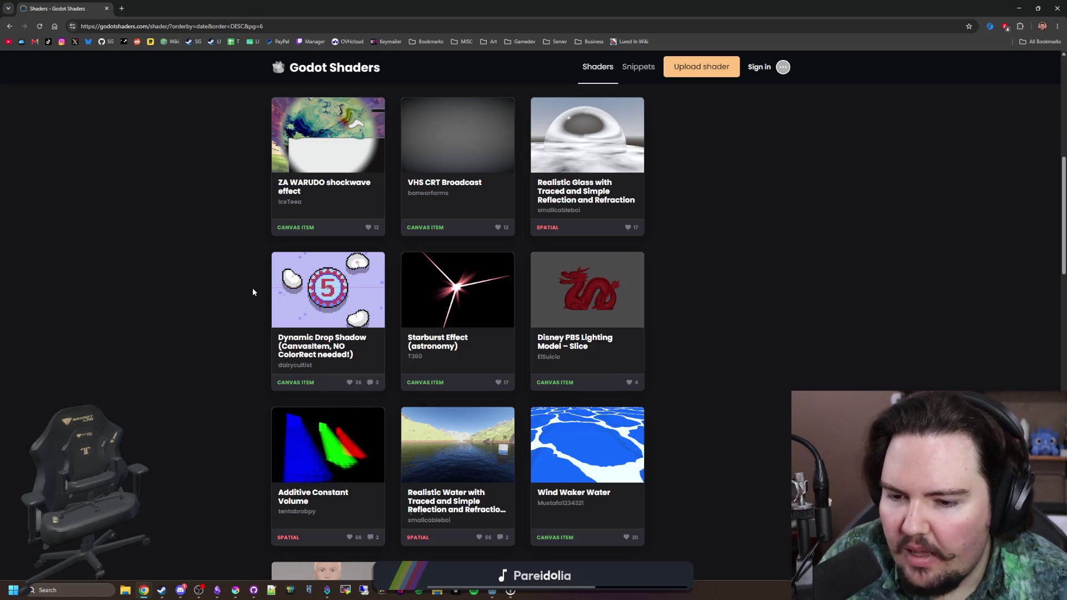
scroll(257, 327, "down", 4)
scroll(257, 328, "down", 2)
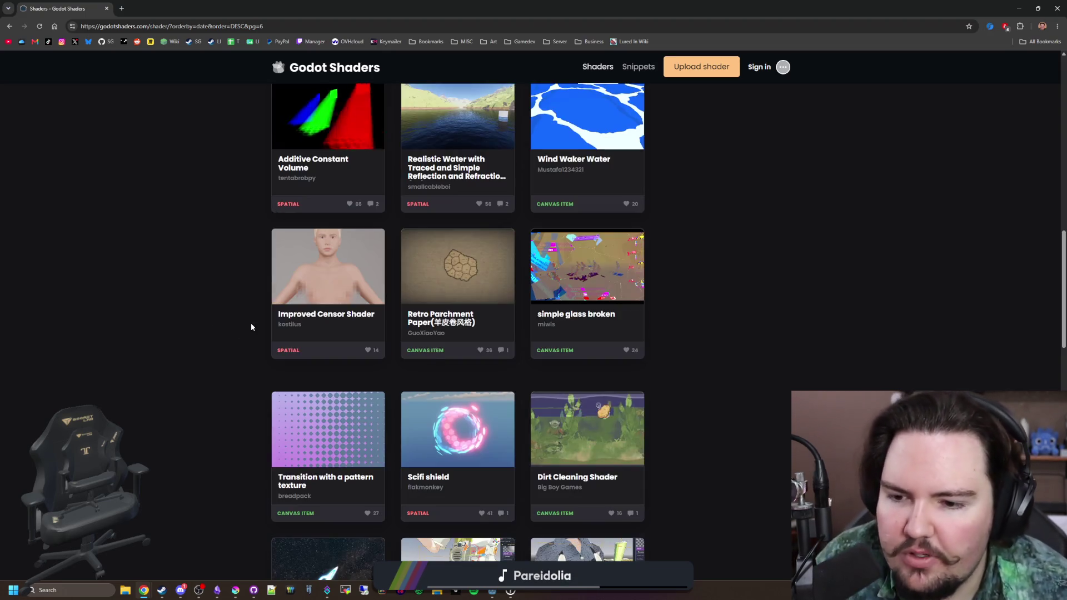
scroll(294, 324, "down", 2)
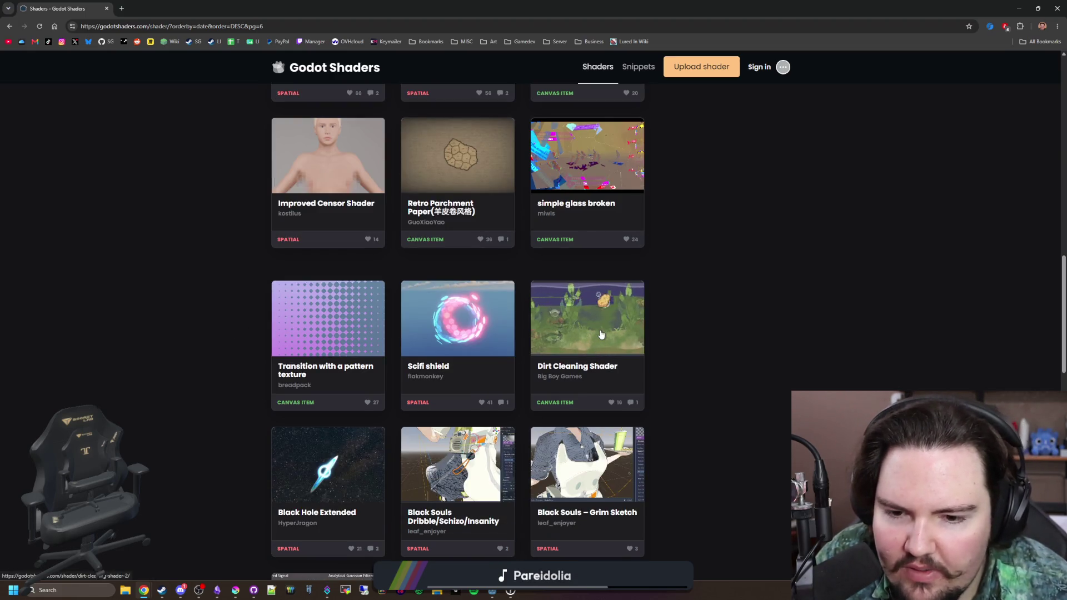
key("ctrl+Tab")
Step: Browse the author's shaders and open the Tileset Worldspace Noise/Decal Overlay page
scroll(479, 365, "down", 10)
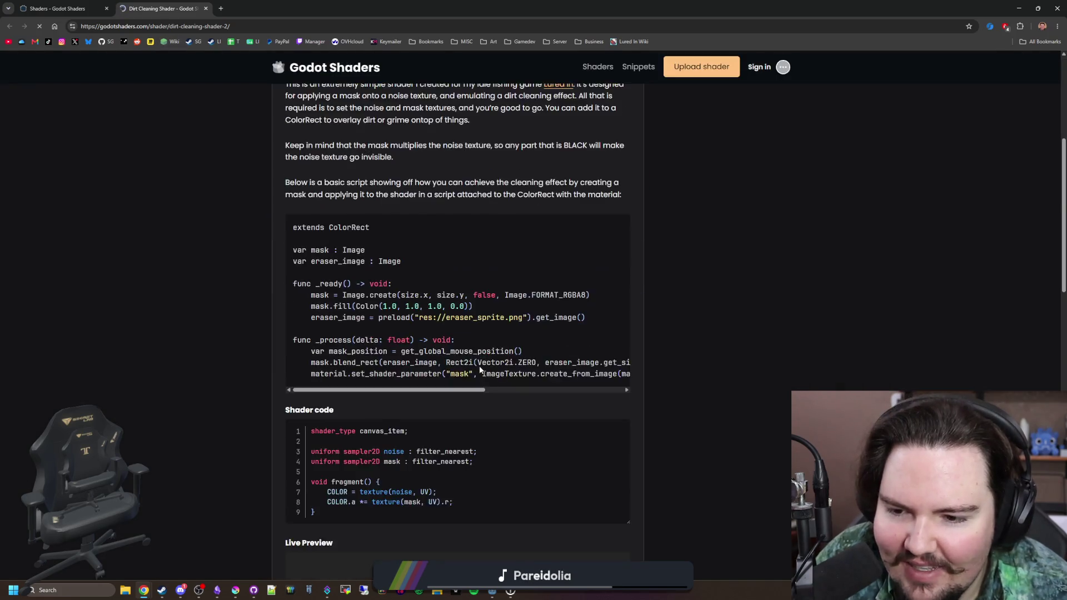
scroll(479, 366, "down", 10)
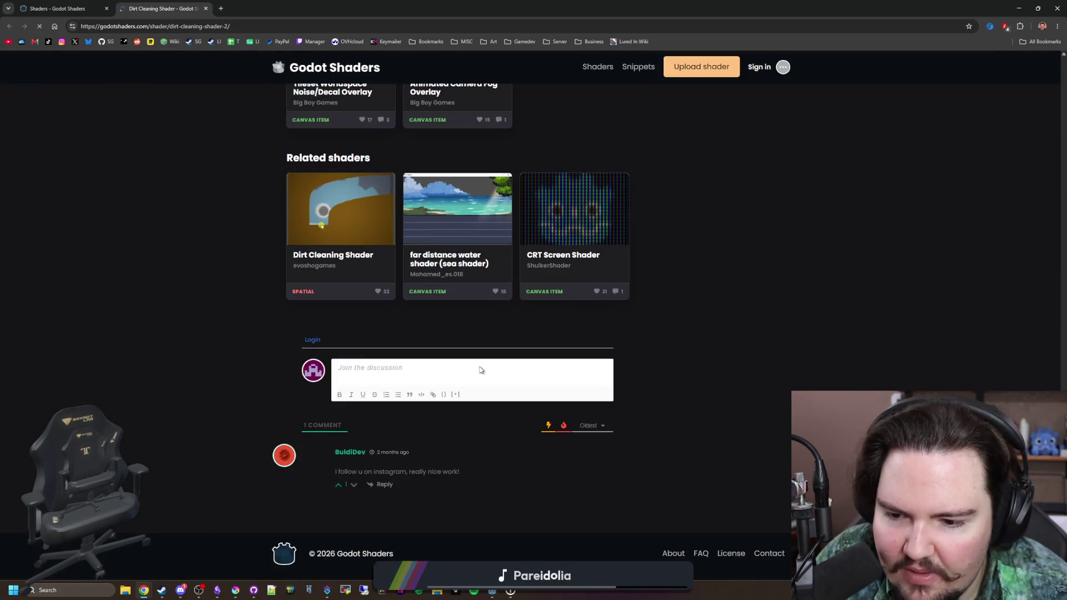
scroll(549, 444, "up", 6)
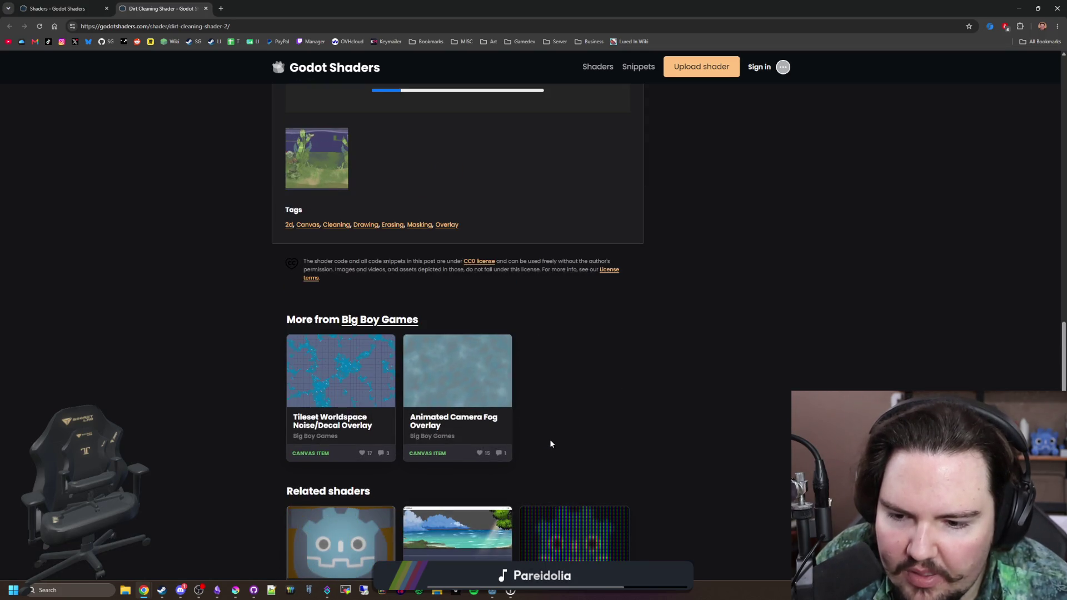
scroll(334, 398, "up", 15)
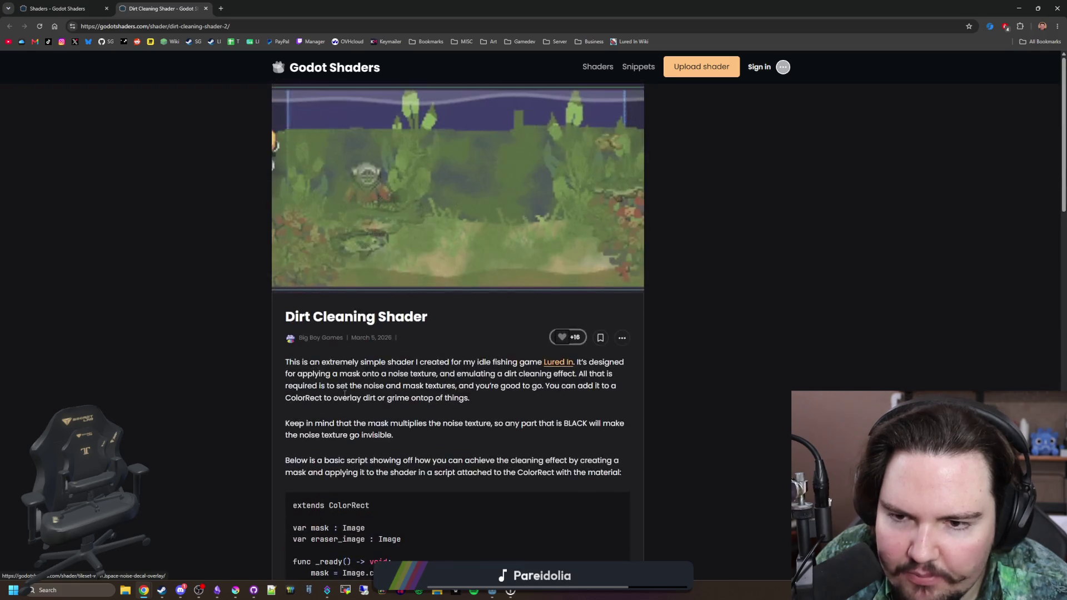
scroll(356, 397, "down", 10)
scroll(367, 396, "down", 5)
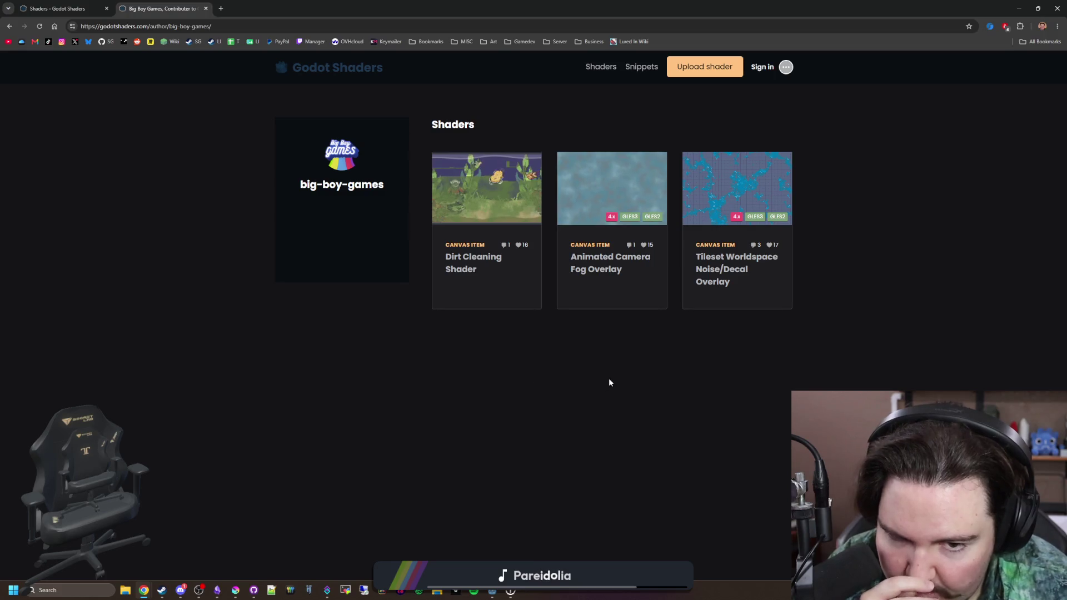
left_click(726, 270)
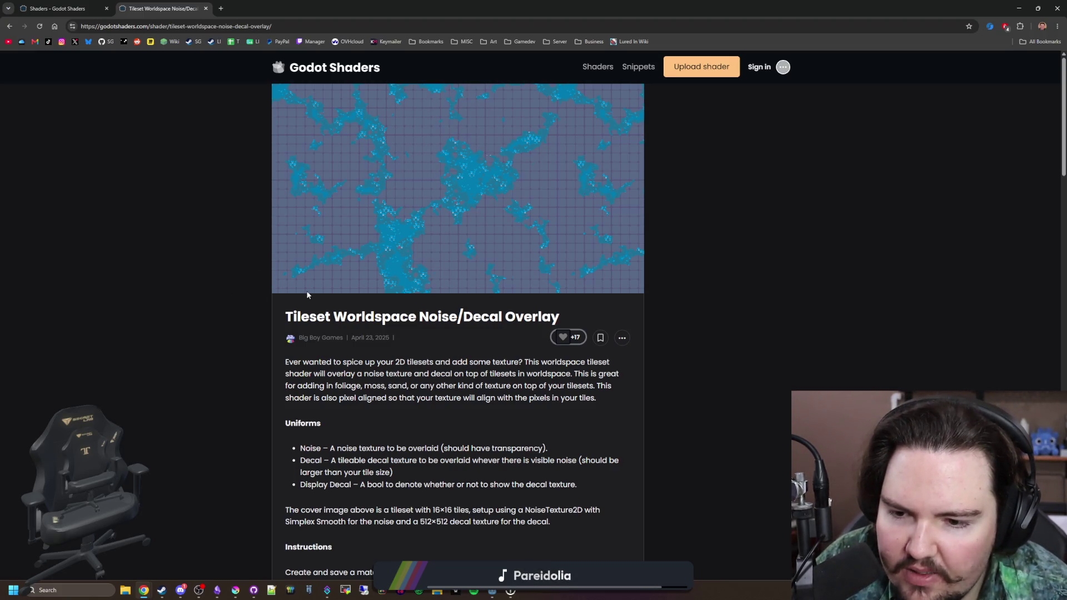
Step: Read the Tileset Worldspace Noise/Decal Overlay page, then return to the shader listing tab
scroll(428, 273, "down", 8)
scroll(428, 272, "down", 4)
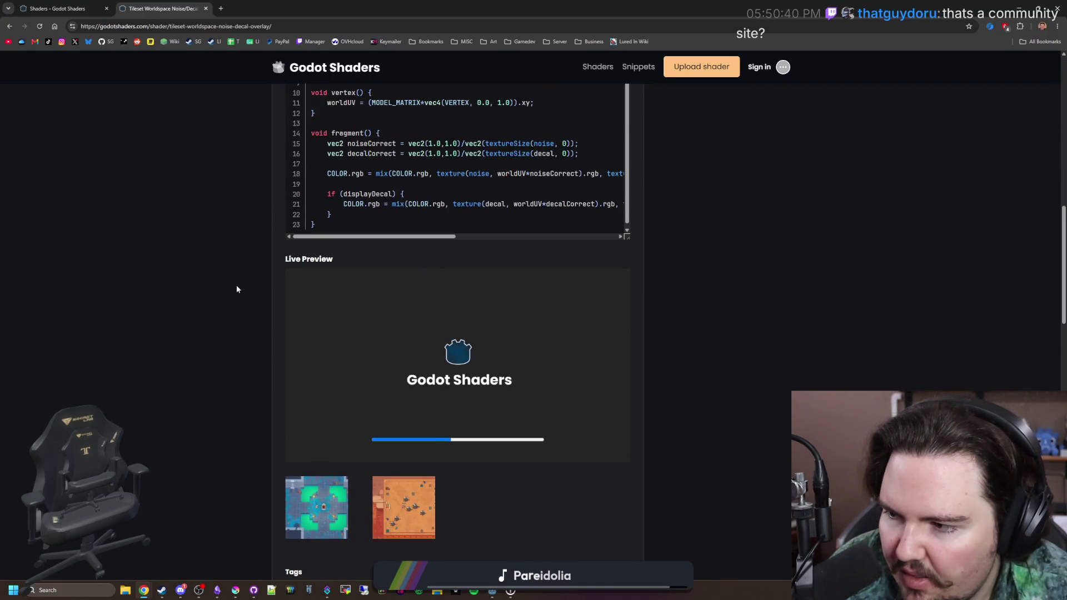
scroll(299, 282, "up", 12)
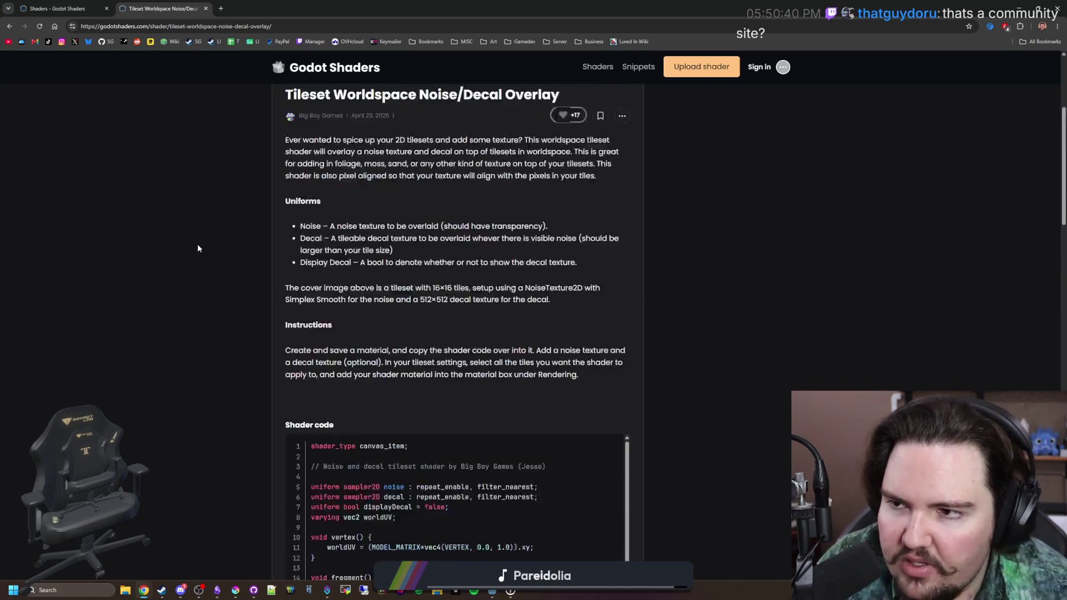
left_click(56, 8)
scroll(286, 111, "up", 10)
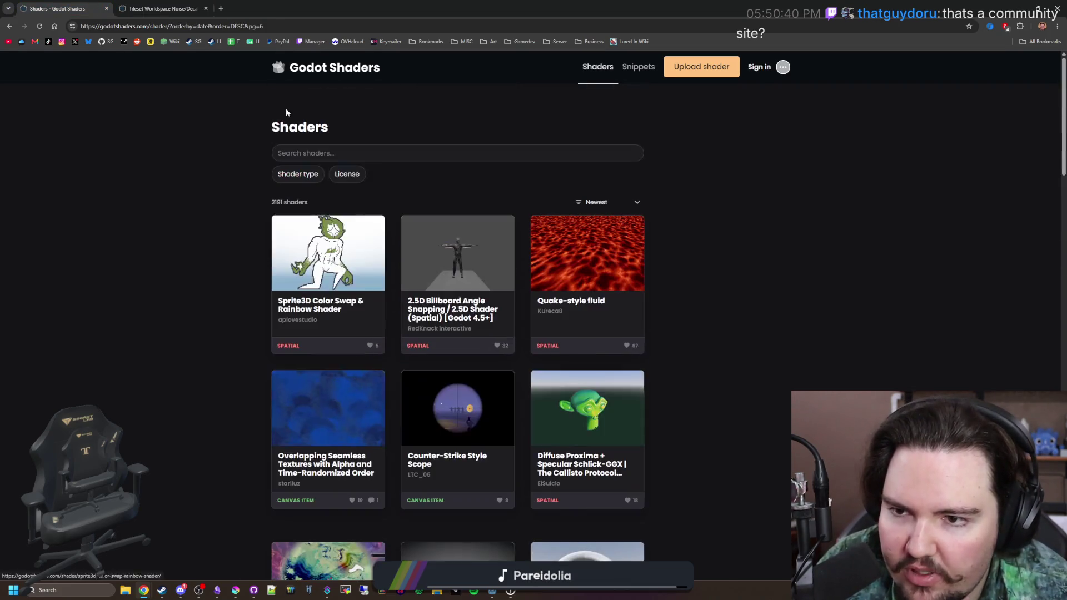
Step: Return to the Godot Shaders home page and read the About page
left_click(329, 77)
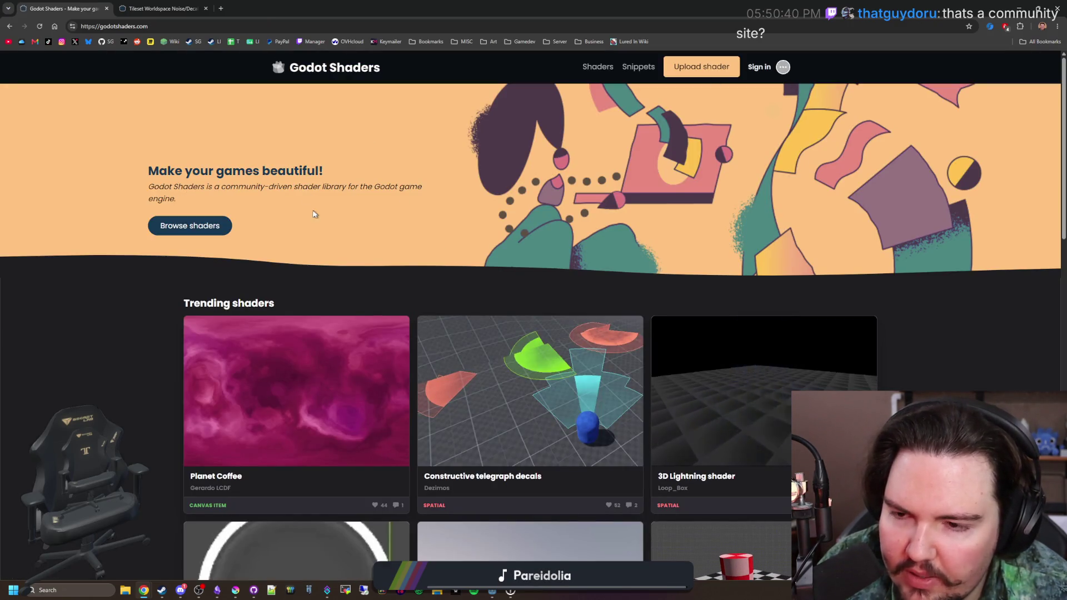
left_click_drag(224, 187, 443, 187)
scroll(393, 248, "down", 15)
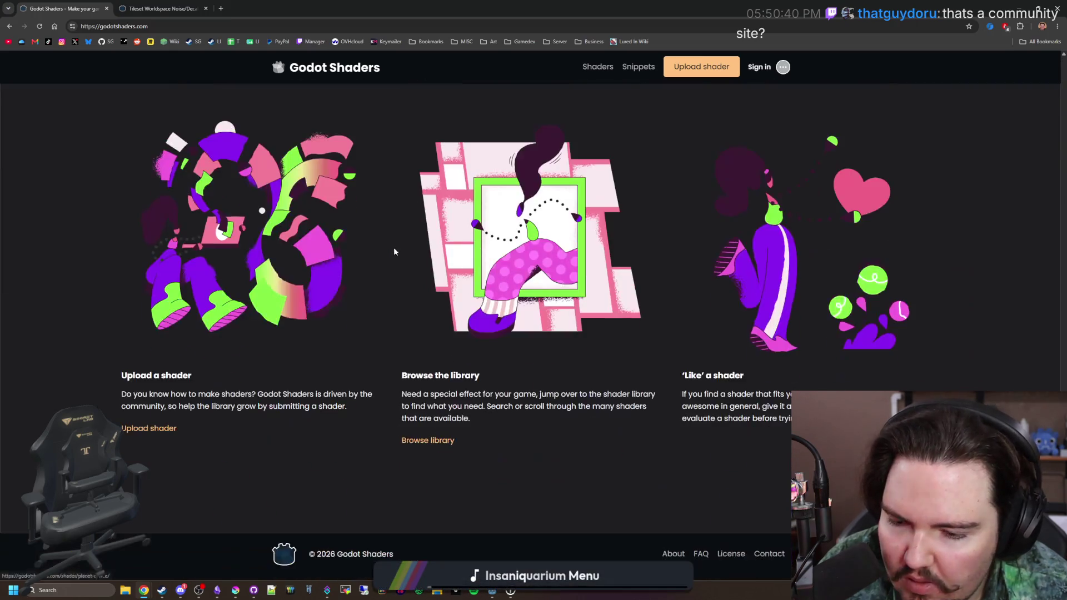
left_click(671, 553)
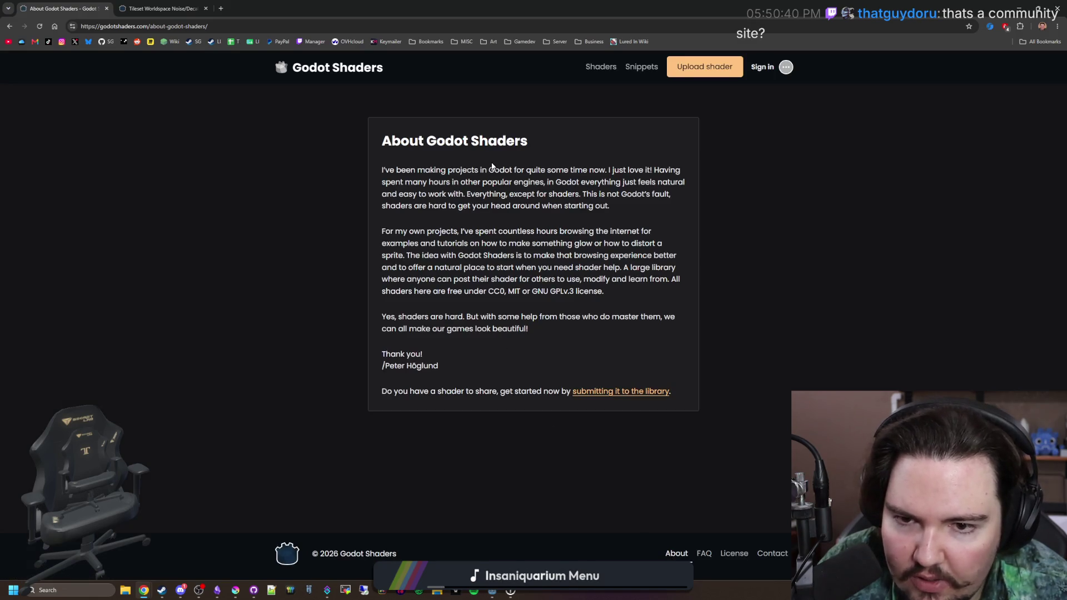
left_click_drag(382, 367, 449, 371)
left_click(442, 371)
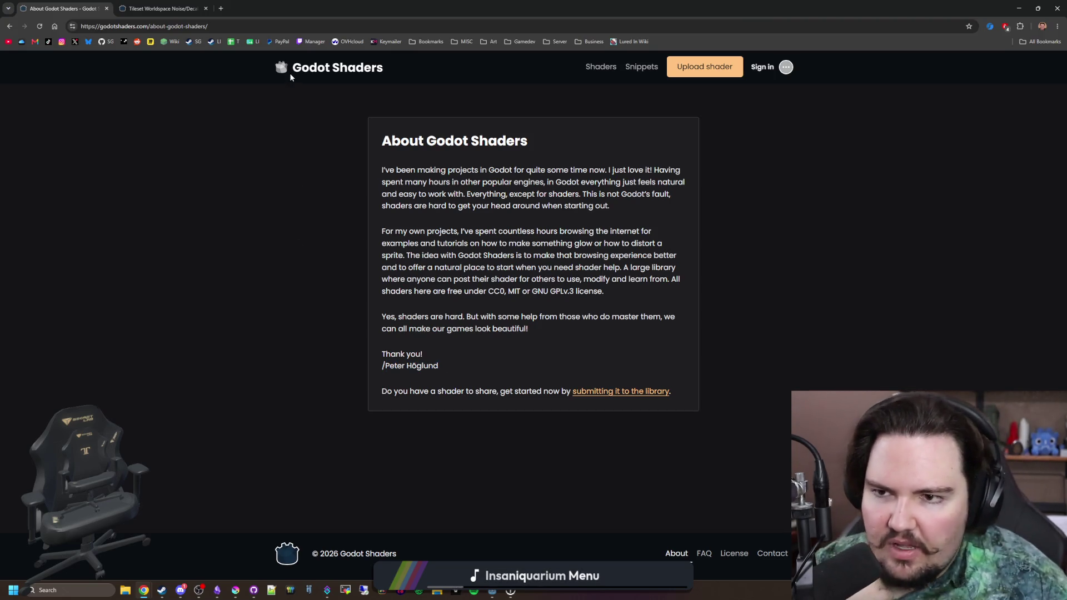
left_click(304, 69)
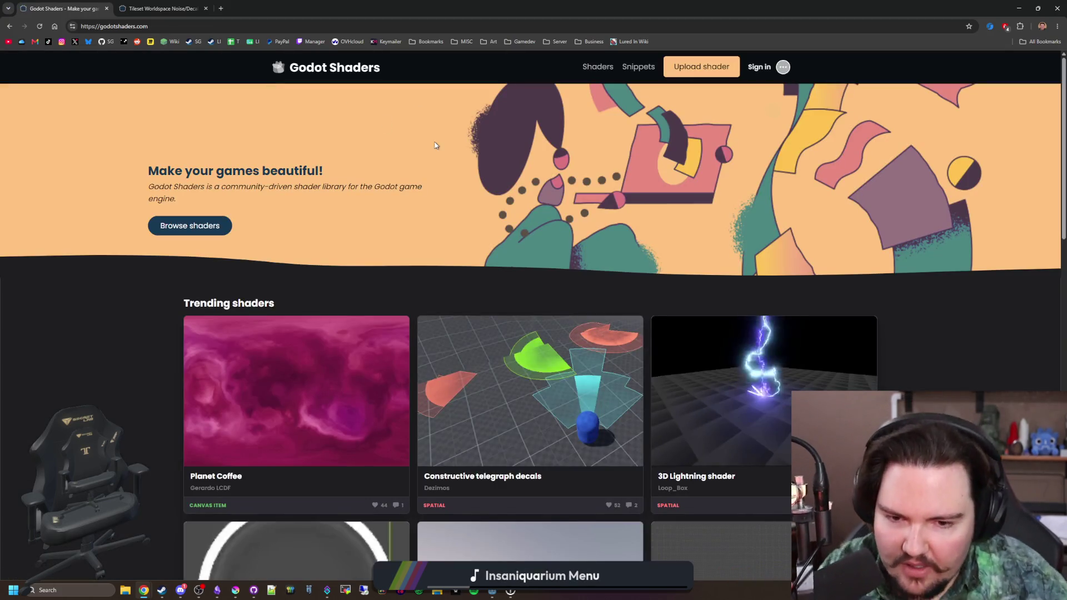
Step: View the Constructive telegraph decals shader, then open the full shader library
scroll(500, 305, "down", 4)
left_click(506, 234)
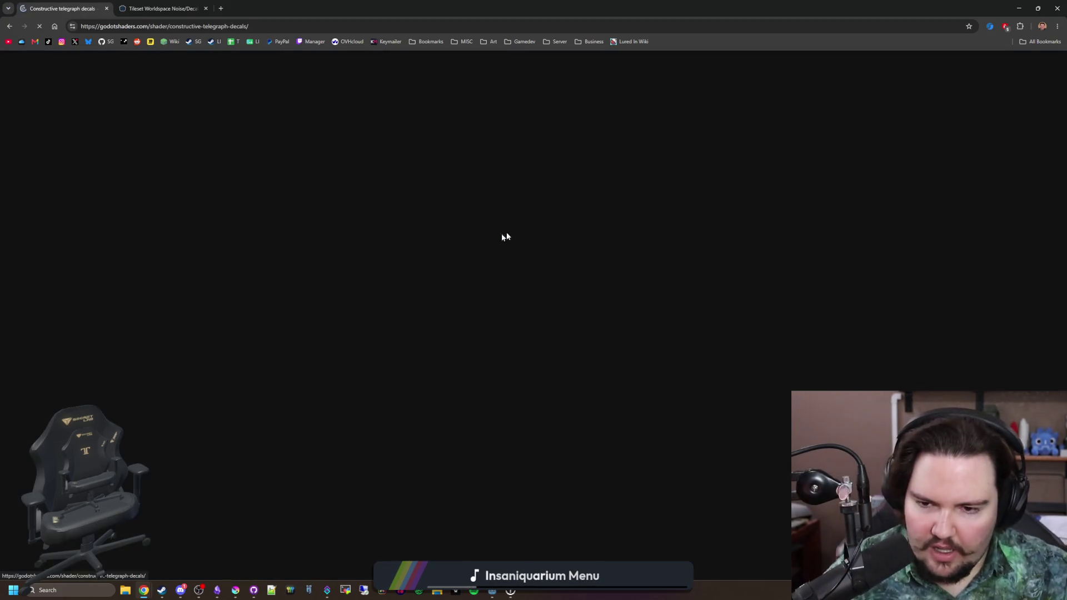
scroll(519, 230, "down", 20)
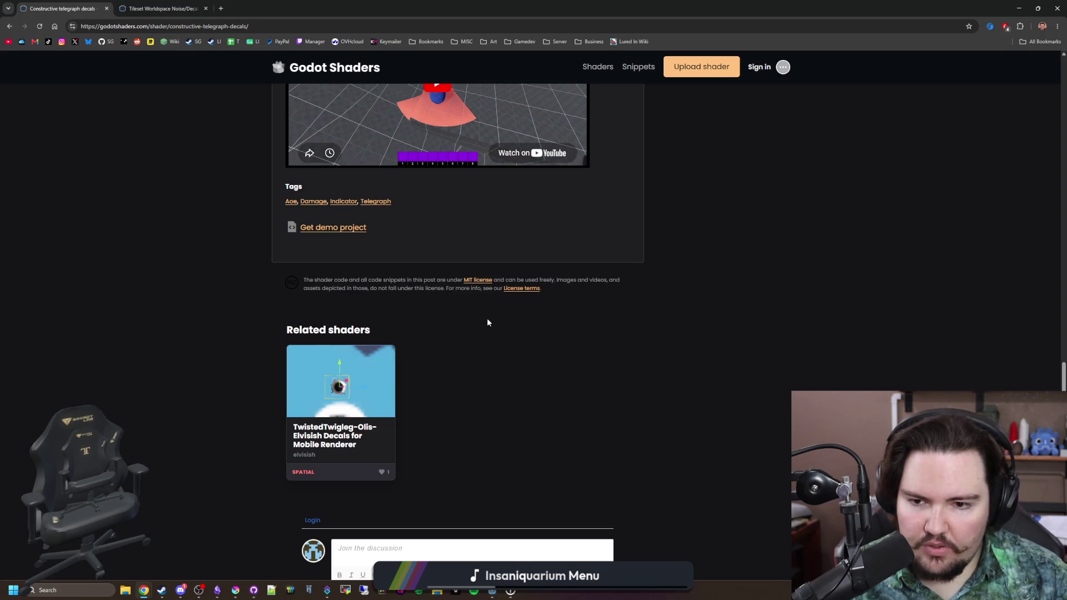
scroll(488, 323, "down", 5)
scroll(483, 376, "up", 15)
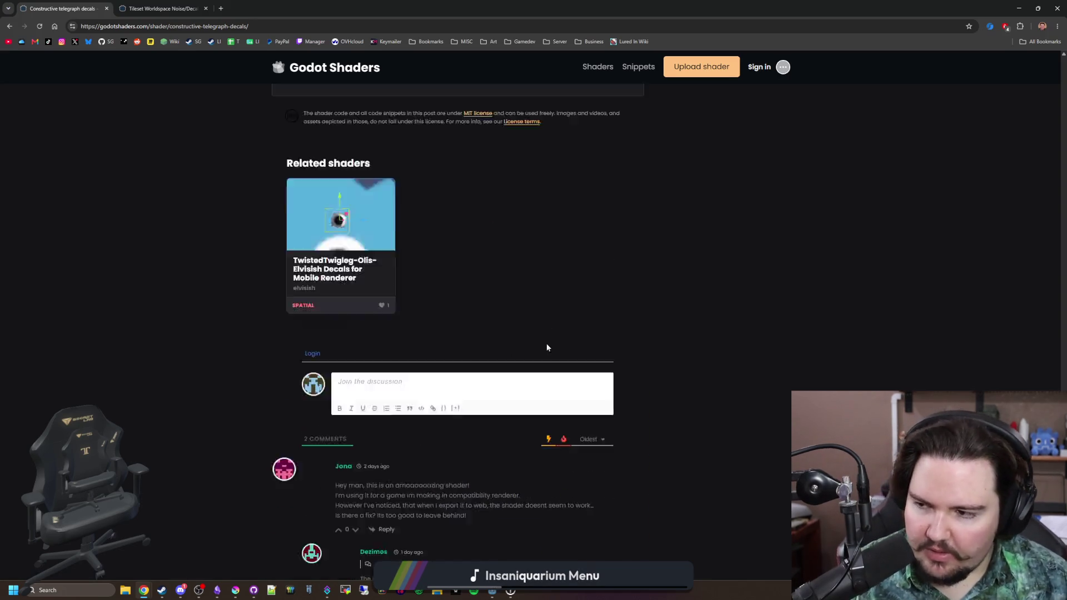
key("alt+Left")
scroll(603, 272, "up", 4)
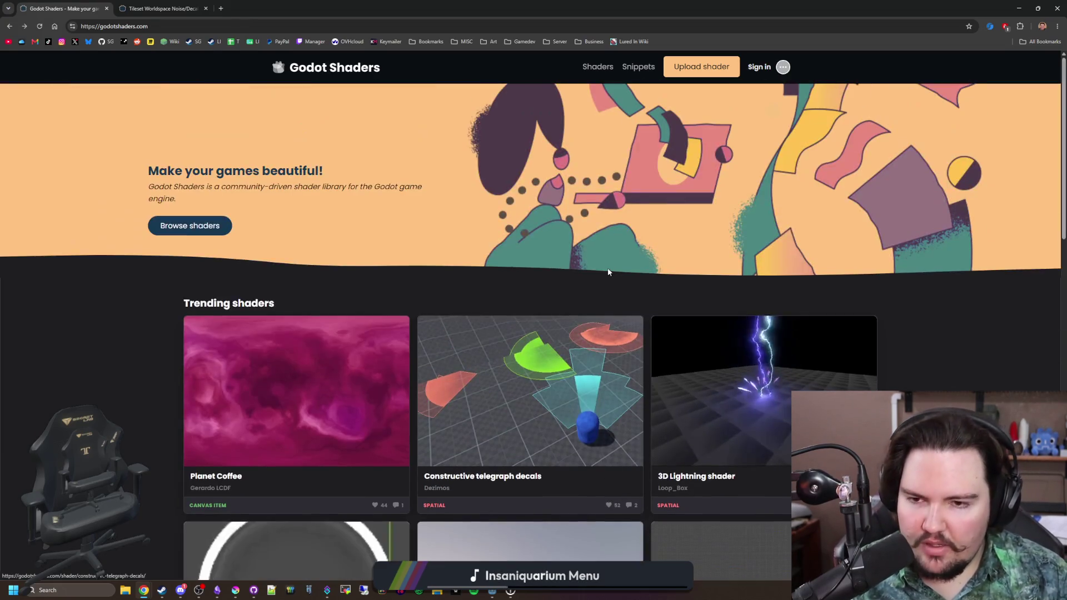
left_click(192, 225)
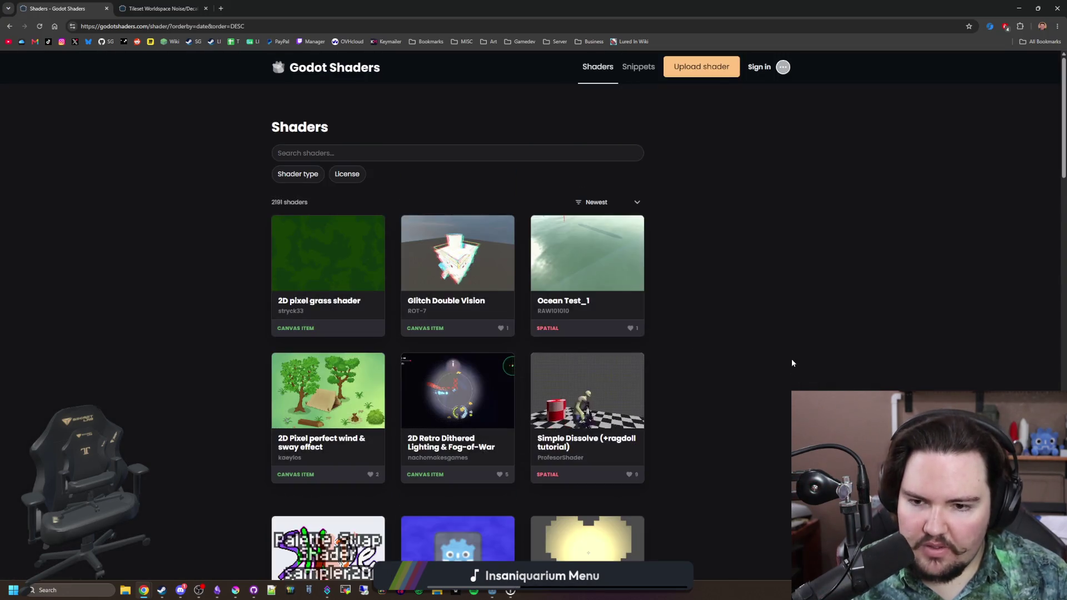
Step: Jump to page 57, the last page of the shader listing
scroll(788, 368, "down", 6)
scroll(789, 367, "down", 10)
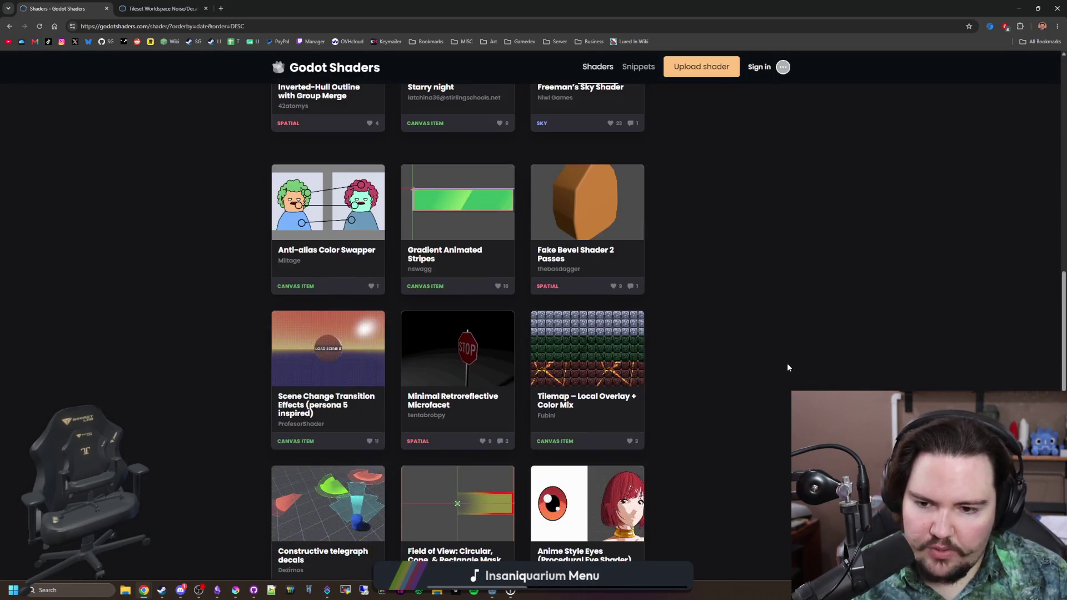
scroll(788, 367, "down", 5)
scroll(788, 367, "down", 8)
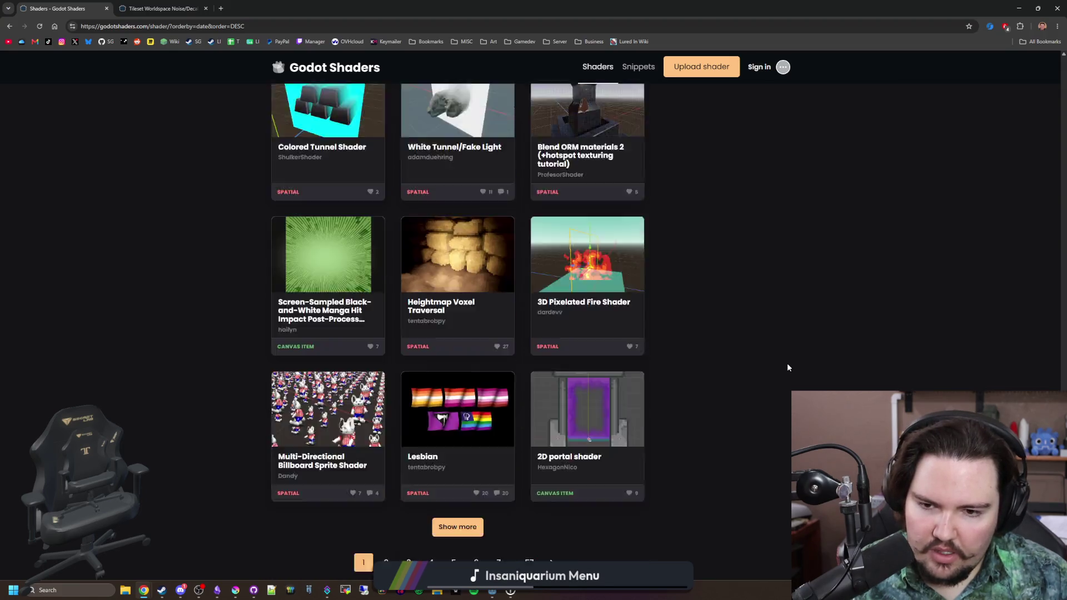
left_click(535, 487)
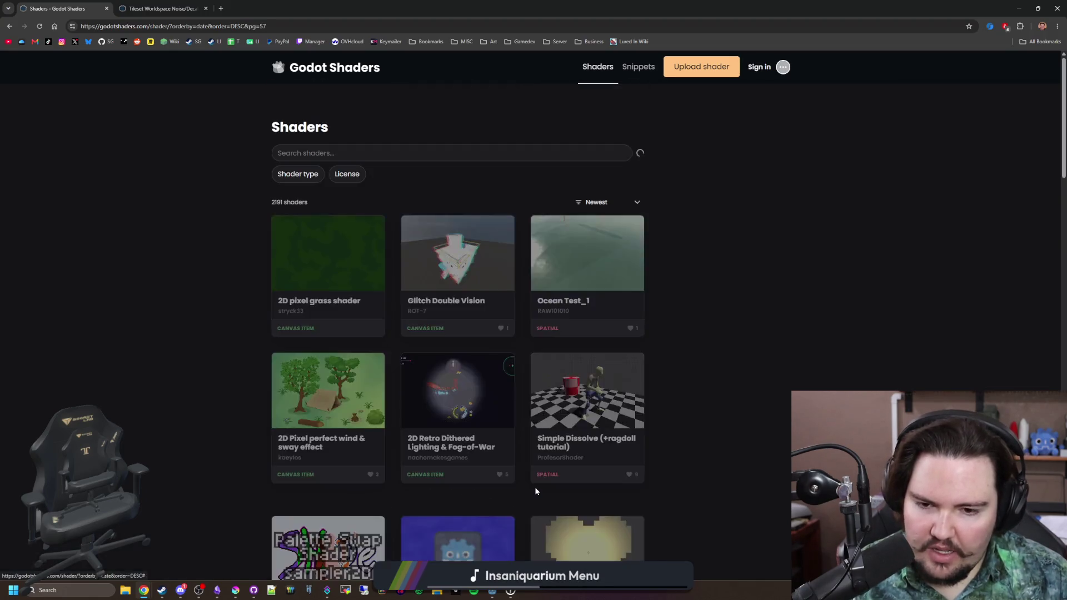
Step: Open the Invert color shader and browse its author's profile page
scroll(534, 487, "down", 2)
scroll(534, 492, "down", 2)
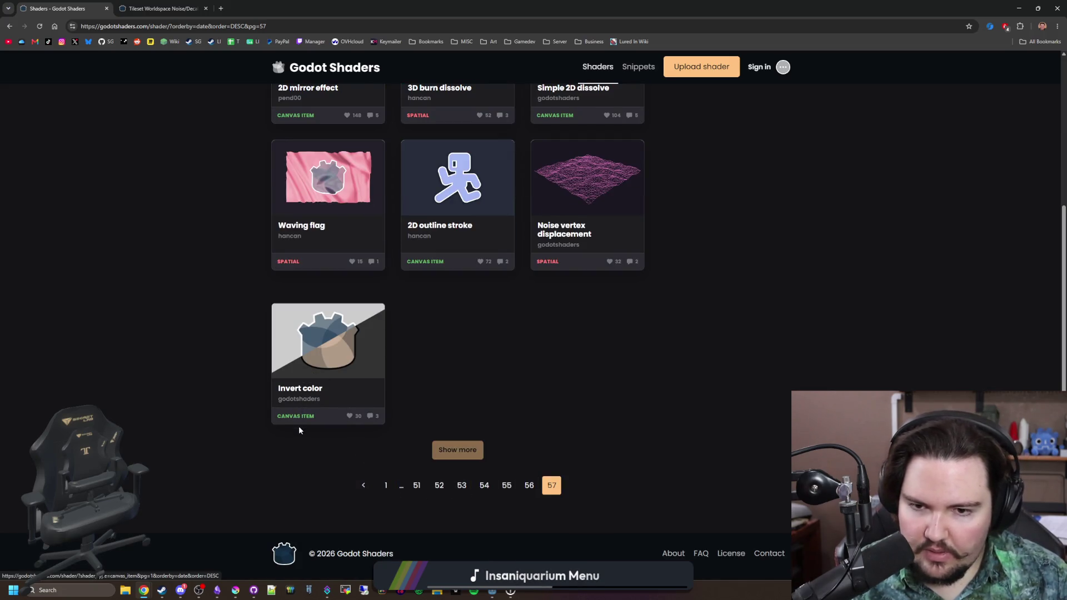
left_click(298, 400)
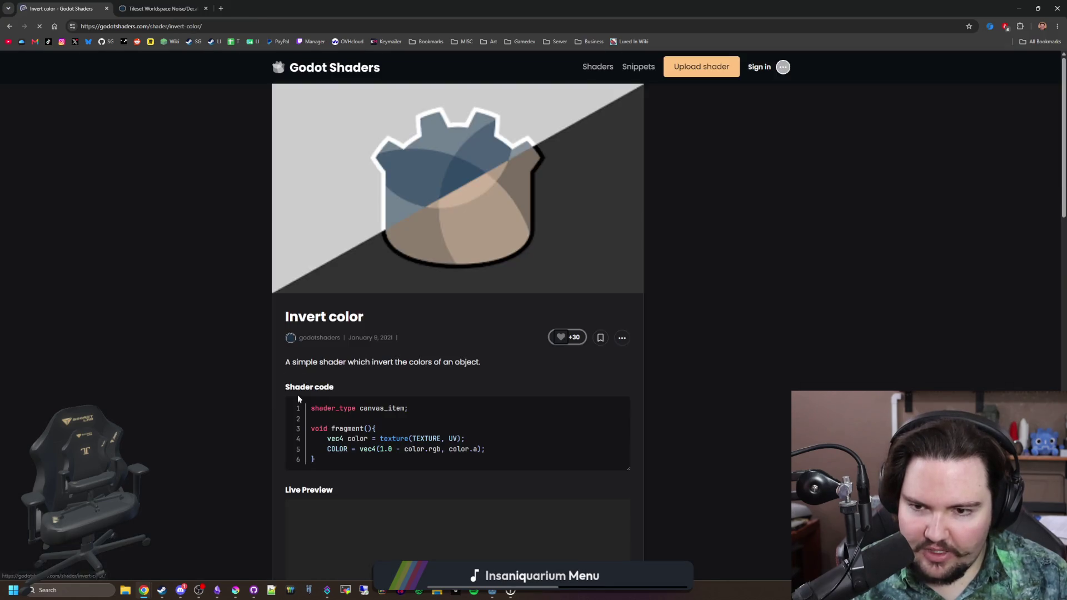
left_click(307, 340)
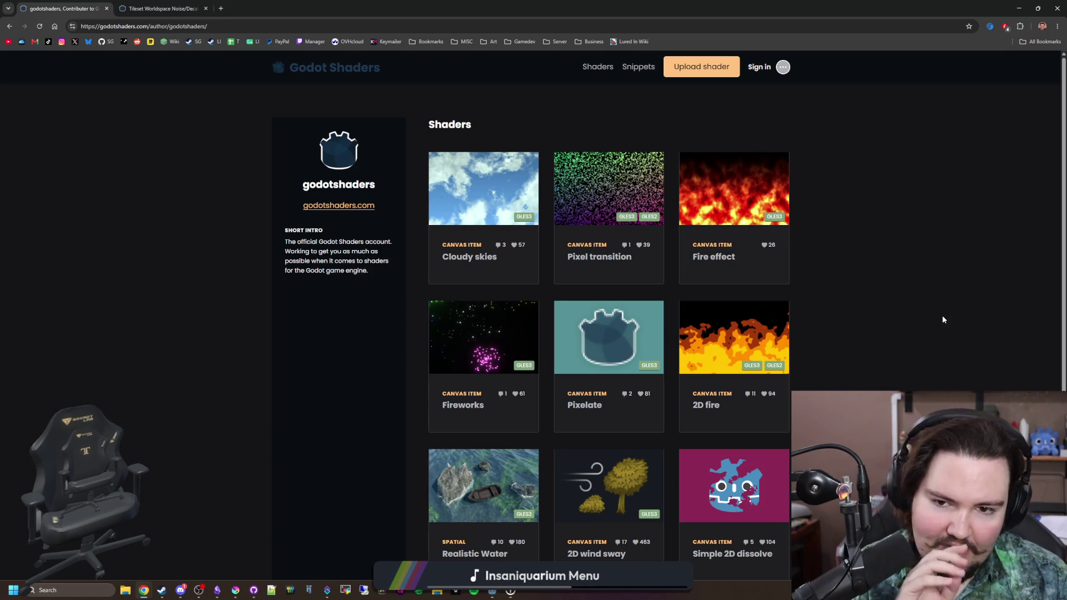
scroll(1025, 288, "down", 3)
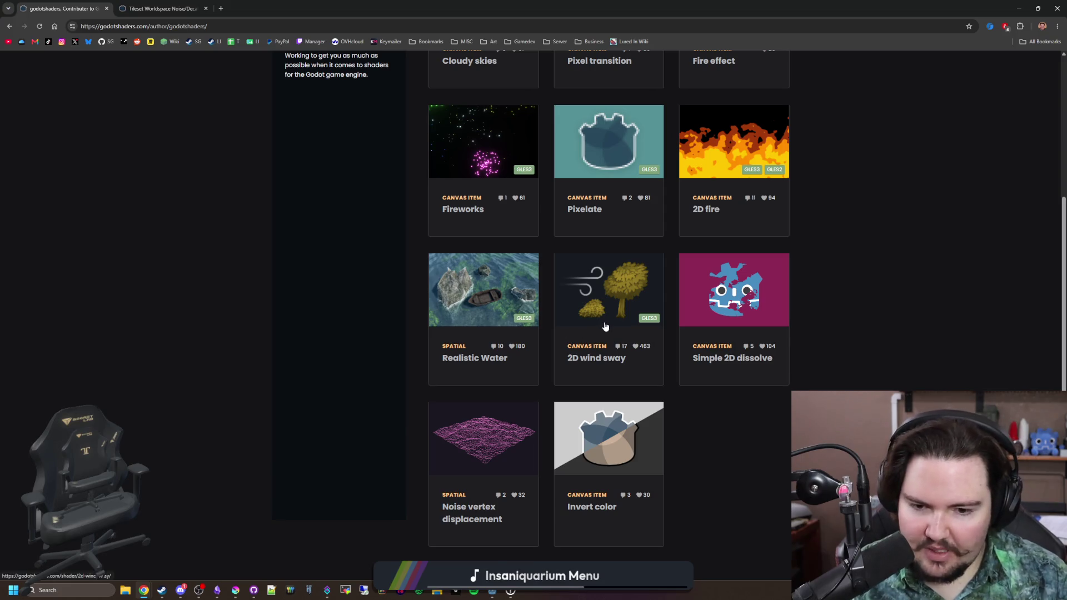
scroll(605, 327, "up", 1)
scroll(651, 378, "up", 3)
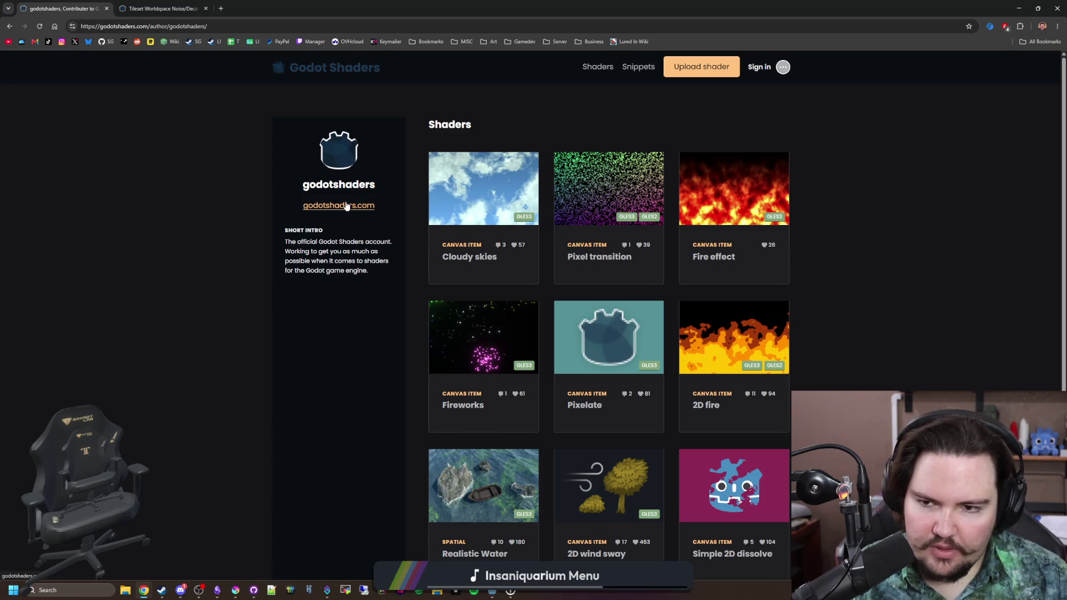
scroll(354, 269, "down", 3)
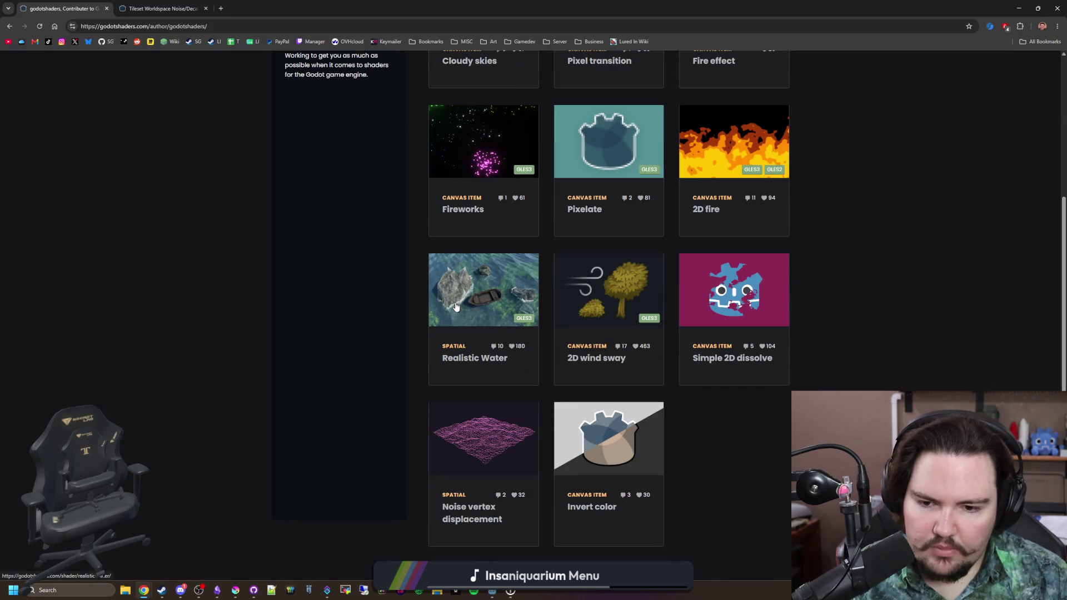
left_click(609, 445)
Step: Return to the site's home page, then switch back to the Godot editor
left_click(307, 68)
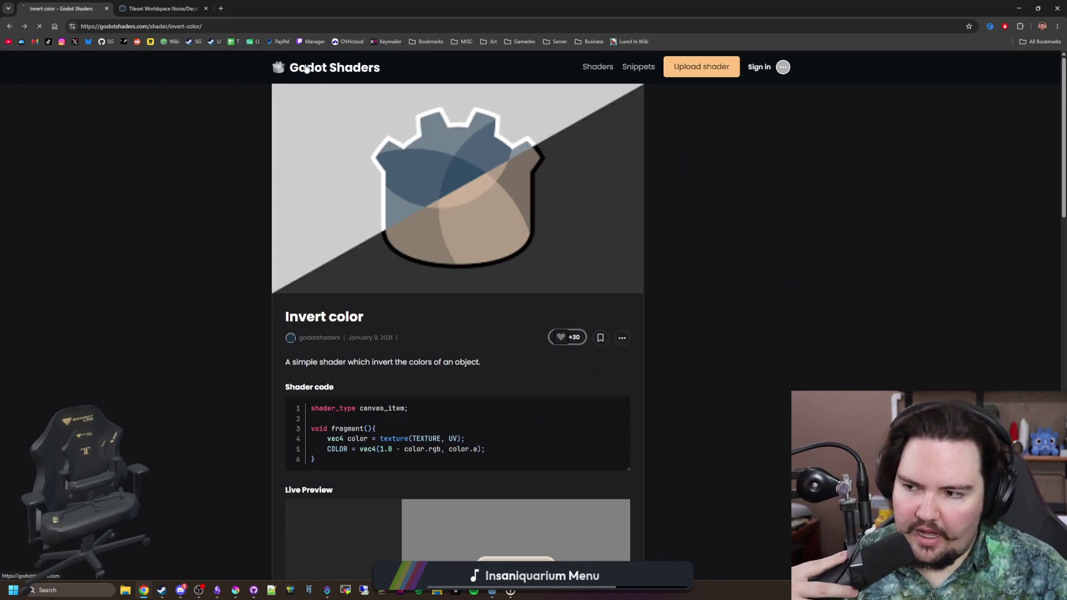
scroll(487, 285, "down", 5)
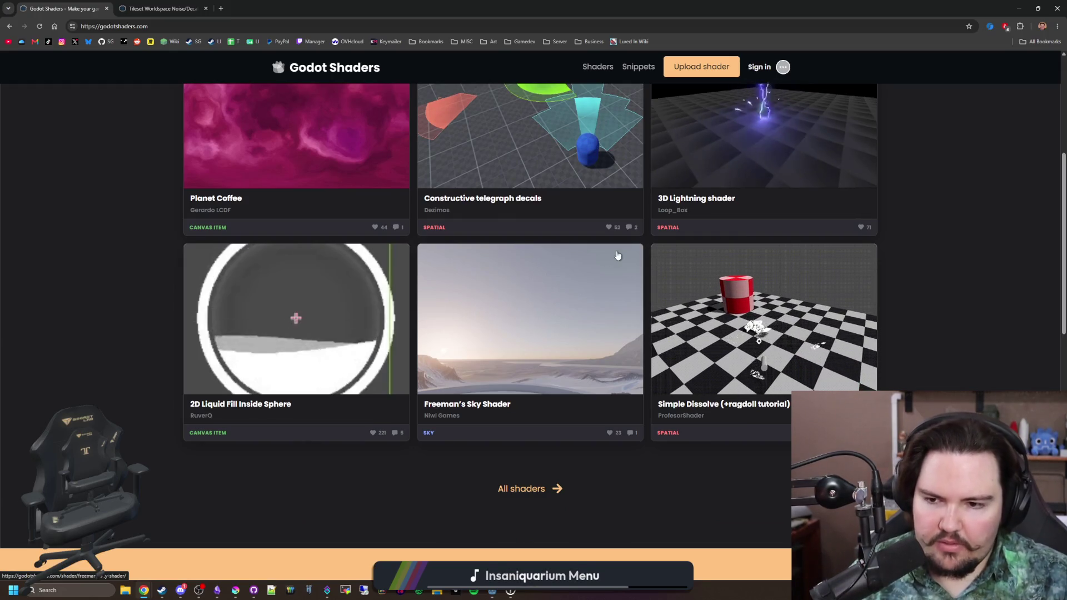
scroll(575, 345, "down", 5)
scroll(575, 345, "down", 5)
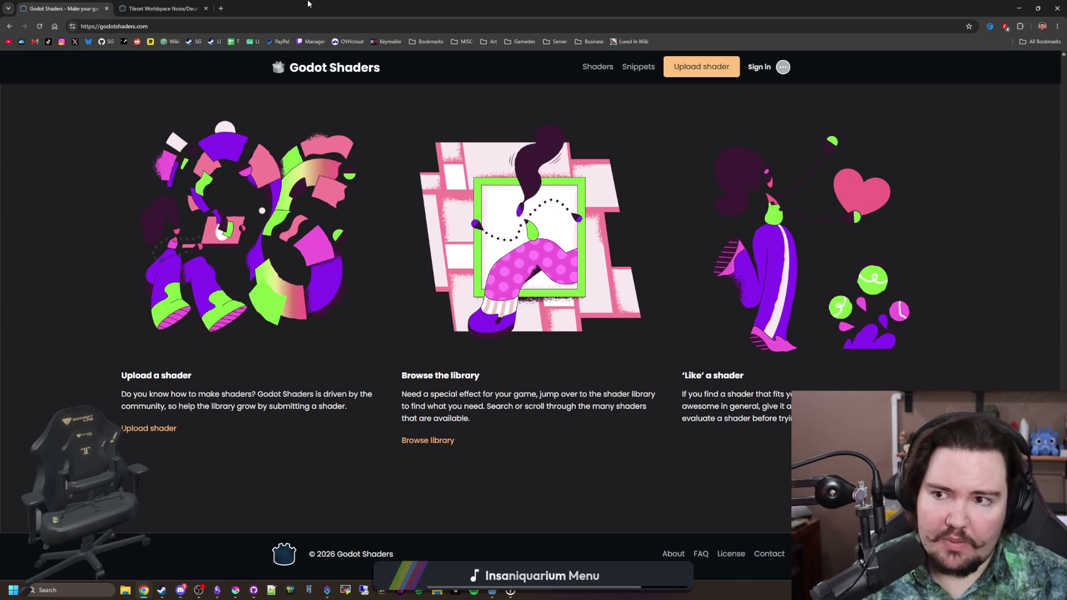
key("alt+Tab")
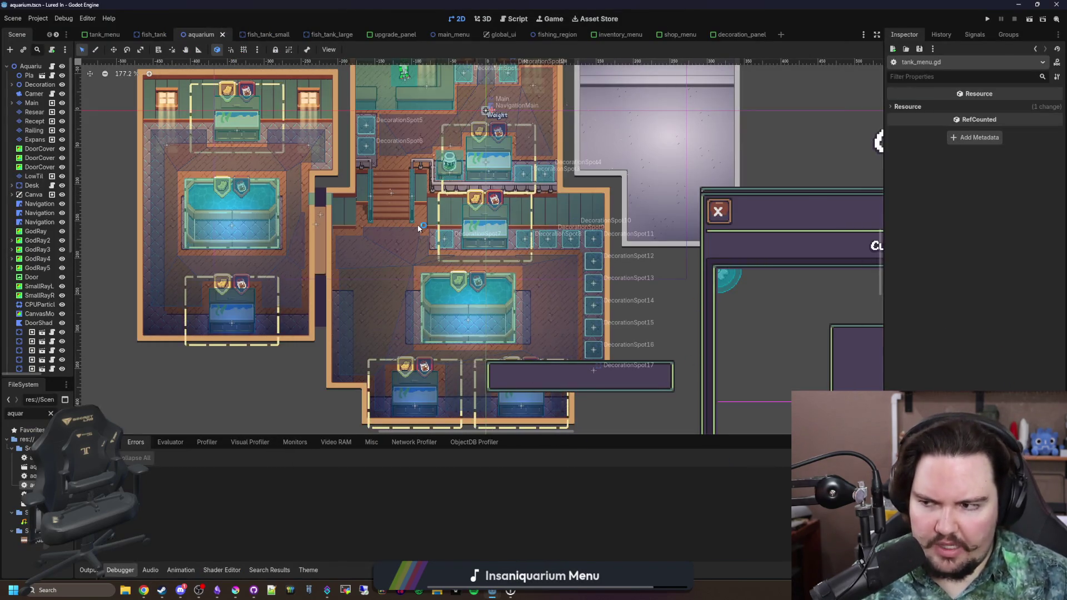
Step: Widen the Scene dock so node names fit and save the aquarium scene
scroll(418, 224, "up", 3)
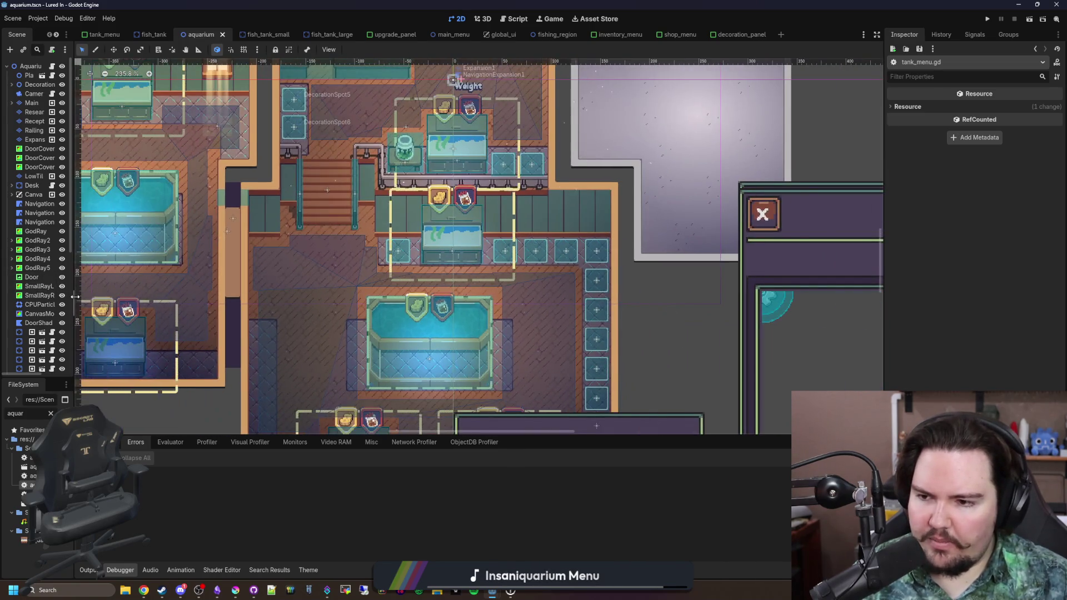
left_click_drag(75, 303, 154, 303)
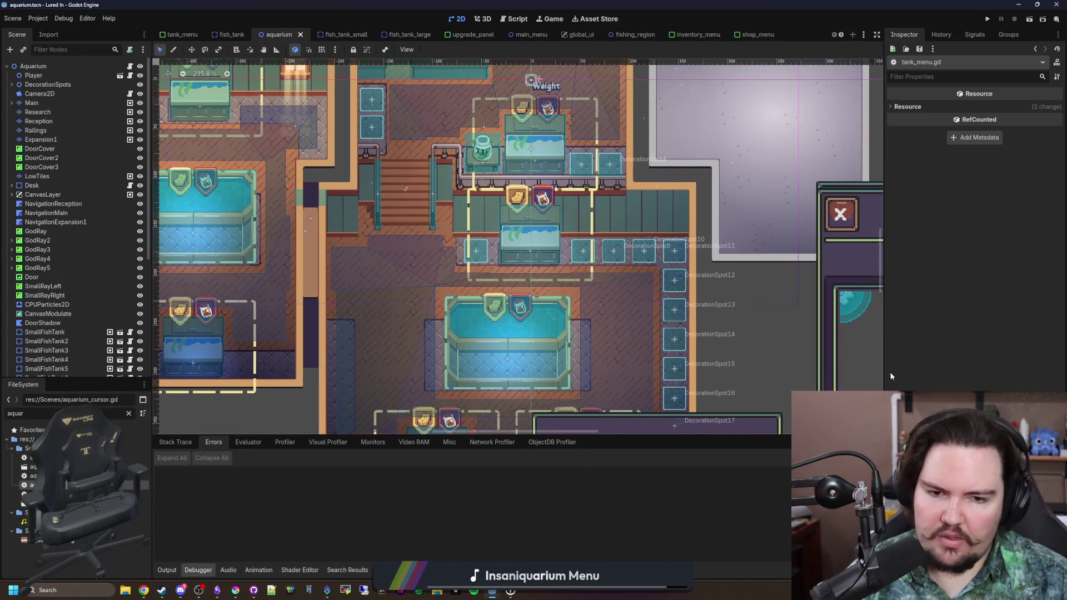
key("ctrl+s")
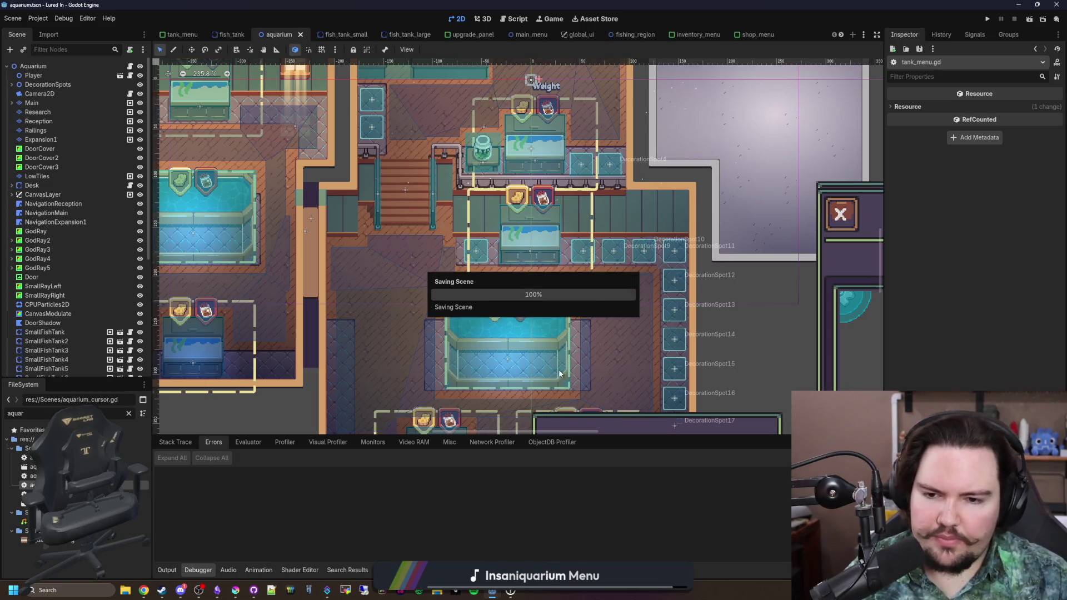
Step: Pan the 2D canvas to bring the reception area into view
scroll(560, 374, "up", 2)
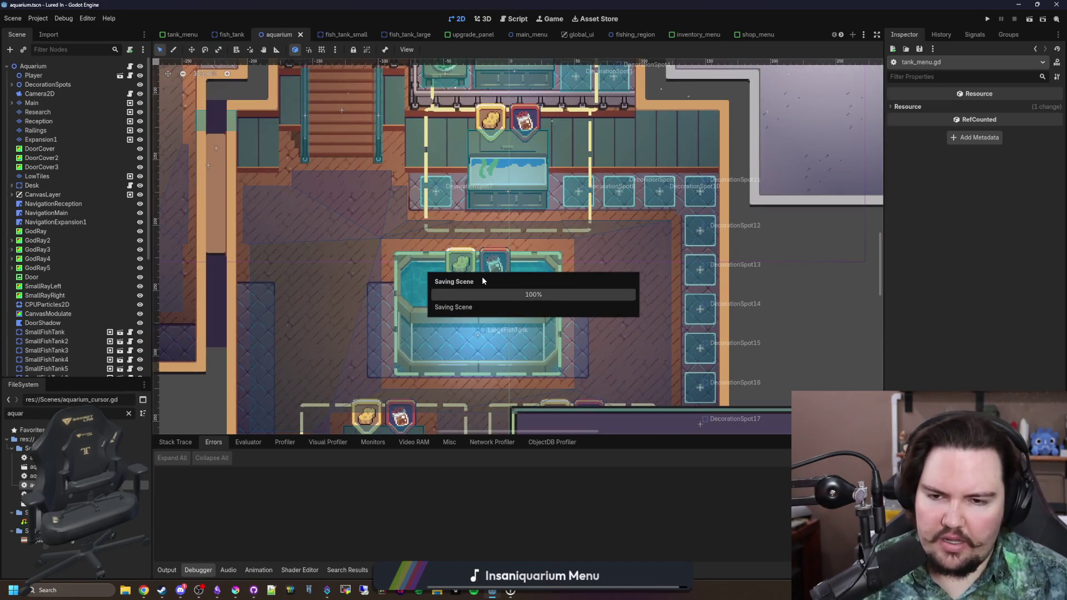
left_click_drag(620, 220, 636, 386)
left_click_drag(335, 114, 296, 212)
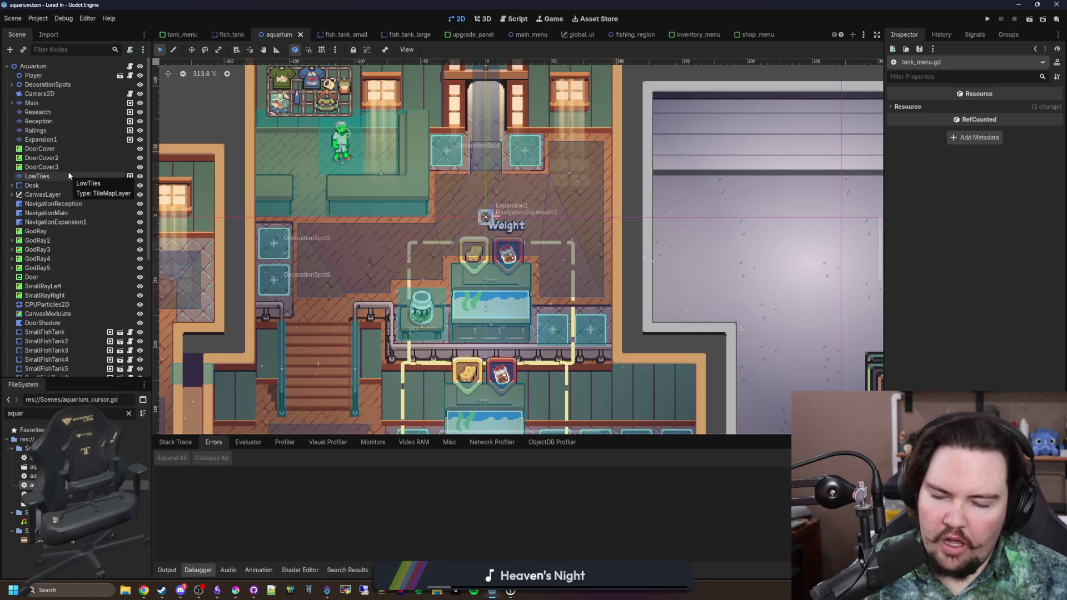
Step: Filter the FileSystem for 'fish' and open fish_particle.tscn
left_click(128, 415)
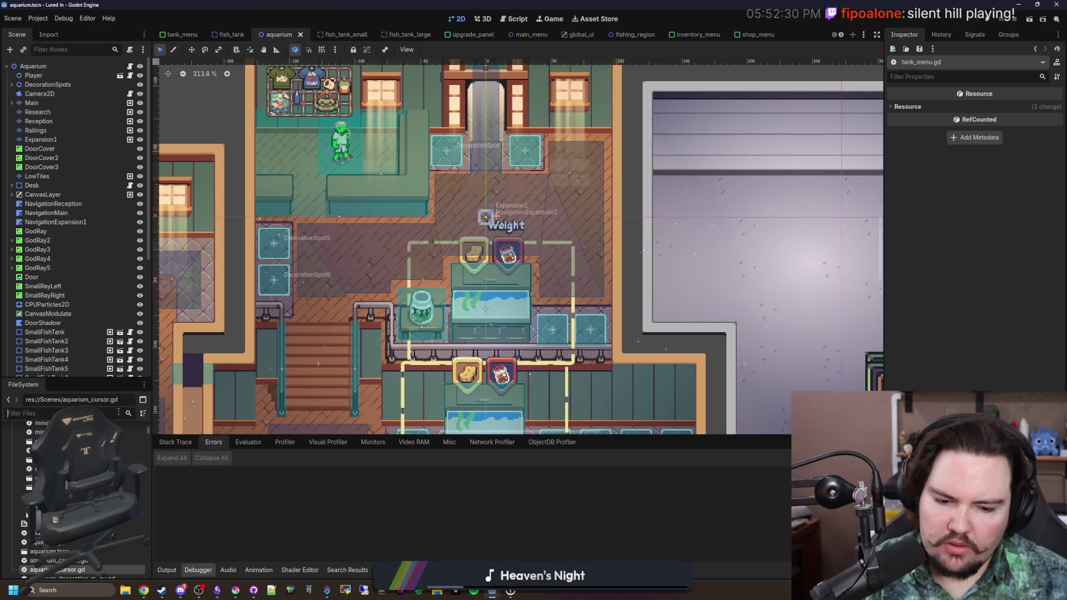
type("fish")
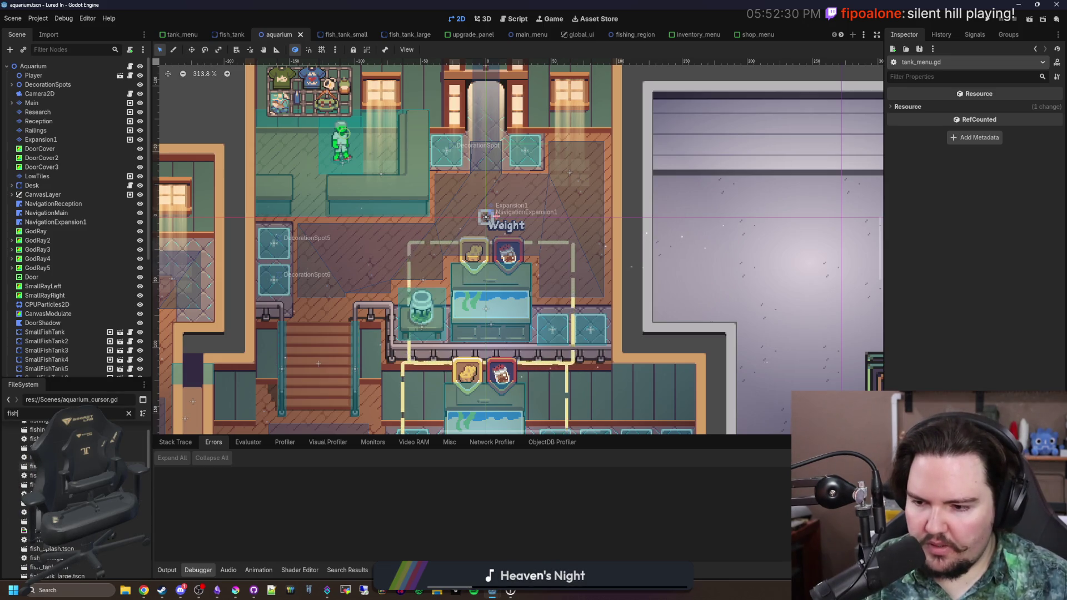
double_click(50, 522)
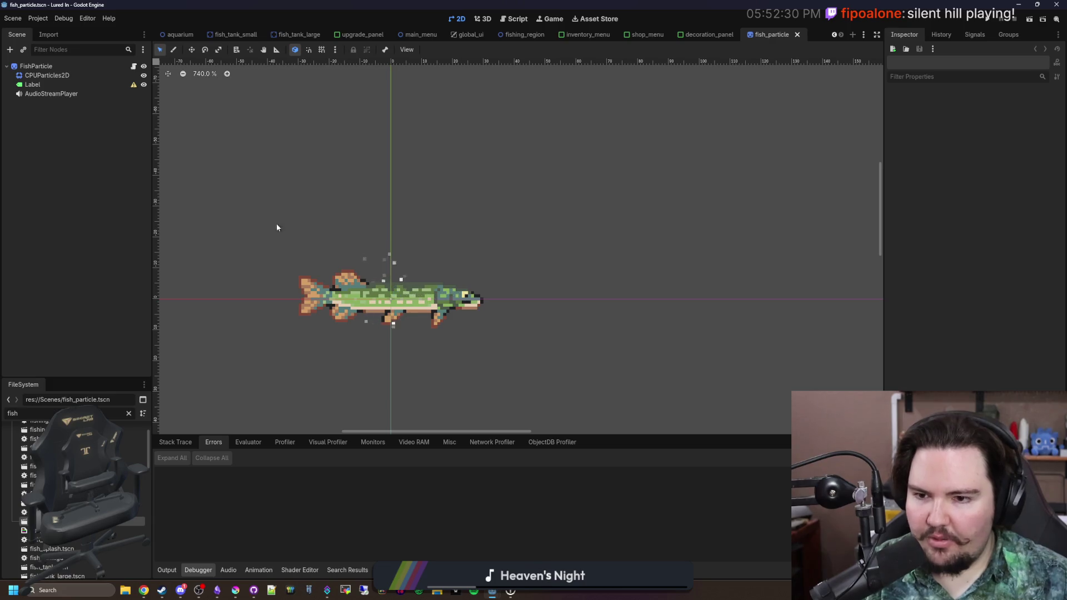
scroll(387, 337, "up", 2)
Step: Test the Label's Text with 'dwasd', then clear it back to empty
left_click(73, 83)
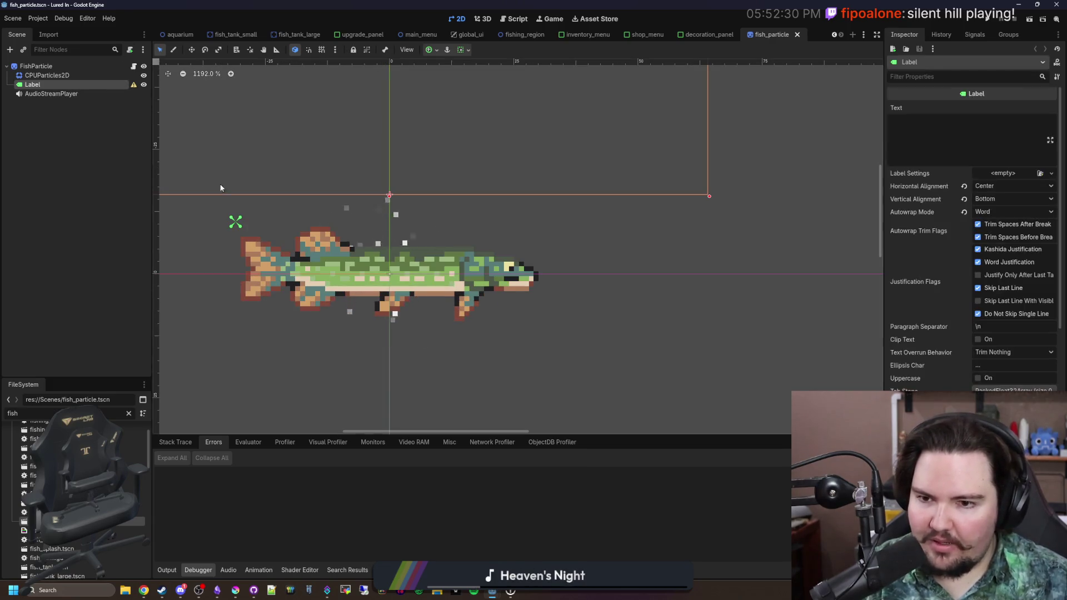
scroll(495, 331, "down", 2)
left_click(1004, 145)
type("dwasd")
key("ctrl+a")
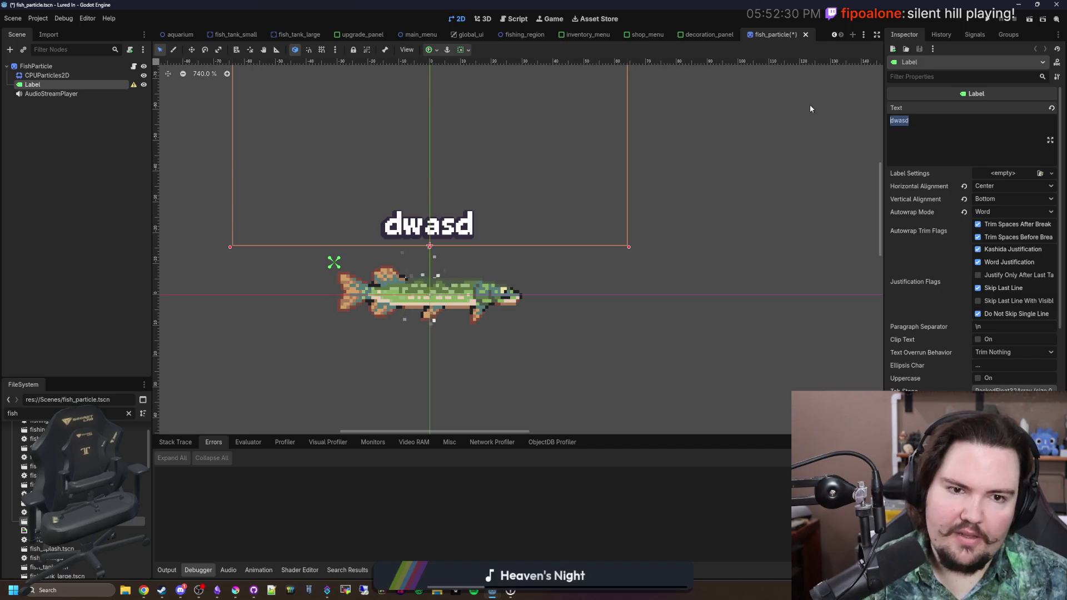
key("BackSpace")
left_click(35, 199)
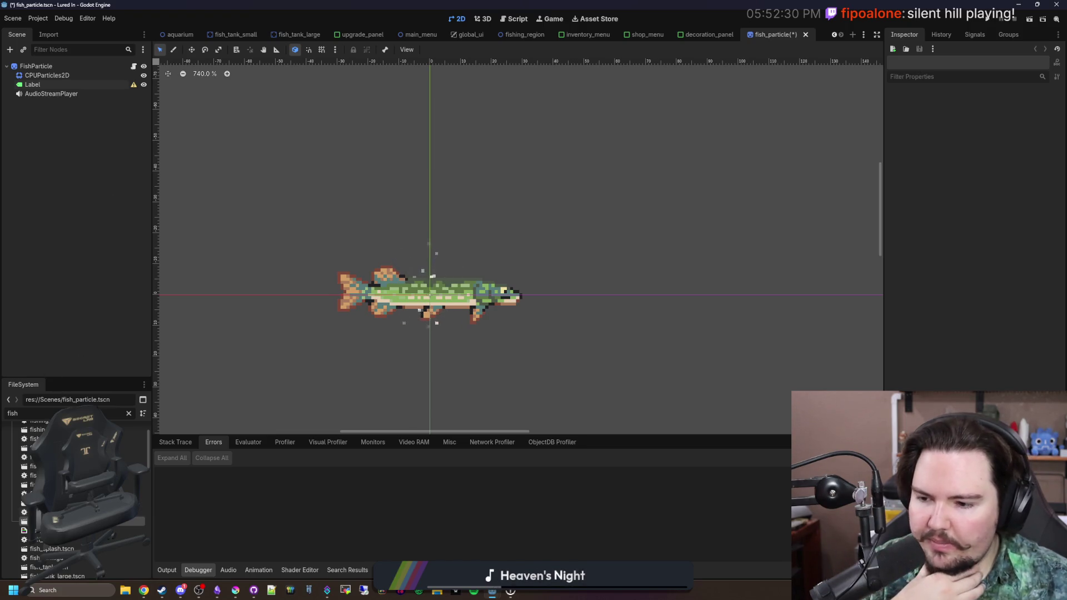
right_click(78, 496)
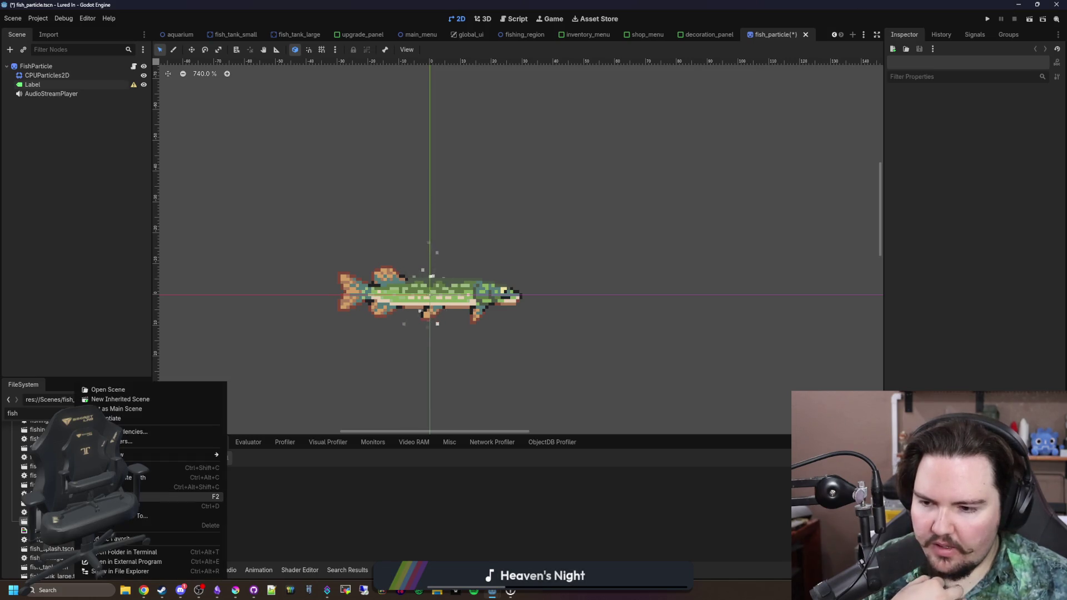
Step: Duplicate fish_particle.tscn as text_particle.tscn and open the new scene
left_click(167, 506)
type("text_particle.tscn")
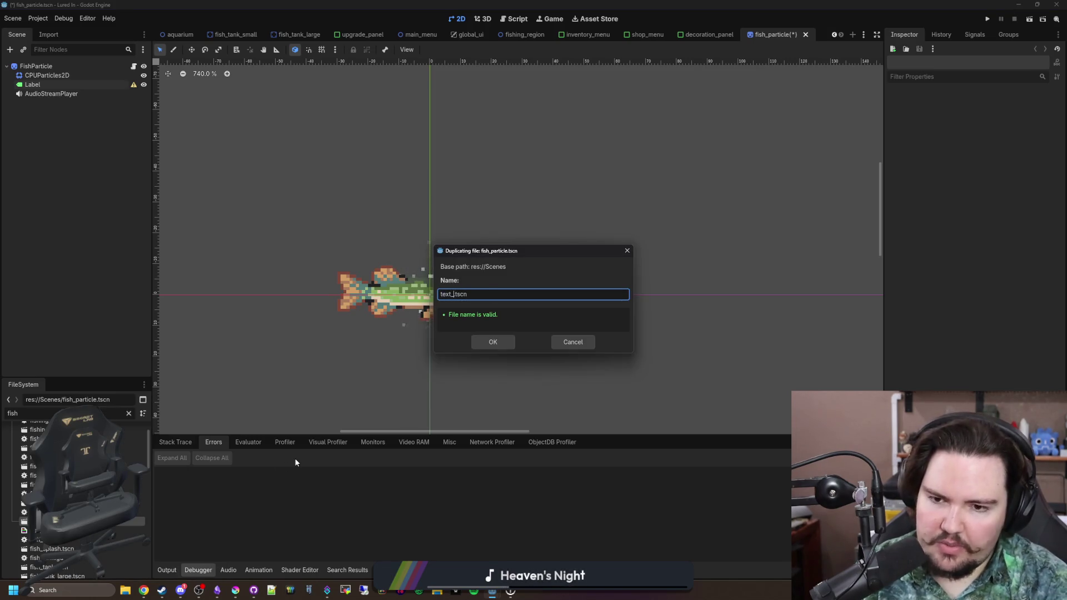
left_click(479, 343)
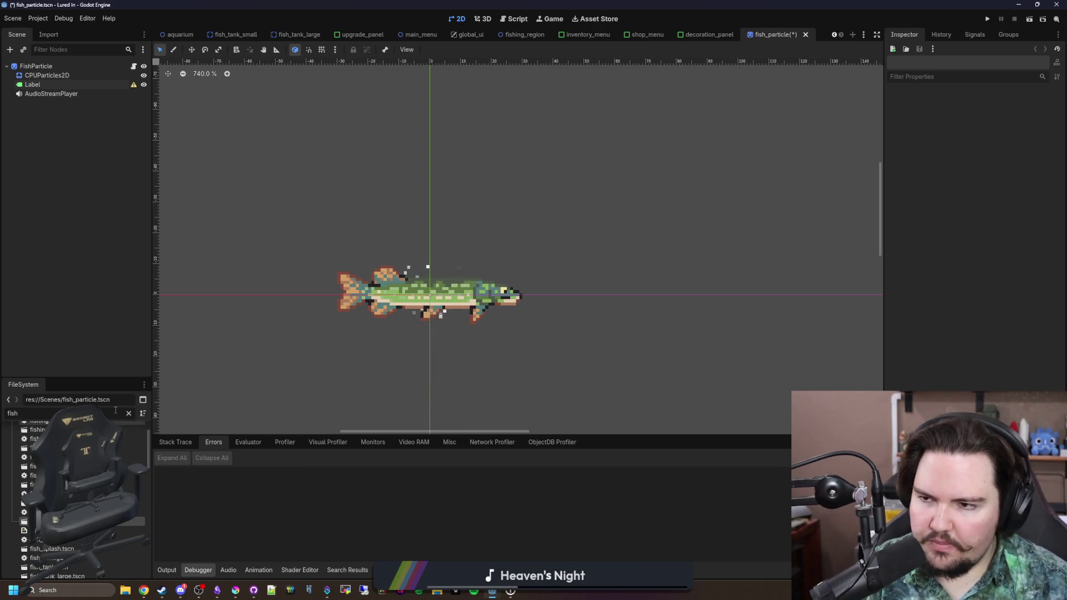
left_click(129, 414)
type("text")
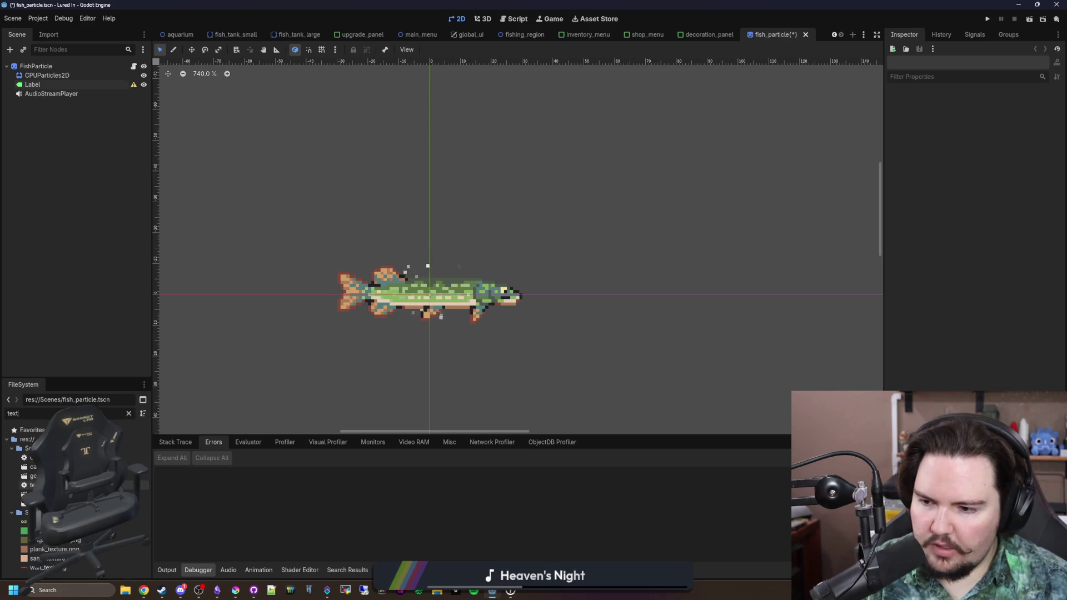
double_click(45, 494)
Step: Rename the root node to TextParticle and change its type to RichTextLabel
left_click(64, 65)
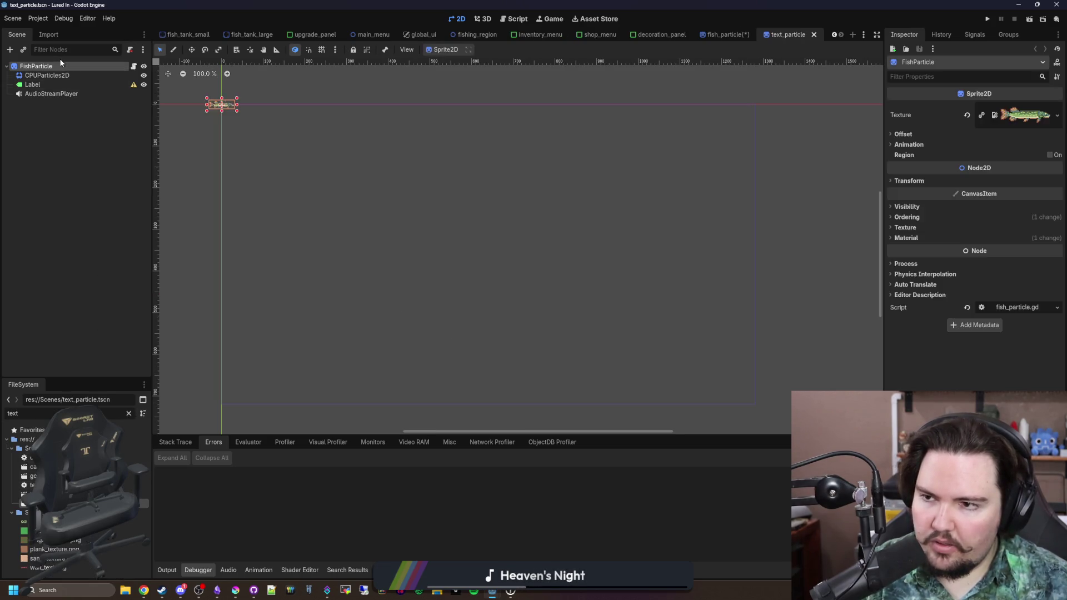
double_click(65, 65)
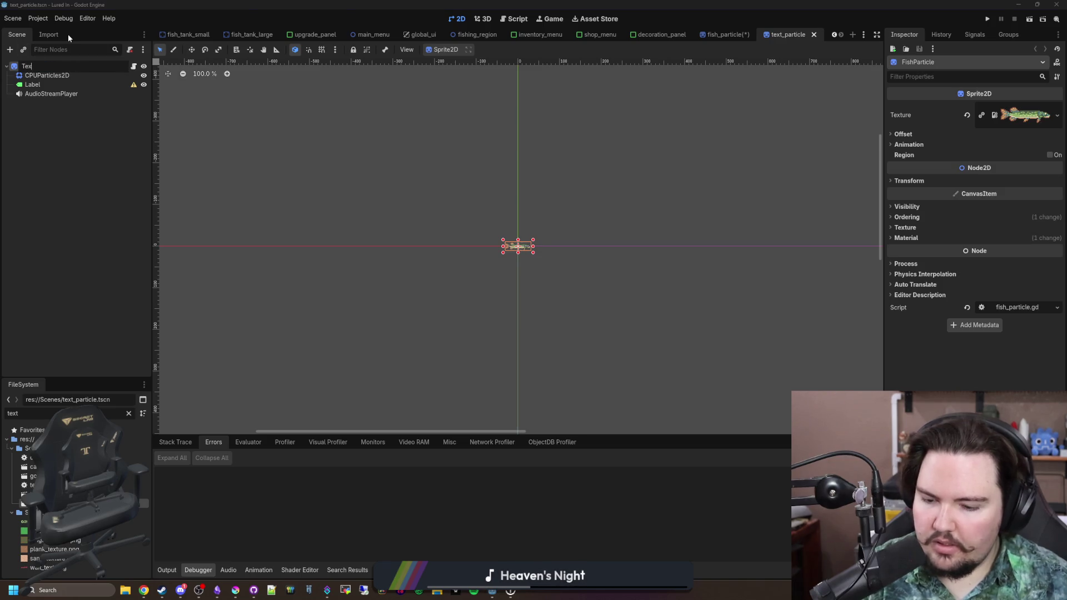
type("tParticle")
key("Return")
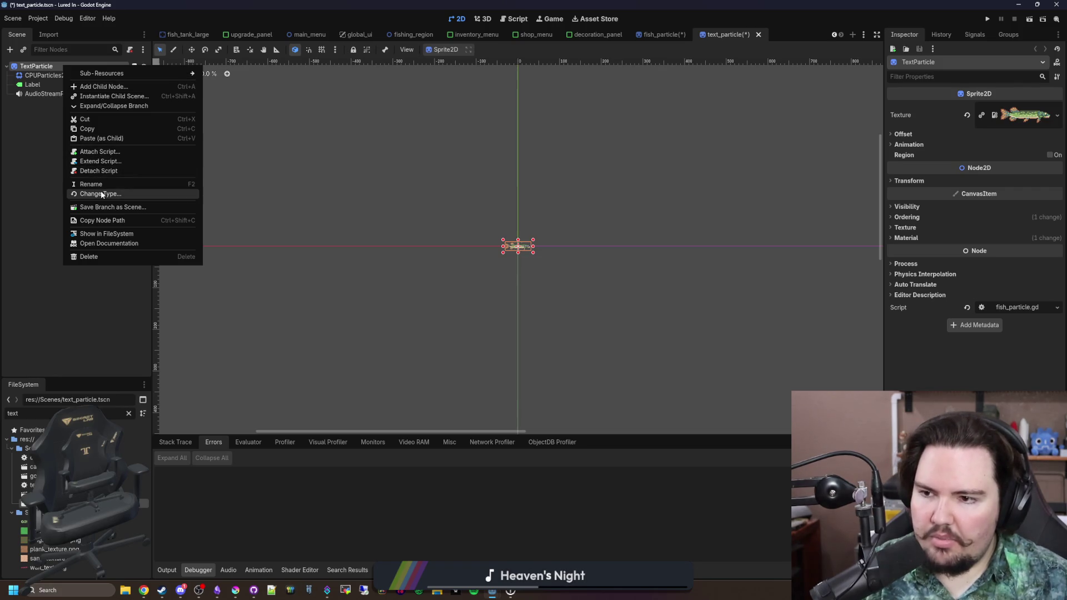
left_click(102, 192)
type("rich")
key("Return")
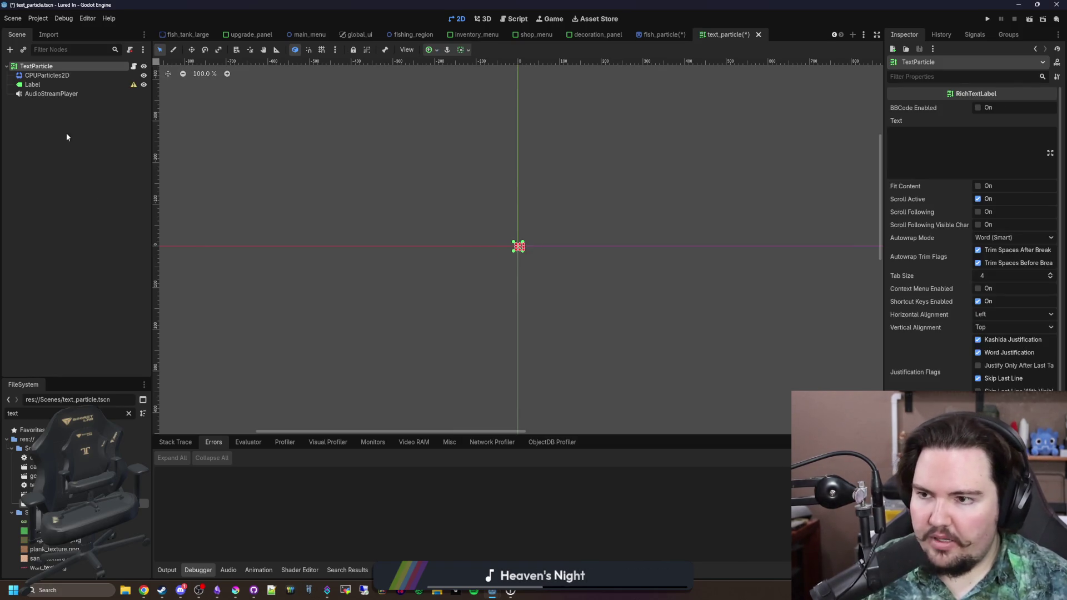
Step: Delete the root's three child nodes (particles, label, audio)
left_click(52, 94, "shift")
key("Delete")
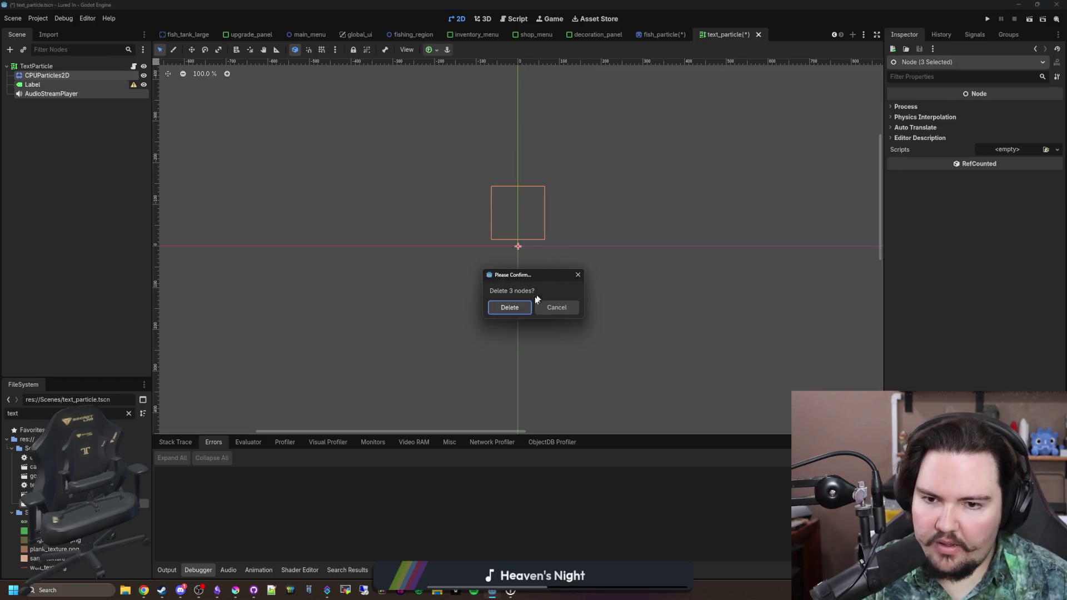
left_click(509, 307)
left_click(133, 67)
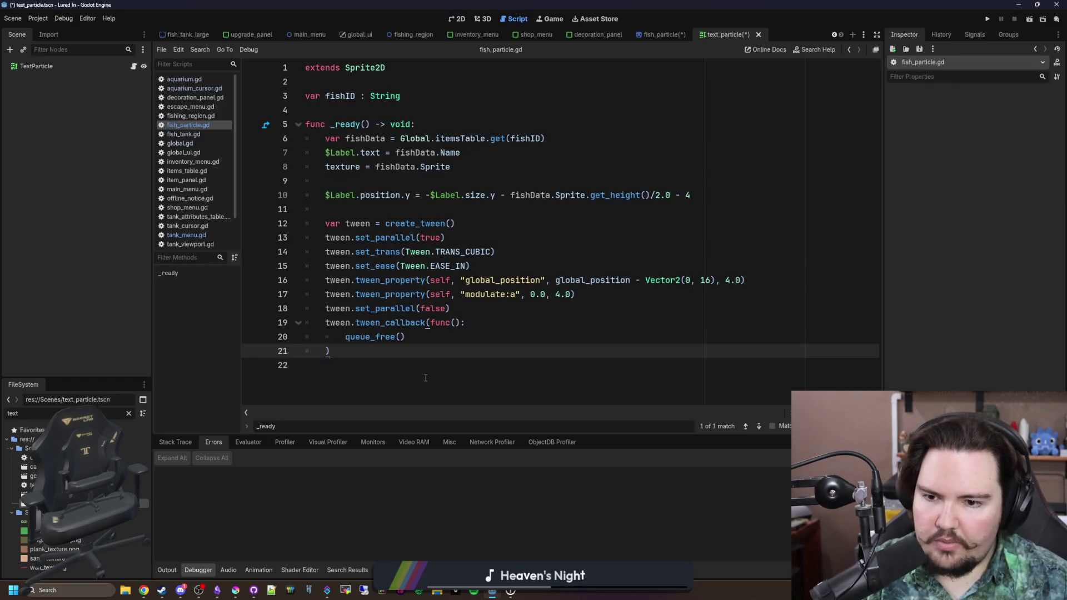
Step: Copy the fish_particle.gd code, detach that script, and attach a new text_particle.gd to TextParticle
key("ctrl+a")
key("ctrl+c")
left_click(111, 66)
left_click(130, 49)
left_click(129, 49)
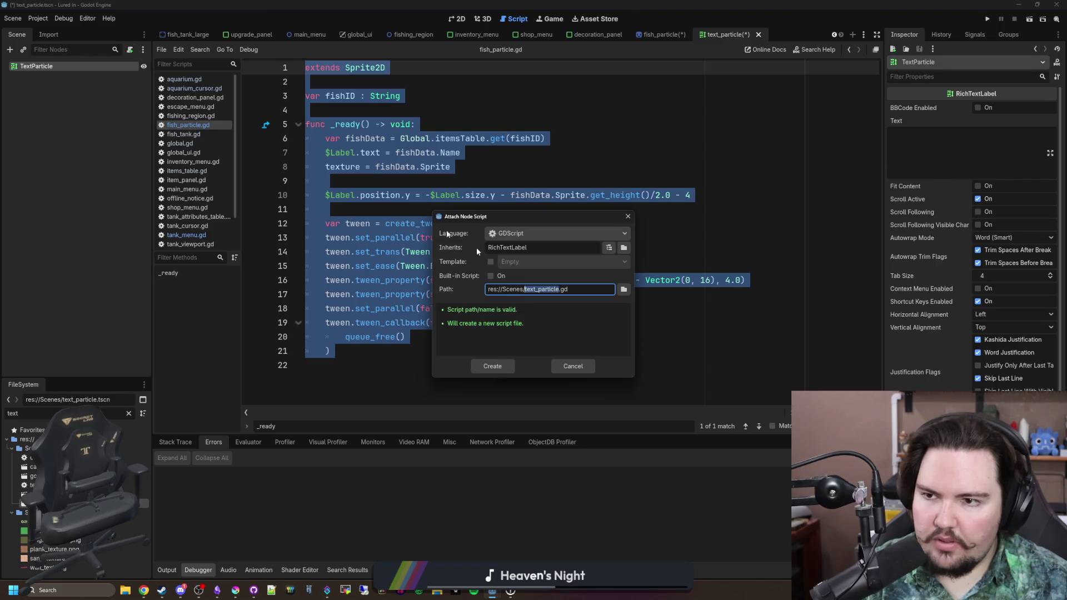
left_click(502, 369)
Step: Paste the fish particle code into text_particle.gd, change extends to RichTextLabel, and save
key("ctrl+a")
key("ctrl+v")
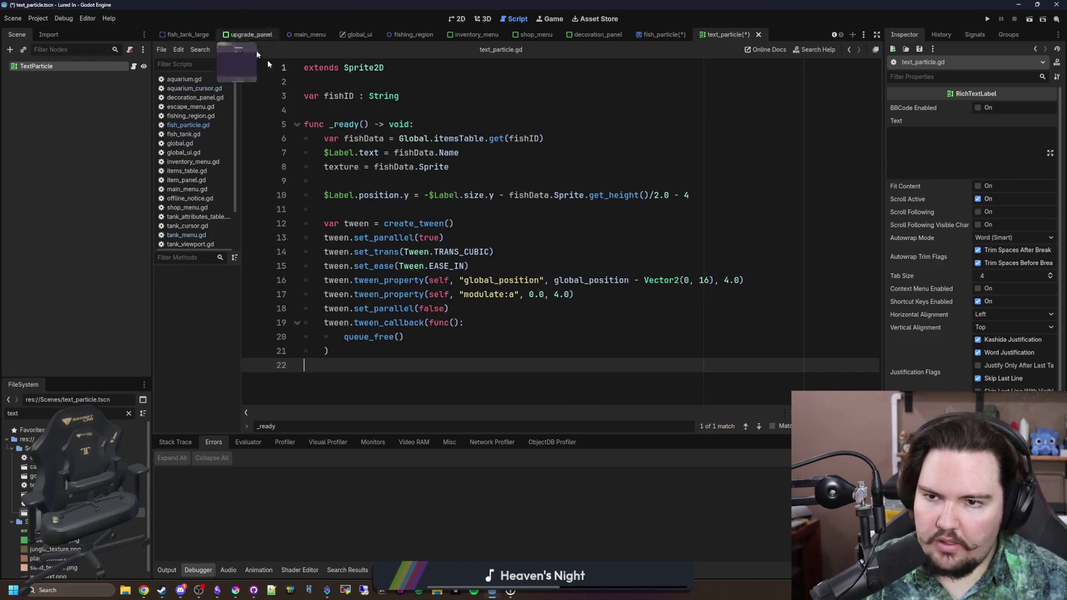
double_click(362, 67)
type("RichTex")
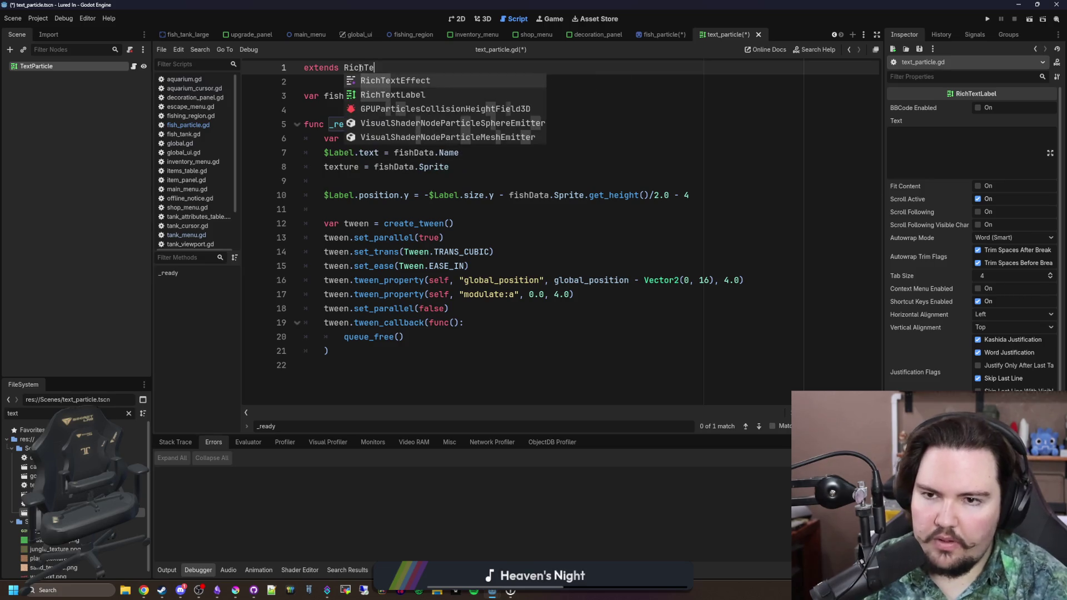
key("Down")
key("Return")
left_click(510, 115)
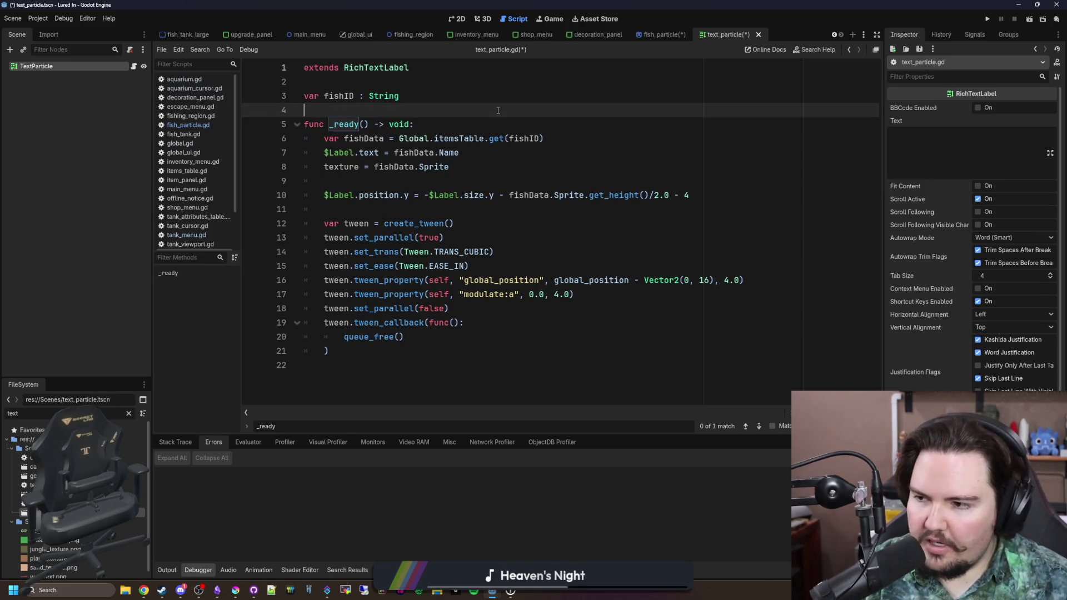
key("ctrl+s")
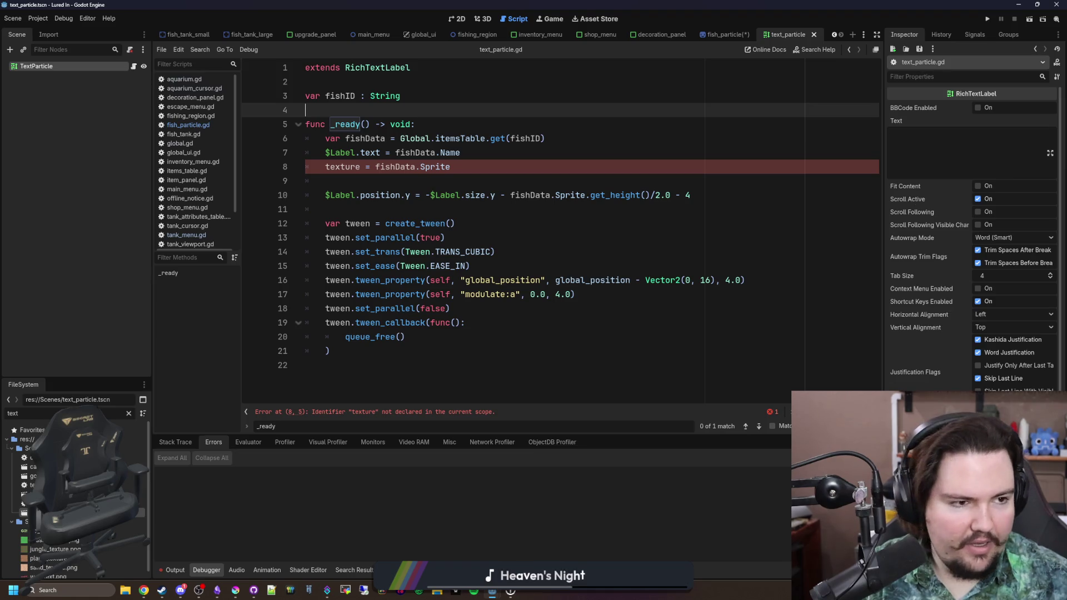
key("super+2")
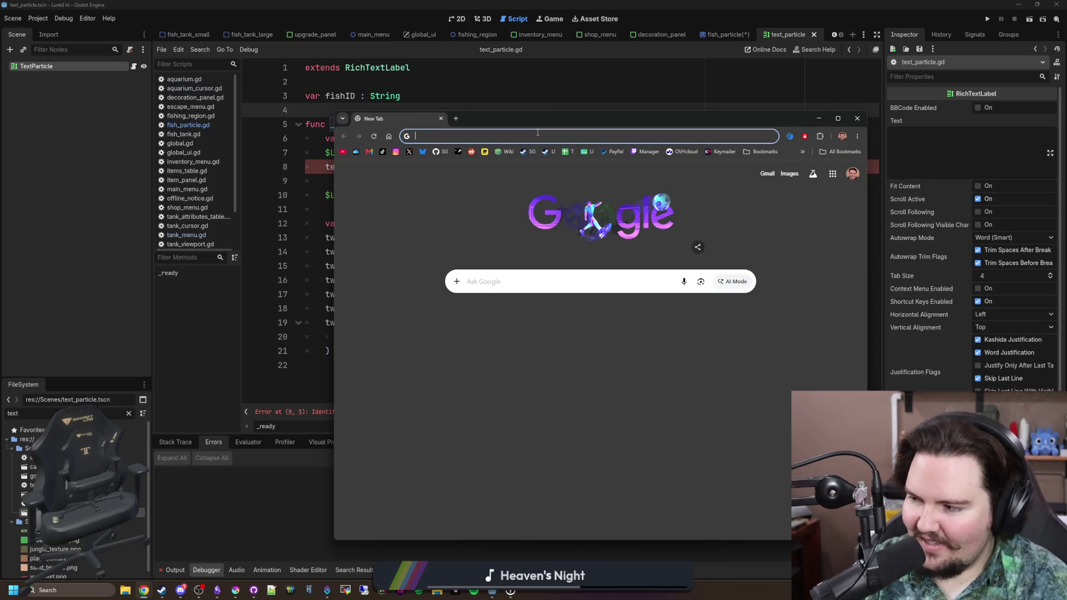
Step: Search Google for "heaven's night silent hill 2"
type("heaven")
key("Return")
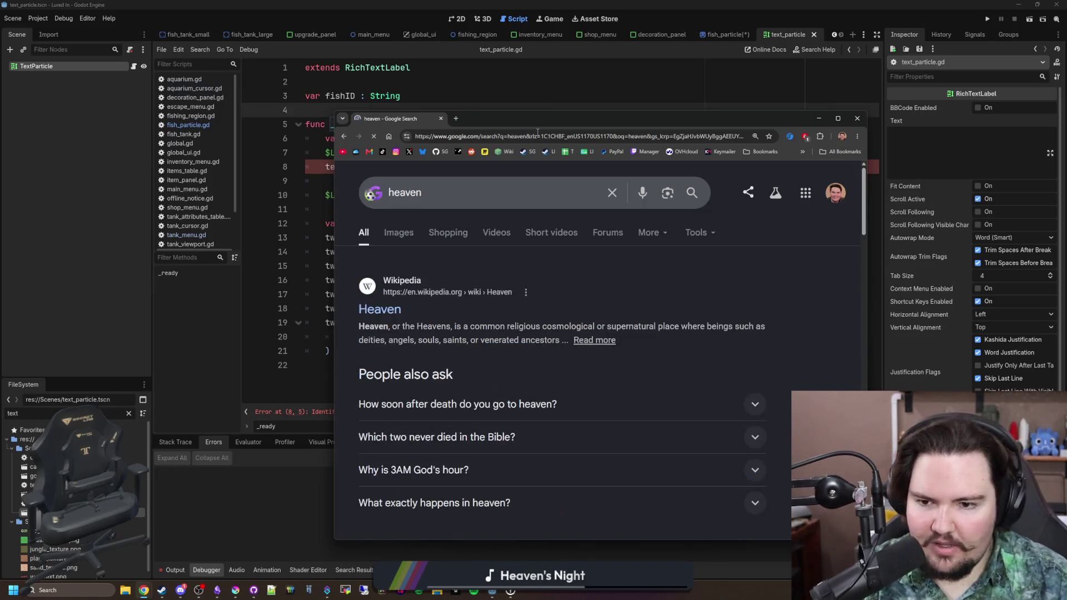
left_click(469, 184)
type("'s")
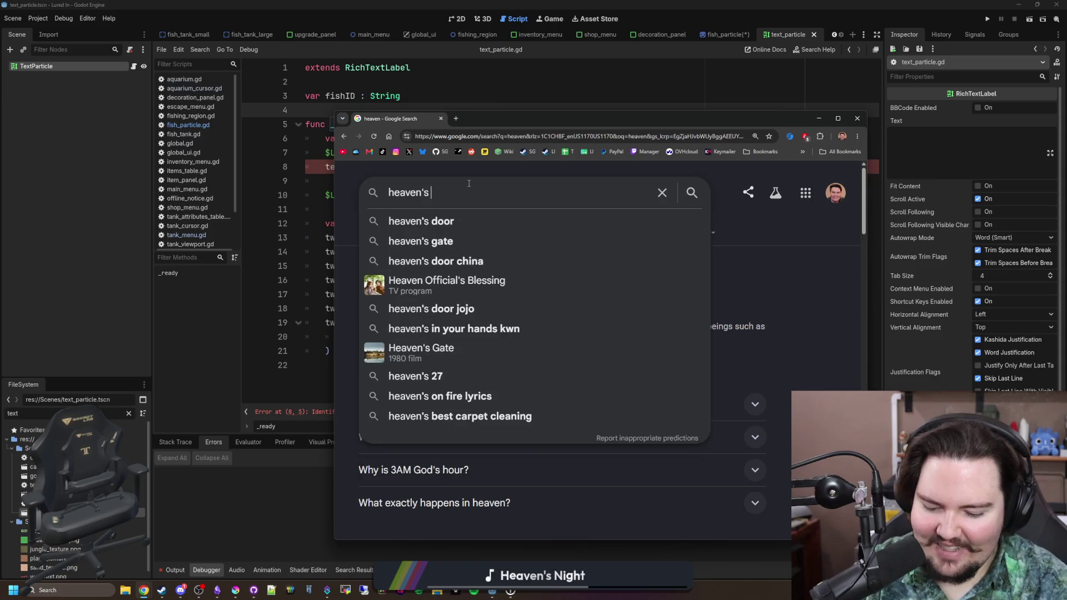
type(" night son")
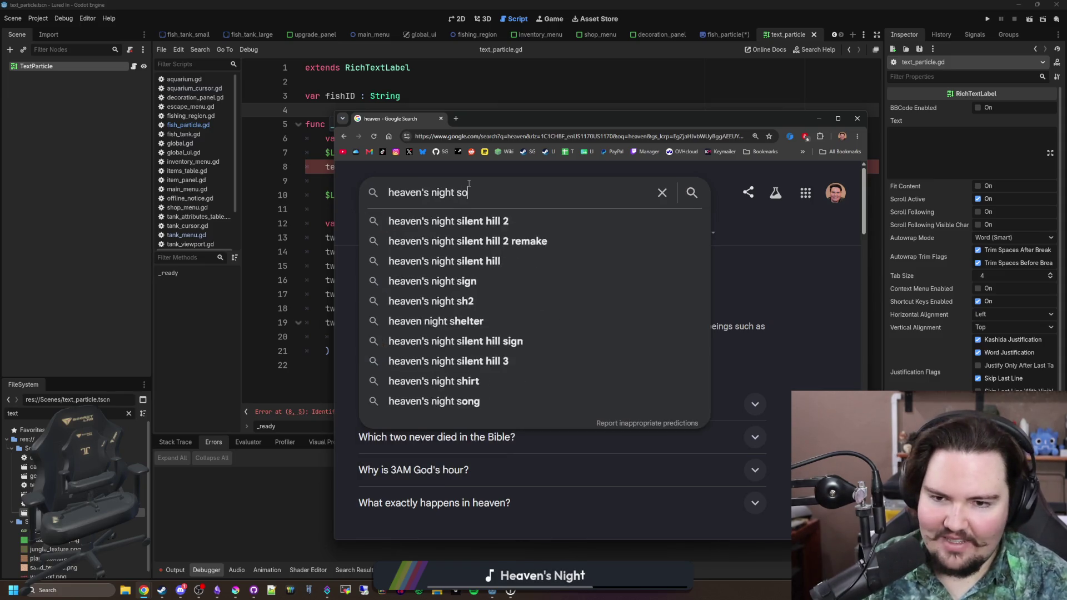
key("BackSpace")
key("BackSpace")
key("BackSpace")
type("silent hill 2")
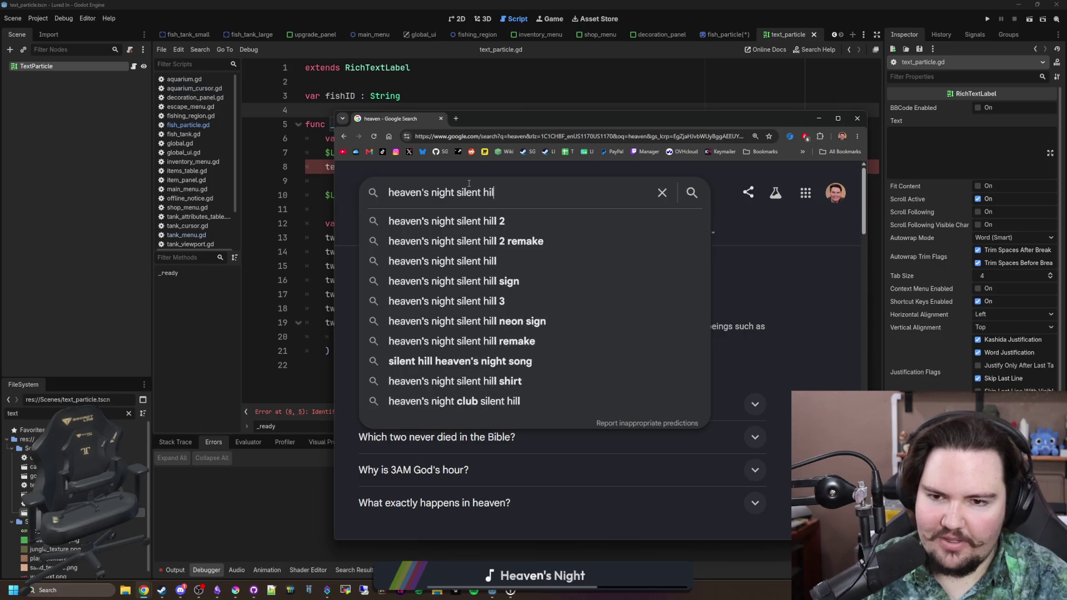
key("Return")
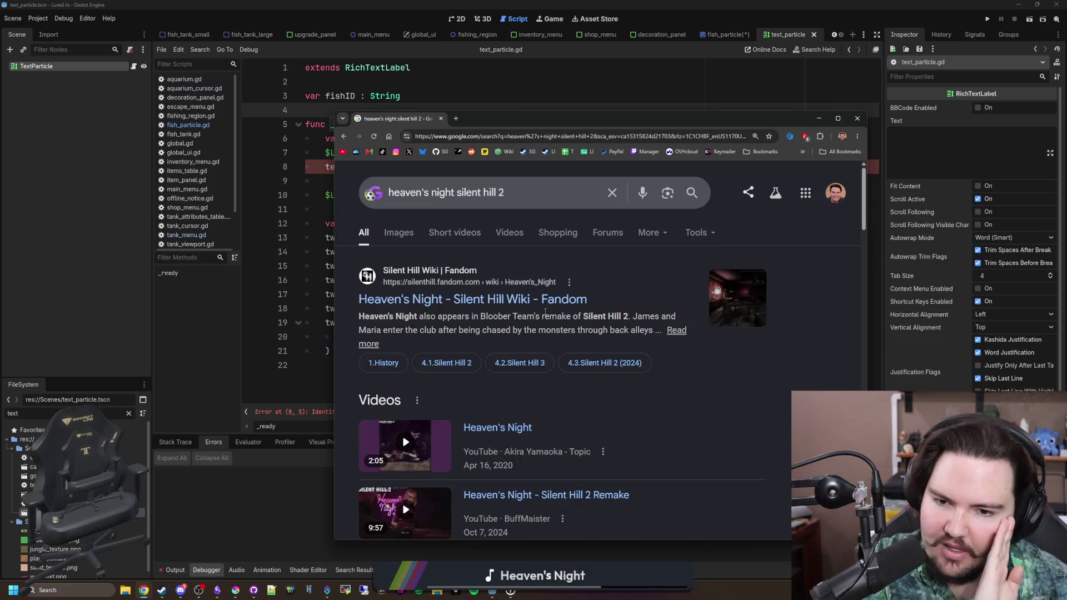
Step: View the Heaven's Night wiki page and its image, then return to the search results
left_click(499, 301)
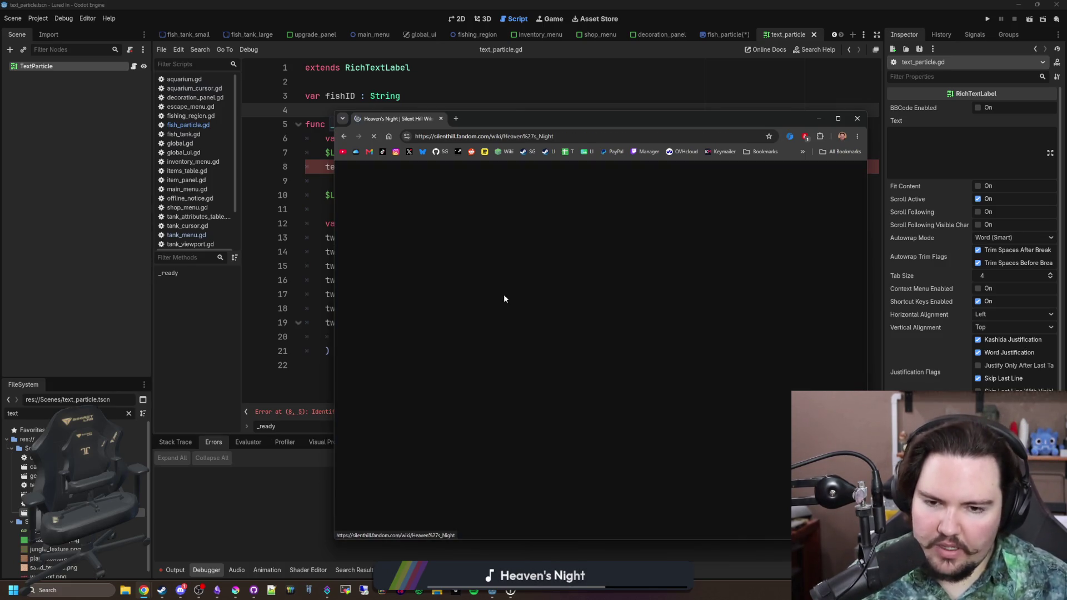
scroll(600, 310, "down", 2)
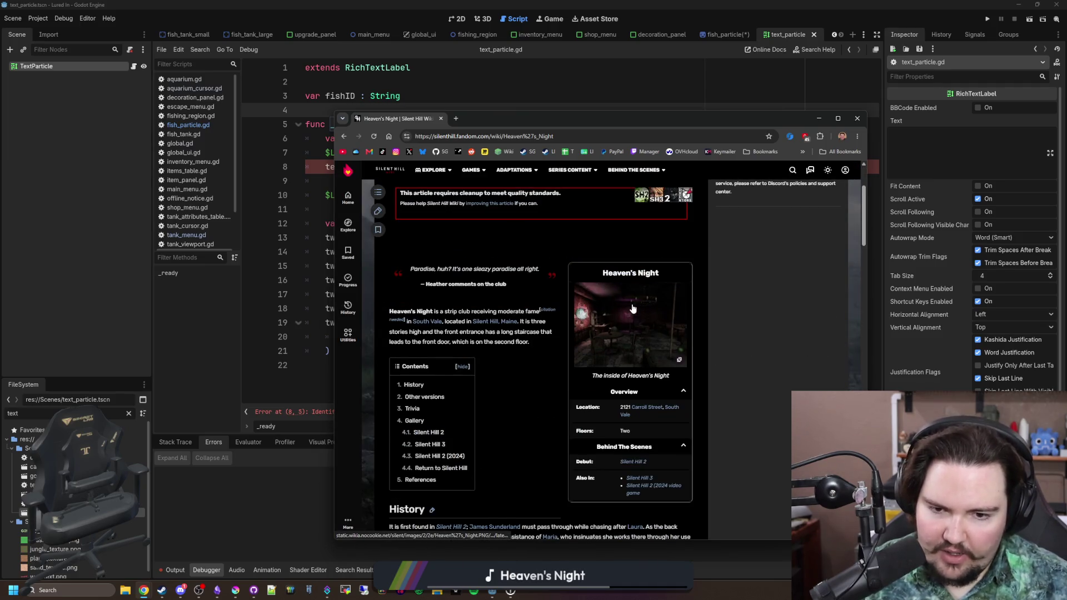
left_click(599, 310)
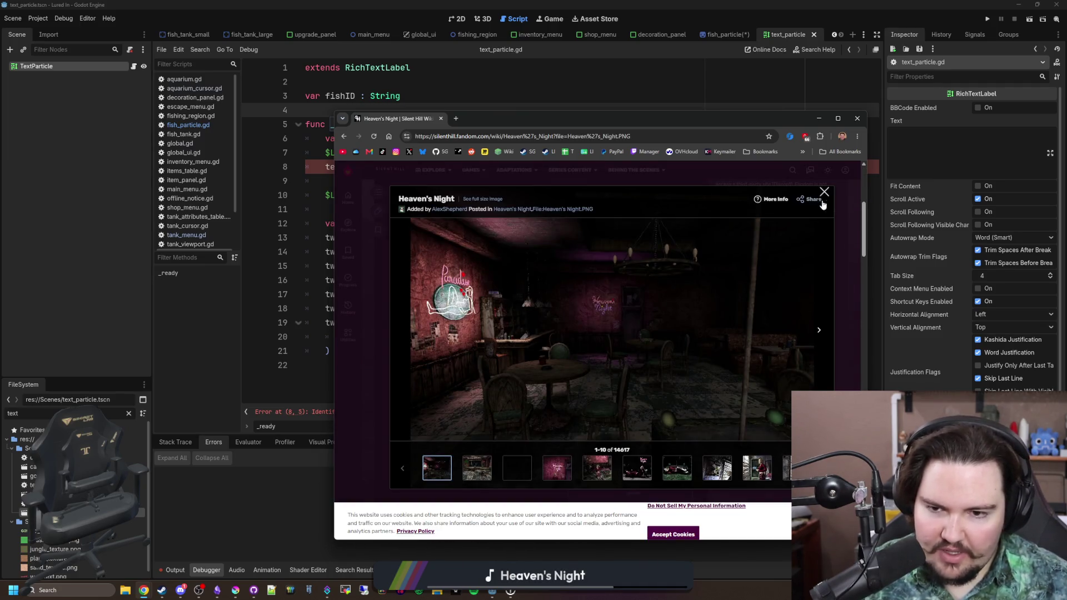
left_click(825, 193)
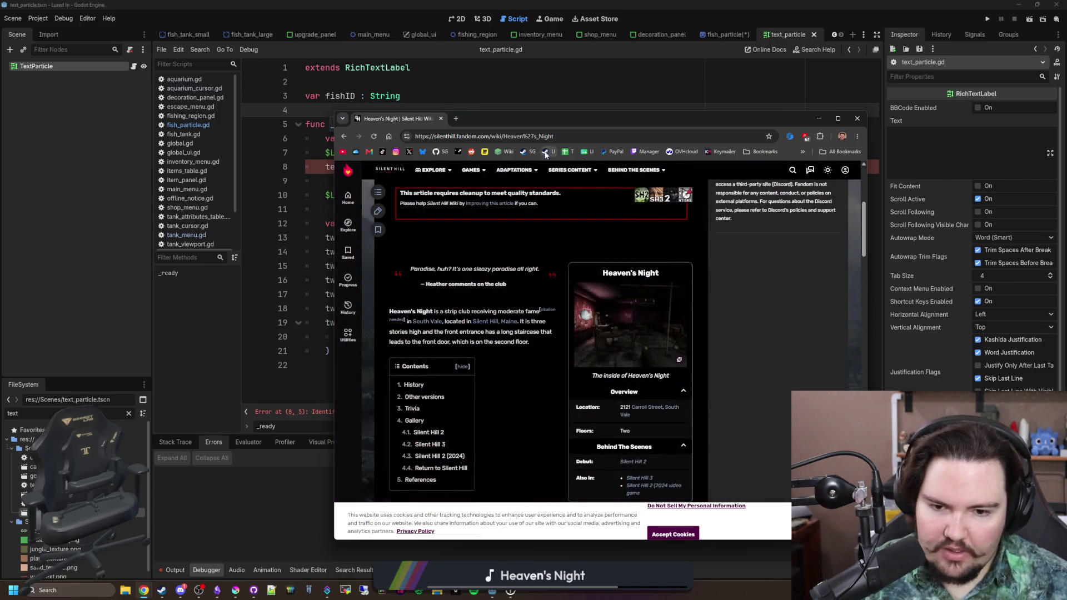
key("alt+Left")
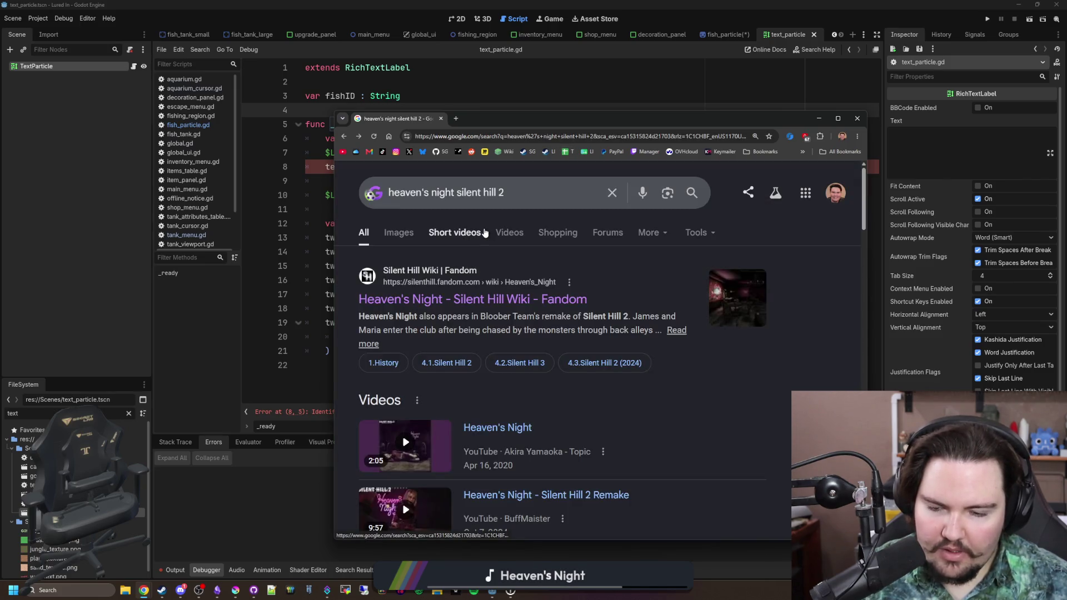
scroll(596, 342, "down", 7)
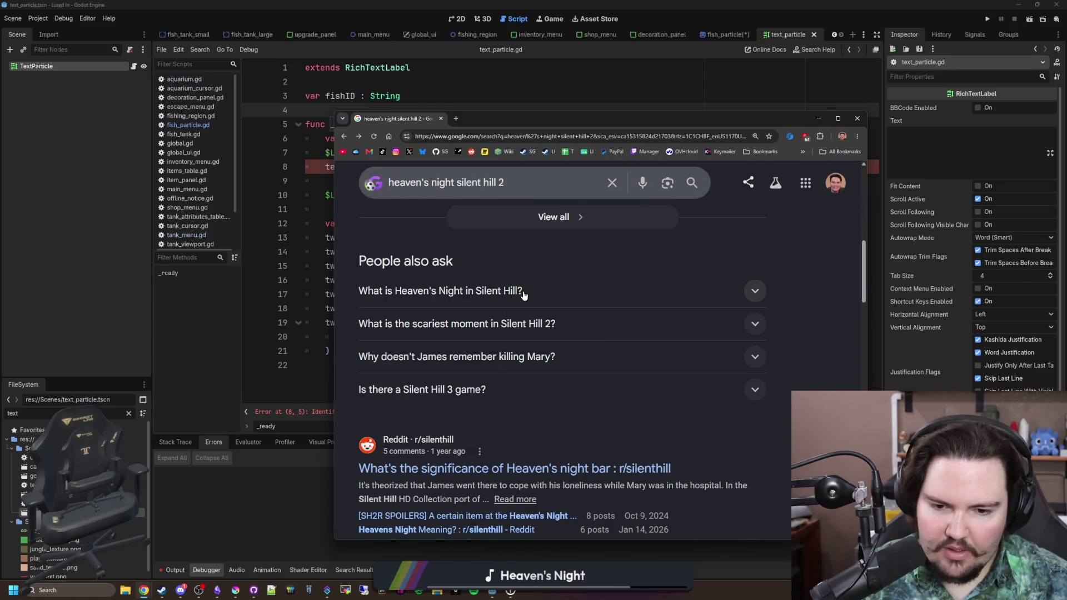
Step: Search for 'silent hill', then follow the Silent Hill 2 card to its Steam listing
left_click(495, 137)
type("silent hill")
key("Return")
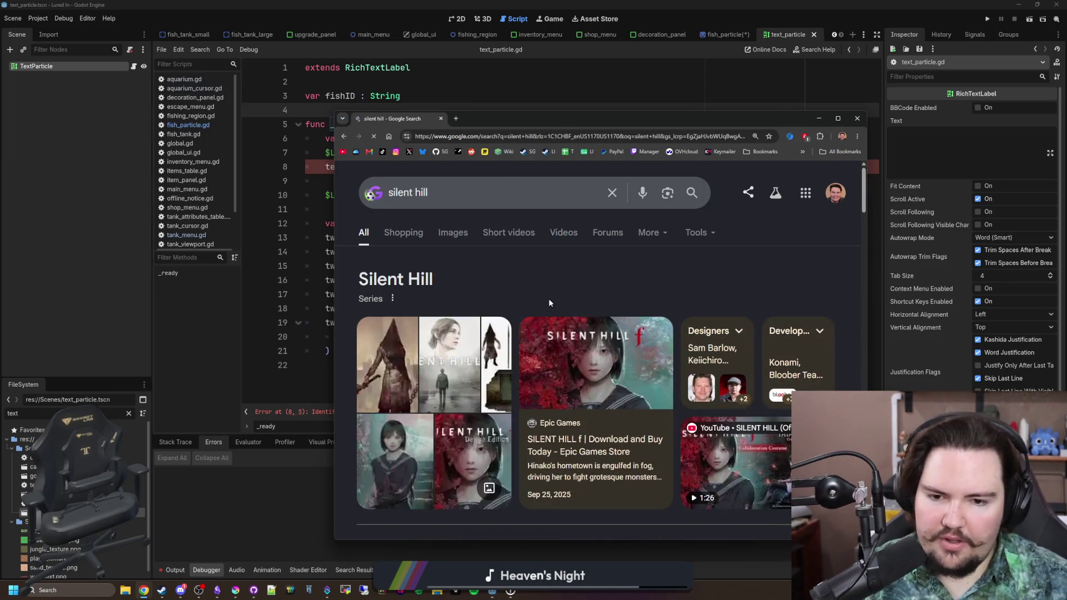
scroll(549, 302, "down", 3)
scroll(550, 303, "down", 4)
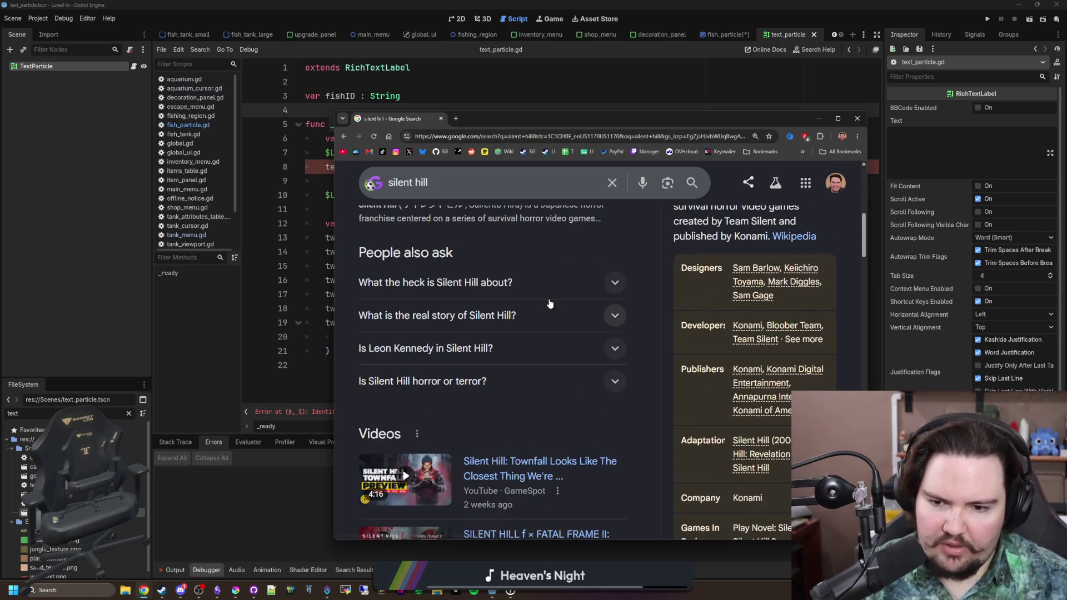
scroll(549, 303, "up", 5)
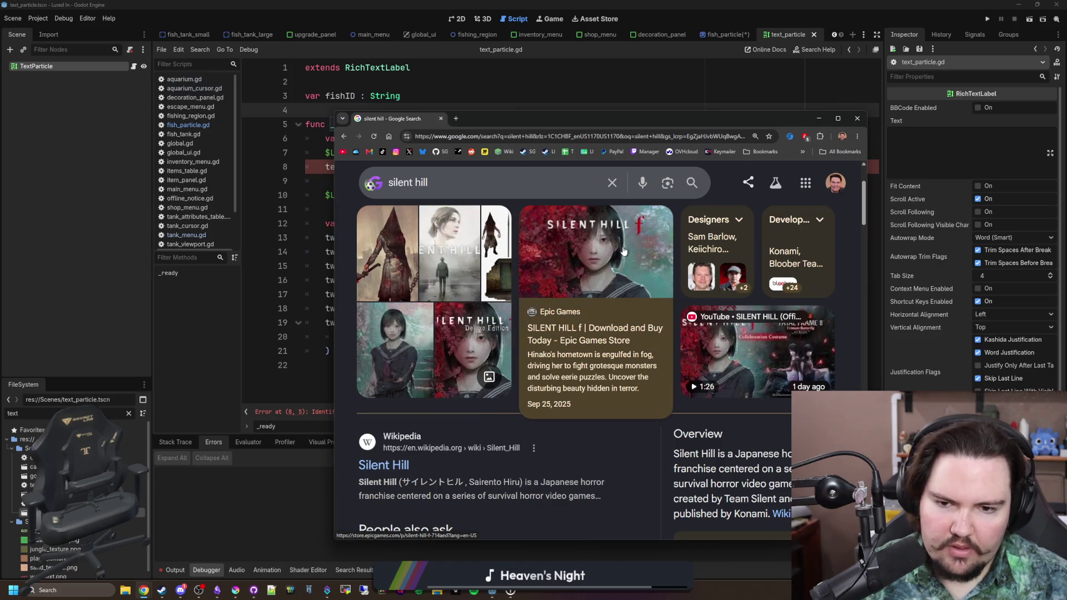
scroll(553, 412, "down", 2)
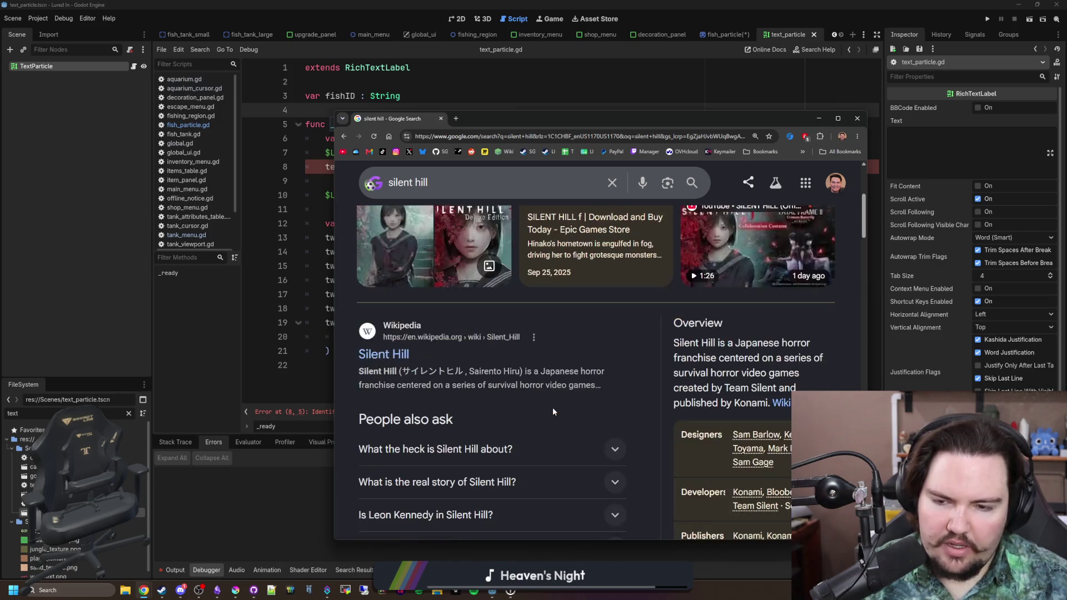
scroll(553, 412, "down", 5)
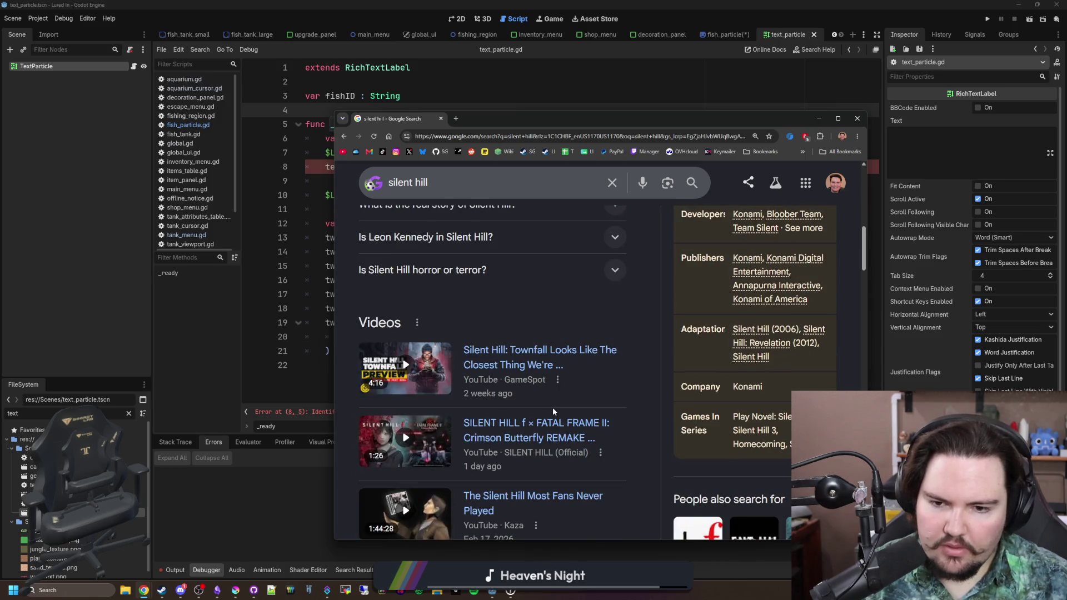
scroll(553, 411, "down", 4)
left_click(749, 369)
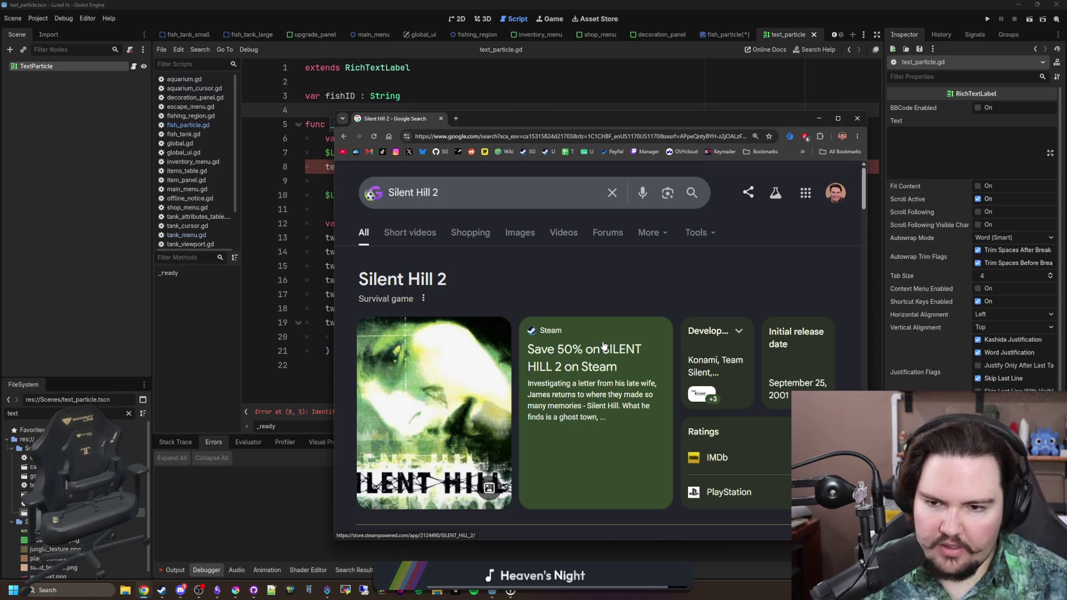
left_click(596, 355)
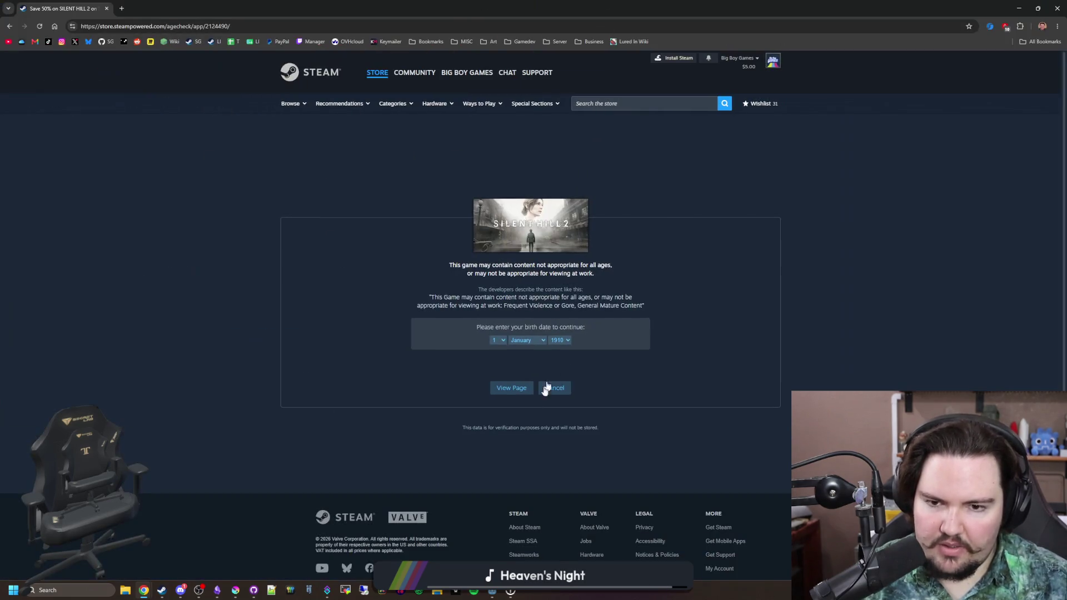
Step: Pass the Silent Hill 2 age check and flip through the game's screenshots full size
left_click(512, 389)
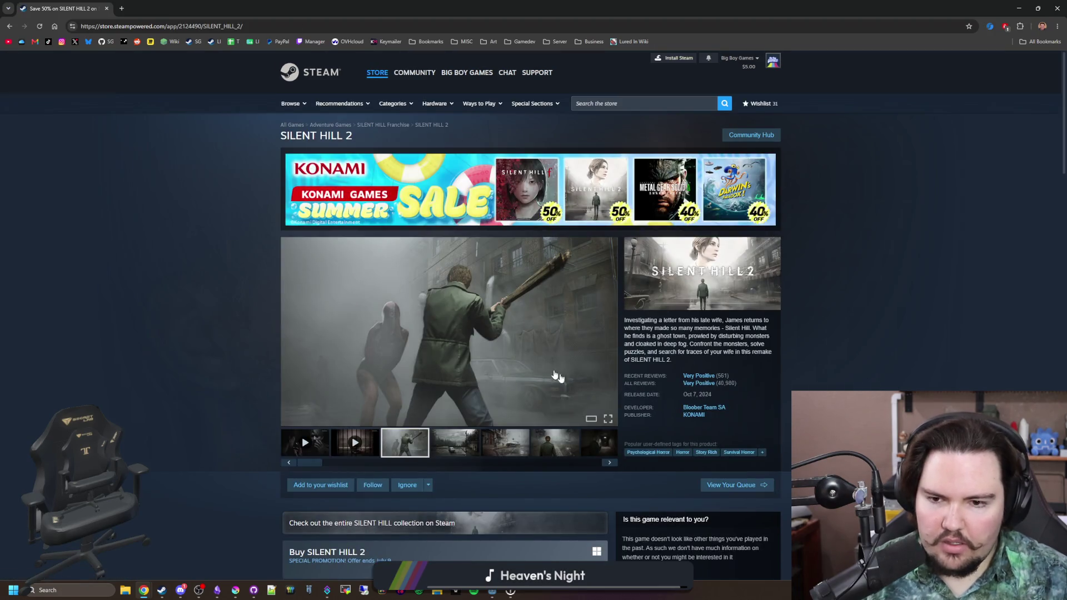
scroll(556, 377, "down", 1)
left_click(473, 385)
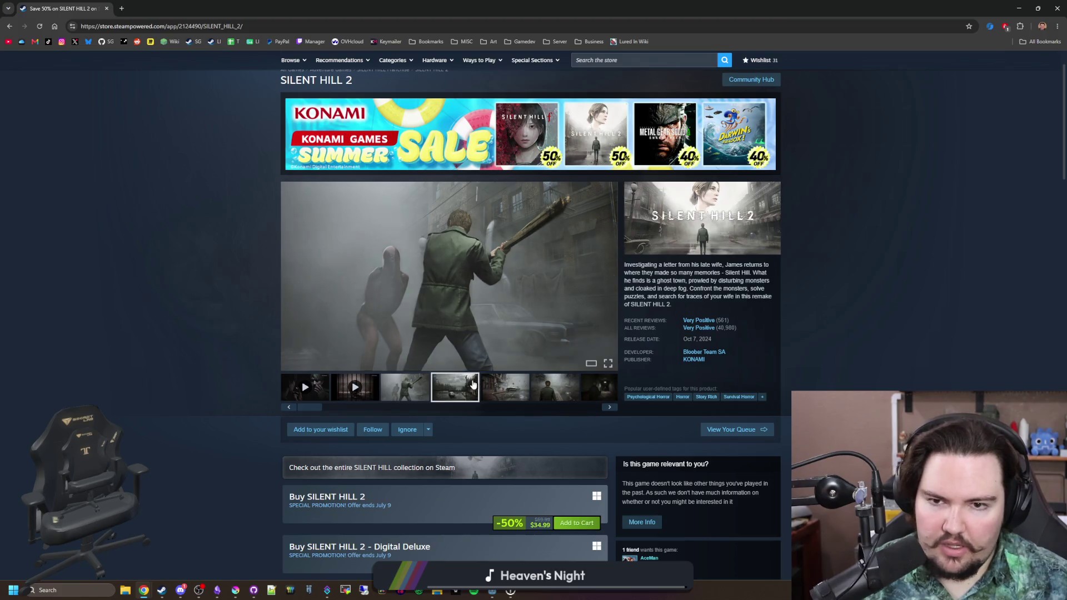
left_click(489, 333)
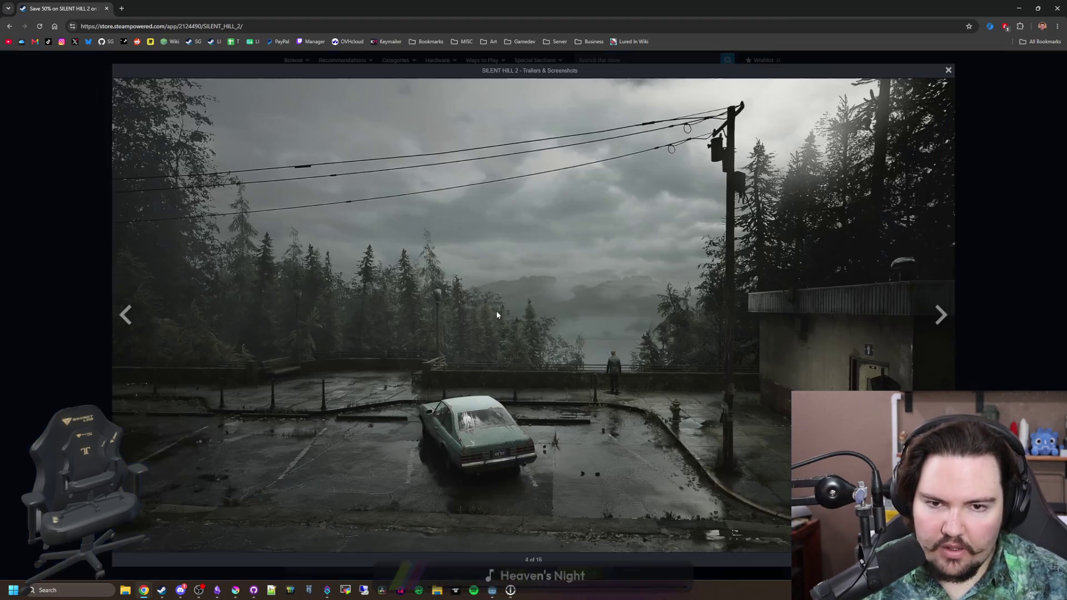
left_click(939, 323)
left_click(948, 327)
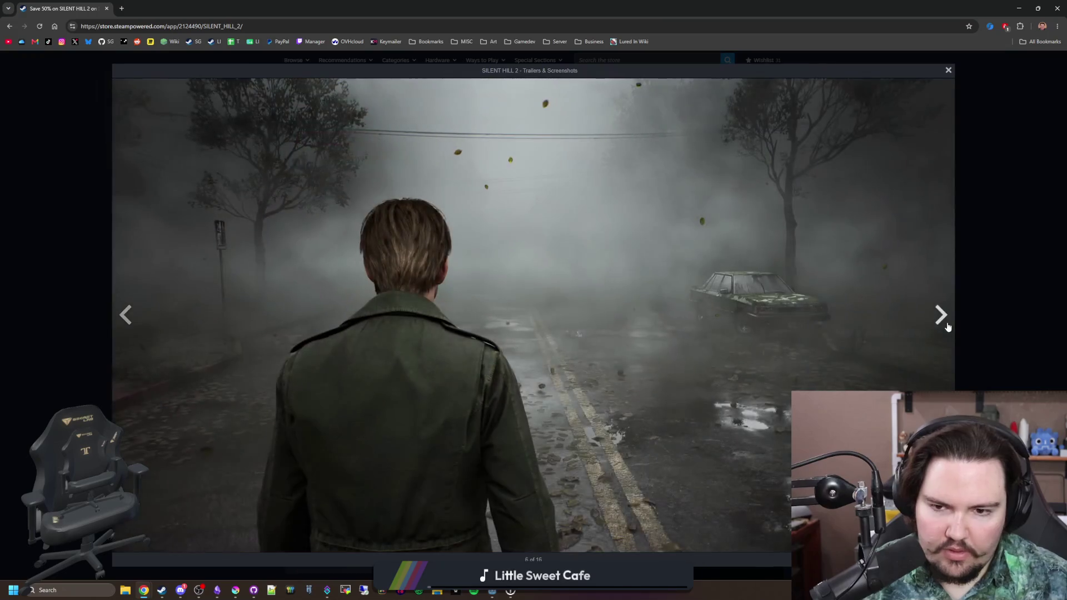
left_click(948, 327)
left_click(948, 326)
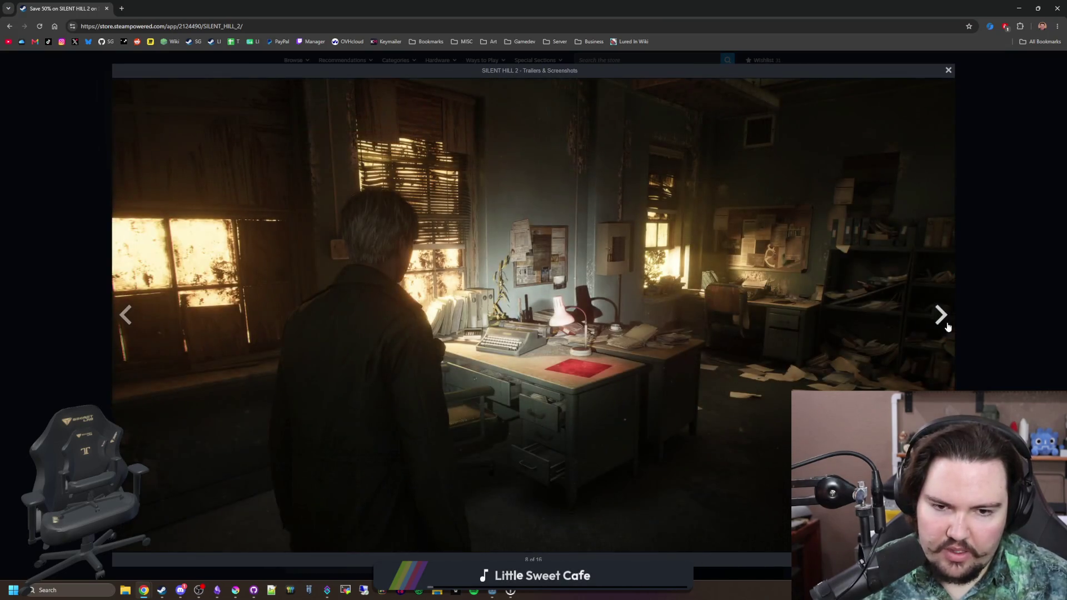
left_click(948, 327)
left_click(948, 327)
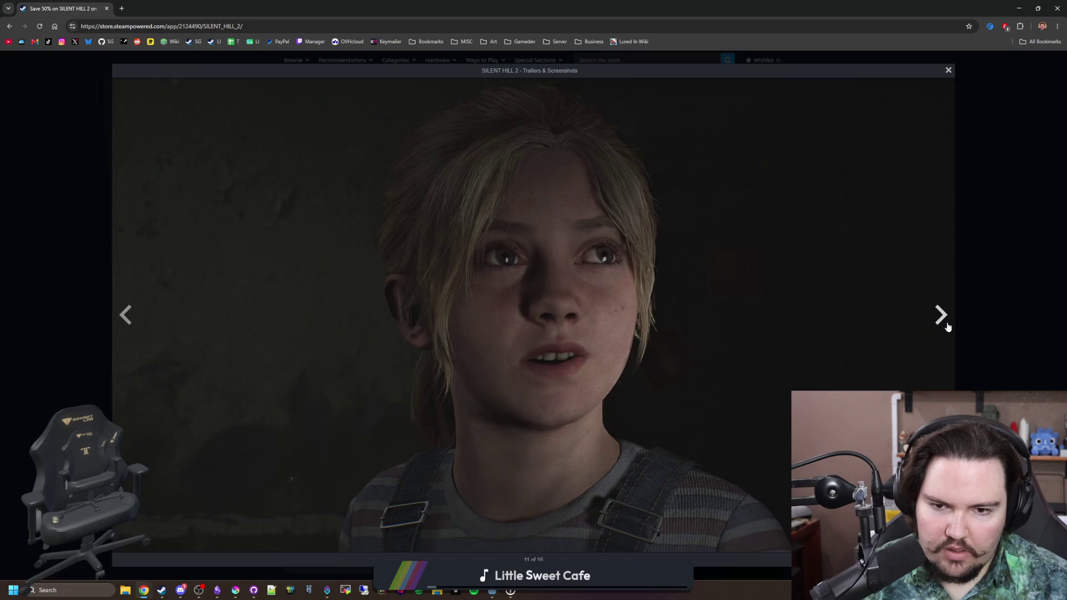
left_click(948, 327)
left_click(979, 269)
Step: Scroll the Silent Hill 2 store page, then return to the Godot editor
scroll(449, 330, "down", 6)
scroll(449, 330, "up", 4)
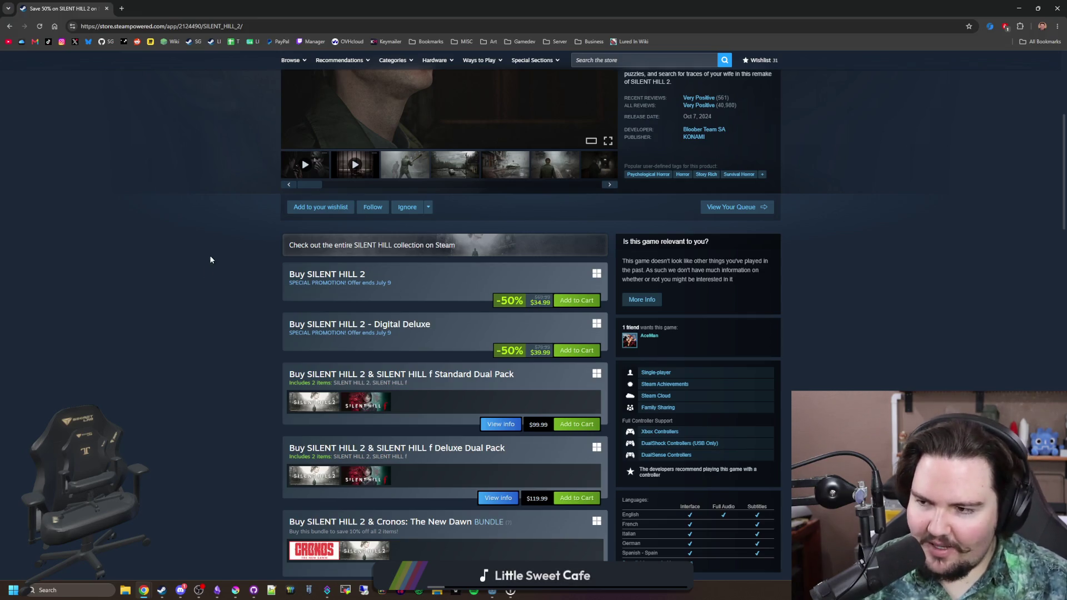
scroll(319, 281, "down", 20)
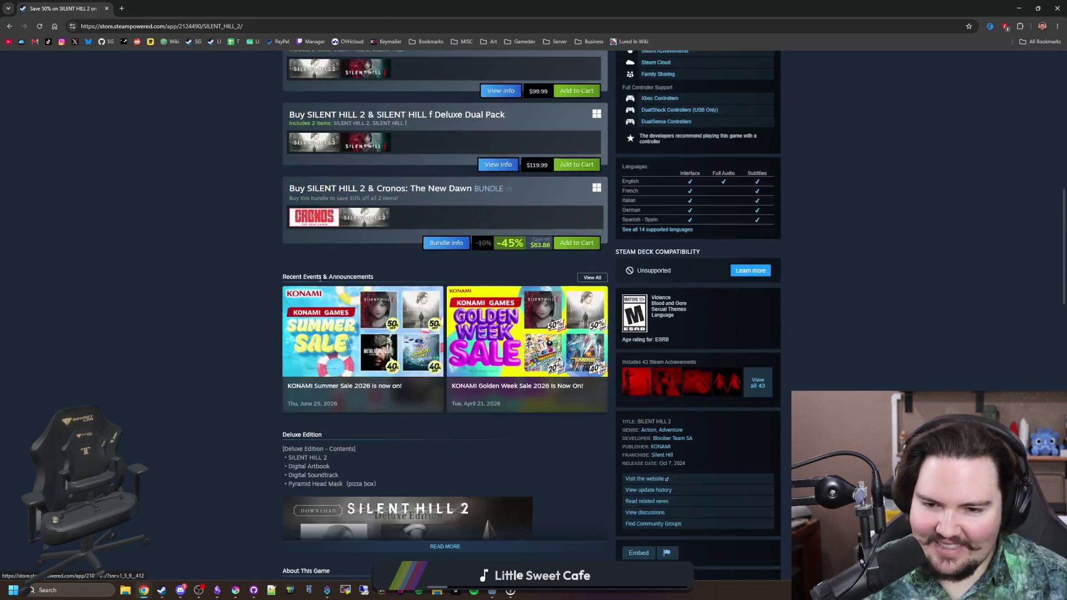
scroll(319, 278, "down", 4)
scroll(147, 206, "up", 7)
key("alt+Tab")
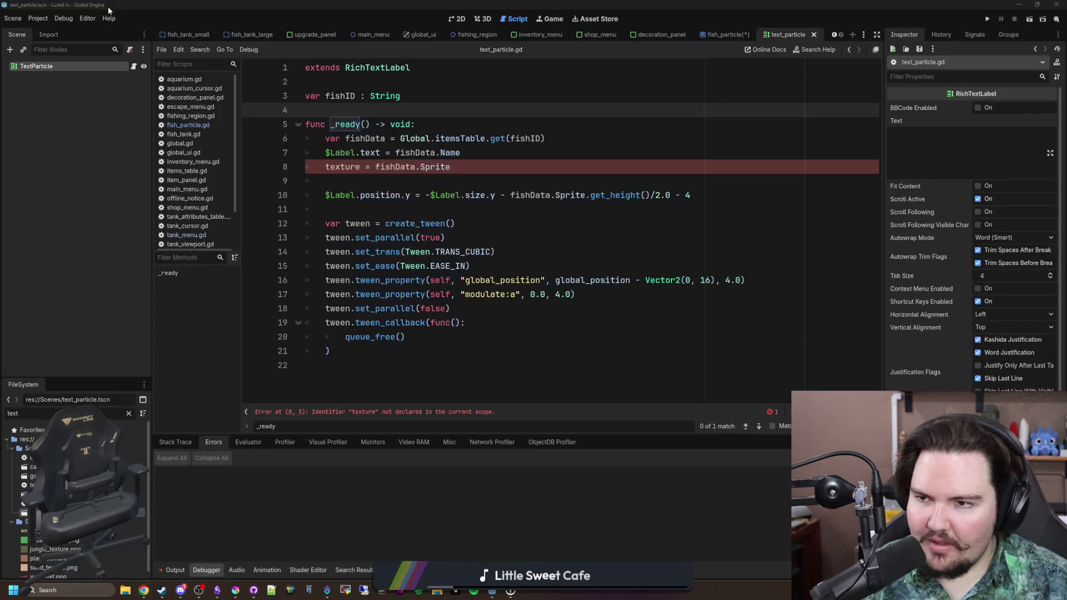
Step: Reload the fish_particle scene from disk and delete the texture assignment line
left_click(331, 345)
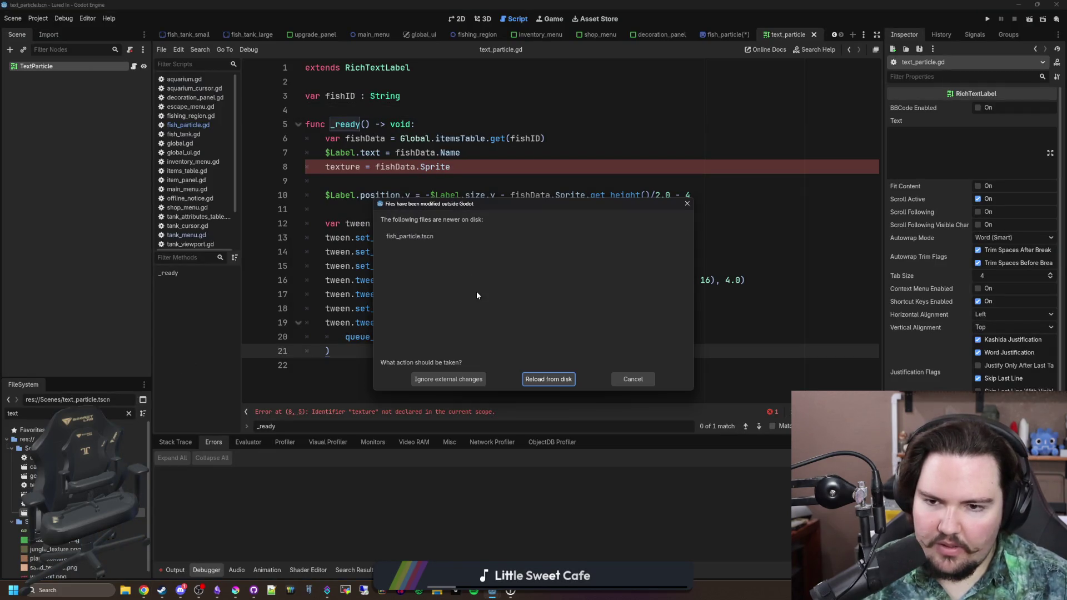
left_click(571, 379)
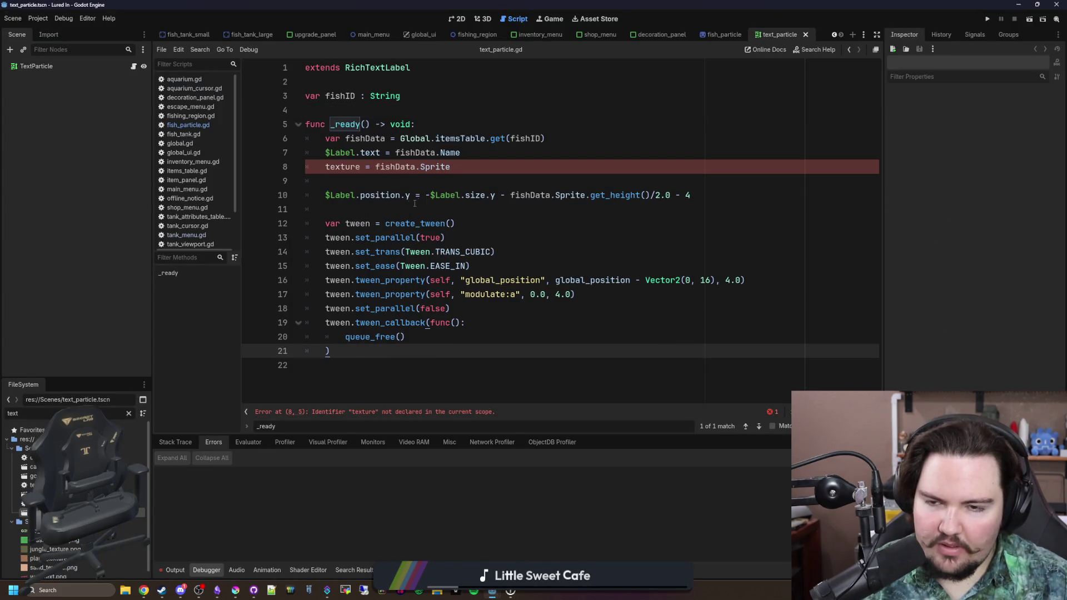
left_click(446, 186)
key("Up")
key("shift+End")
key("BackSpace")
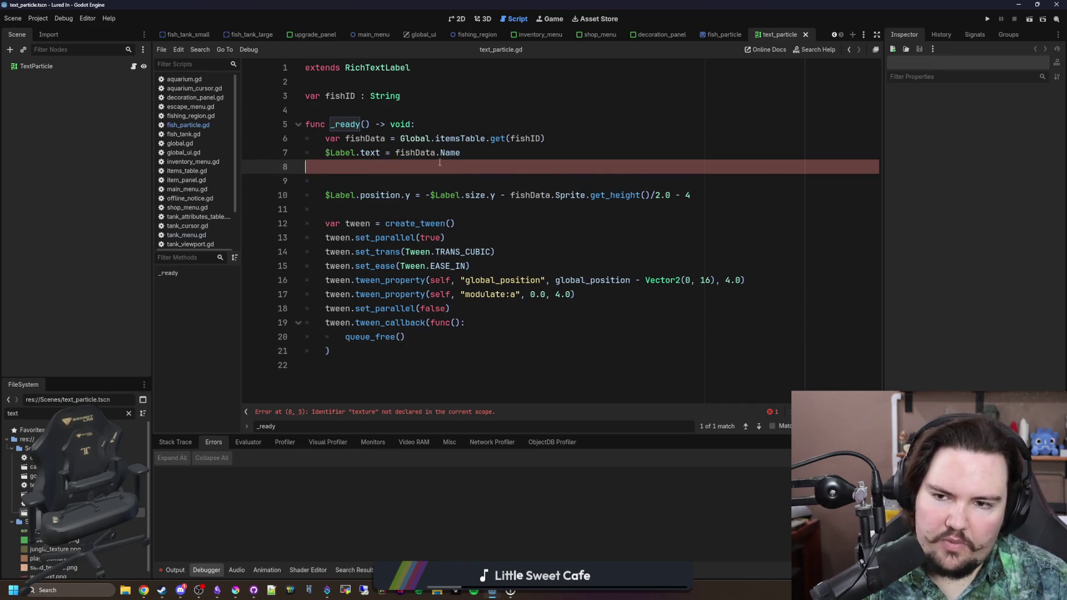
key("BackSpace")
key("BackSpace")
Step: Delete the fishData lookup line and the var fishID : String declaration
key("Up")
key("Home")
key("shift+End")
key("BackSpace")
key("BackSpace")
left_click_drag(400, 96, 251, 81)
key("BackSpace")
key("BackSpace")
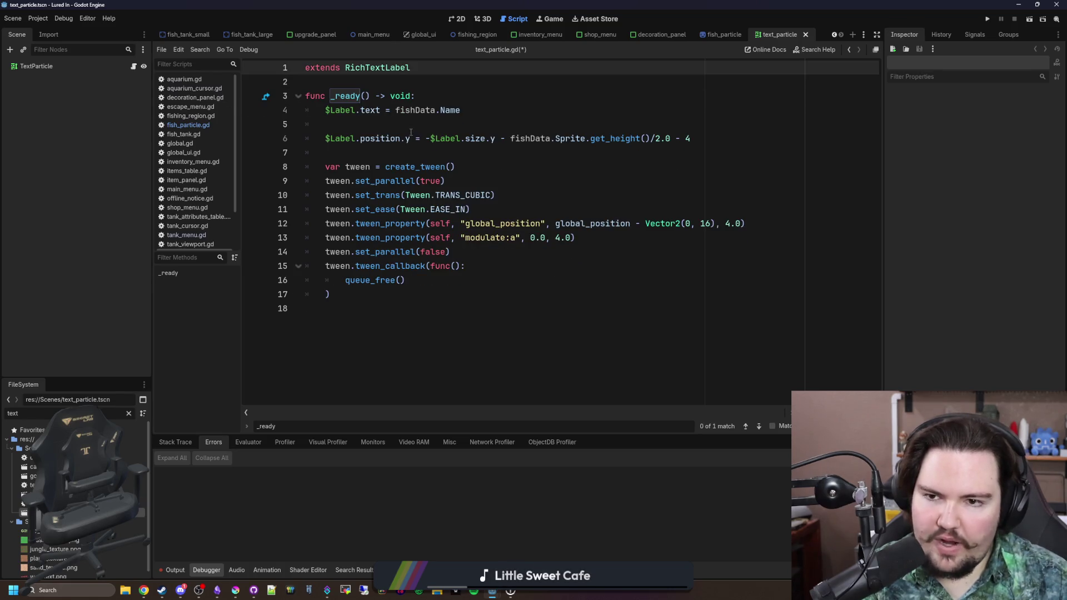
Step: Remove the $Label. prefix so the text is set on the node itself
left_click(410, 132)
left_click(421, 129)
mouse_move(362, 111)
left_mouse_down()
mouse_move(325, 111)
mouse_move(338, 137)
mouse_move(325, 138)
left_mouse_up()
key("BackSpace")
key("BackSpace")
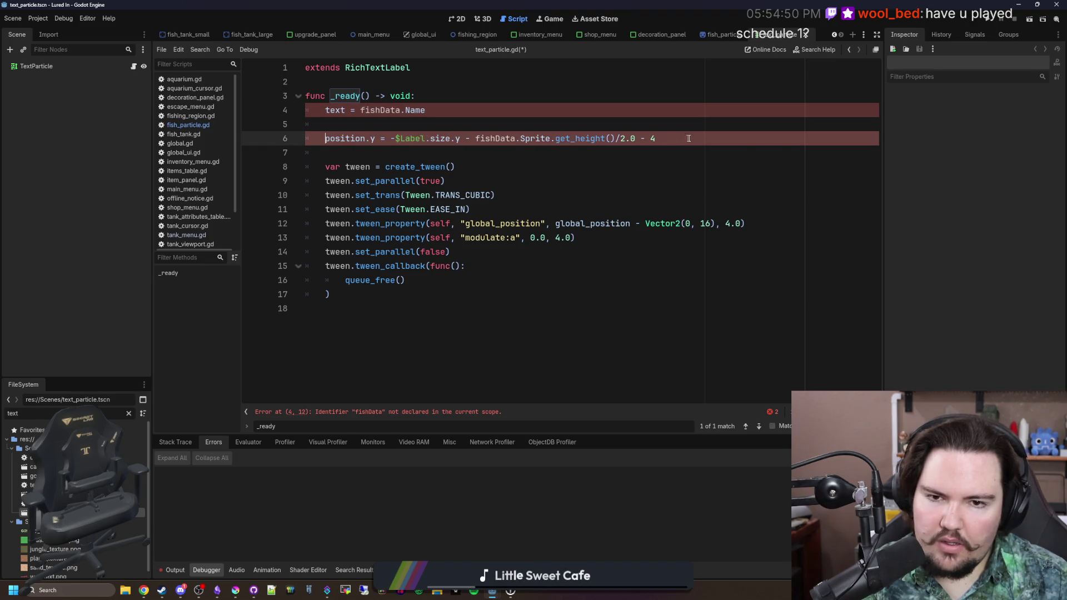
Step: Delete the position.y line and remove a tween_await line tried after set_parallel(false)
triple_click(688, 138)
key("BackSpace")
key("BackSpace")
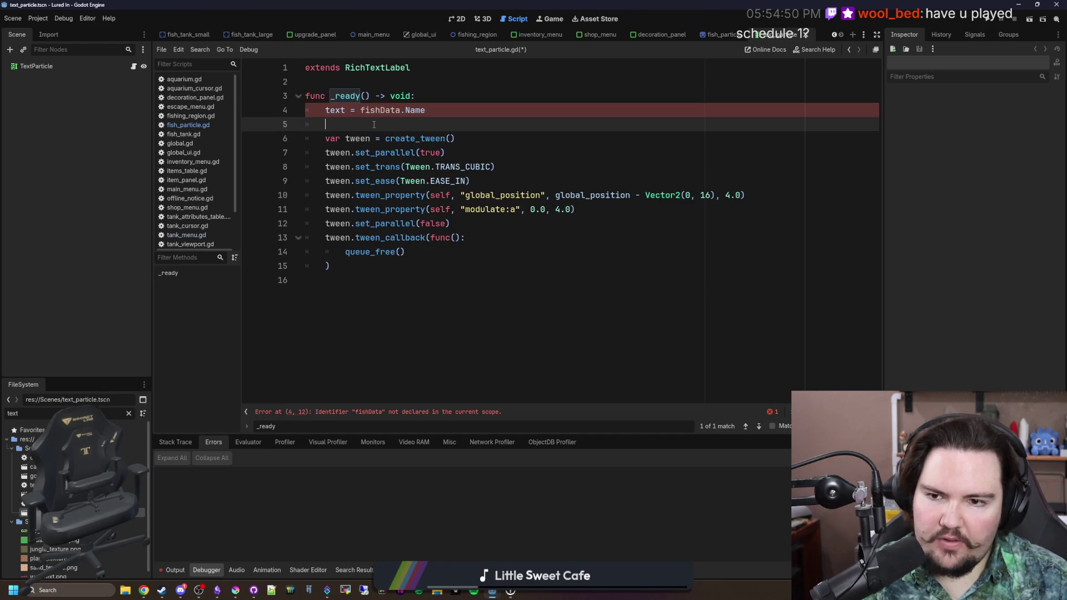
left_click(532, 167)
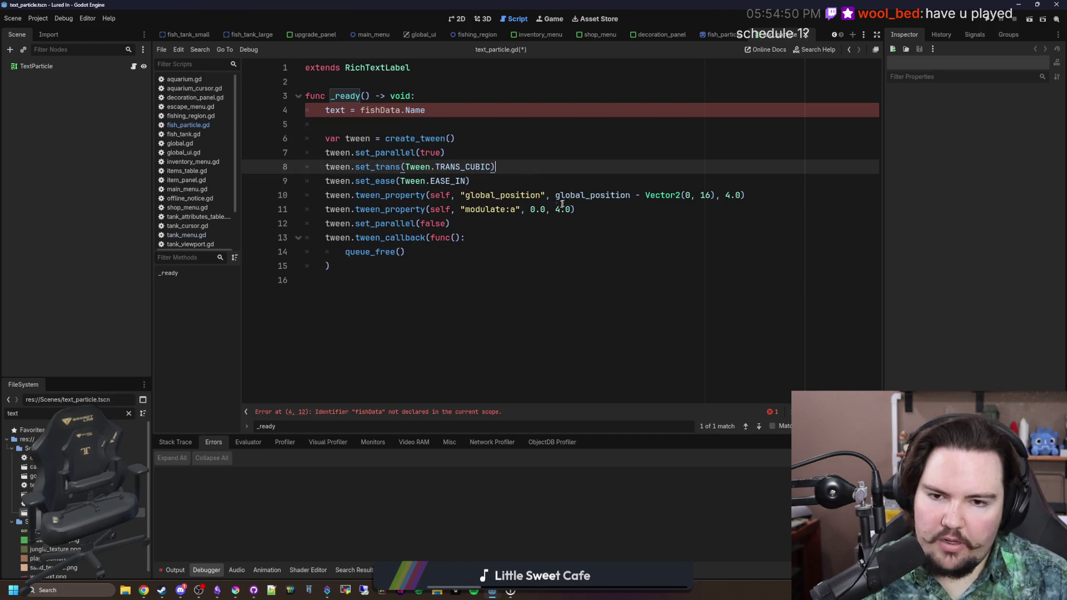
left_click(459, 225)
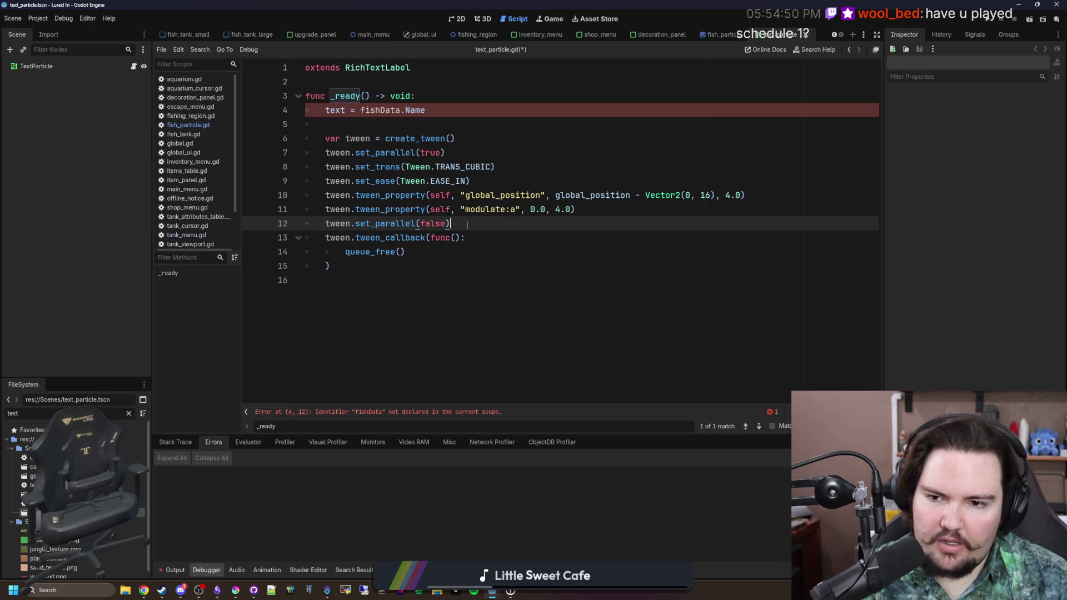
key("Return")
type("tween_")
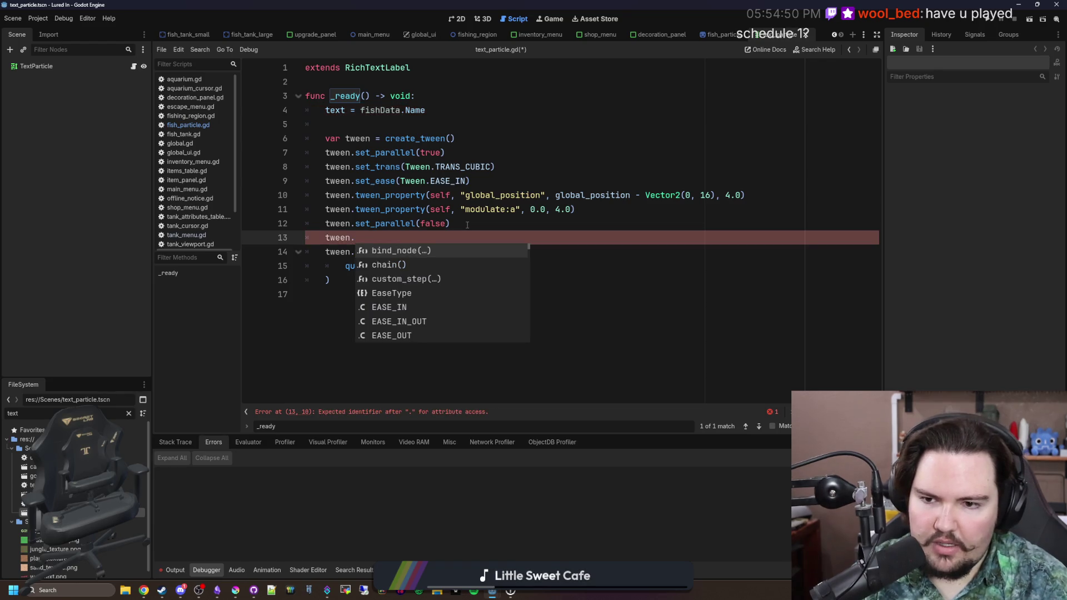
type("awa")
key("Return")
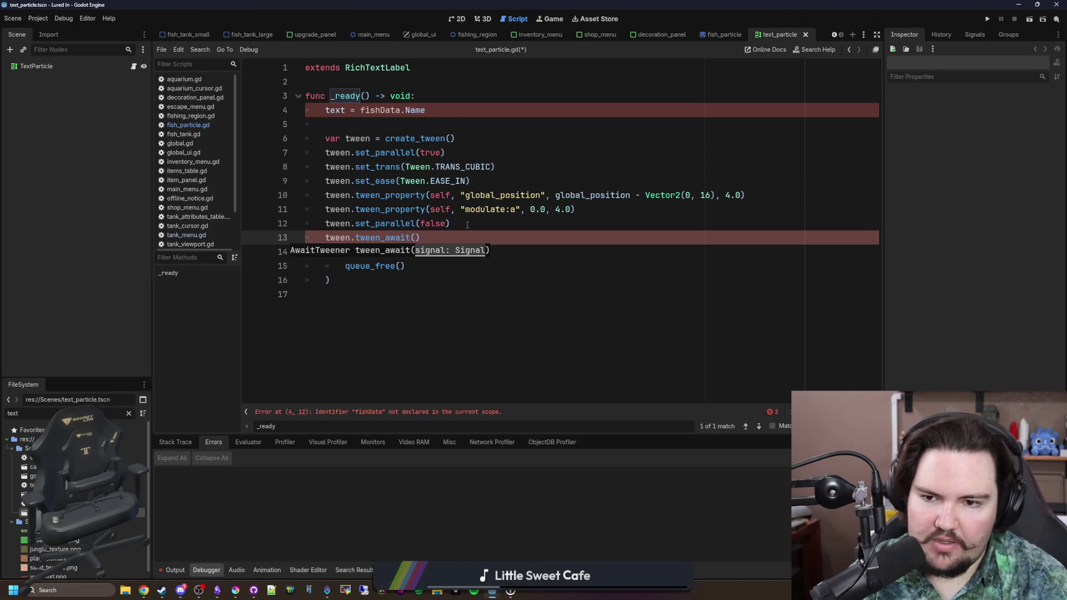
left_click(468, 226)
triple_click(443, 233)
key("BackSpace")
key("BackSpace")
Step: Delete the text = fishData.Name line and save text_particle.gd
left_click(377, 126)
left_click_drag(425, 110, 297, 112)
key("BackSpace")
key("BackSpace")
key("BackSpace")
left_click(409, 240)
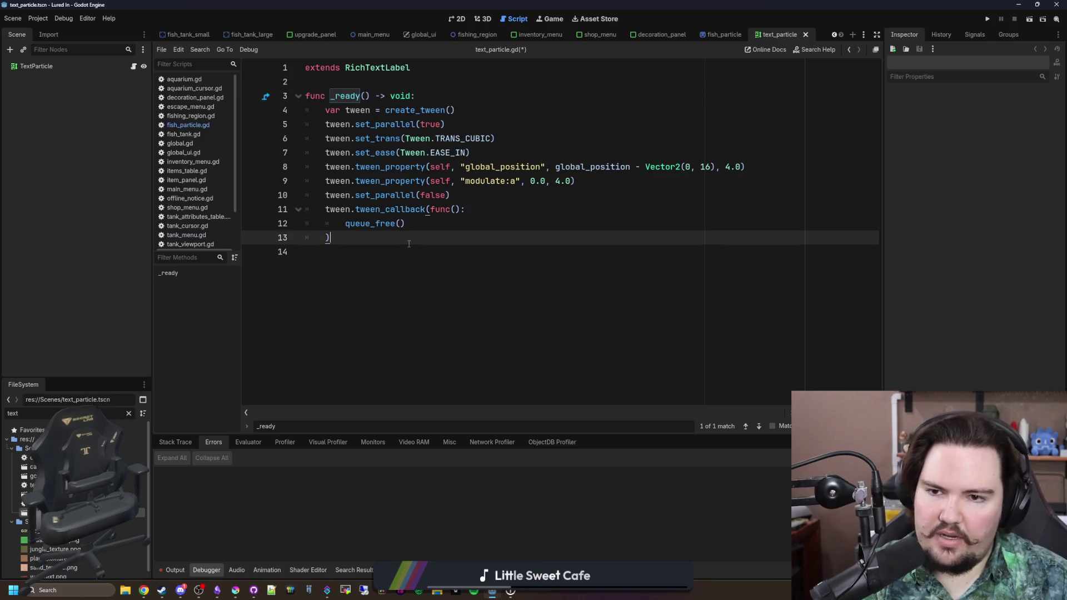
key("ctrl+s")
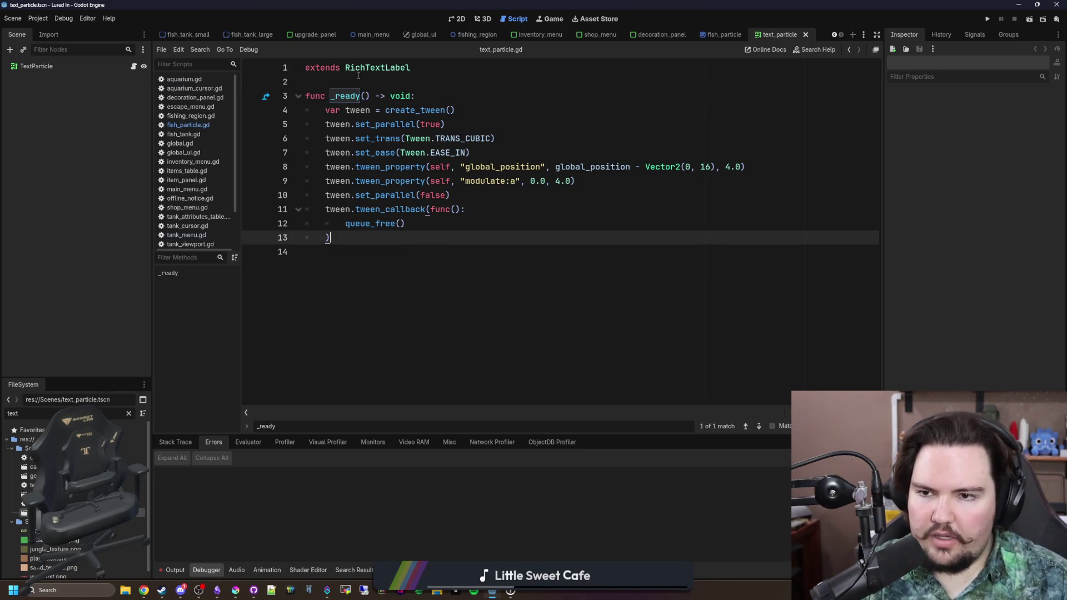
left_click(348, 81)
key("ctrl+s")
Step: Save the text_particle scene with TextParticle selected
left_click(91, 66)
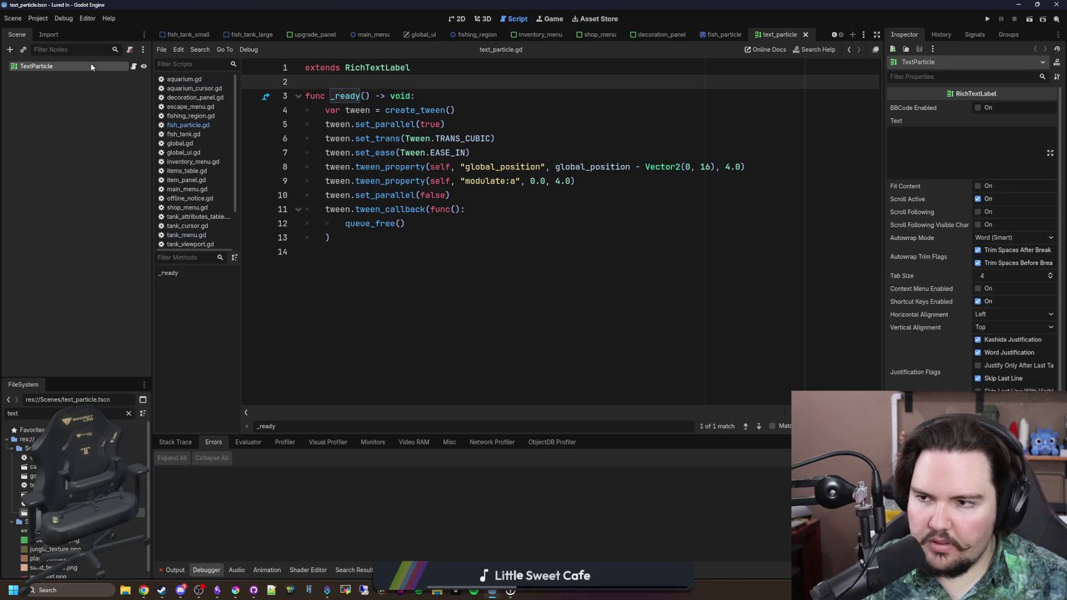
key("ctrl+s")
key("ctrl+s")
key("ctrl+s")
key("ctrl+s")
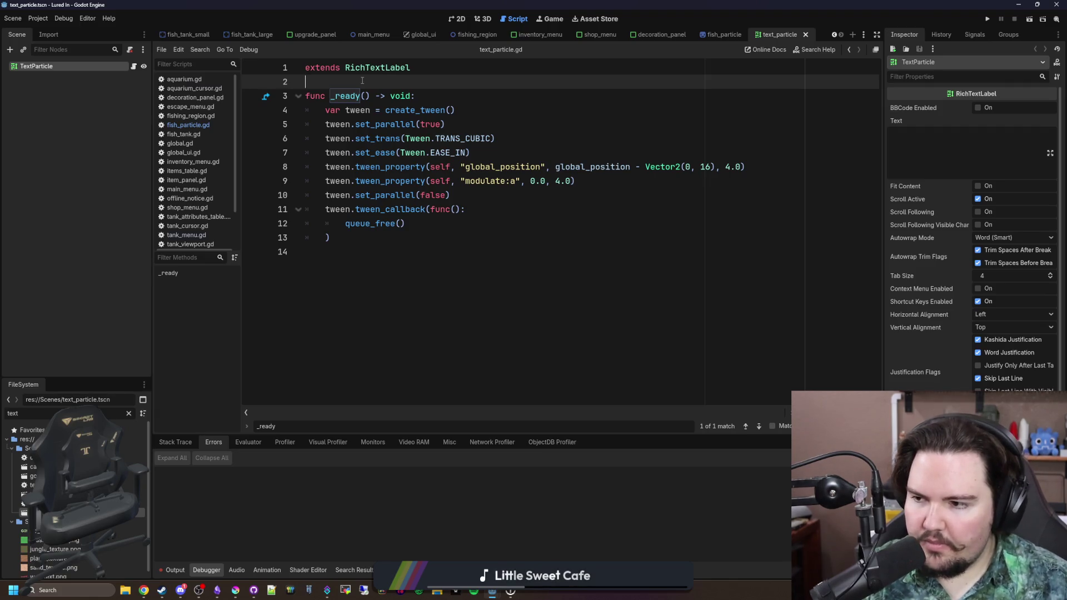
key("ctrl+s")
Step: Search Google for 'schedule 1' and open the Schedule I Steam store page
type("sch")
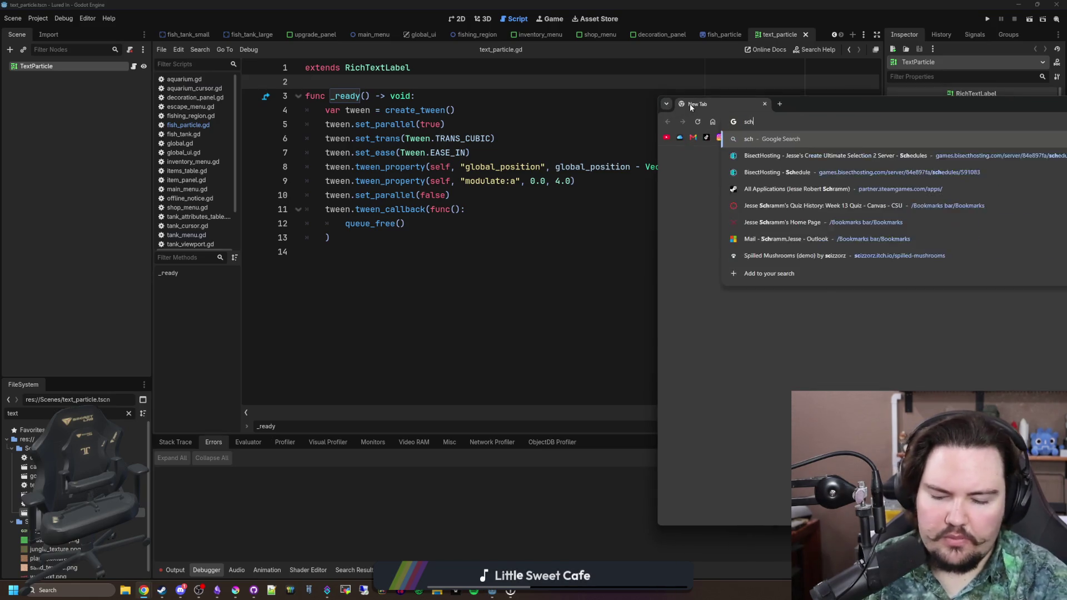
type("edule 1")
key("Return")
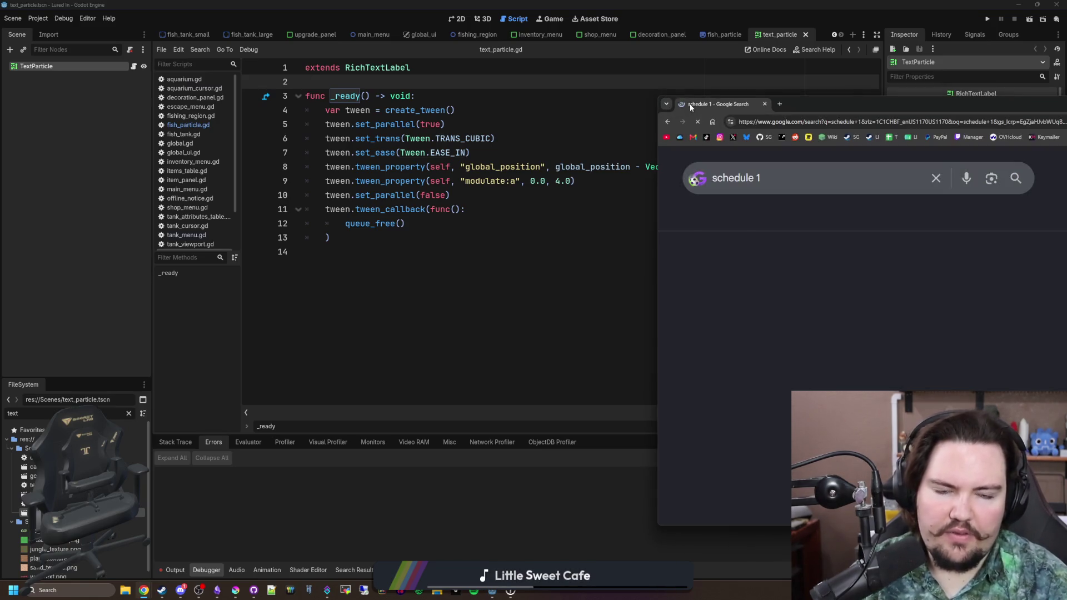
double_click(823, 106)
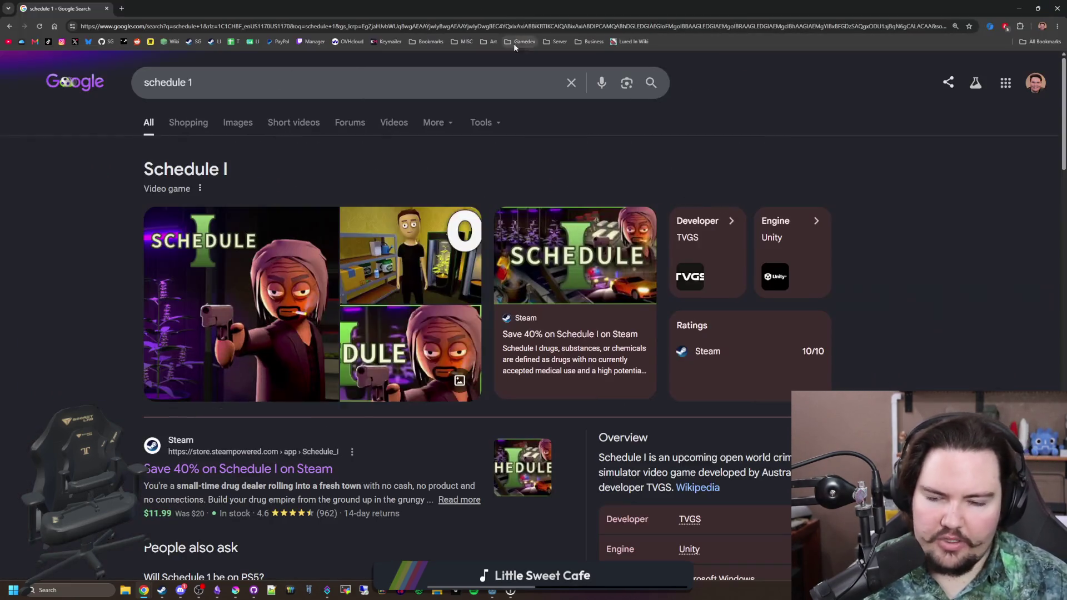
left_click(297, 465)
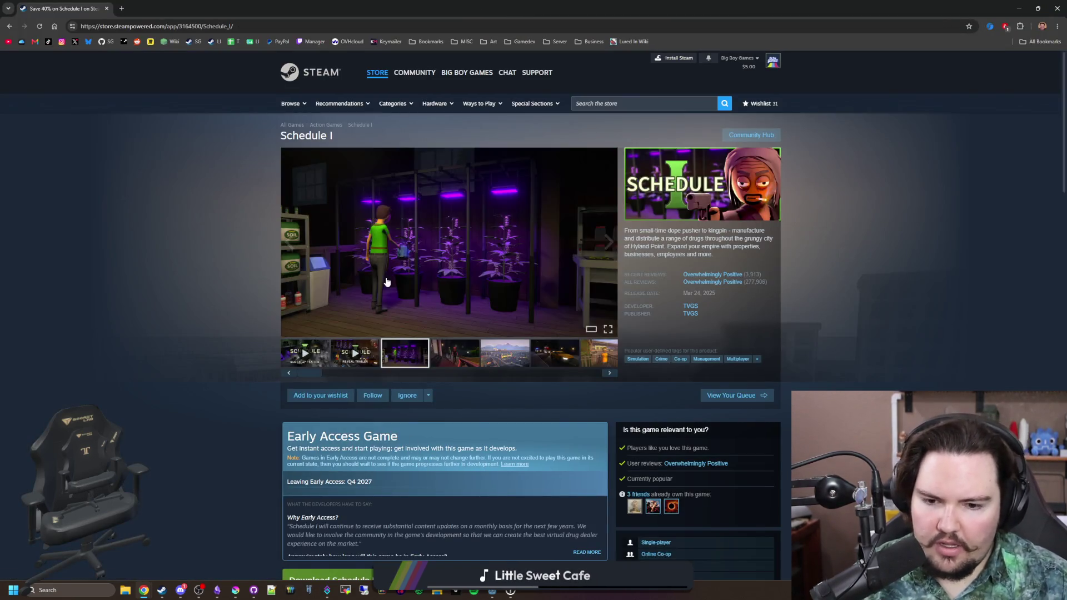
Step: Note the Q4 2027 Early Access exit date, then open the game's news hub
scroll(387, 282, "down", 2)
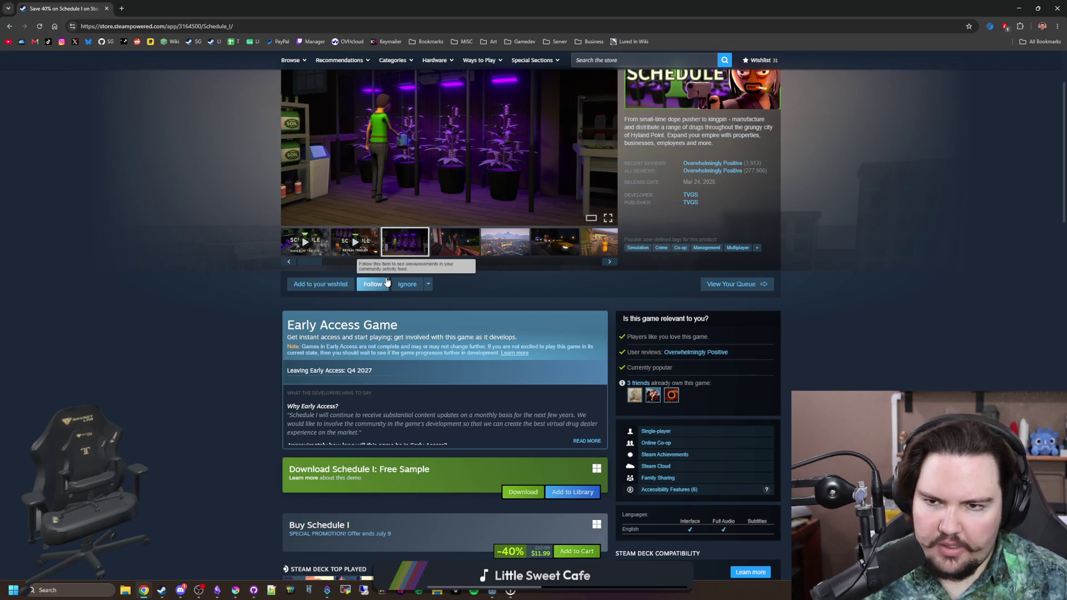
scroll(394, 309, "down", 2)
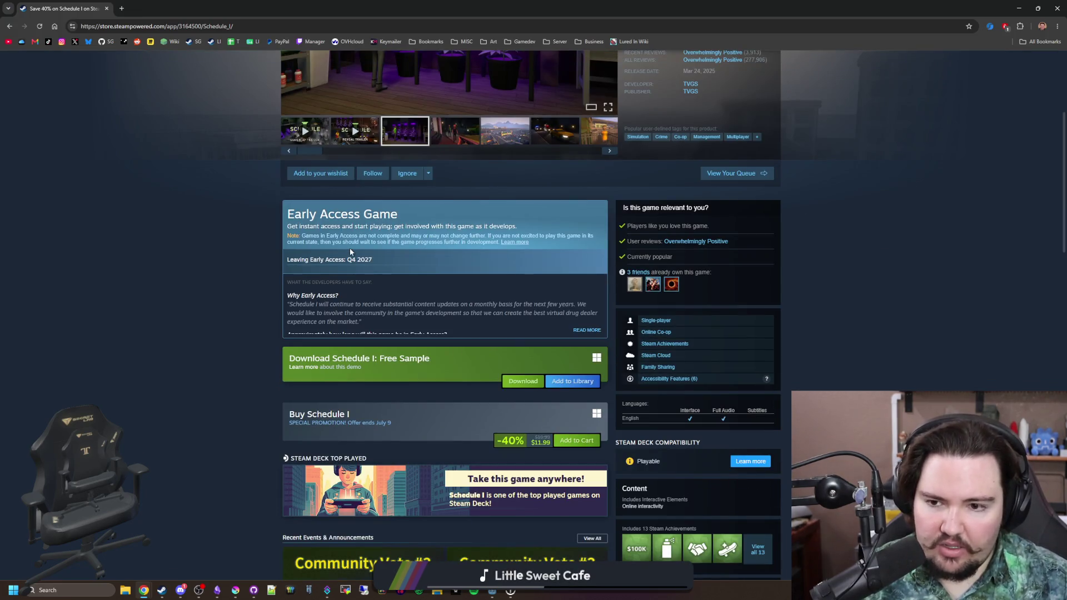
left_click_drag(347, 260, 383, 265)
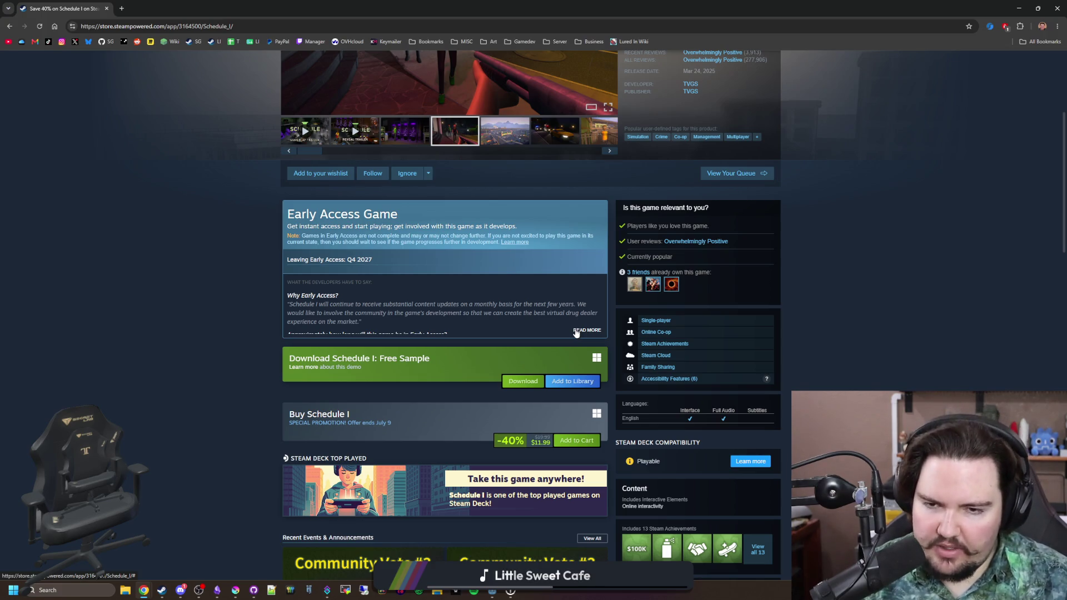
scroll(359, 270, "down", 4)
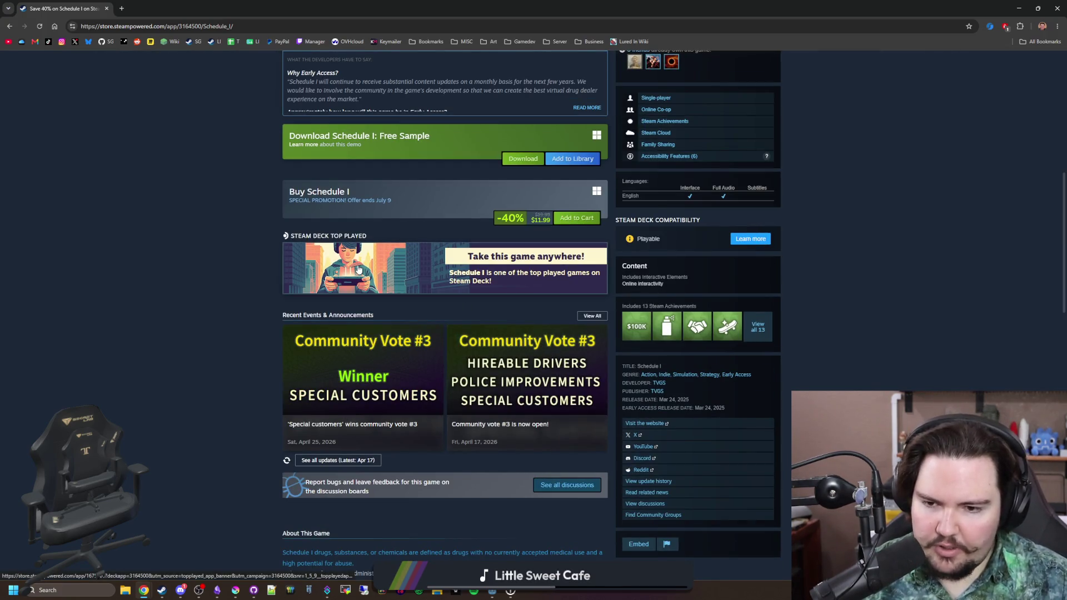
left_click(593, 316)
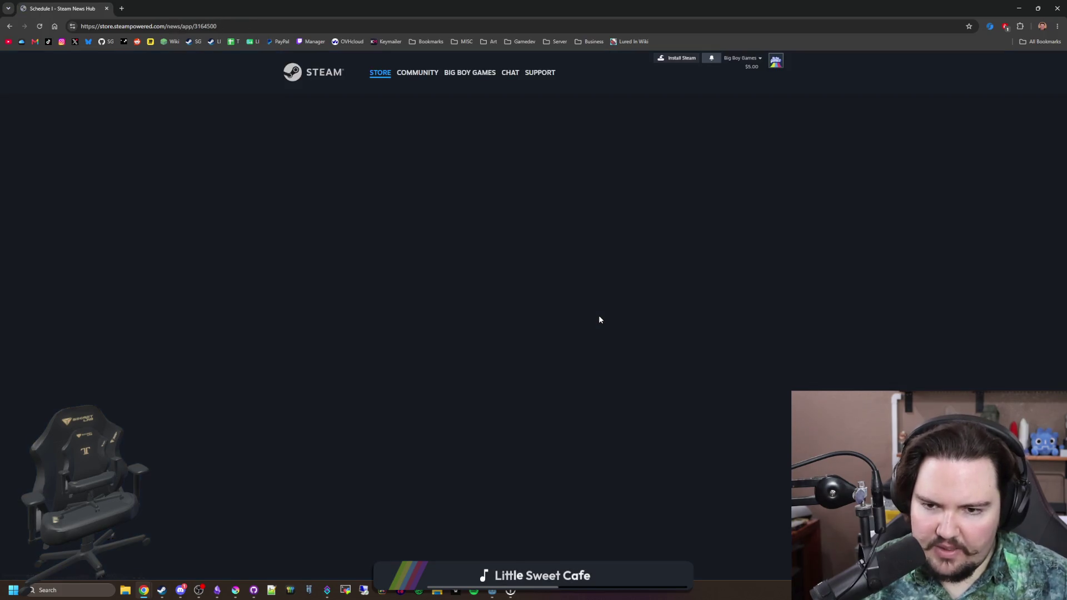
Step: Read the v0.4.5: Anniversary Update post in Schedule I's News Hub, then close it
scroll(522, 288, "down", 2)
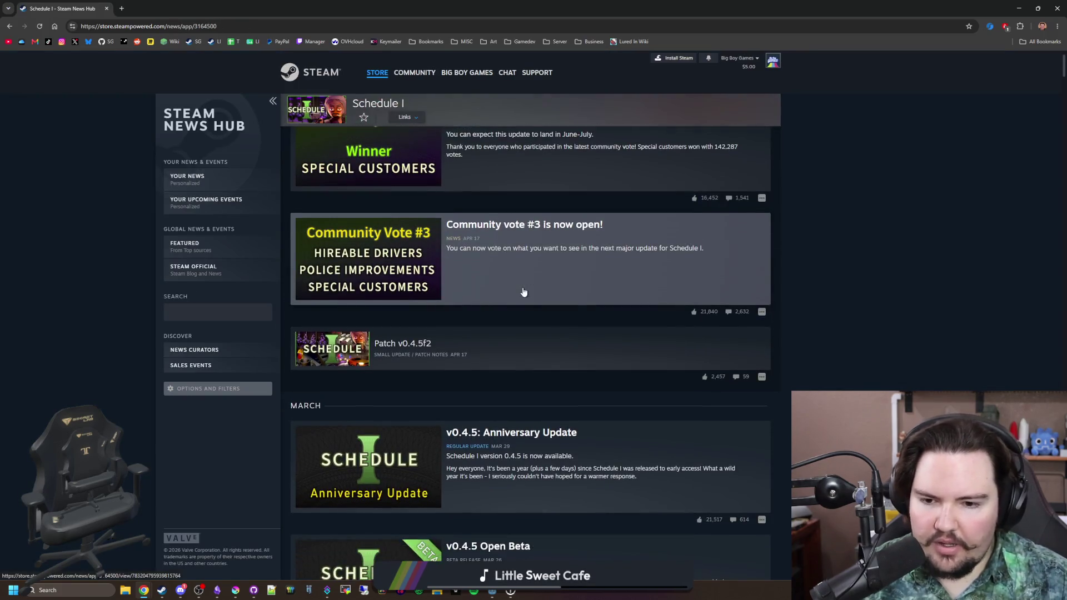
scroll(524, 294, "down", 1)
scroll(558, 359, "down", 1)
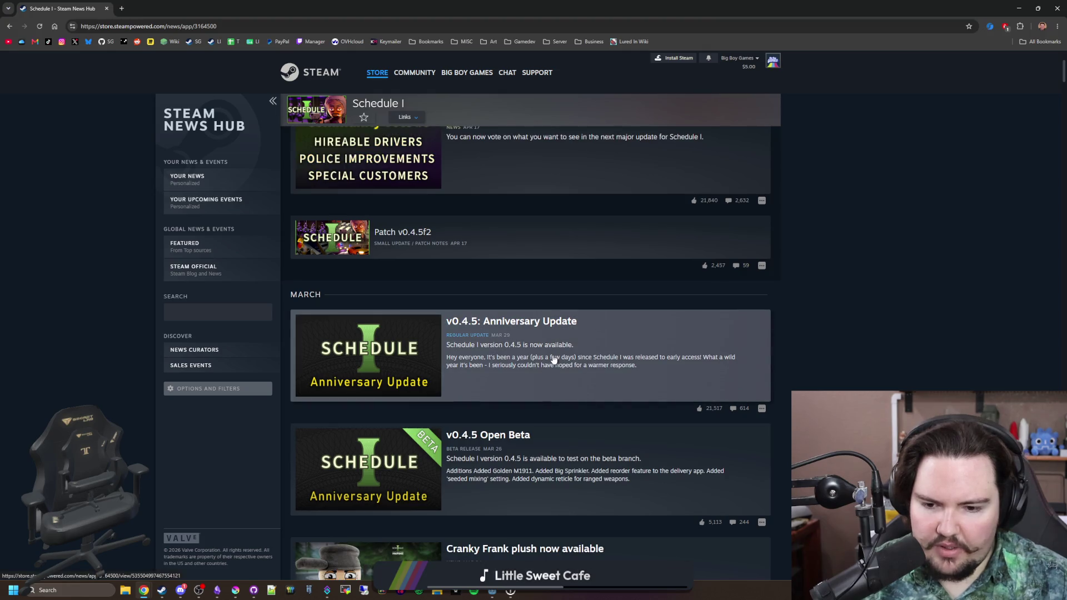
left_click(554, 360)
scroll(496, 268, "down", 1)
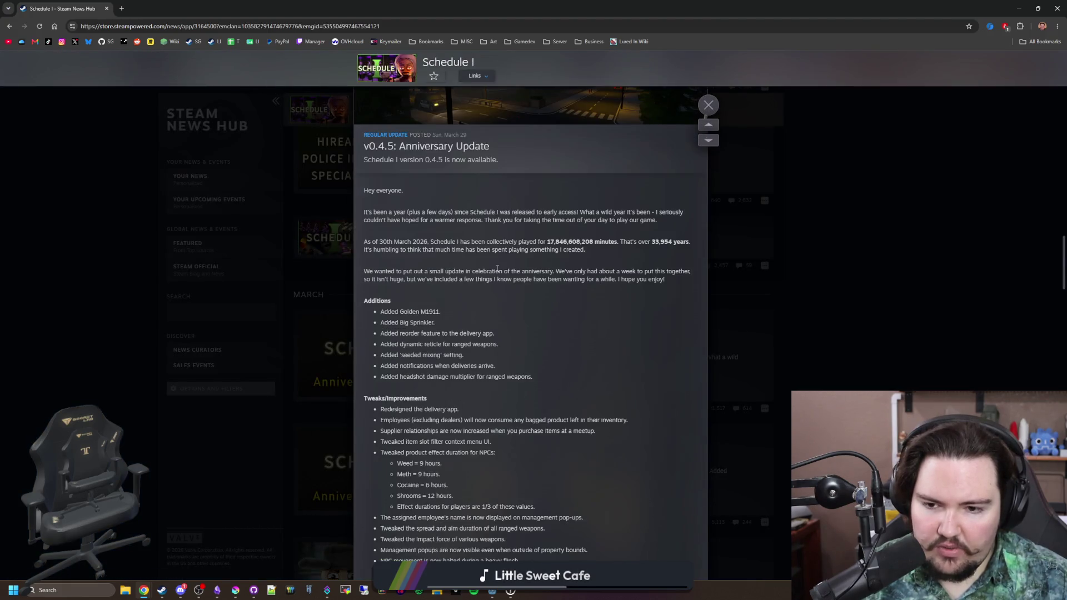
key("Escape")
Step: Read the v0.4.4: Weather Update post, then close it
scroll(490, 300, "down", 4)
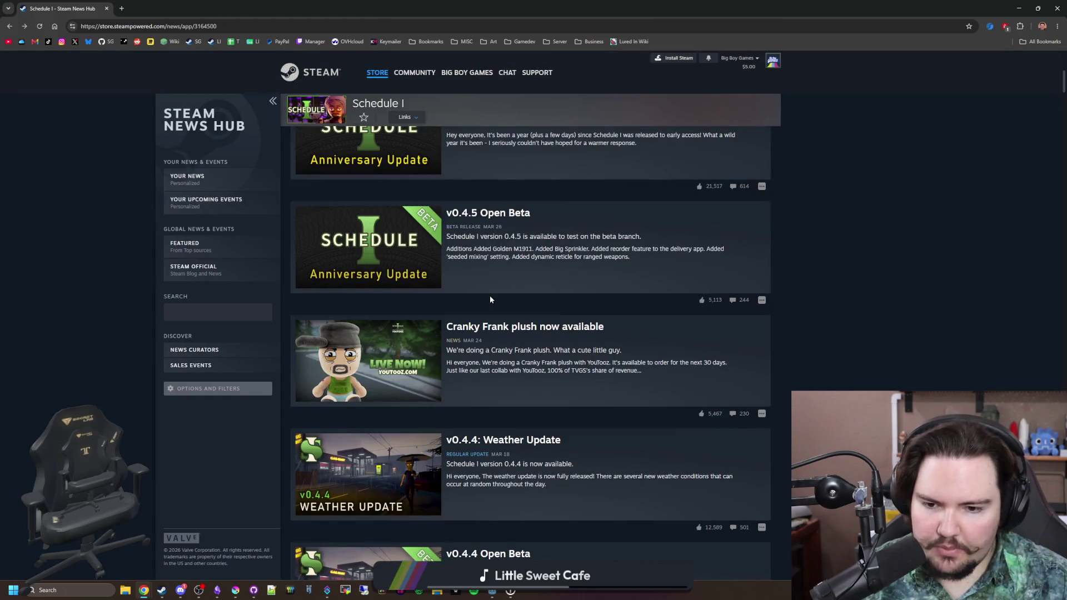
scroll(491, 299, "down", 2)
left_click(490, 361)
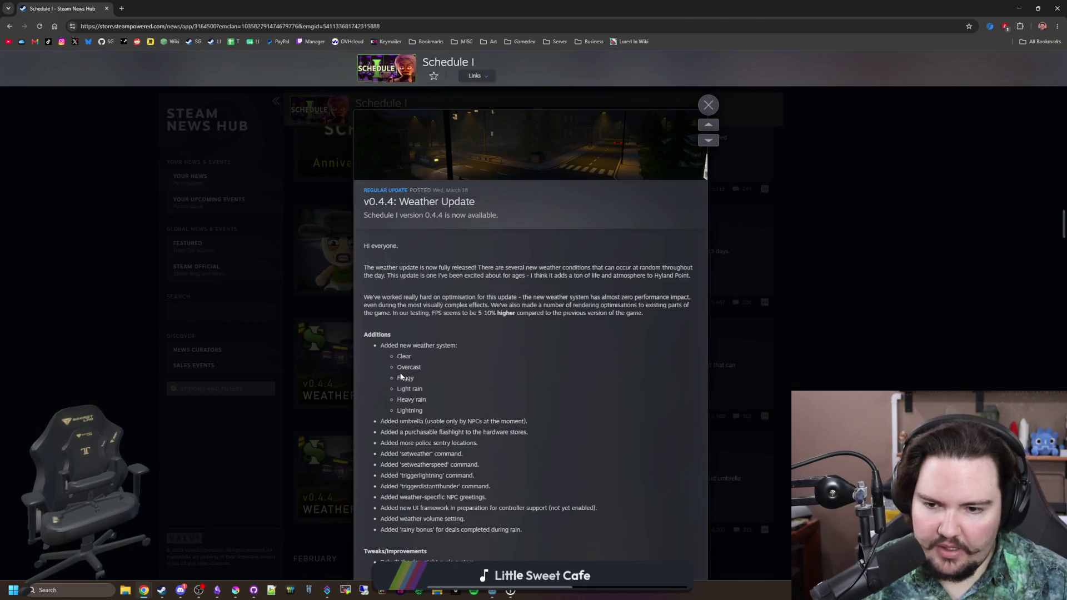
scroll(402, 376, "down", 1)
left_click_drag(381, 289, 528, 376)
left_click(475, 323)
scroll(474, 323, "down", 5)
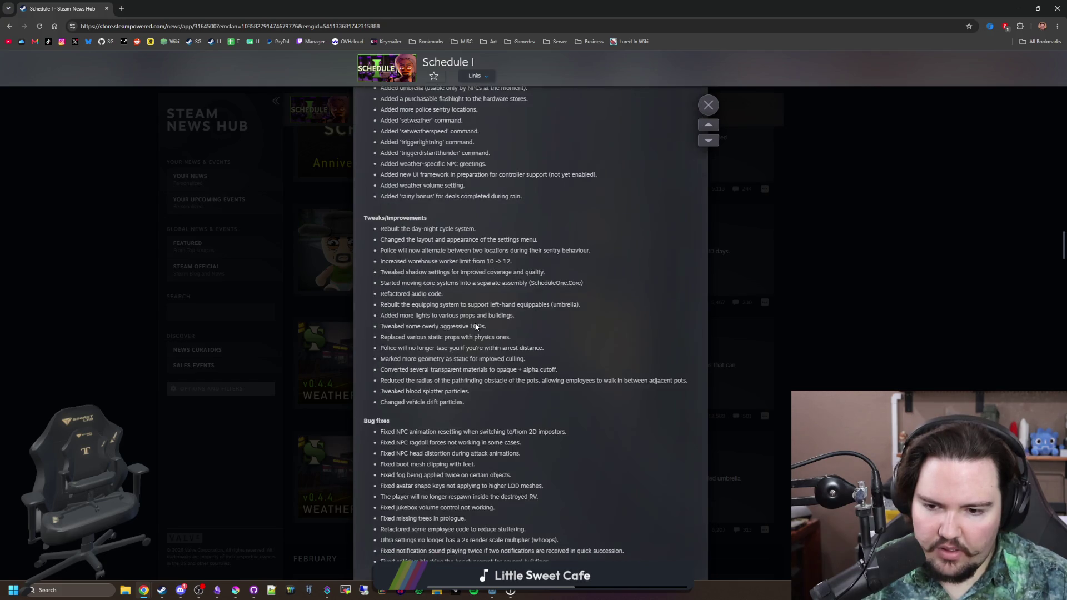
scroll(475, 323, "down", 5)
left_click(785, 289)
Step: Scroll the News Hub down to the September 2024 posts and open Links > Store in a new tab
scroll(529, 292, "down", 4)
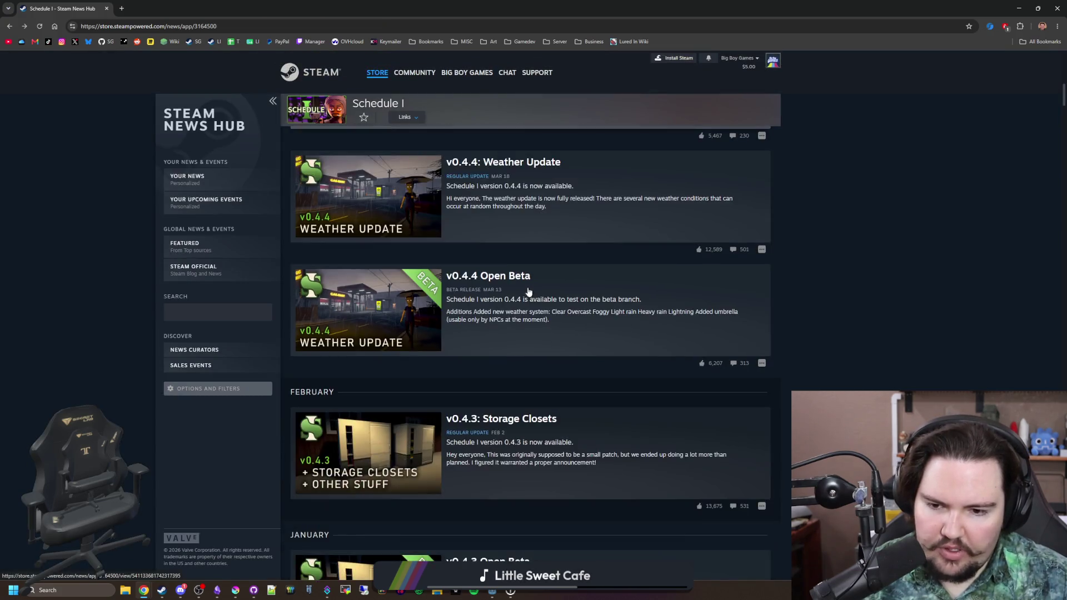
scroll(528, 292, "down", 4)
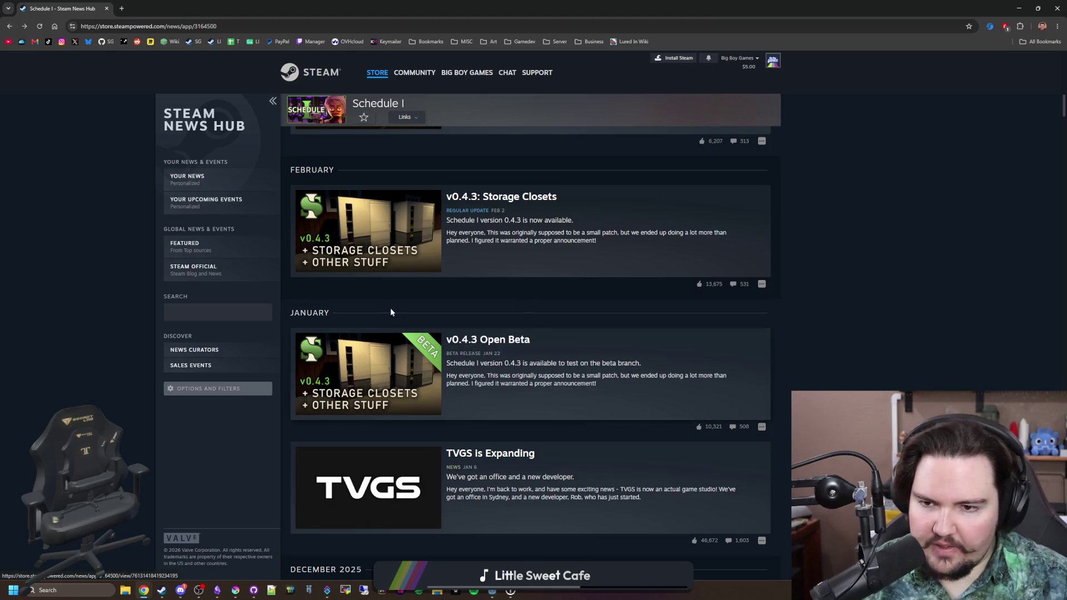
scroll(399, 256, "down", 5)
scroll(399, 256, "down", 3)
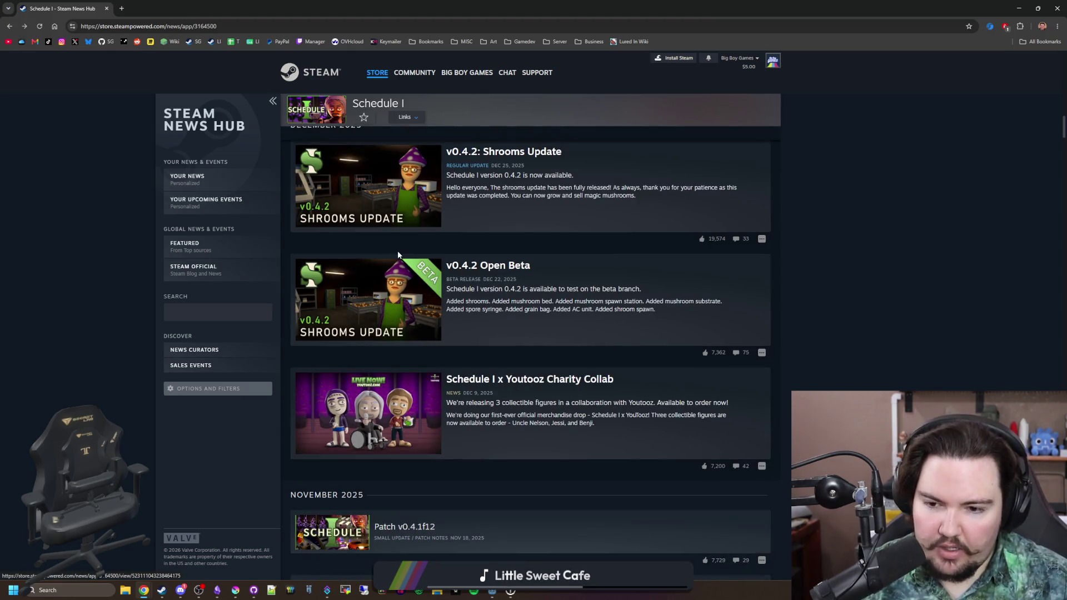
scroll(398, 254, "down", 6)
scroll(482, 315, "down", 4)
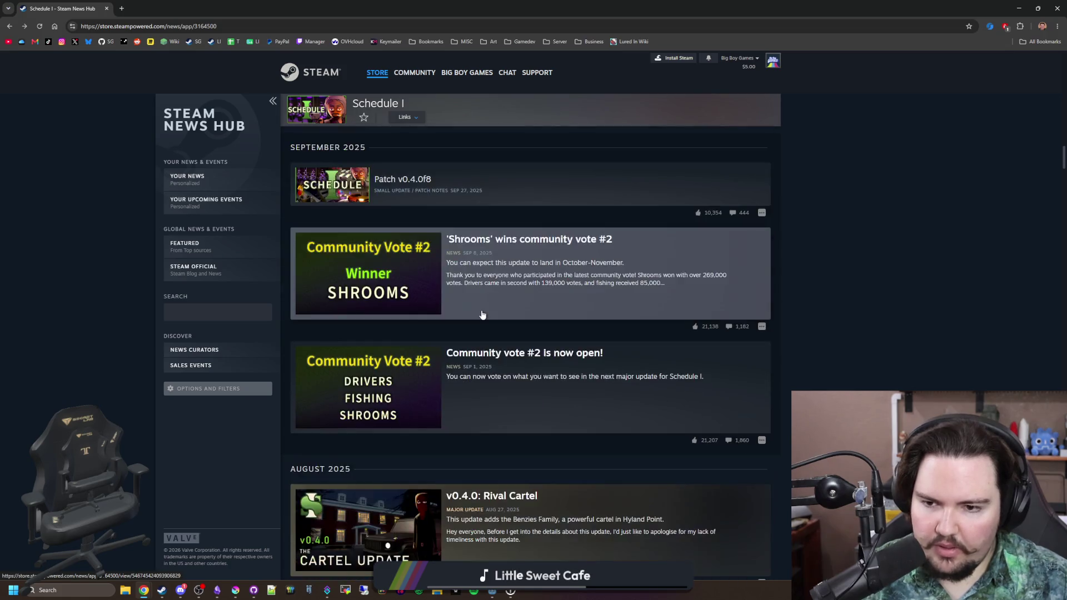
scroll(483, 315, "down", 20)
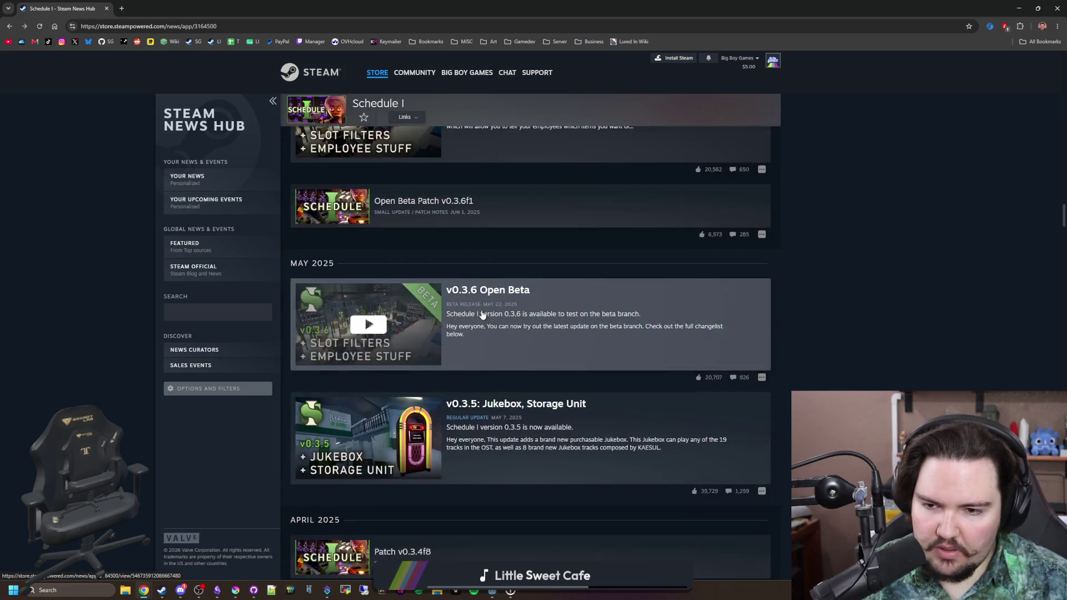
scroll(483, 315, "down", 20)
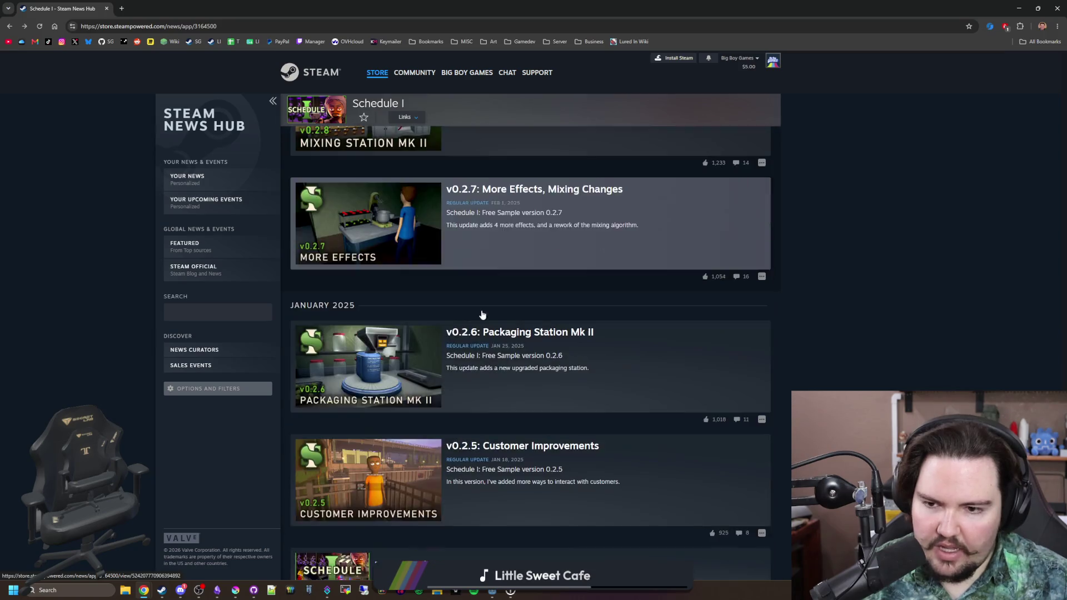
scroll(483, 315, "down", 20)
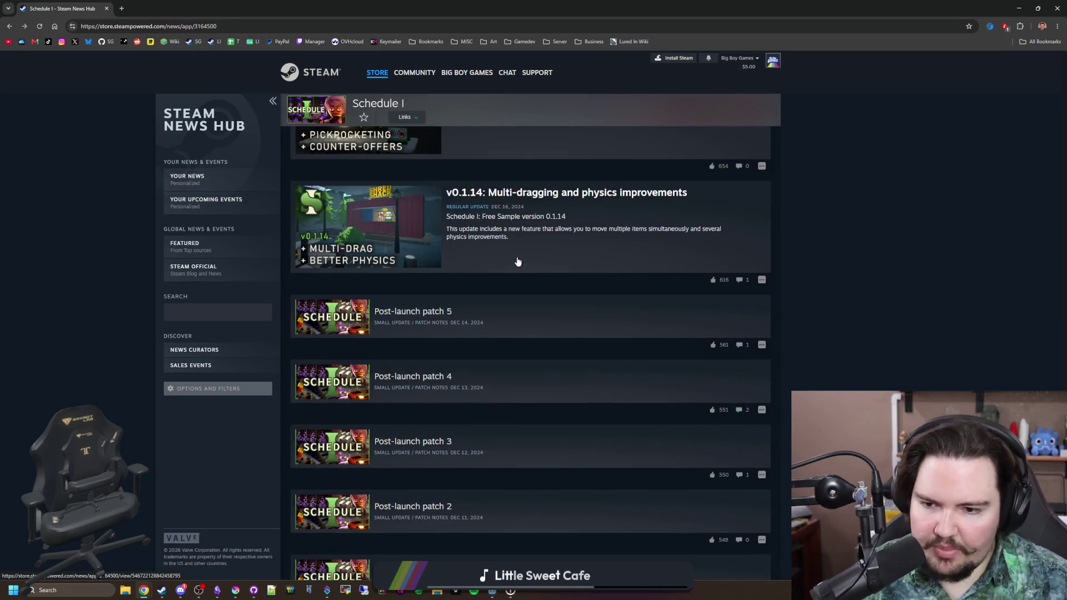
scroll(517, 261, "down", 6)
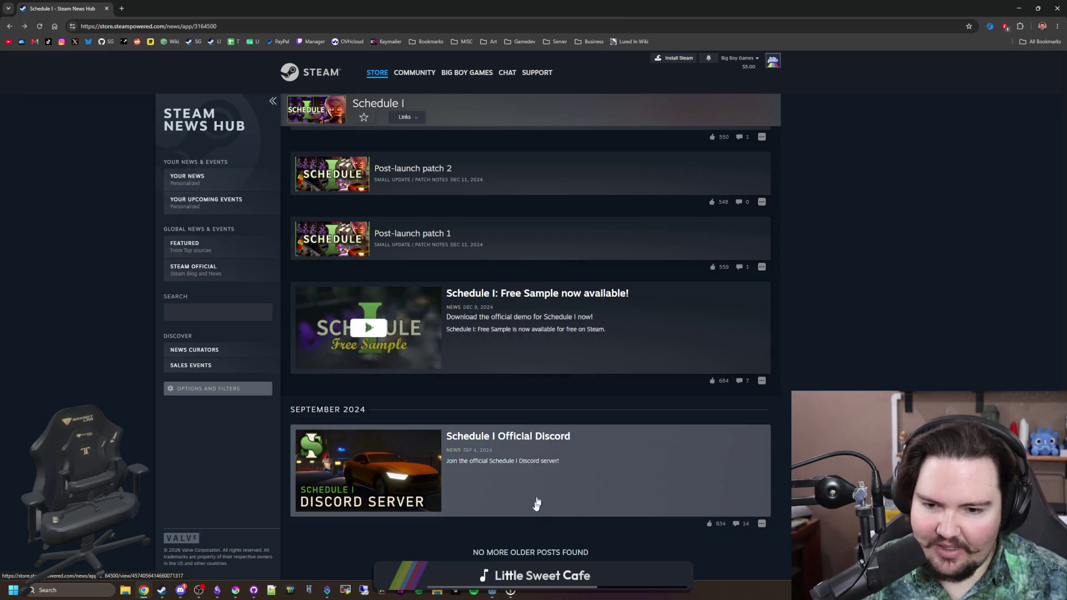
scroll(537, 503, "up", 20)
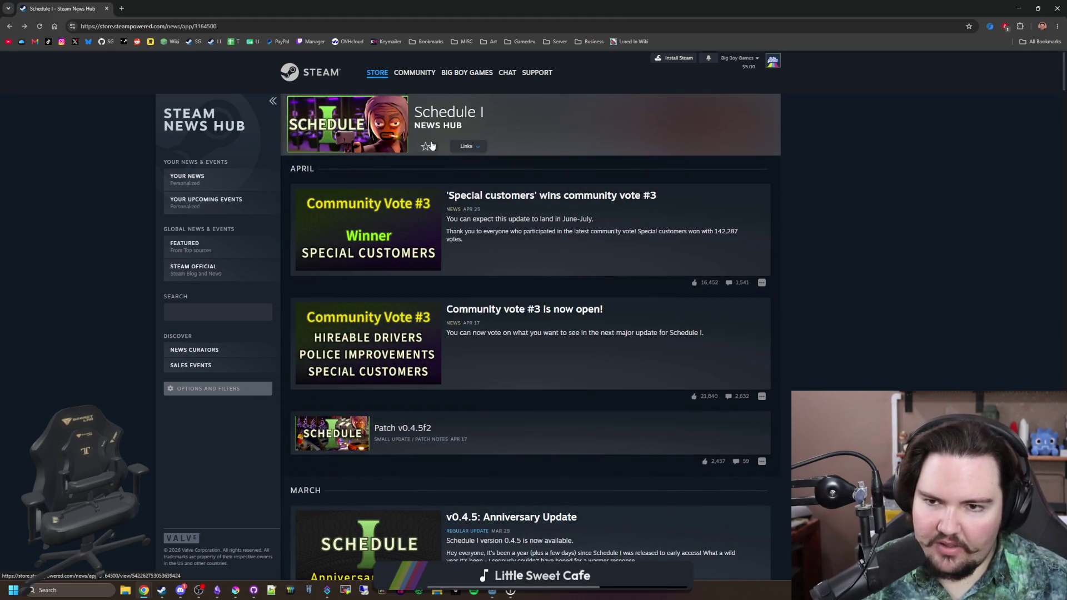
left_click(475, 147)
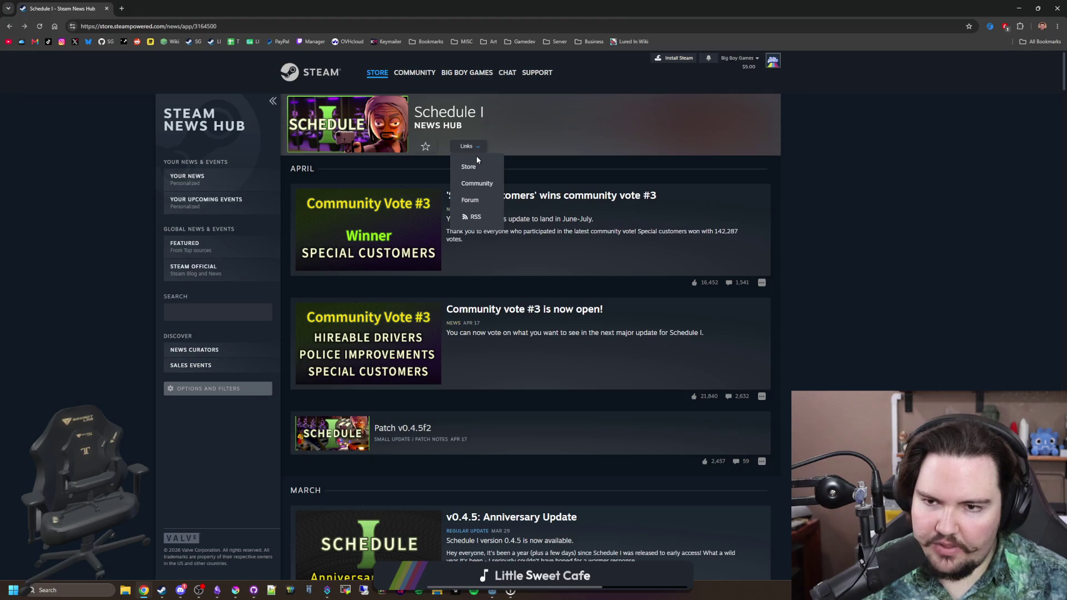
left_click(478, 165)
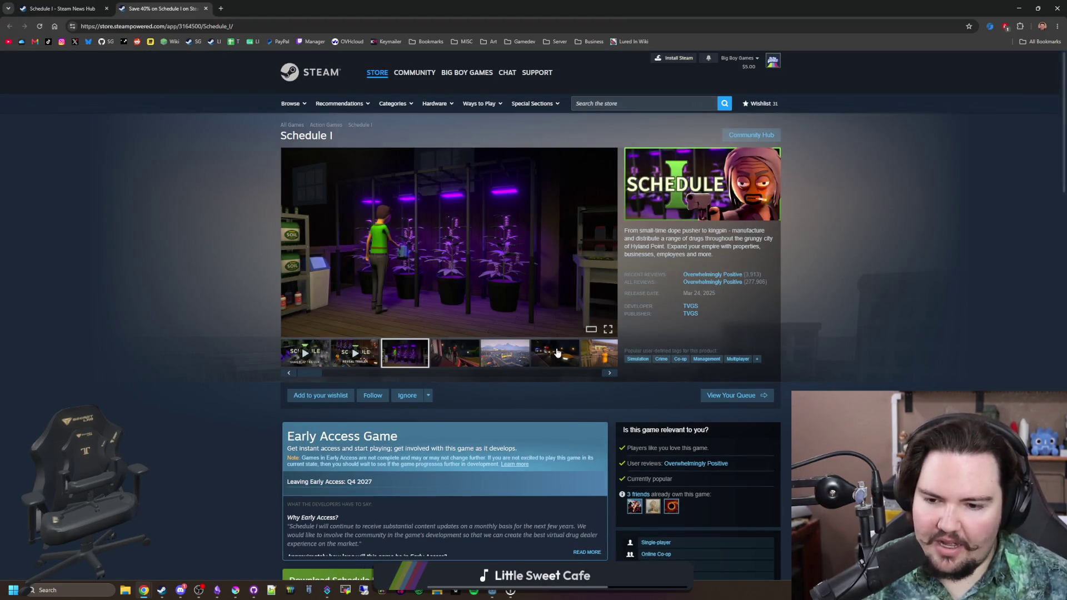
Step: Page through Schedule I's screenshots past the town overview toward the For Hire board
left_click(609, 248)
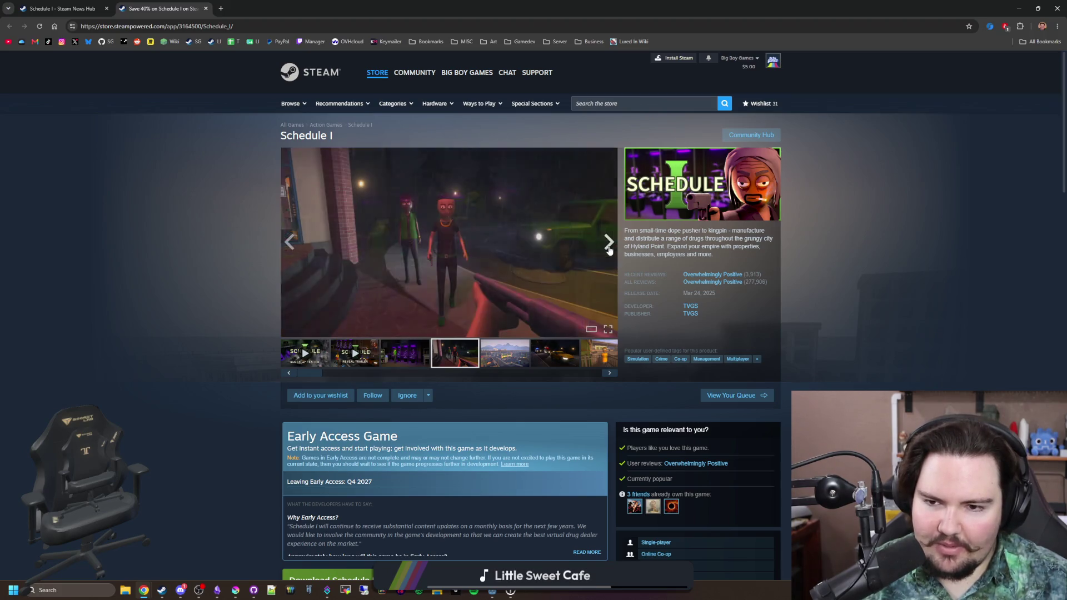
left_click(609, 248)
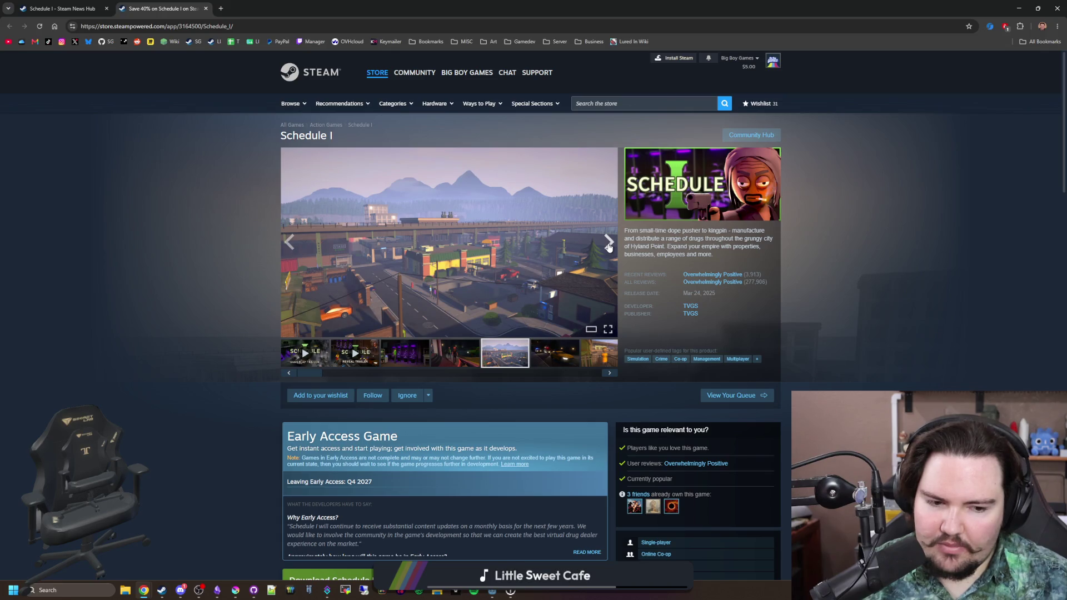
left_click(609, 248)
left_click(609, 248)
left_click(609, 248)
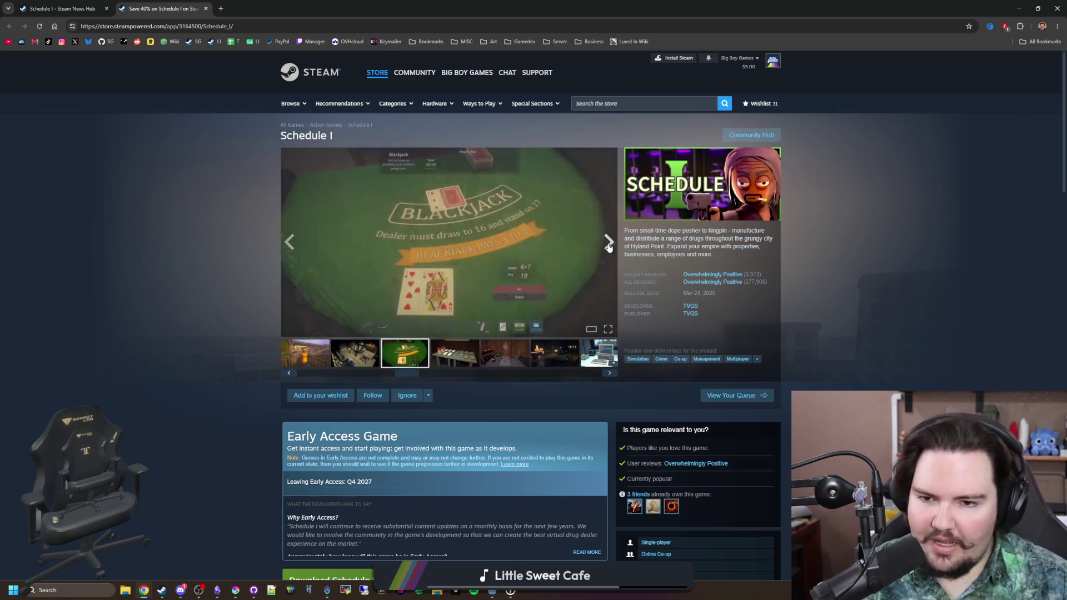
left_click(609, 248)
left_click(609, 248)
left_click(610, 247)
left_click(609, 248)
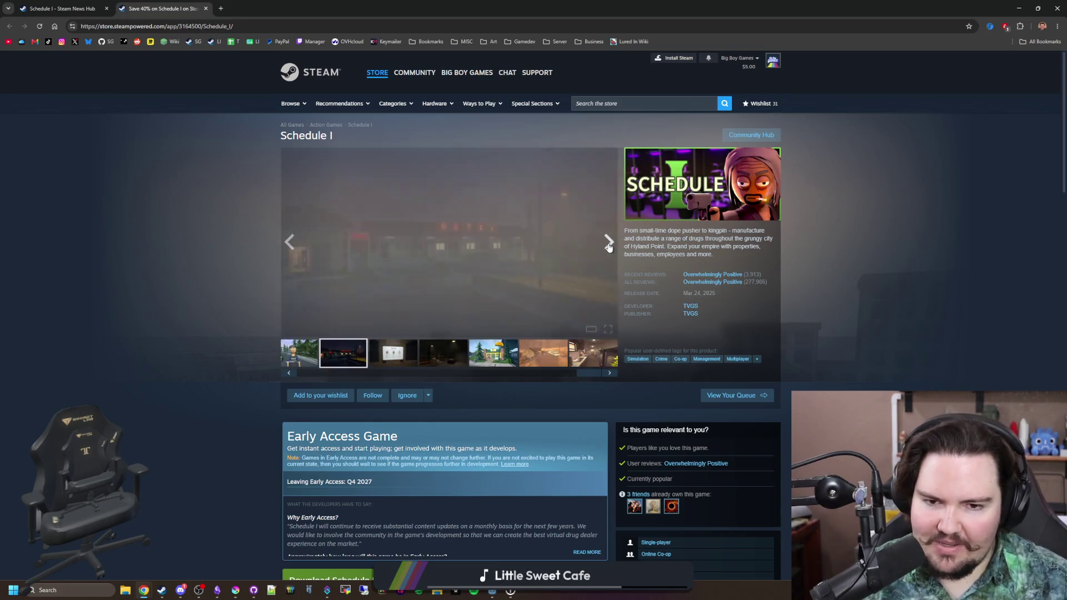
left_click(609, 248)
Step: Return to the Schedule I store page and open its screenshots in the full-window viewer
mouse_move(714, 286)
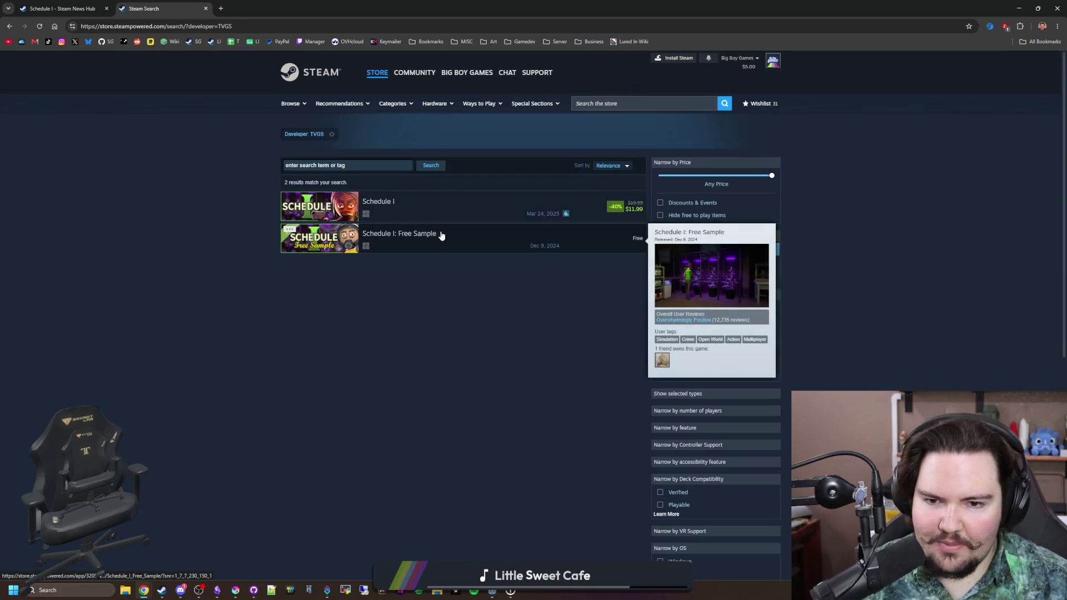
left_click(401, 203)
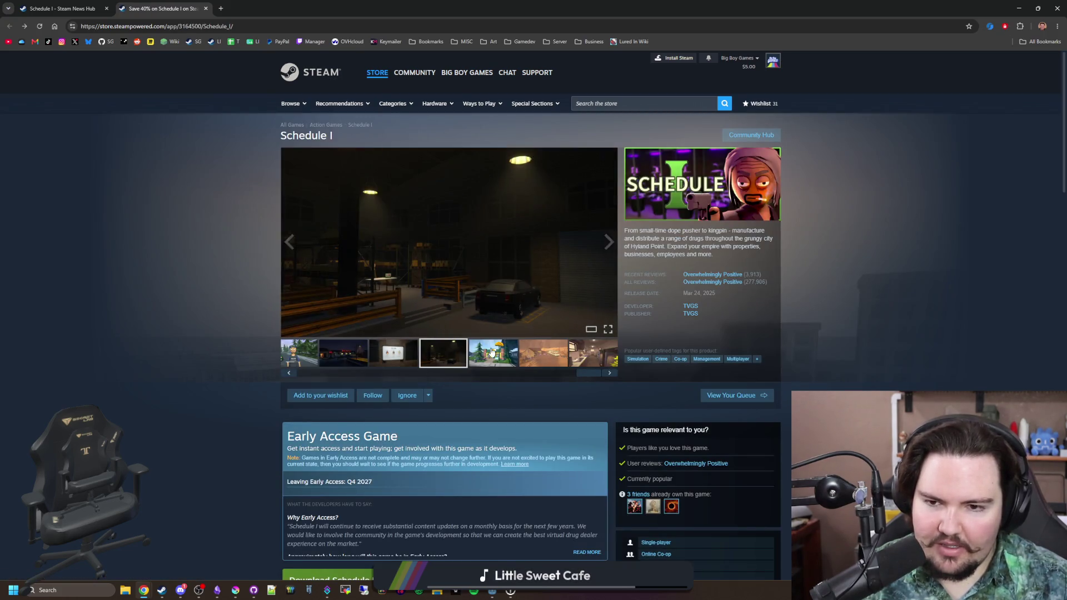
left_click(414, 358)
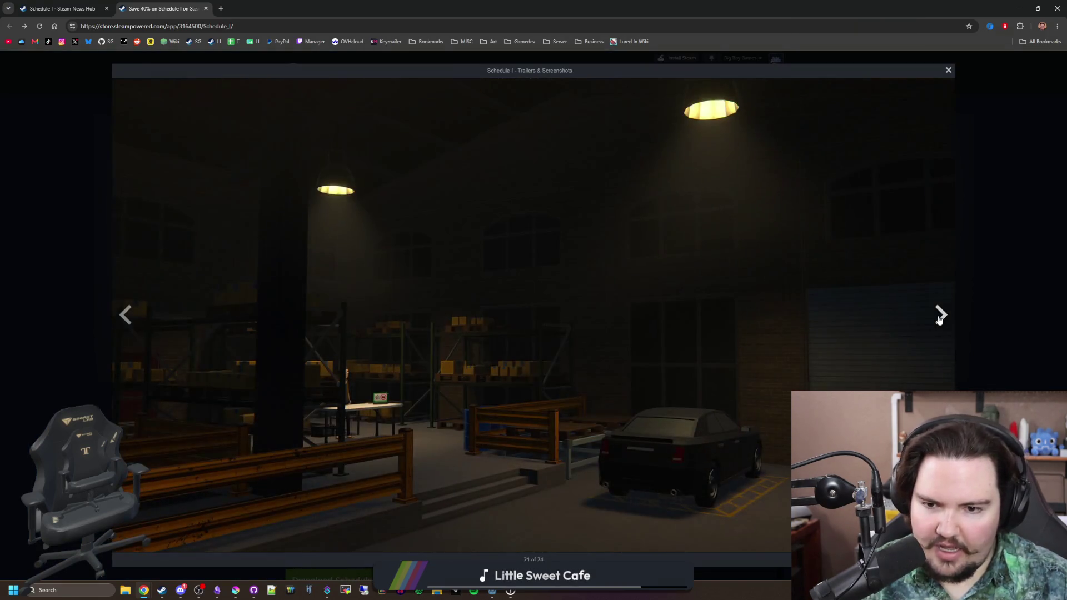
Step: Page through the enlarged gallery past the desert RV scene to the product-table screenshot
left_click(939, 316)
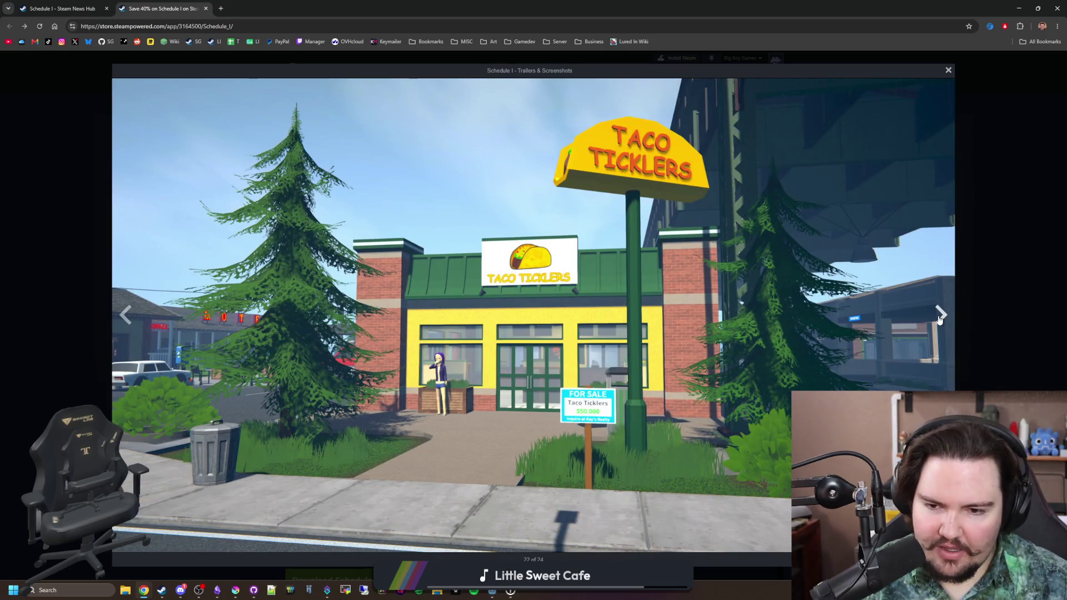
left_click(939, 317)
left_click(939, 317)
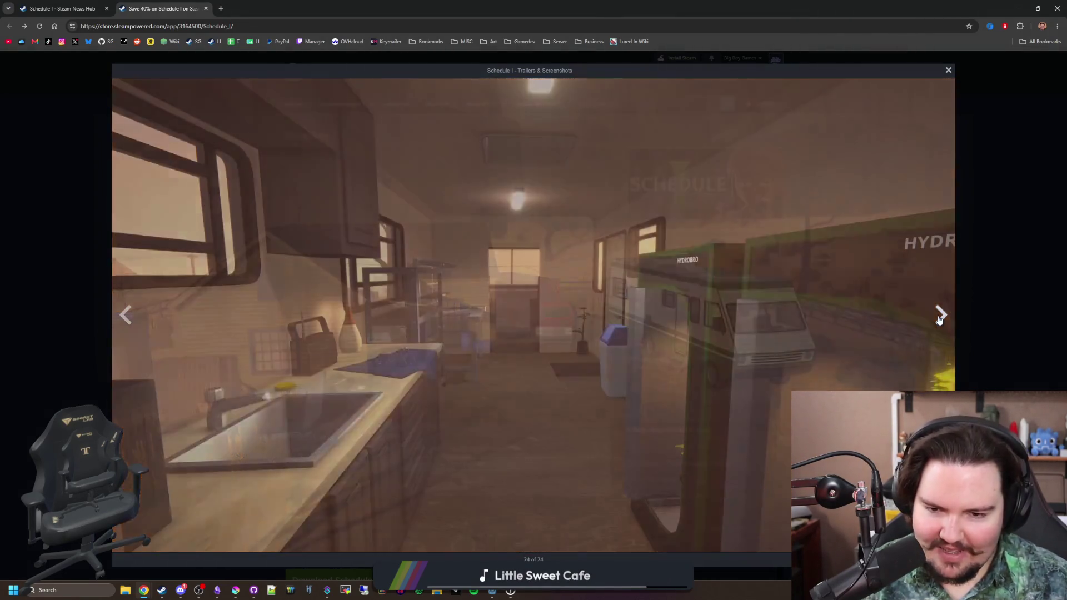
left_click(940, 317)
left_click(939, 317)
left_click(939, 317)
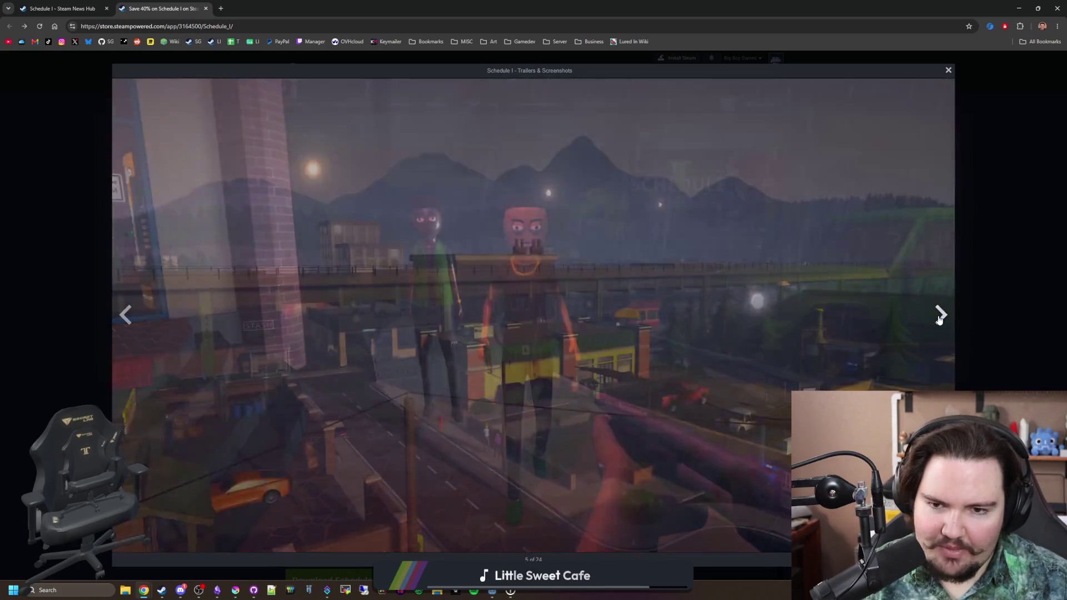
left_click(939, 317)
left_click(939, 317)
left_click(939, 317)
left_click(939, 317)
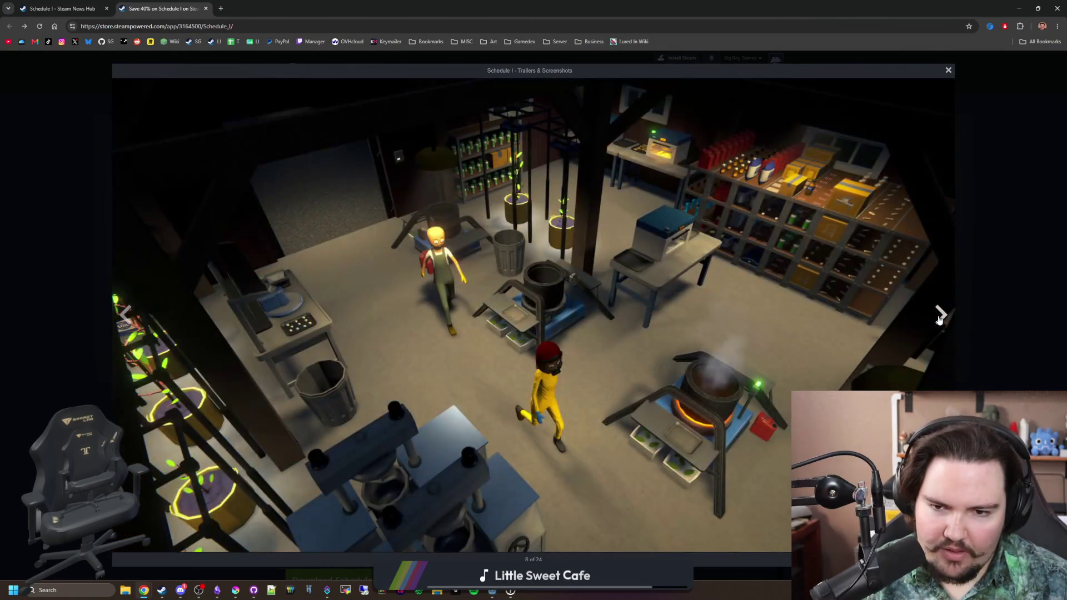
left_click(941, 315)
left_click(941, 315)
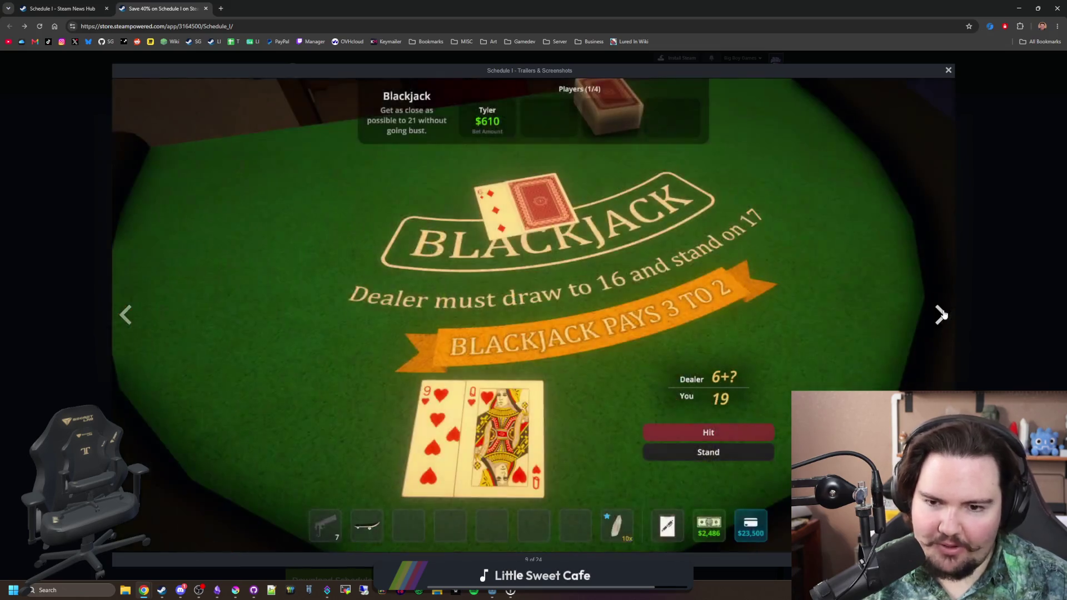
left_click(941, 315)
Step: Continue past the computer, gas station, lab, police and warehouse shots to Taco Ticklers, then close the viewer
left_click(941, 315)
left_click(941, 316)
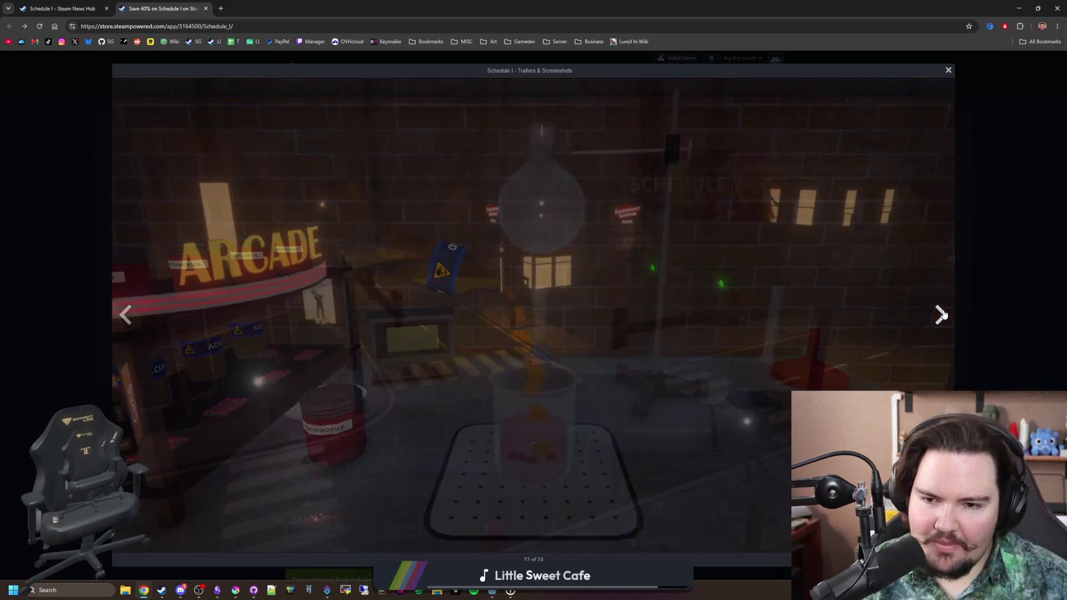
left_click(941, 315)
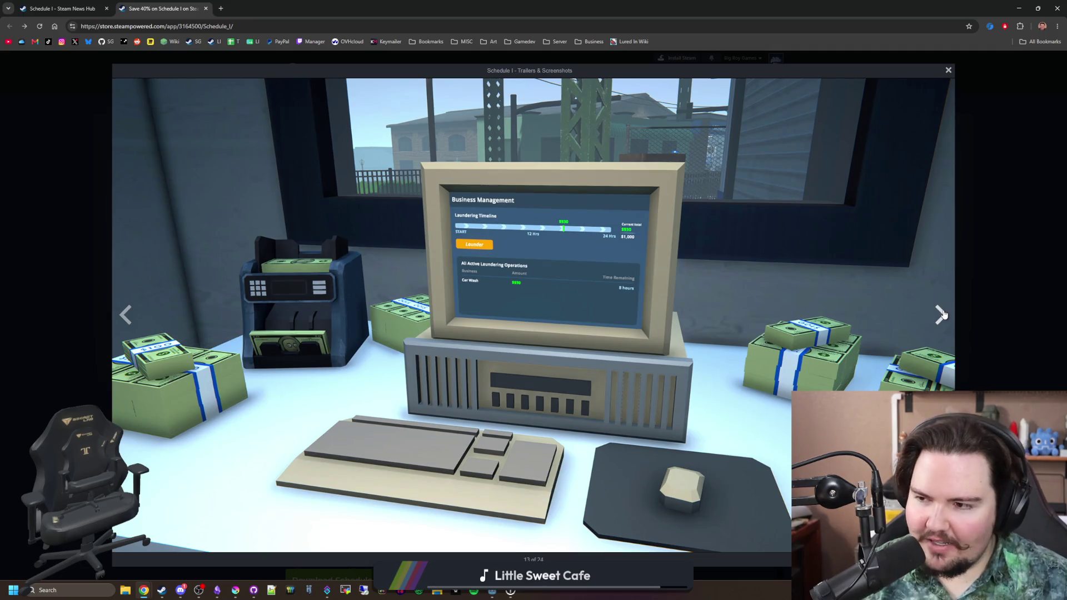
left_click(941, 315)
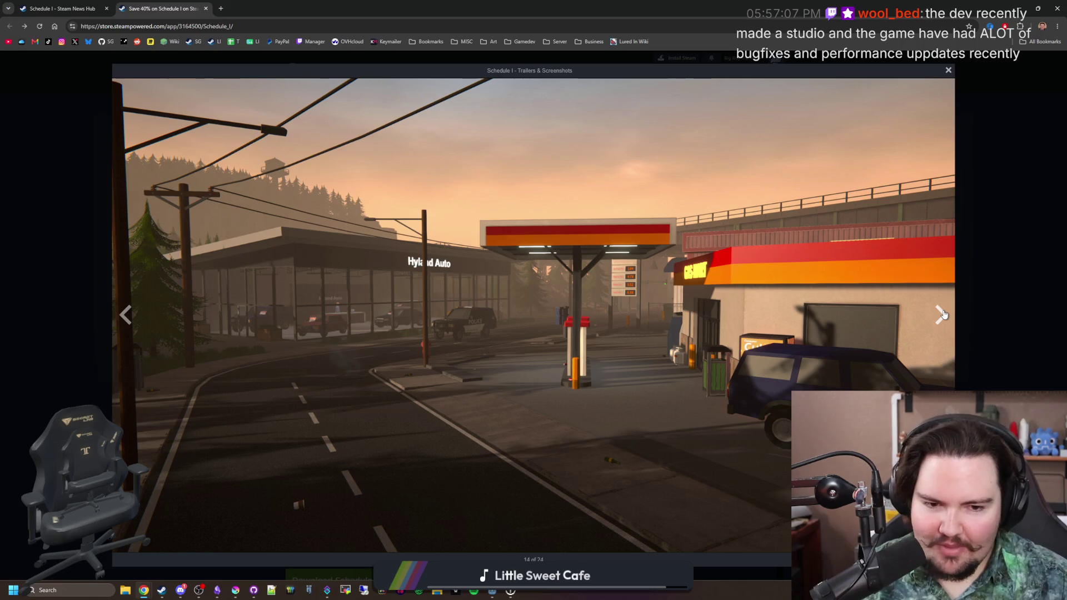
left_click(941, 315)
left_click(941, 315)
left_click(941, 315)
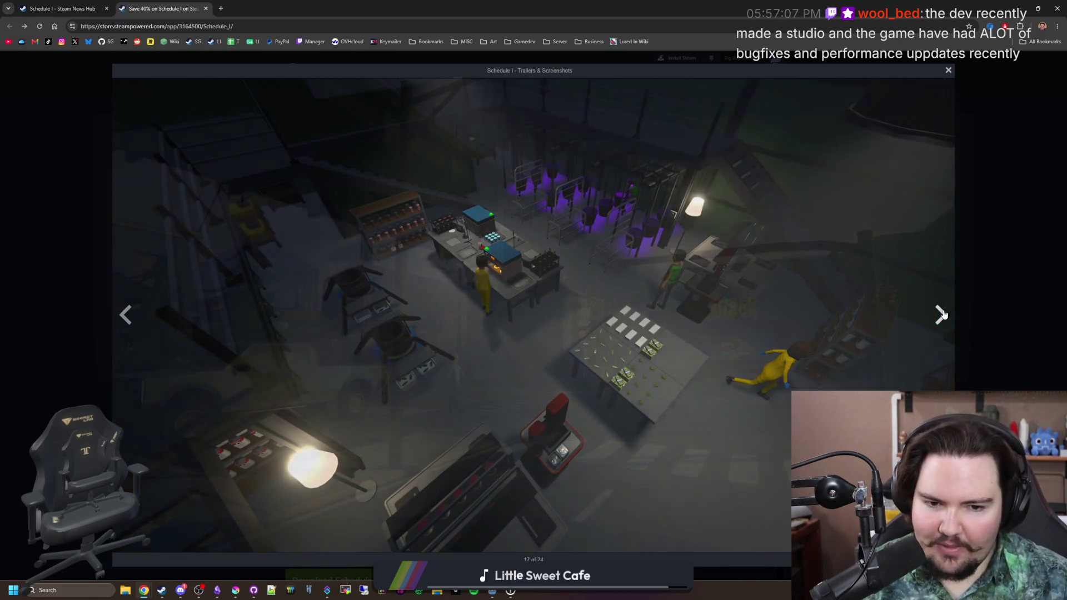
left_click(941, 315)
left_click(940, 316)
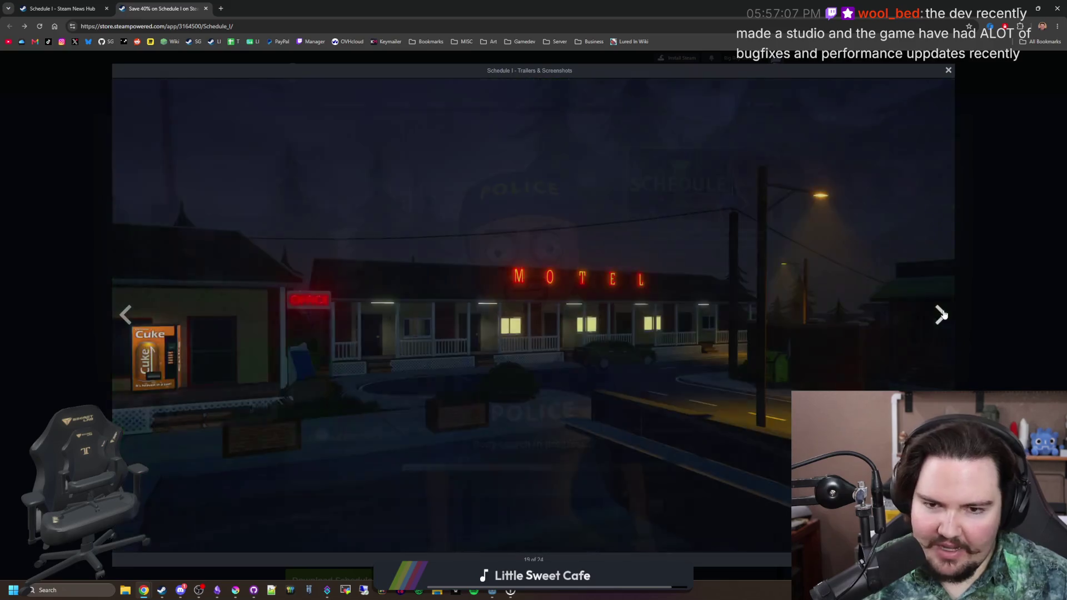
left_click(941, 315)
left_click(941, 315)
left_click(944, 315)
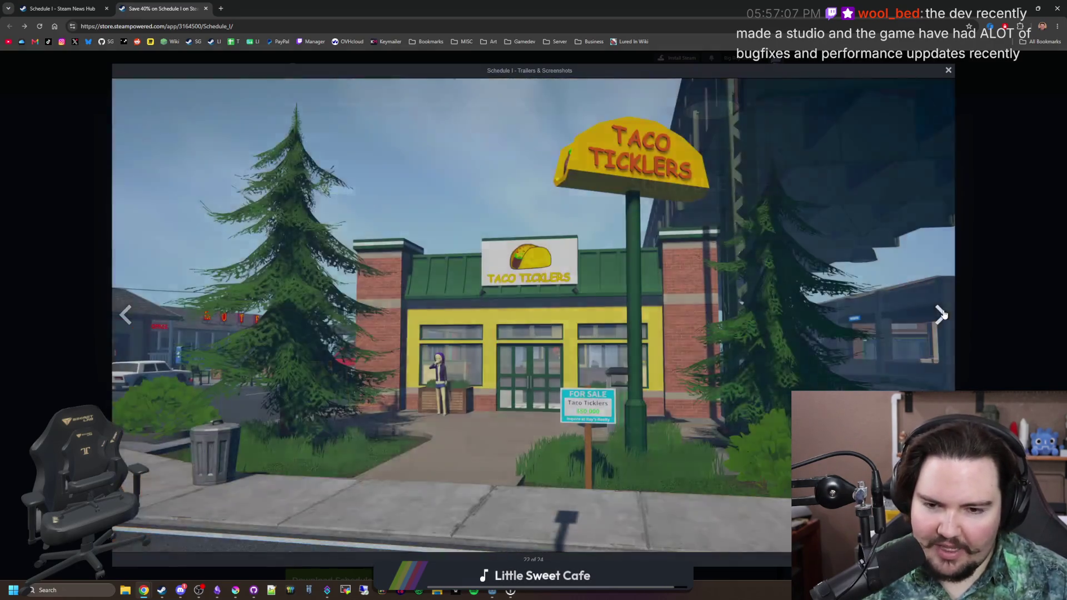
left_click(958, 298)
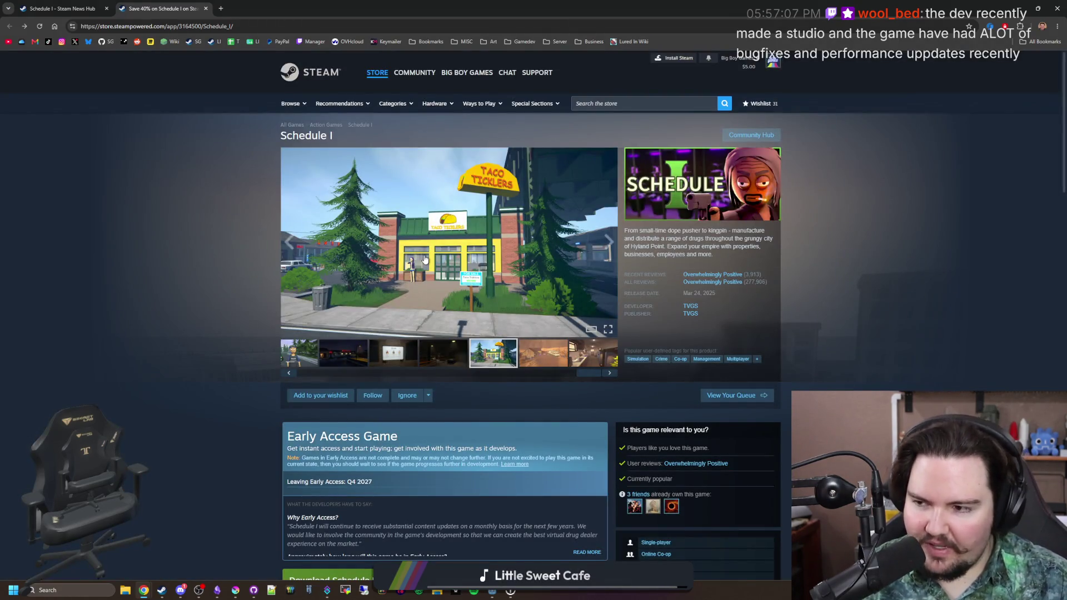
Step: Show the desert trailer screenshot and expand the full About This Game description
left_click(535, 351)
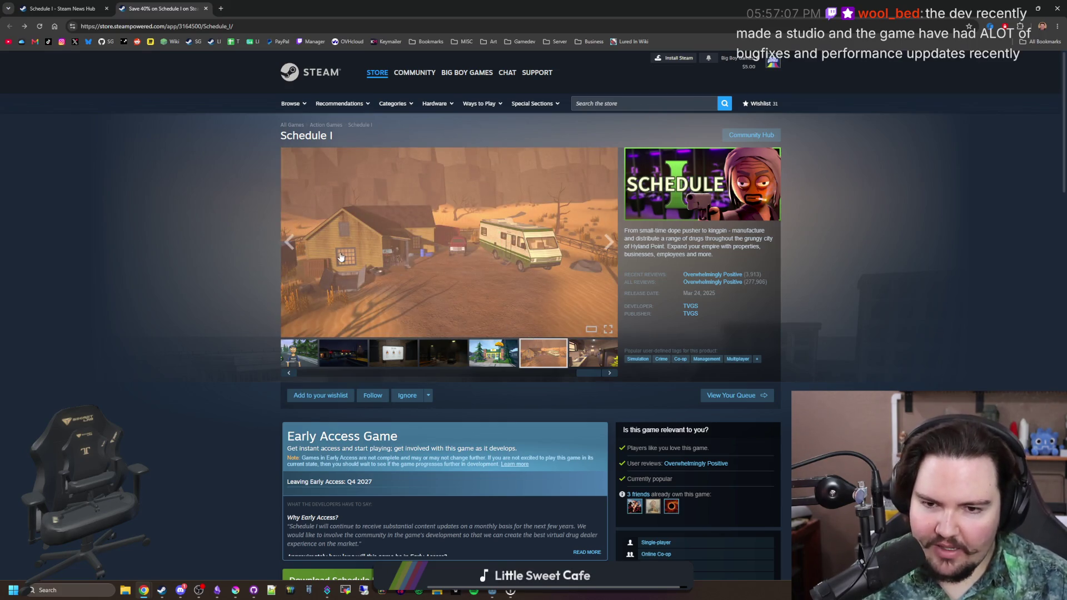
scroll(345, 259, "down", 8)
scroll(351, 262, "down", 2)
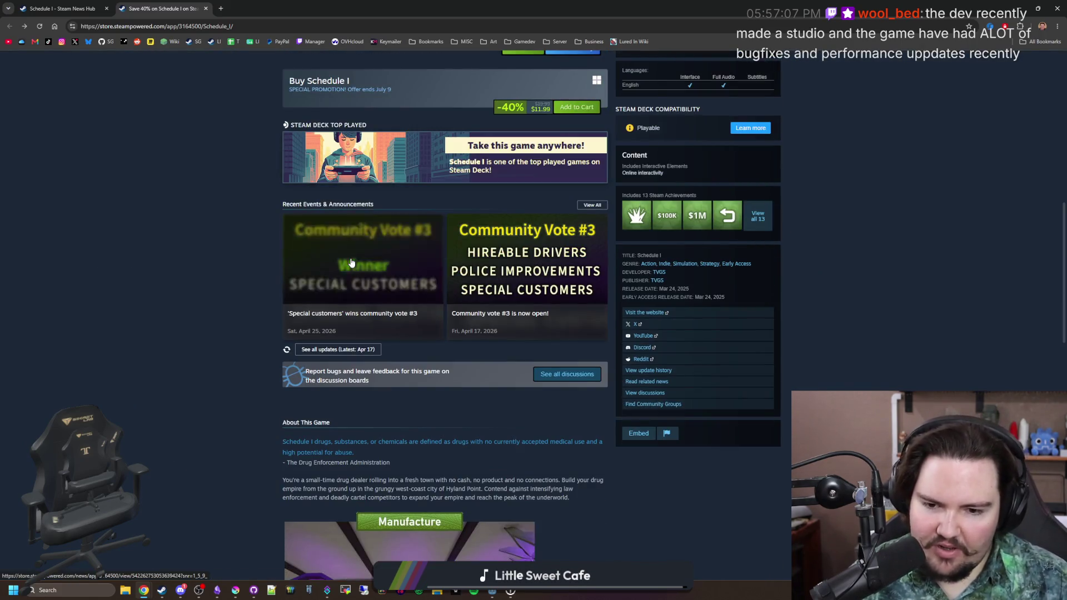
scroll(445, 336, "down", 5)
scroll(480, 382, "down", 1)
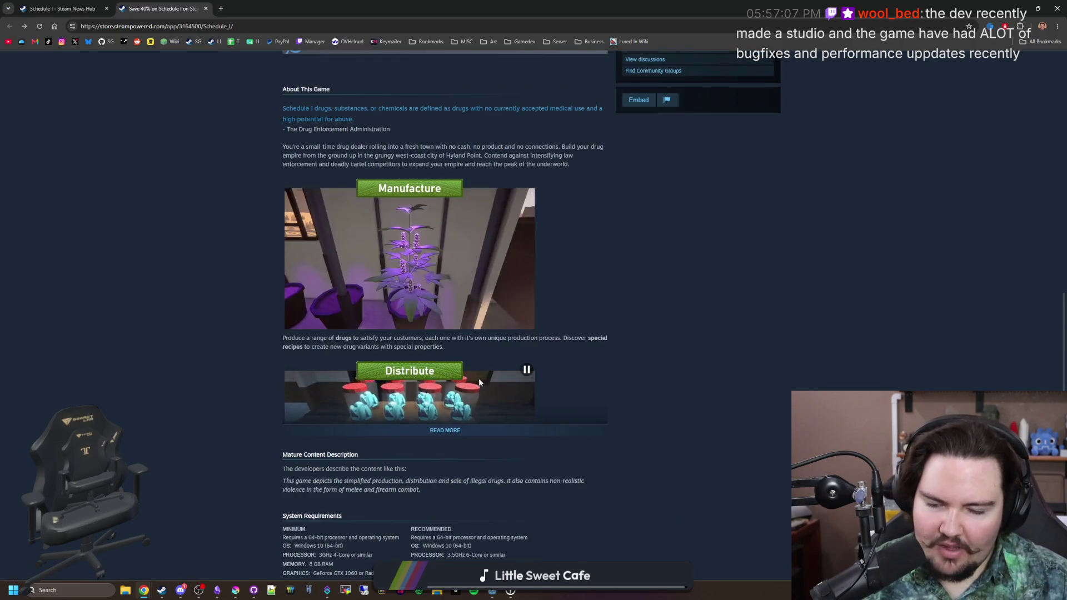
left_click(444, 430)
scroll(456, 431, "down", 12)
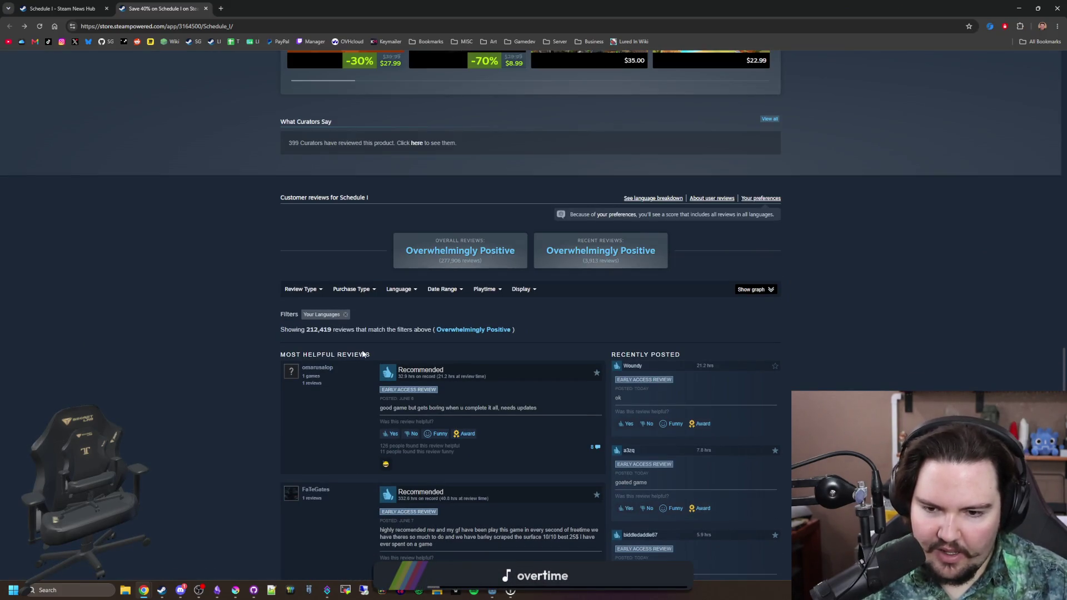
scroll(539, 409, "up", 20)
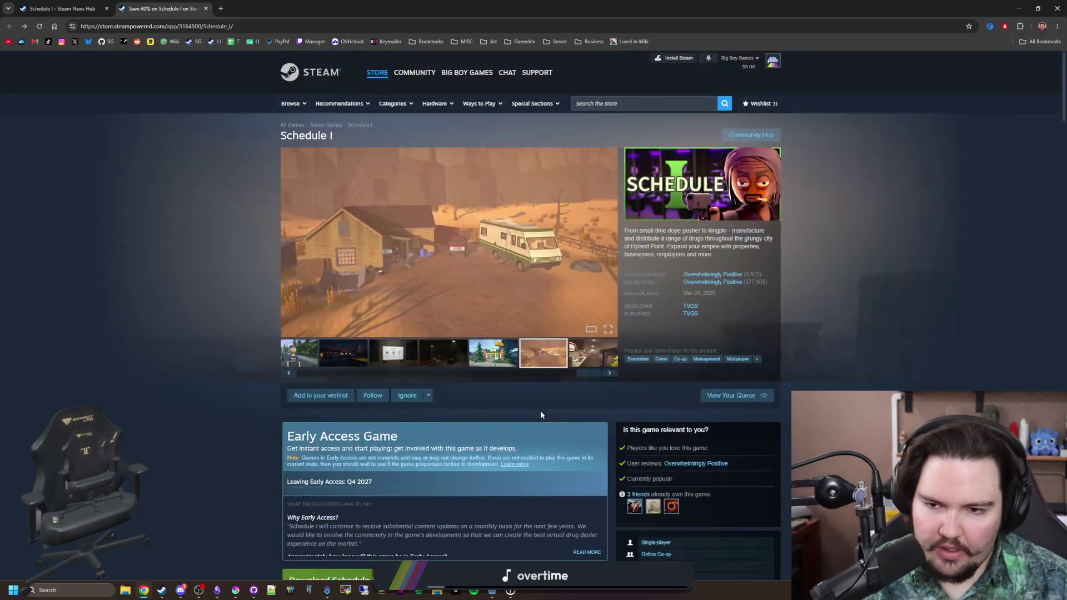
Step: Show the trailer-interior and grow room screenshots, briefly viewing the grow room enlarged
left_click(591, 362)
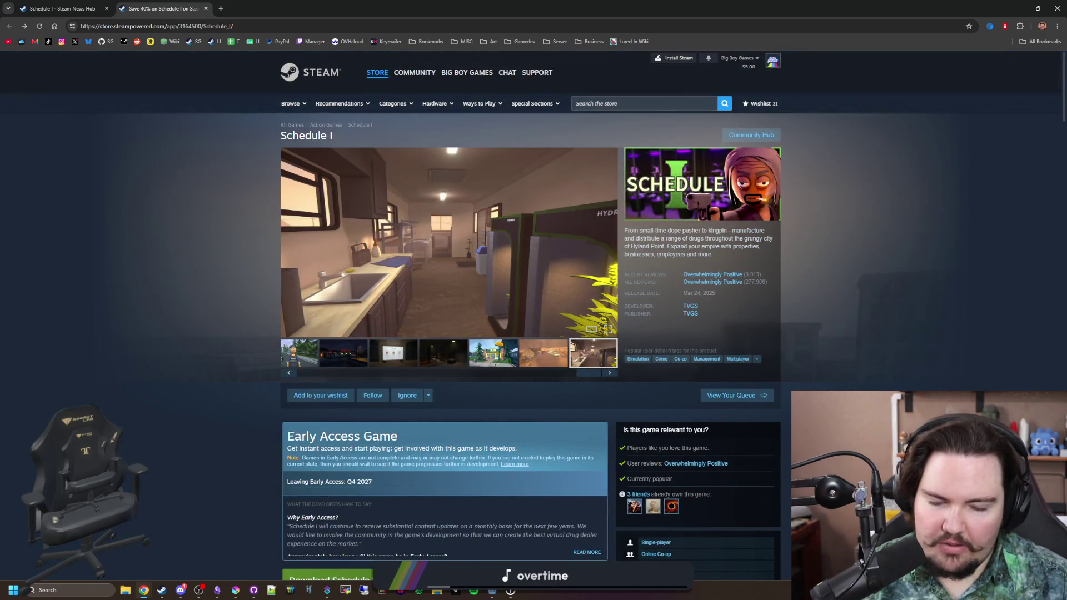
mouse_move(627, 229)
left_mouse_down()
mouse_move(746, 252)
mouse_move(625, 229)
mouse_move(717, 360)
left_mouse_up()
left_click(746, 252)
left_click(717, 360)
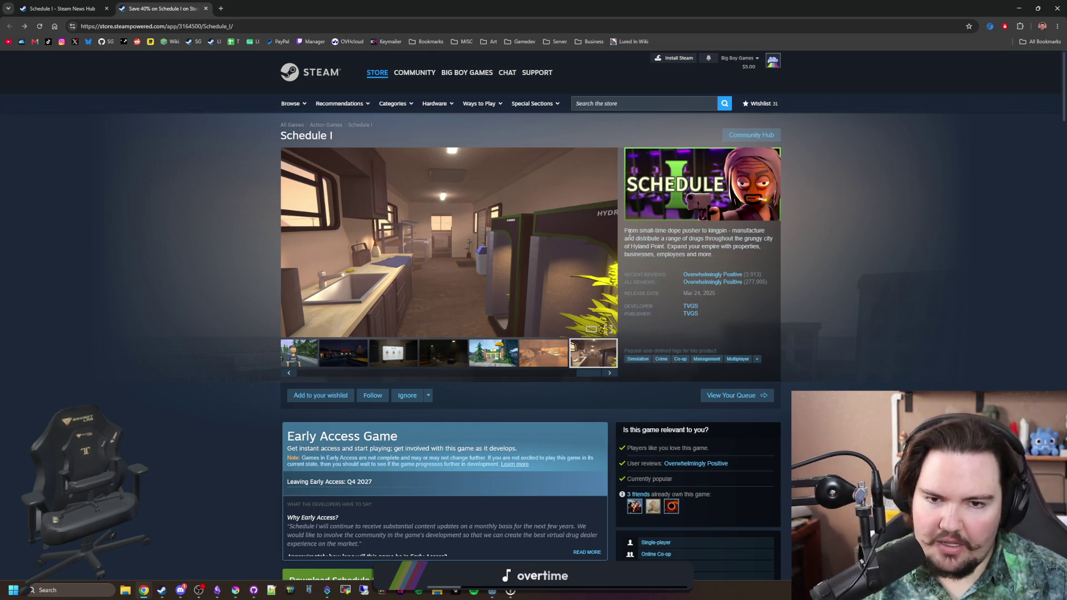
left_click_drag(589, 373, 309, 373)
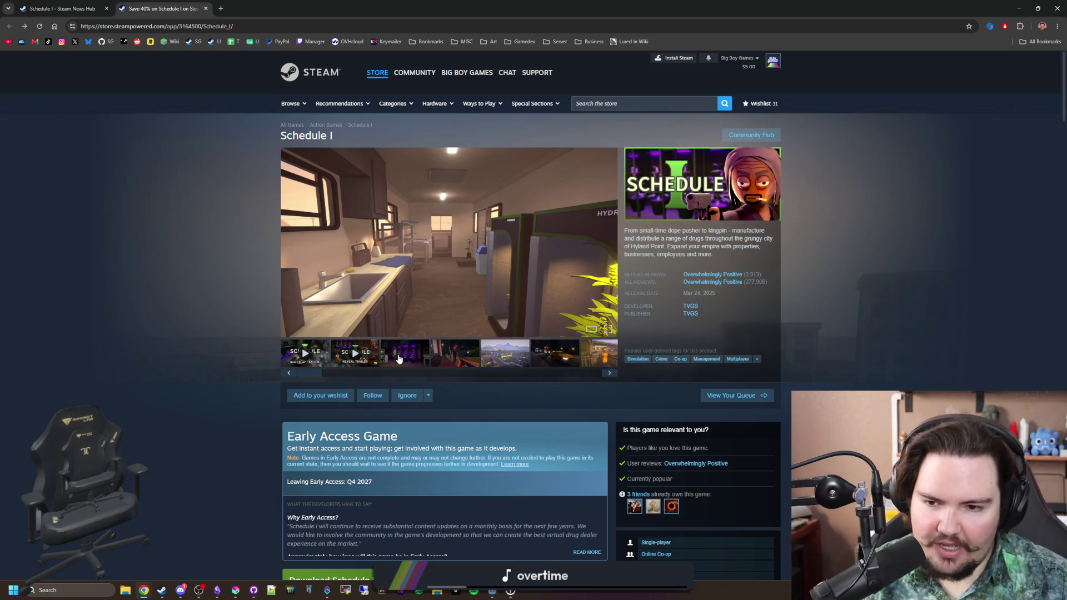
left_click(402, 358)
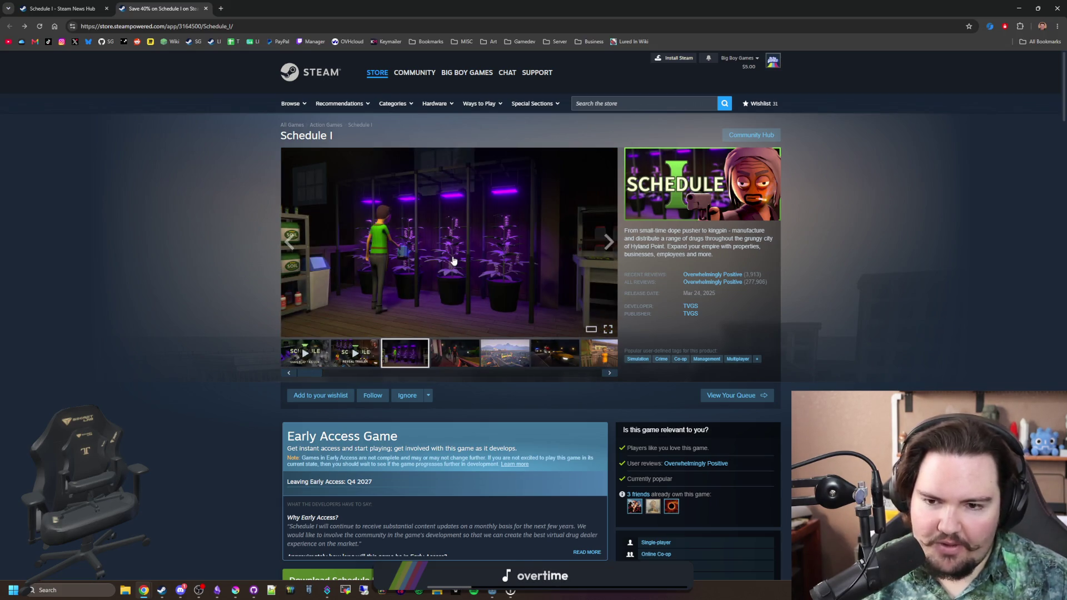
left_click(453, 261)
left_click(989, 294)
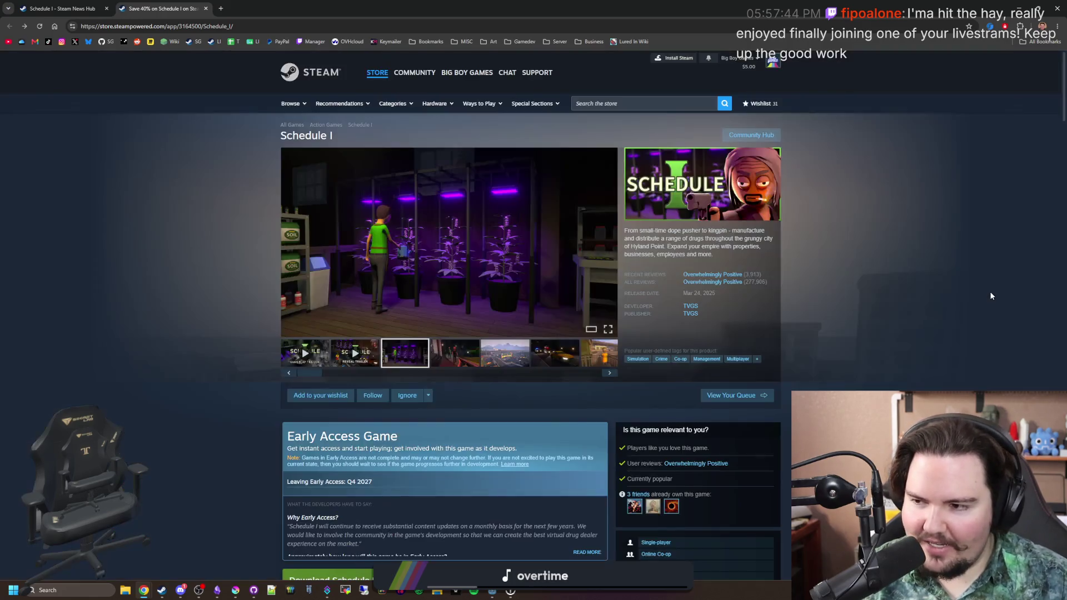
Step: Step from the rainy night street screenshot through the computer shot to the dark interior
left_click(465, 359)
left_click(610, 242)
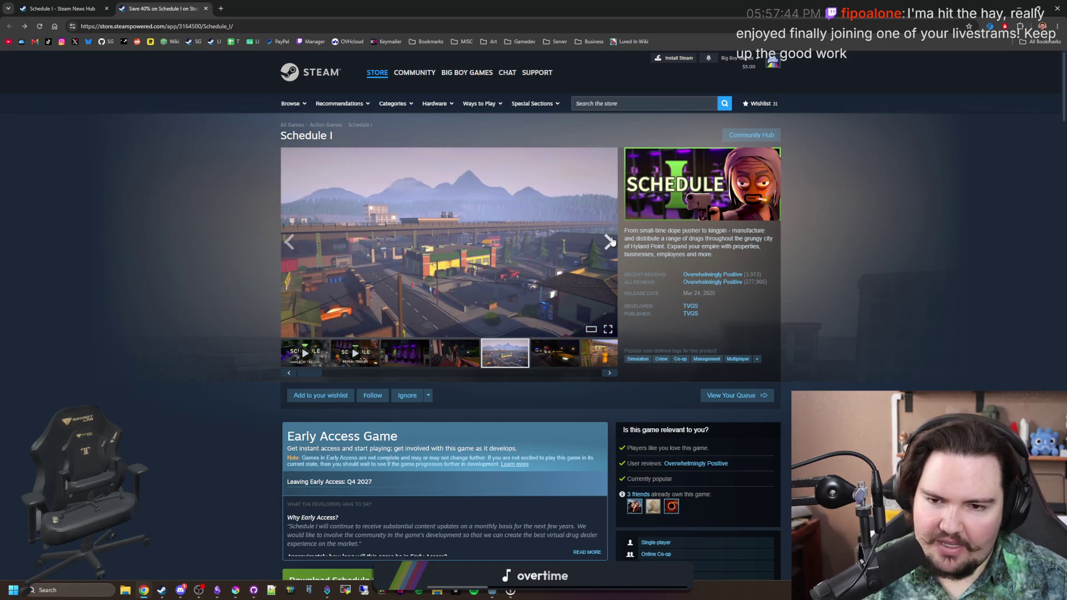
left_click(610, 241)
left_click(609, 241)
left_click(609, 241)
left_click(610, 241)
left_click(610, 241)
left_click(609, 241)
left_click(610, 242)
left_click(609, 242)
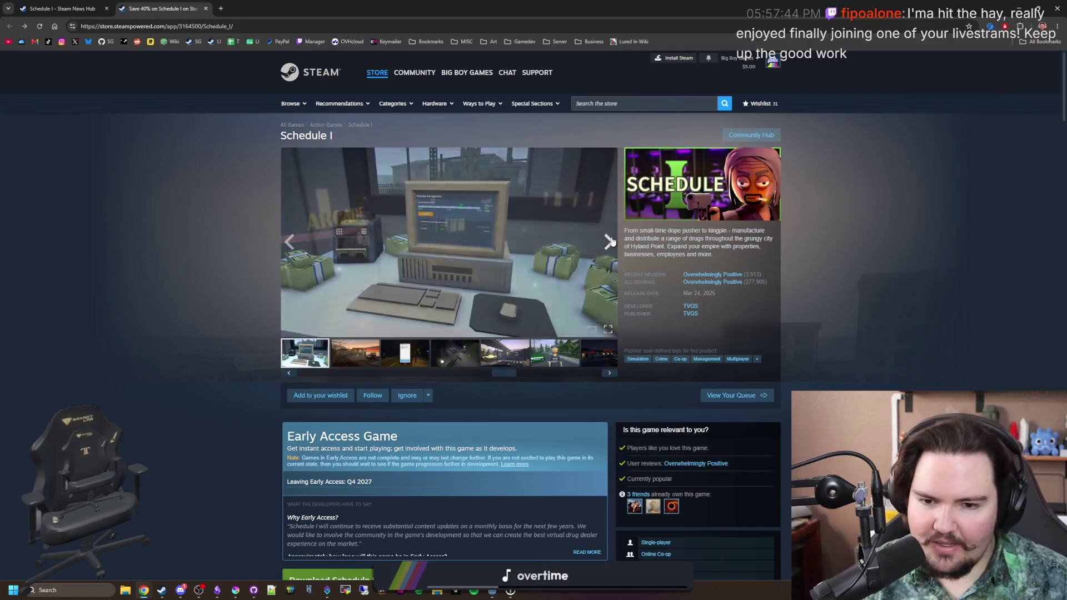
left_click(610, 241)
left_click(610, 241)
left_click(610, 241)
left_click(610, 241)
left_click(610, 241)
left_click(610, 241)
left_click(609, 242)
left_click(610, 241)
left_click(610, 241)
left_click(609, 241)
left_click(609, 241)
left_click(610, 241)
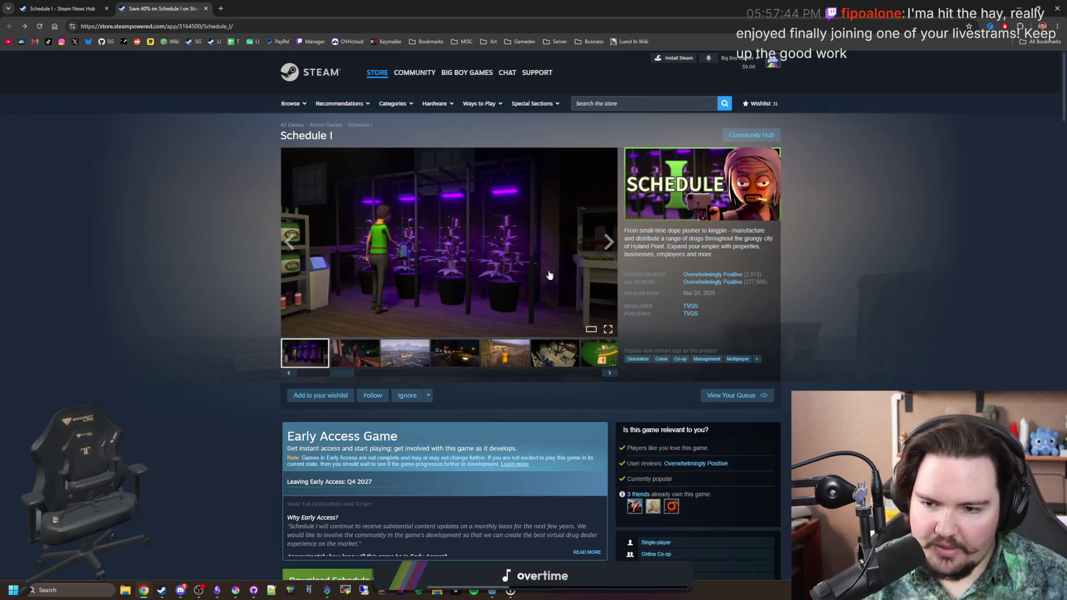
Step: Pick further thumbnails until the hilly town overview screenshot is the main image
left_click_drag(341, 374, 267, 370)
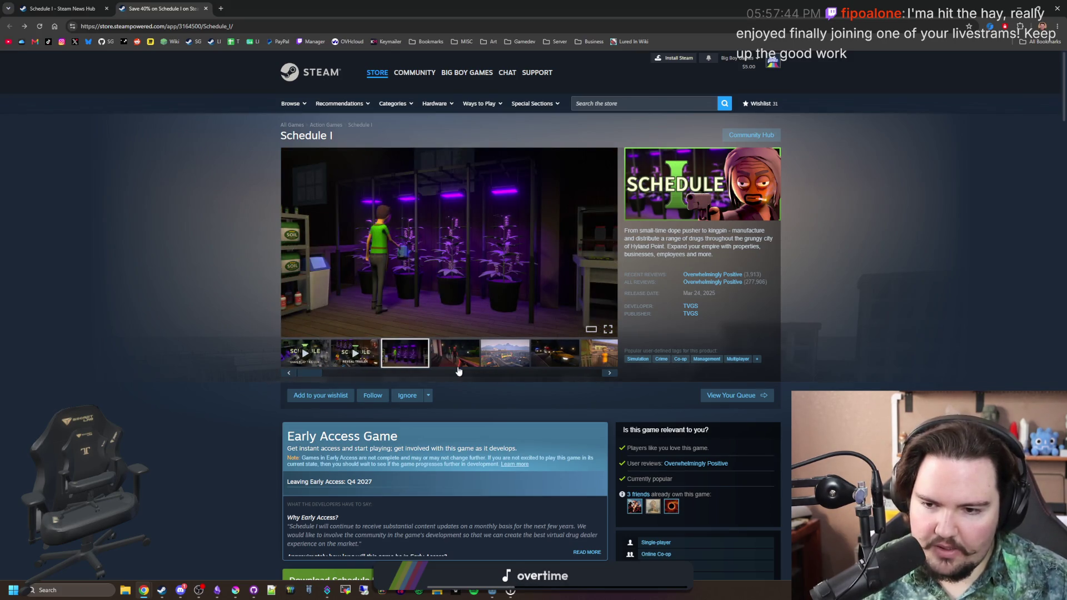
left_click(475, 361)
left_click(505, 356)
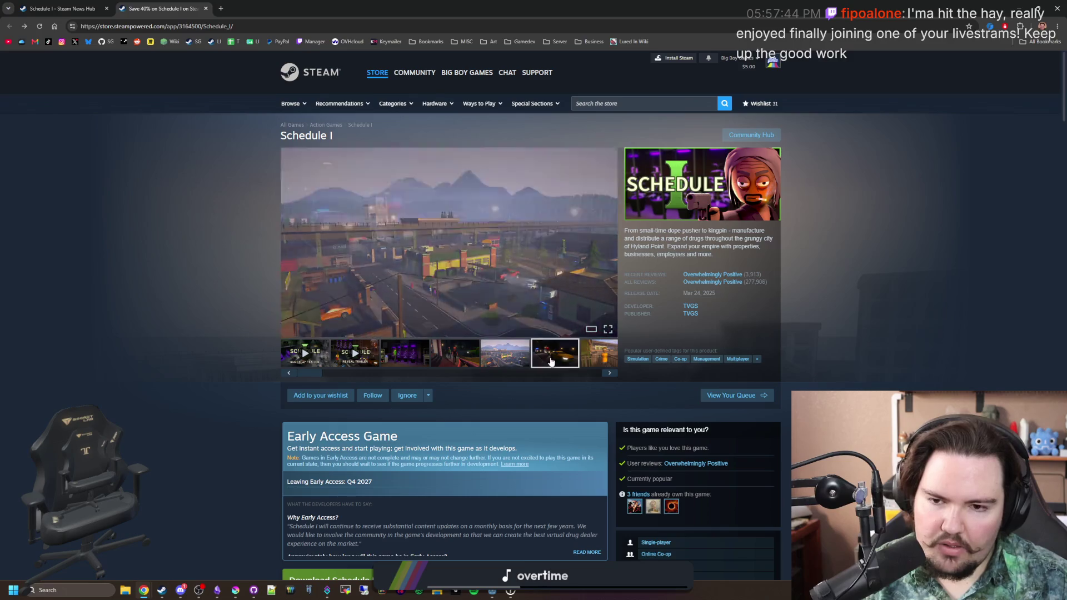
left_click(555, 356)
left_click(583, 361)
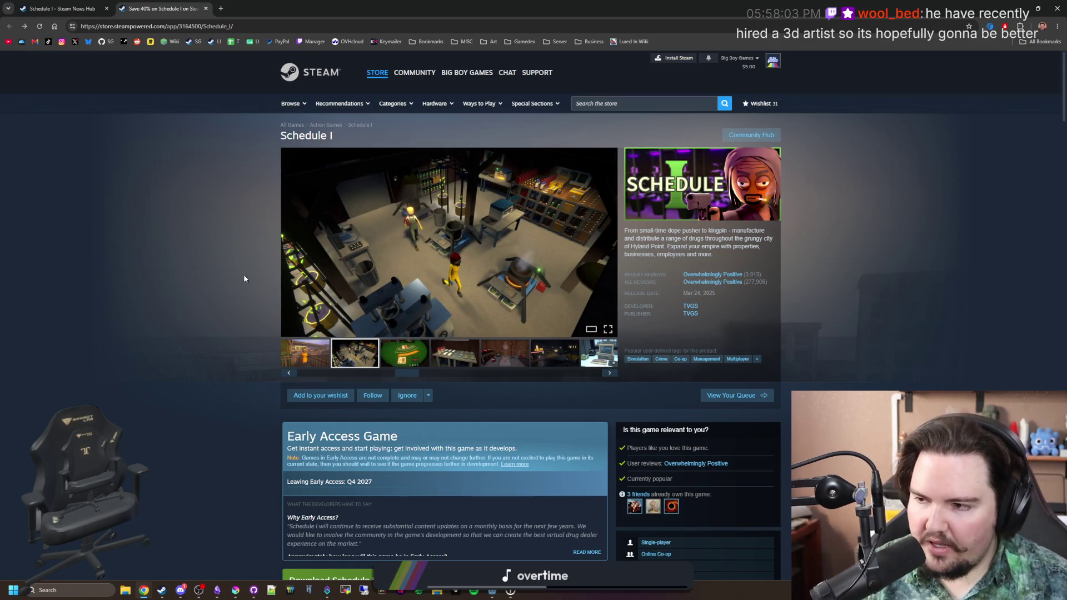
Step: Scroll down Schedule I's store page and show its review history graph
scroll(460, 327, "down", 4)
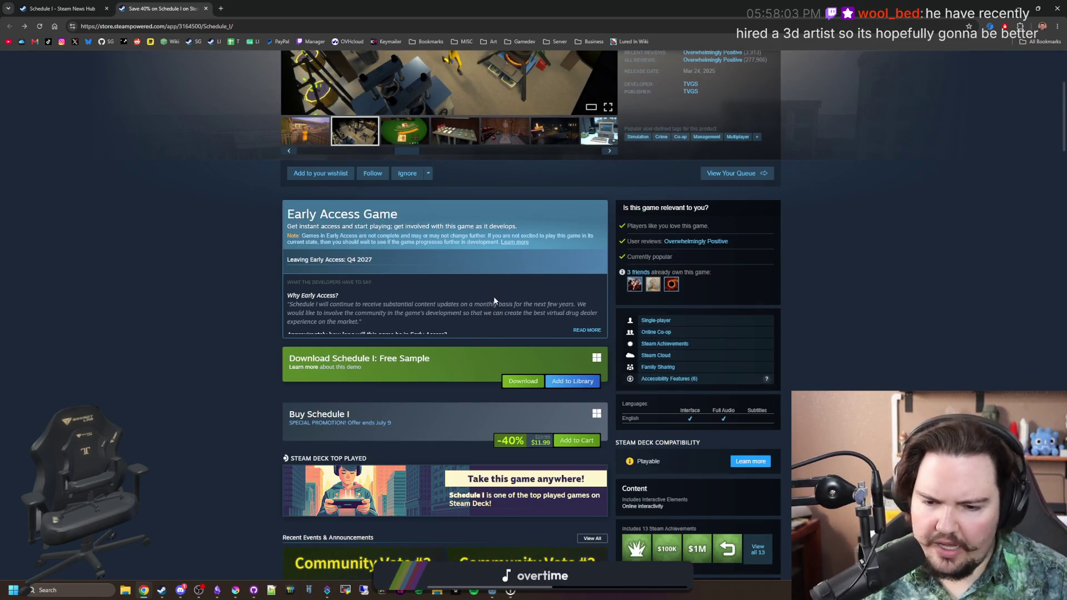
scroll(494, 296, "down", 5)
scroll(517, 322, "down", 5)
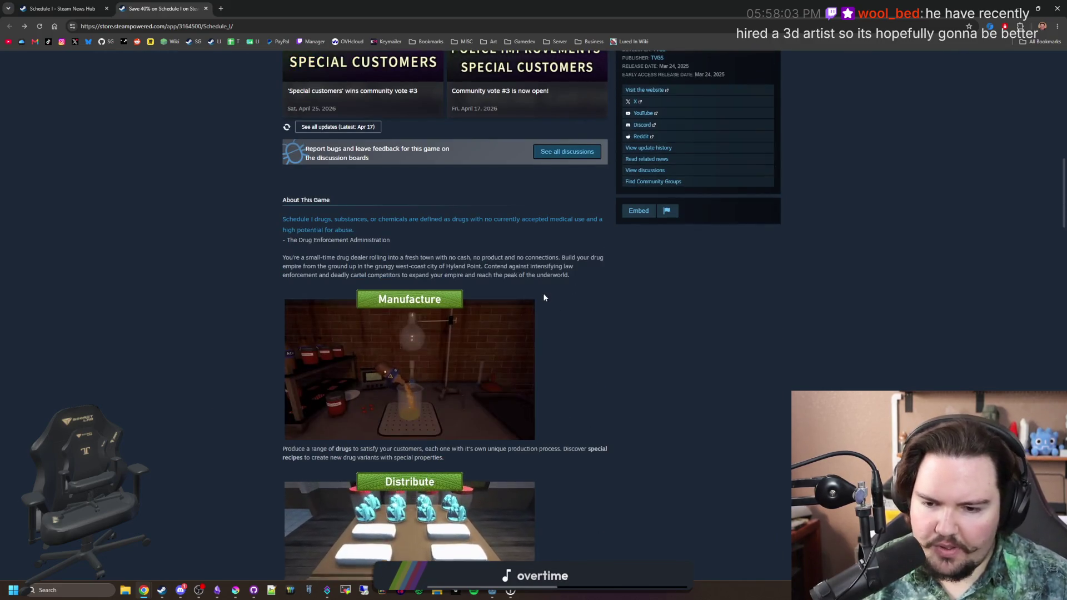
scroll(550, 291, "down", 8)
scroll(474, 353, "down", 8)
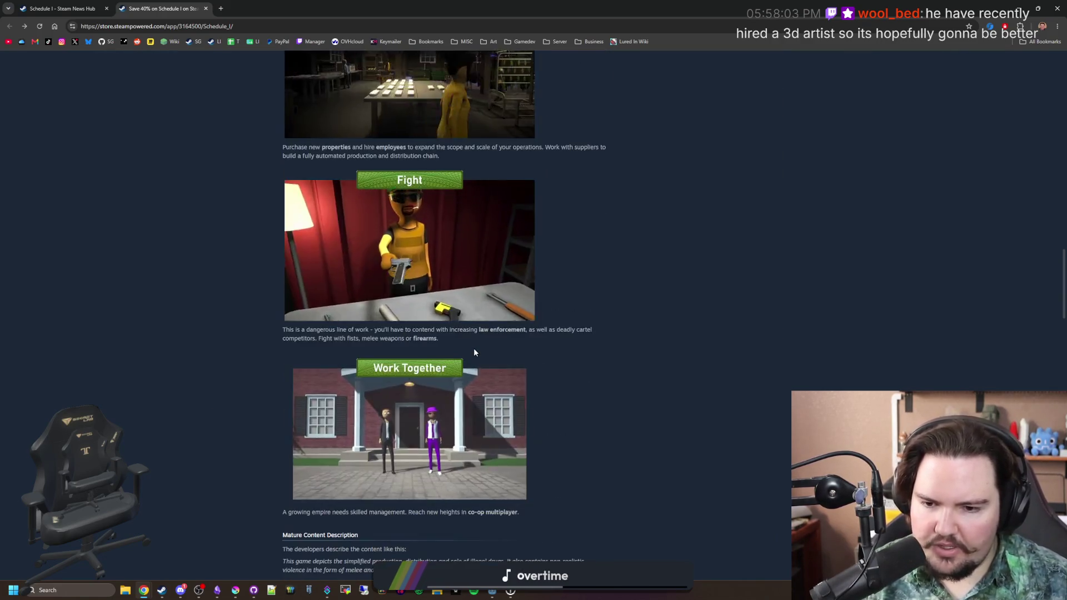
scroll(514, 337, "down", 4)
scroll(513, 337, "down", 8)
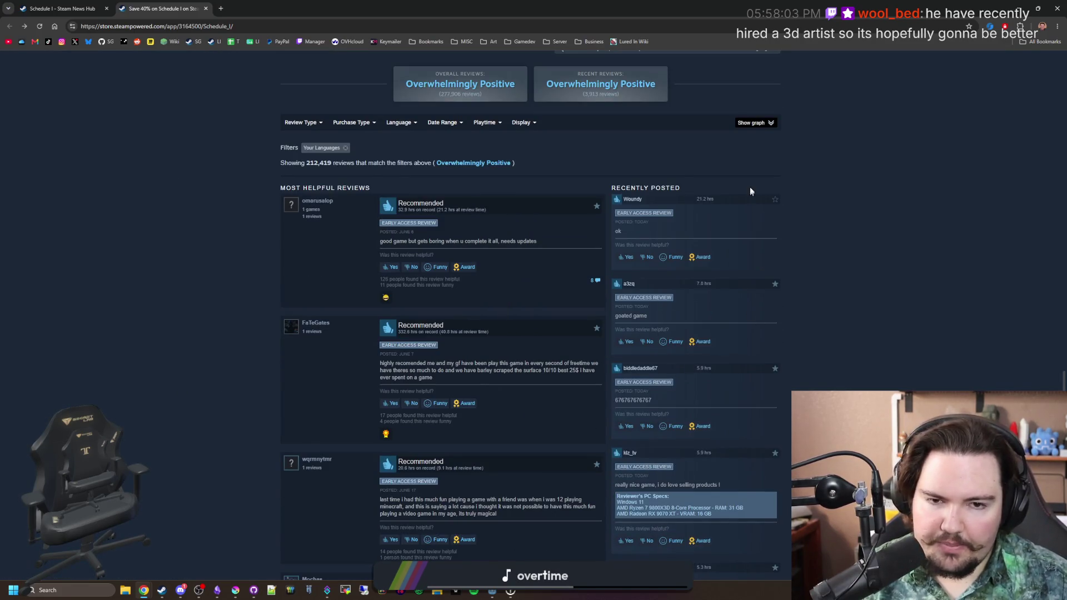
left_click(771, 125)
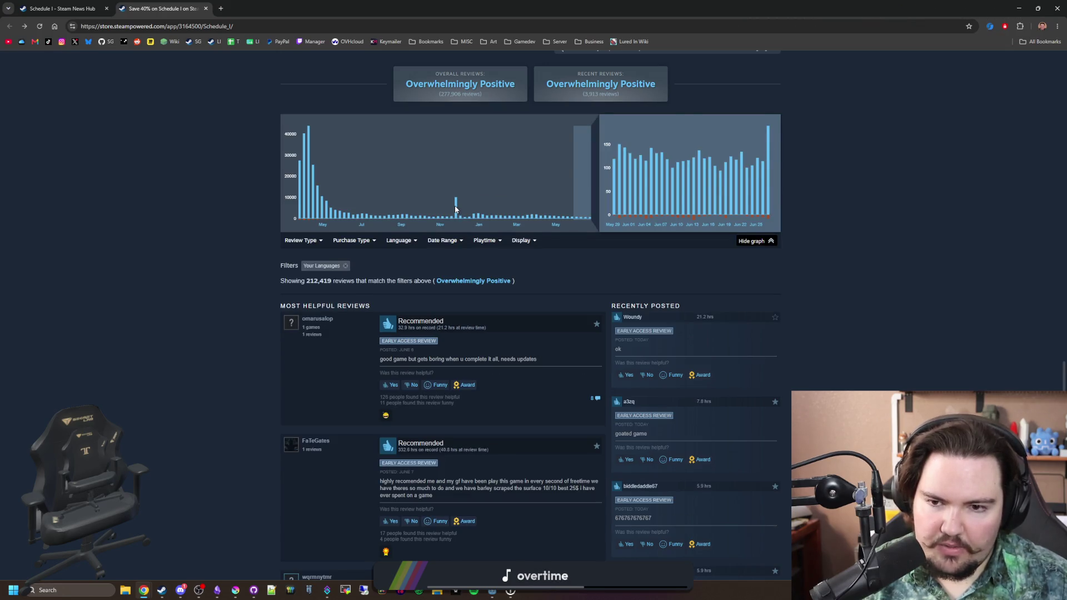
scroll(228, 305, "down", 10)
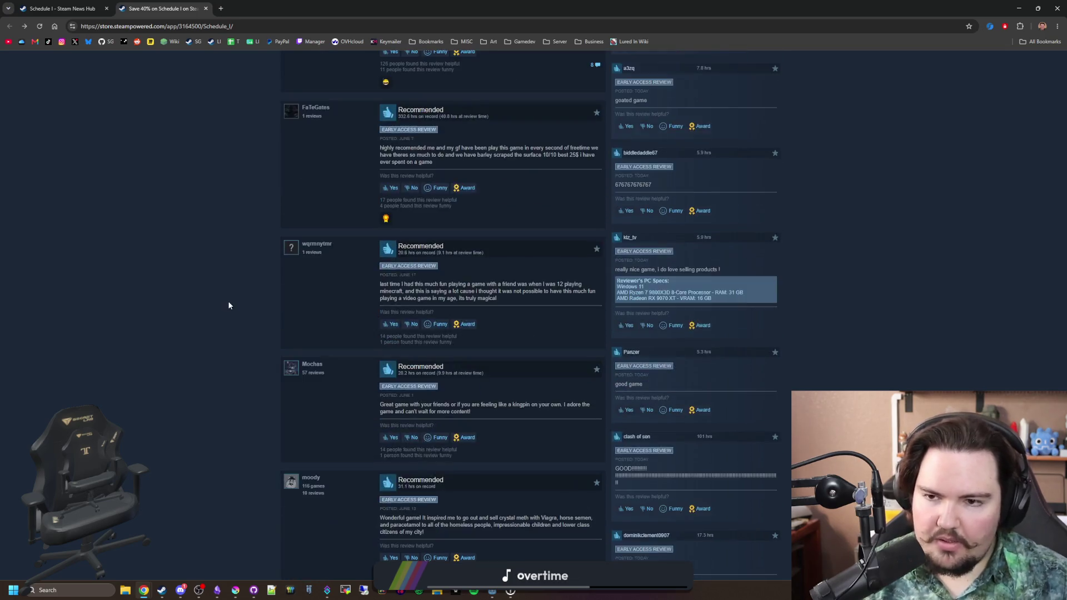
scroll(228, 305, "up", 20)
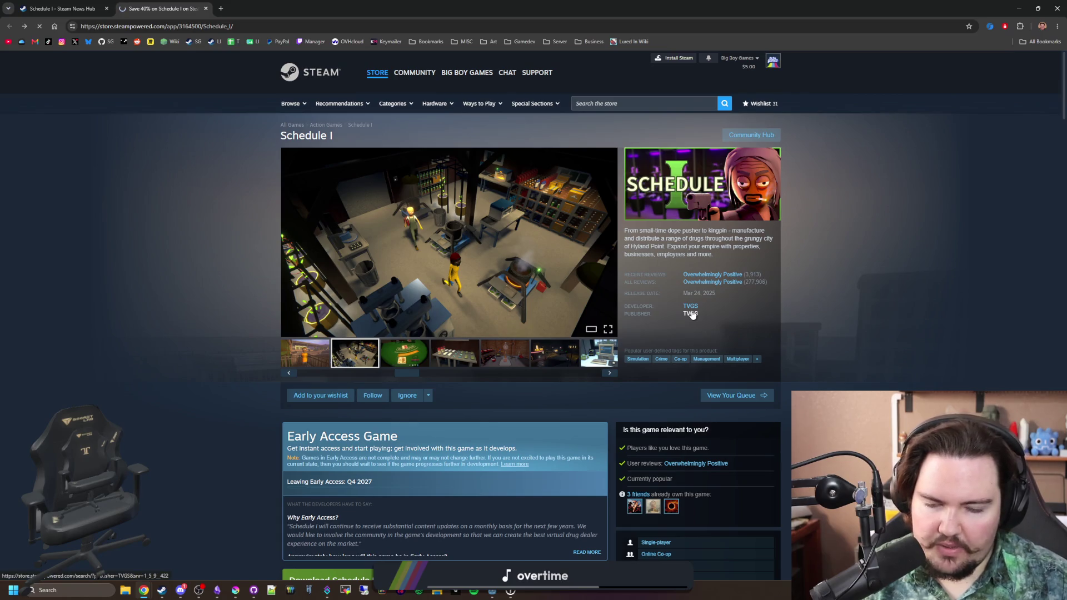
Step: Check TVGS's games and the Free Sample page, then shrink the browser onto the News Hub tab
left_click(691, 314)
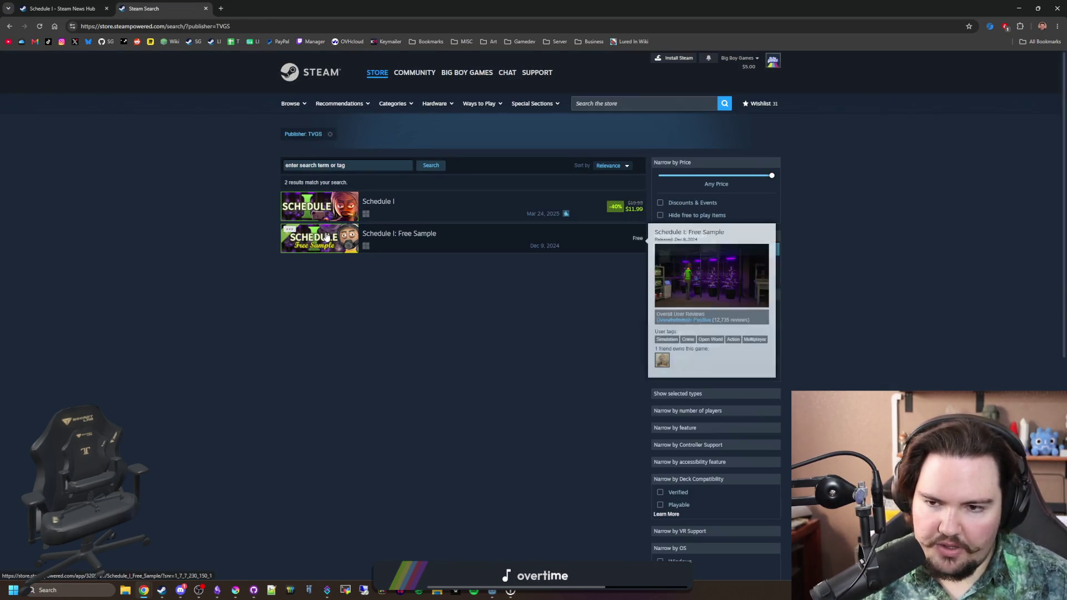
left_click(326, 233)
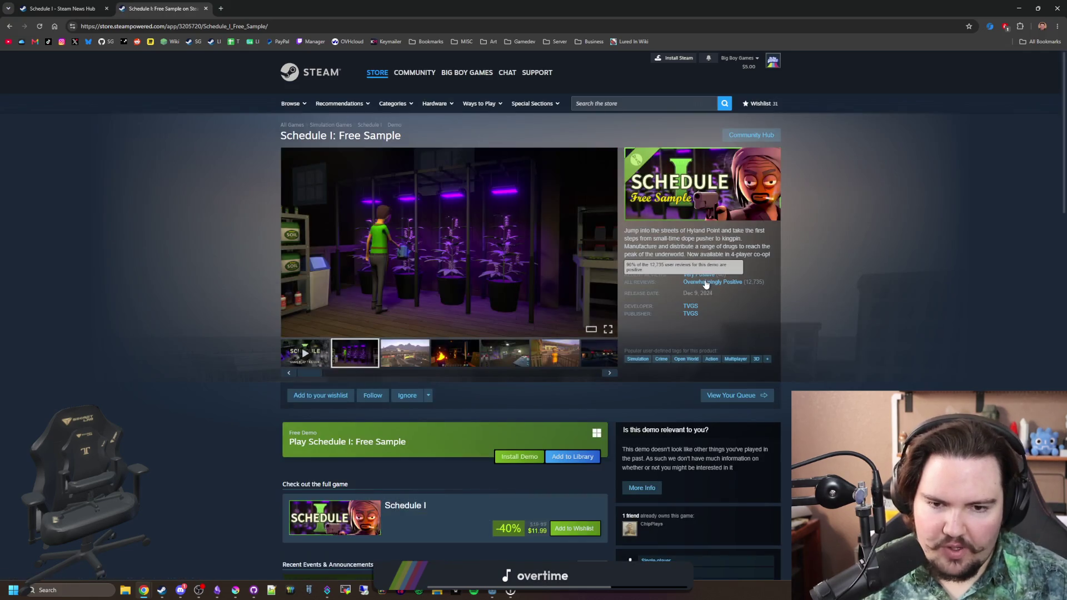
scroll(669, 228, "down", 4)
scroll(669, 228, "up", 2)
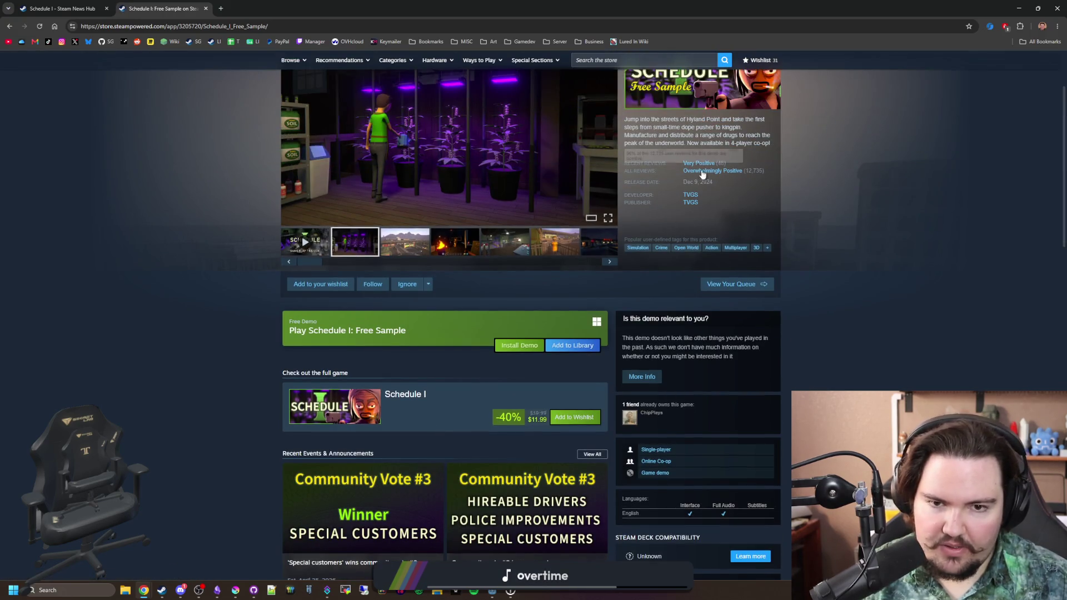
key("alt+Left")
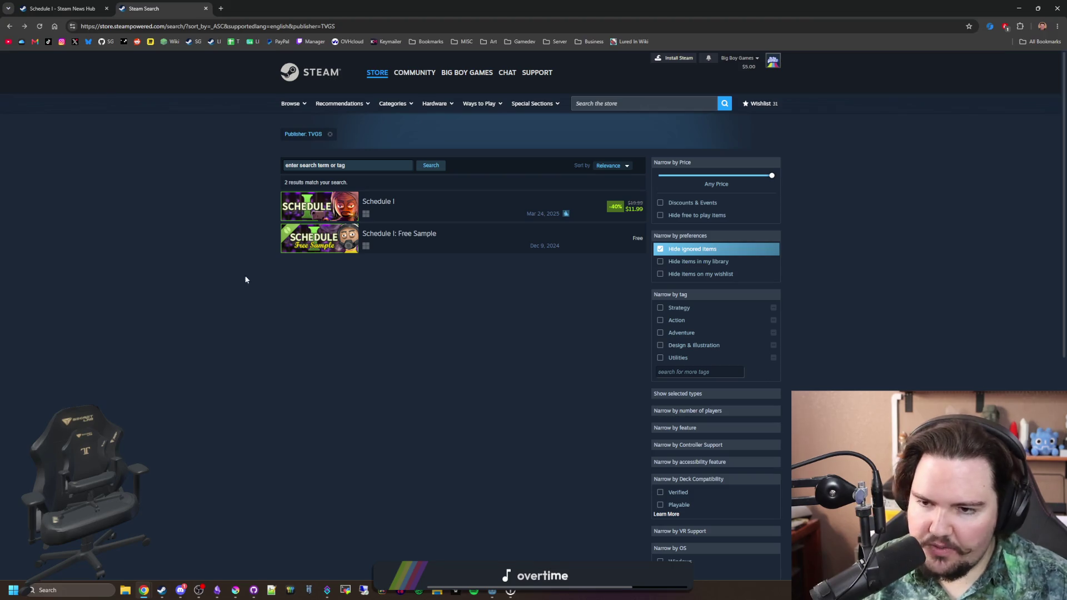
double_click(369, 4)
left_click(618, 287)
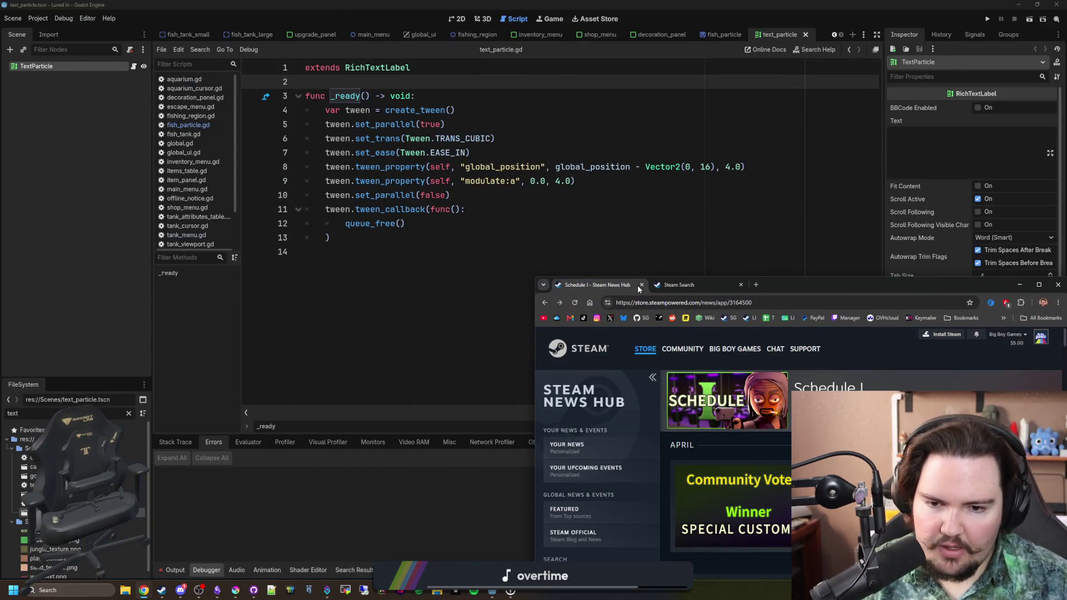
Step: Bring the Godot editor forward and frame the TextParticle node on the 2D canvas
left_click(533, 279)
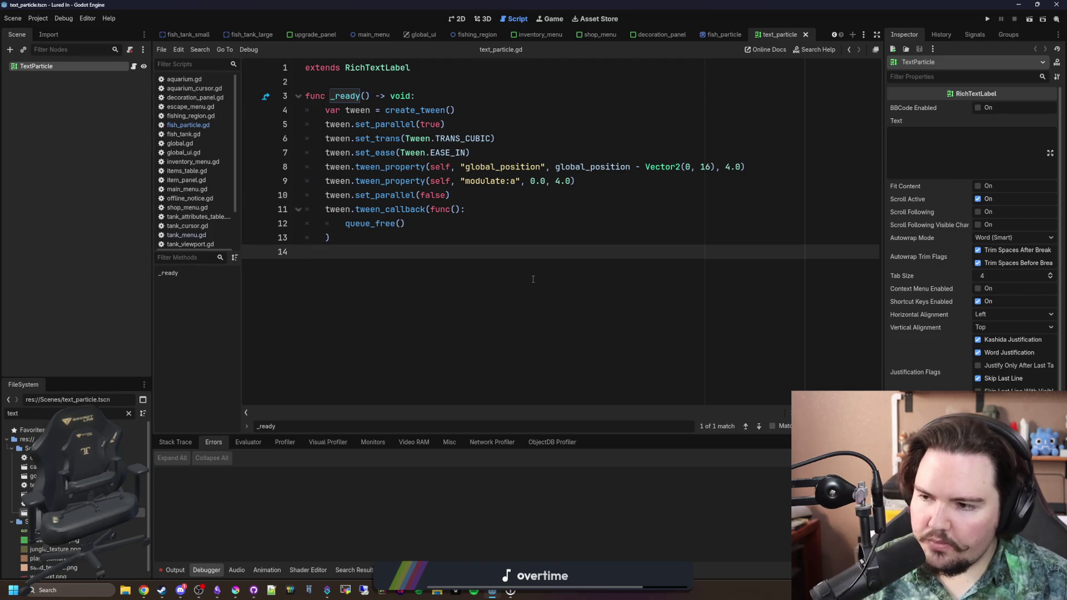
left_click(425, 244)
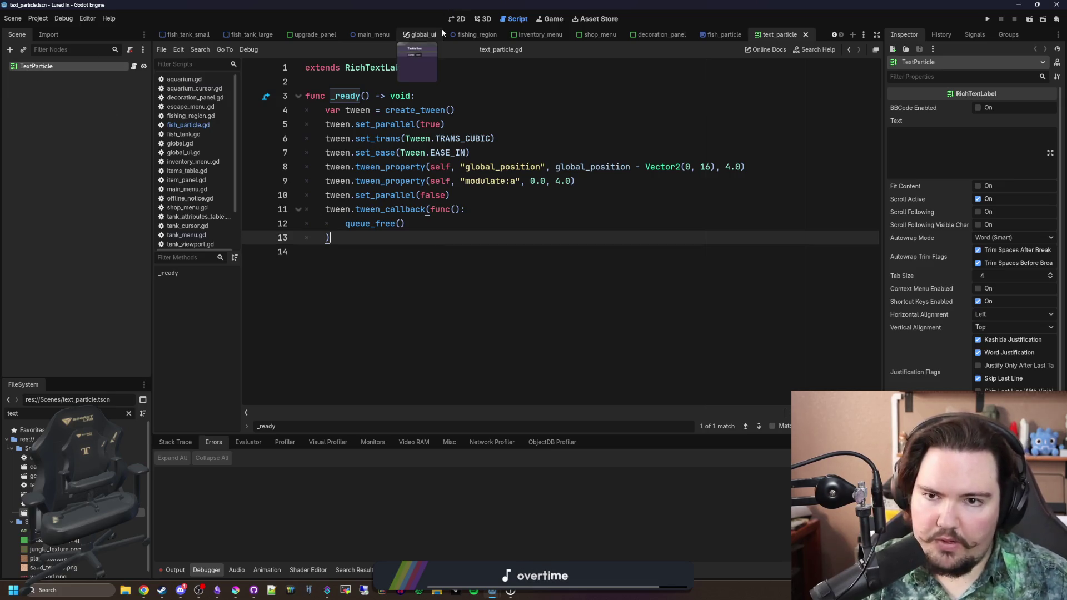
left_click(457, 18)
key("f")
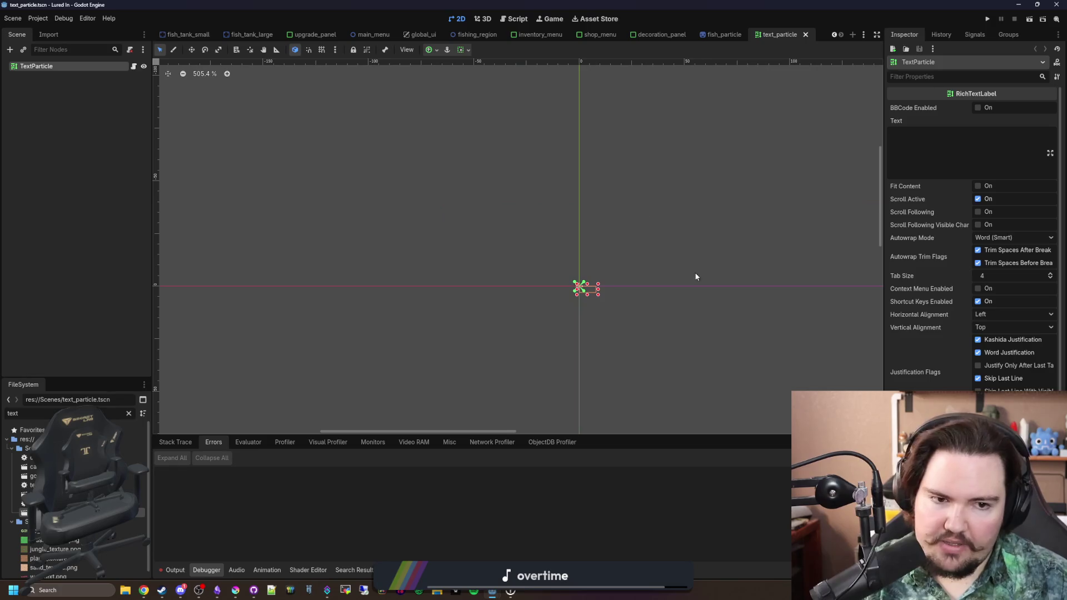
Step: Enter text 'dw', enable BBCode and Fit Content, disable Scroll Active, and turn autowrap off
left_click(949, 163)
type("dwasd")
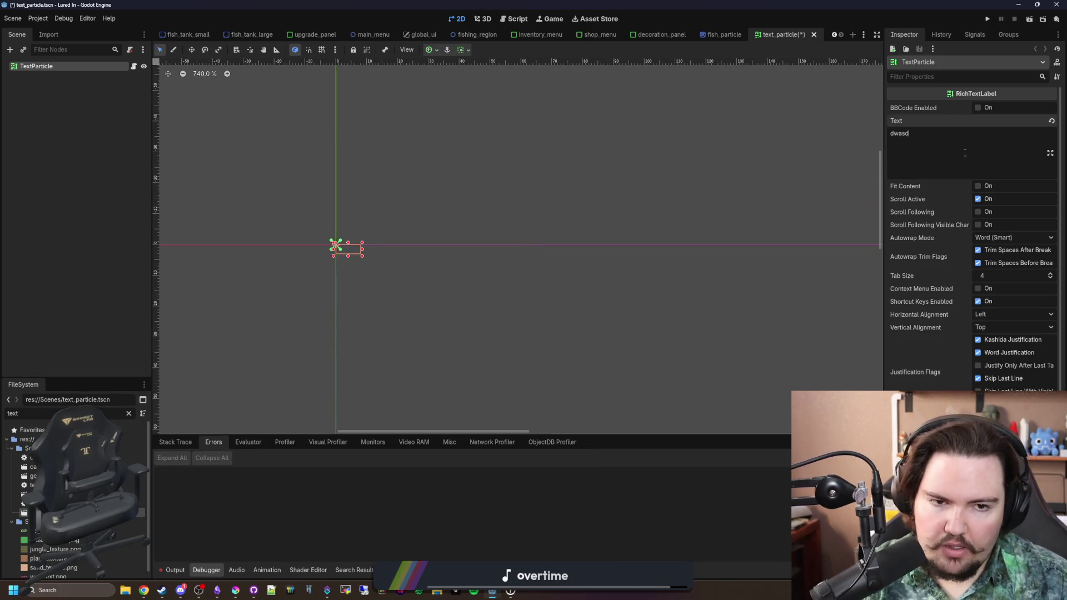
left_click(978, 108)
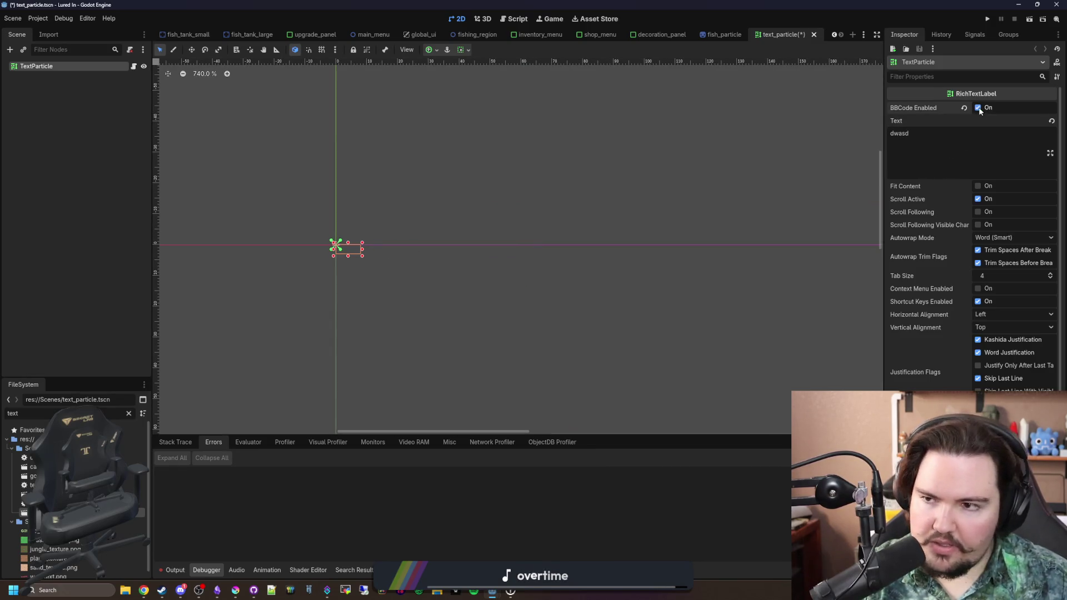
left_click(978, 186)
left_click(979, 199)
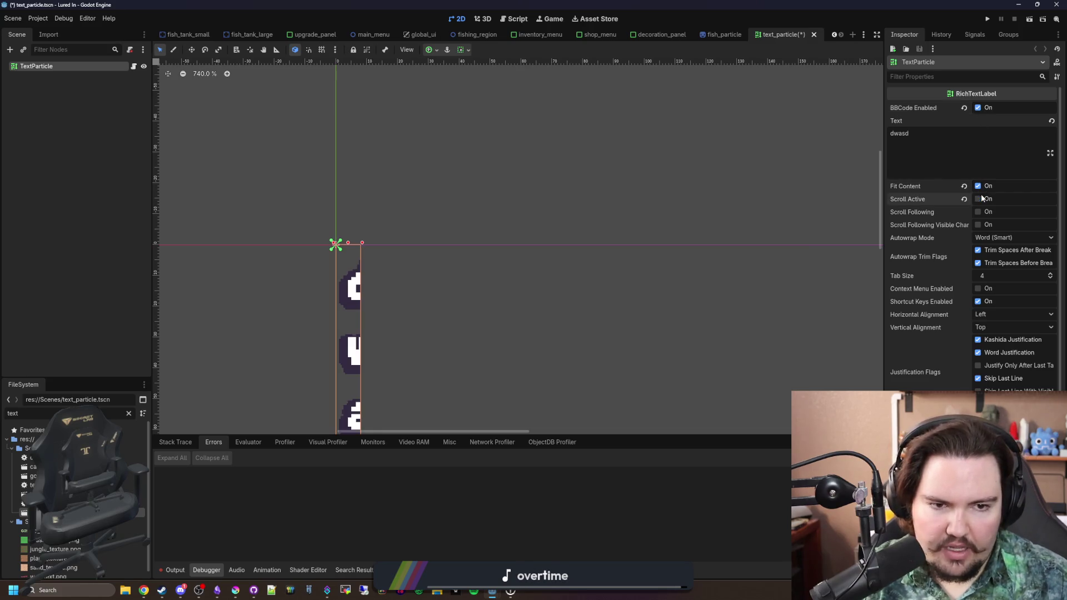
left_click(1000, 237)
left_click(995, 250)
Step: Extend the label text to 'dwasddwasd' and centre it horizontally and vertically
scroll(334, 281, "down", 2)
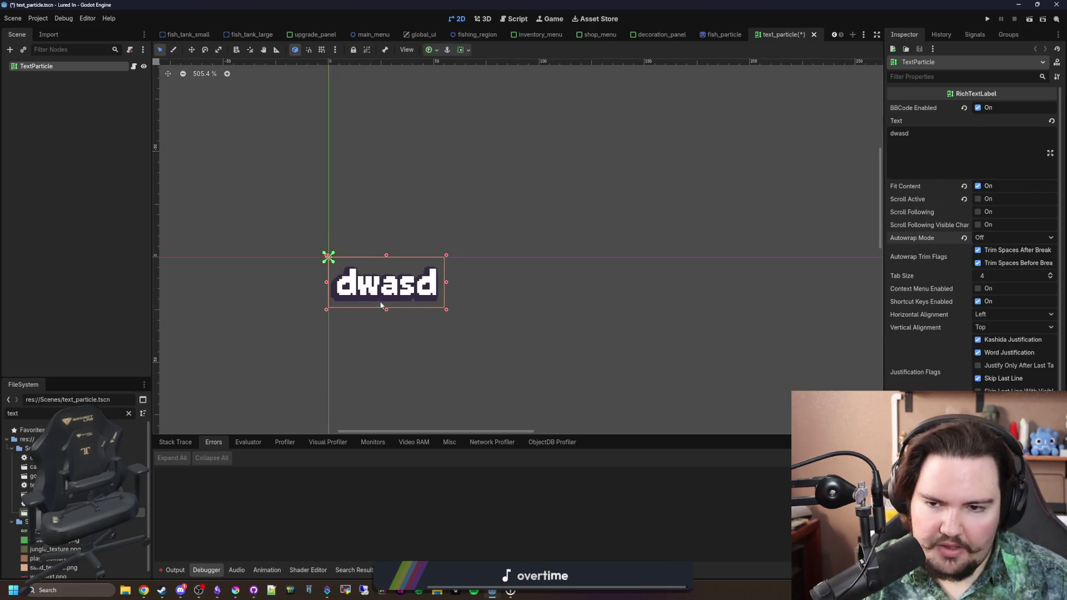
scroll(381, 306, "up", 2)
left_click(945, 146)
type("dwasd")
scroll(943, 295, "down", 2)
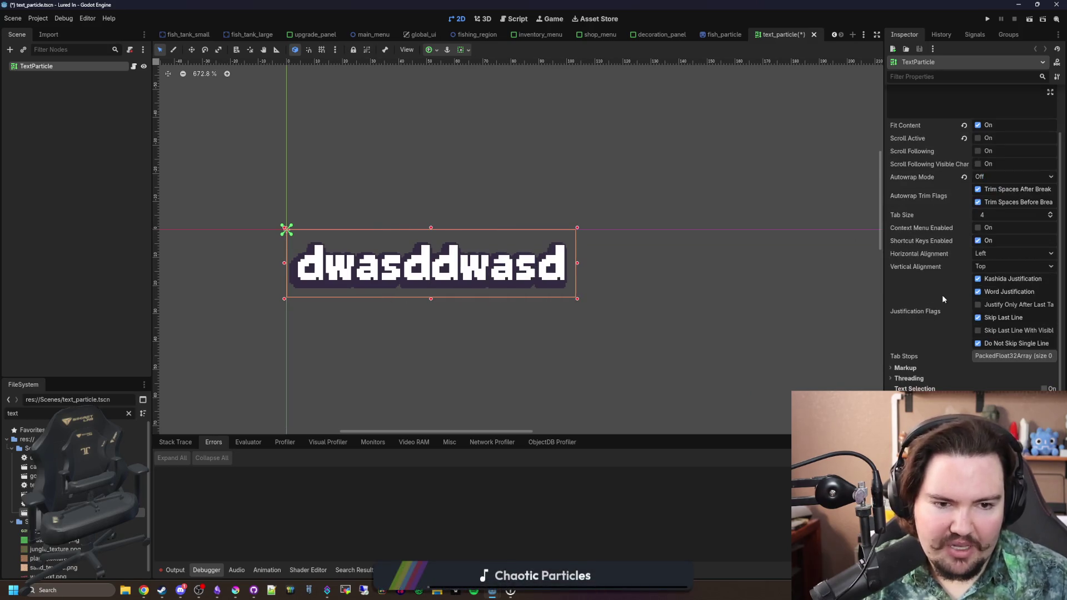
left_click(985, 254)
left_click(1007, 278)
left_click(996, 268)
left_click(1000, 290)
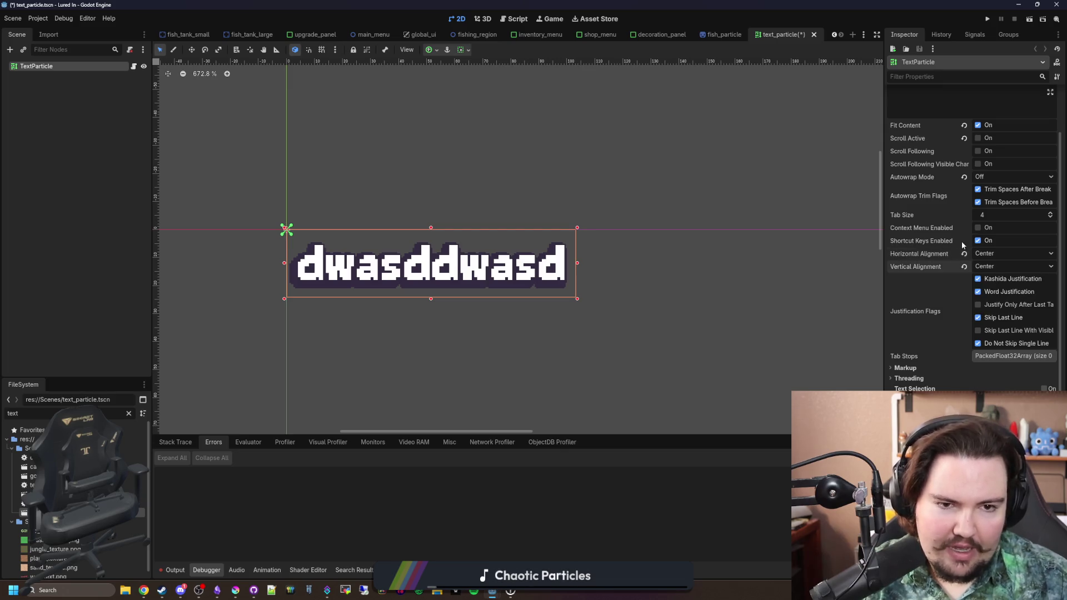
Step: Keep Clip Contents enabled in the label's Layout settings and expand its Transform properties
scroll(945, 182, "down", 2)
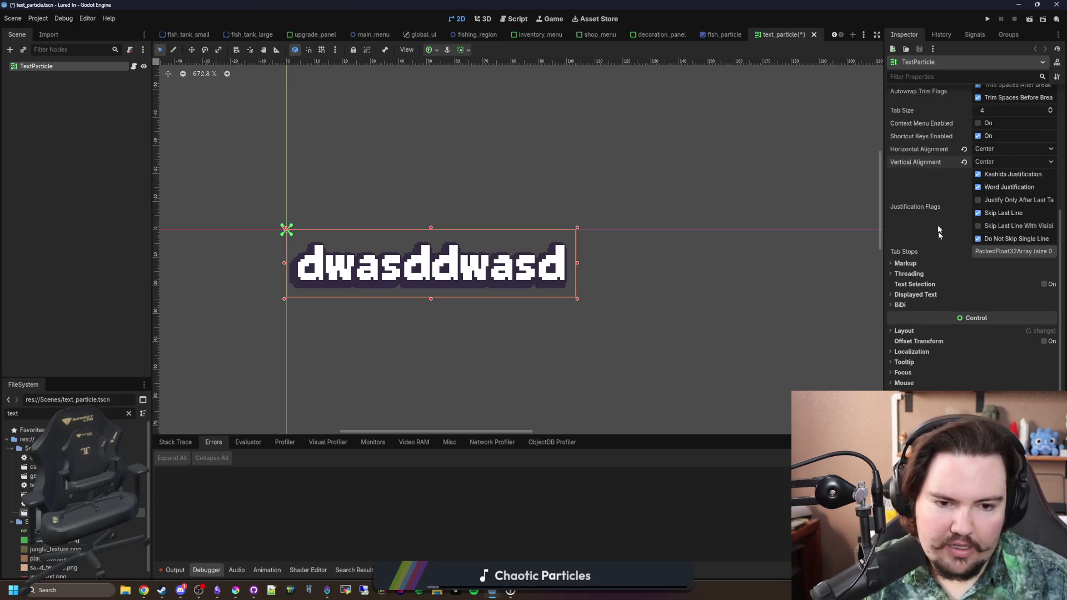
left_click(914, 331)
scroll(949, 359, "down", 1)
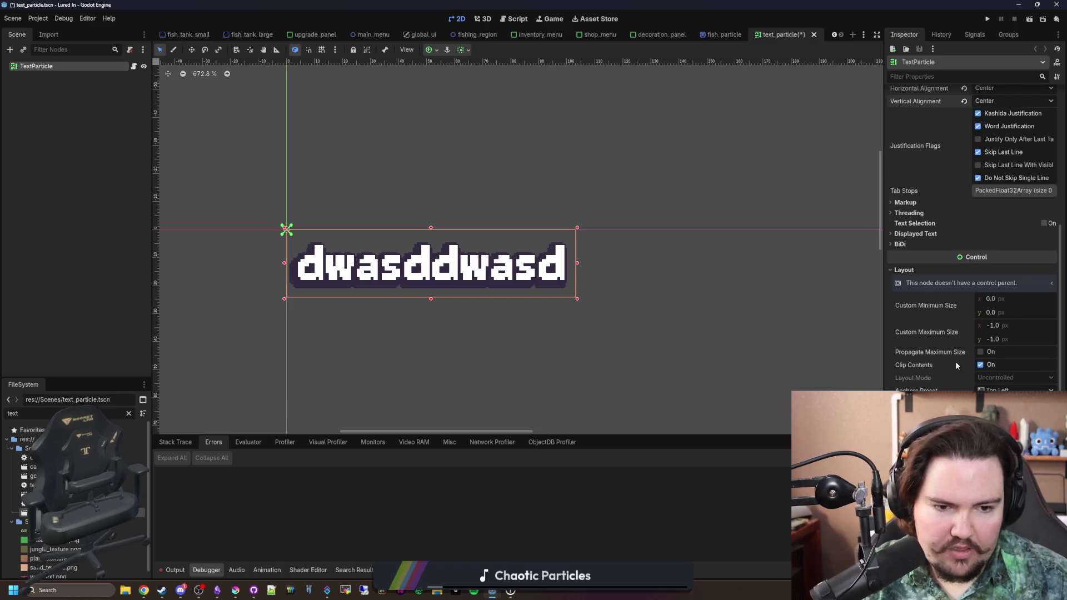
scroll(956, 356, "down", 1)
left_click(980, 303)
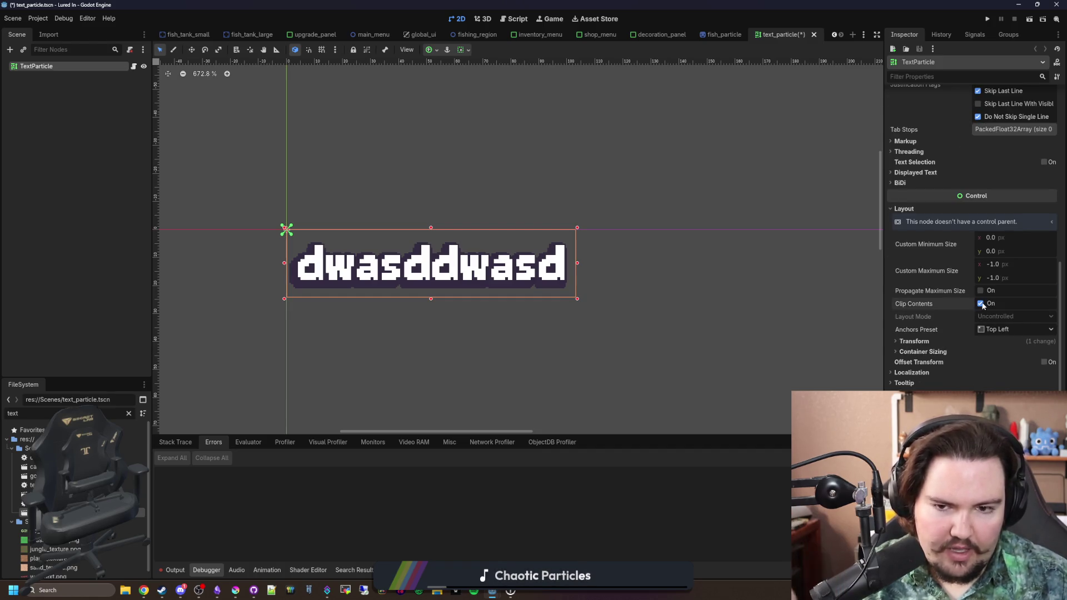
left_click(981, 303)
left_click(926, 342)
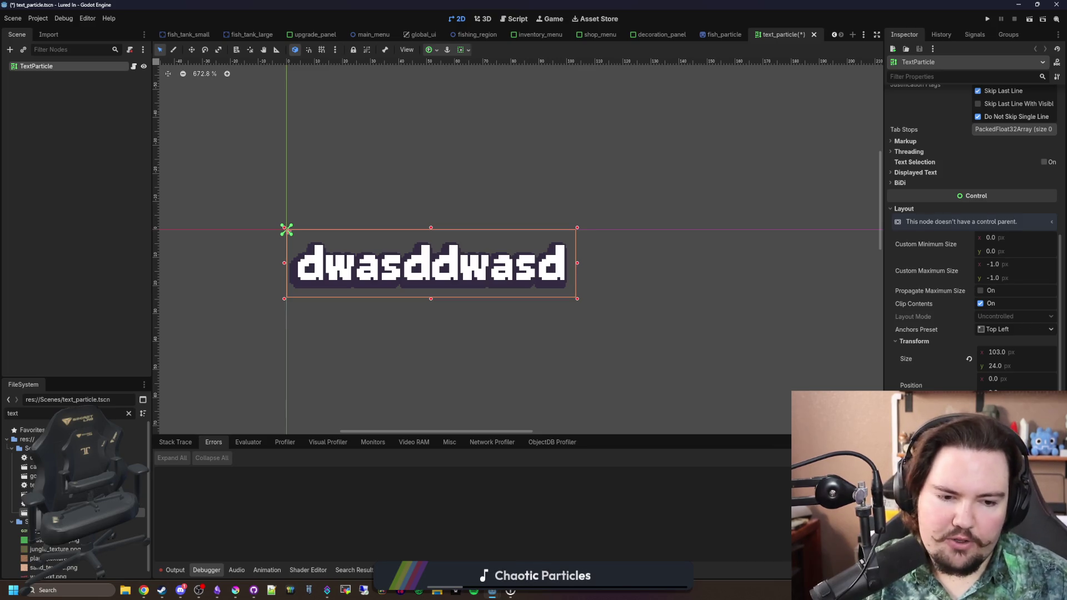
Step: Set the label's offset Position Ratio to -0.5 for both x and y
scroll(972, 250, "down", 4)
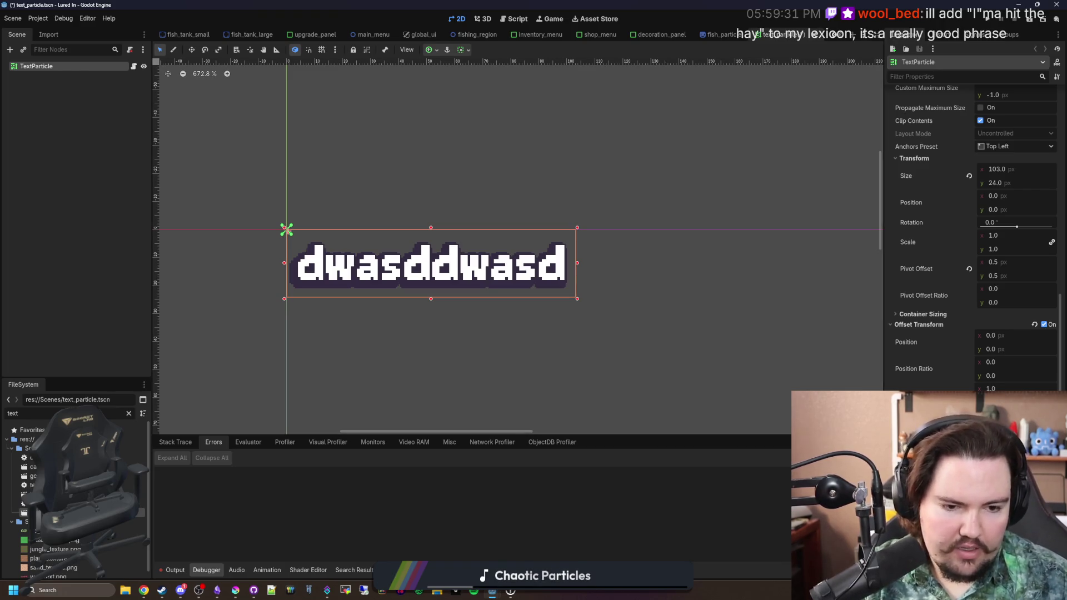
left_click_drag(998, 361, 979, 361)
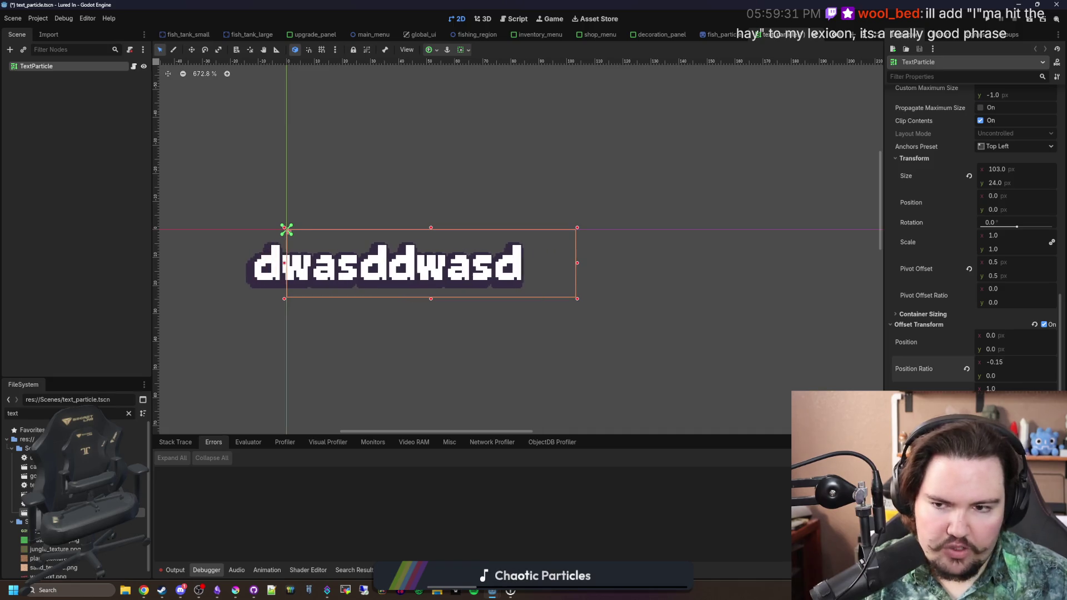
type("-0.5")
key("Return")
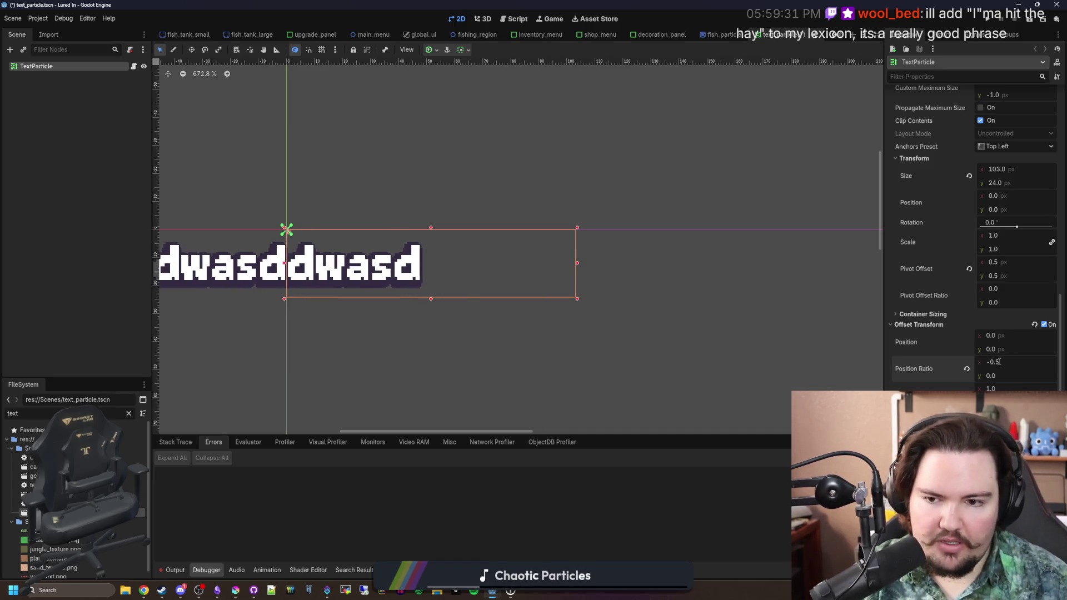
left_click(1002, 375)
type("-0.5")
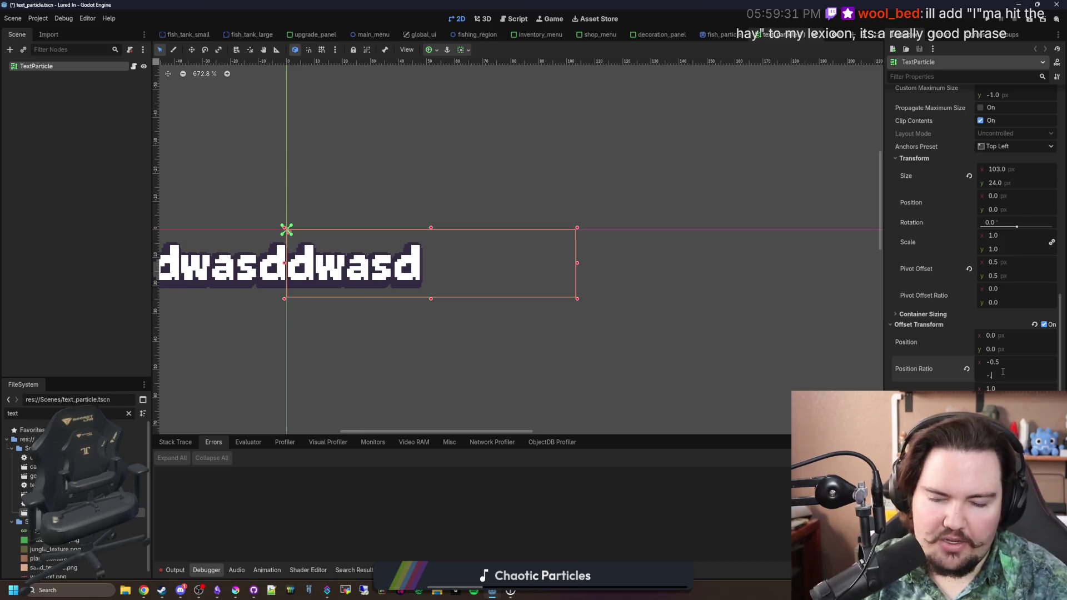
key("Return")
Step: Save the text_particle scene with the centred offset
scroll(636, 236, "down", 2)
scroll(319, 193, "up", 2)
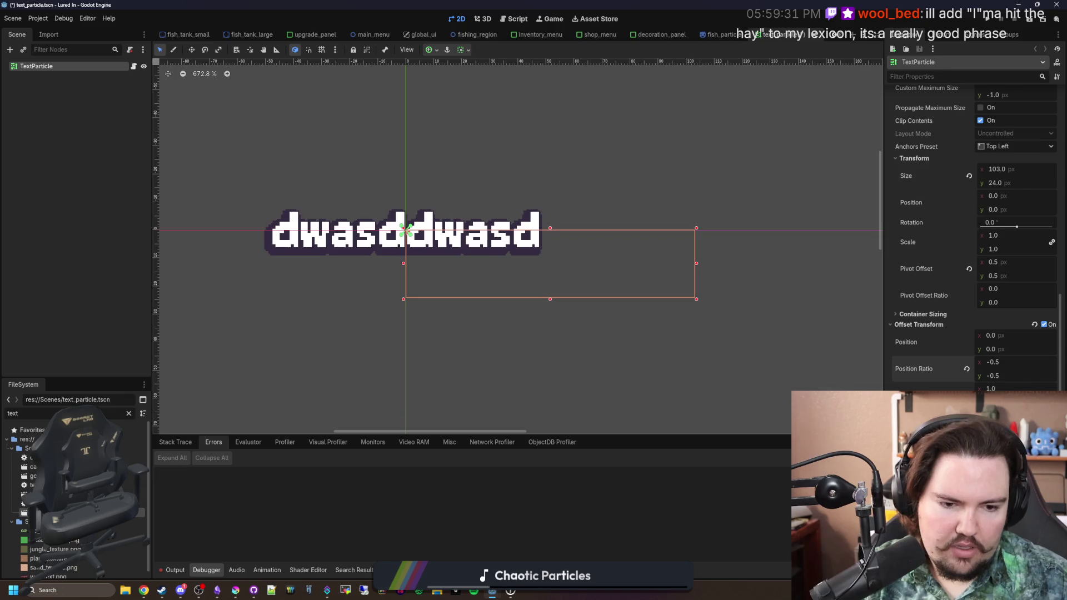
scroll(496, 259, "down", 2)
key("ctrl+s")
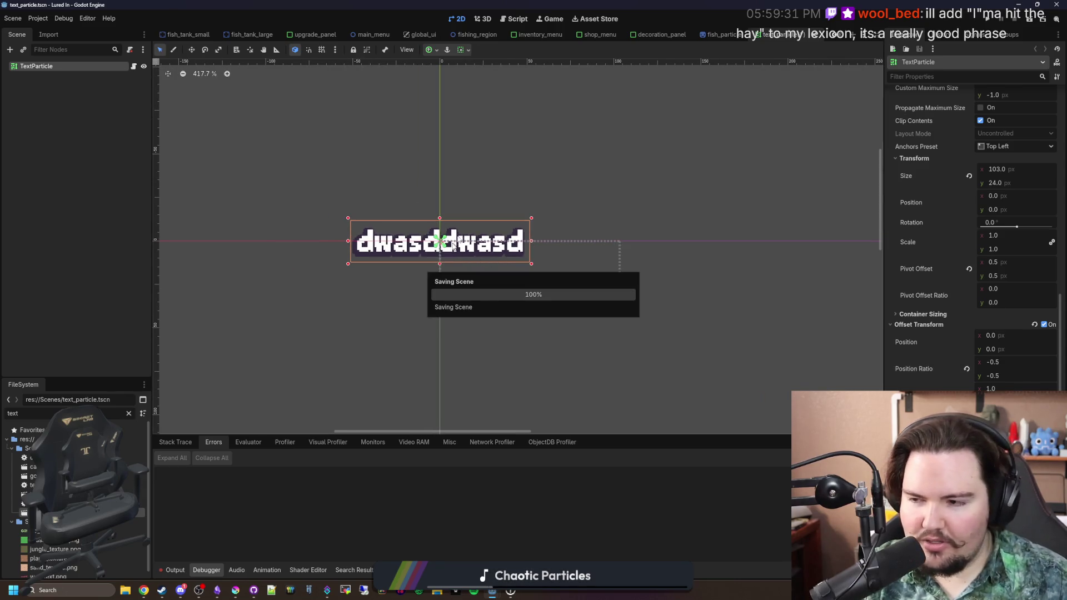
scroll(439, 234, "down", 2)
key("ctrl+s")
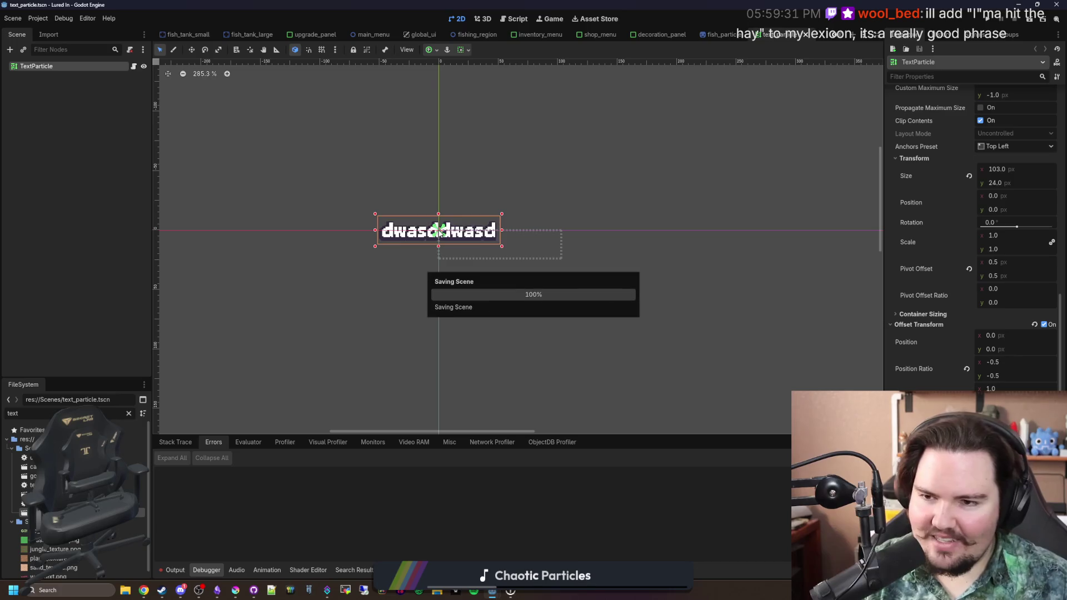
scroll(979, 222, "up", 5)
Step: Change the label text to 'dwdwas', collapse Layout, deselect the node, and save
left_click(970, 140)
key("BackSpace")
key("BackSpace")
key("BackSpace")
key("BackSpace")
key("BackSpace")
key("BackSpace")
type("dwdwasdwasdwas")
key("BackSpace")
key("BackSpace")
key("BackSpace")
key("BackSpace")
key("BackSpace")
scroll(978, 233, "down", 4)
left_click(903, 314)
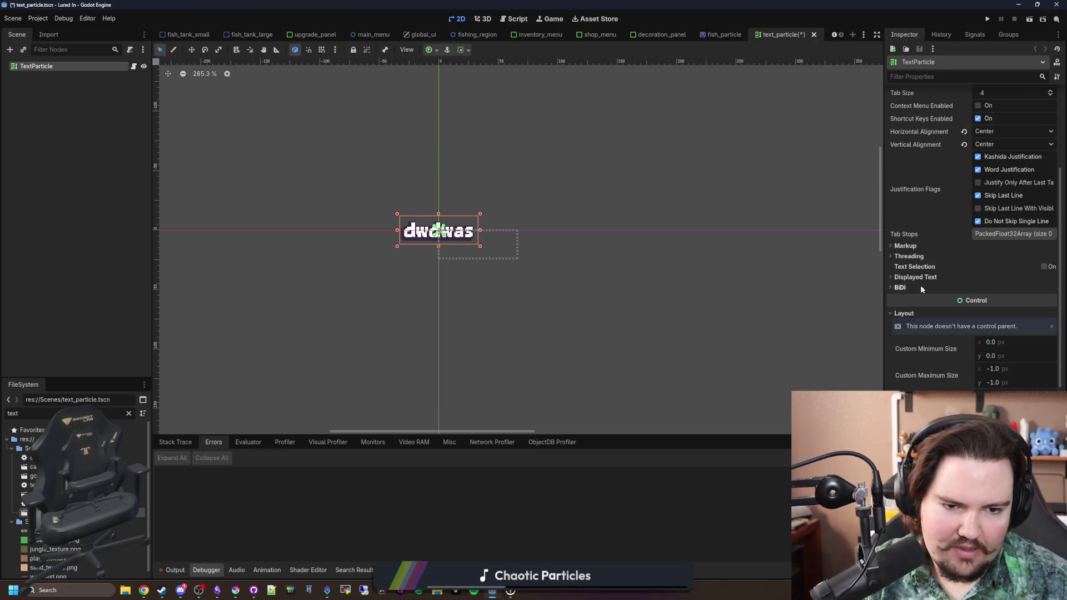
left_click(902, 315)
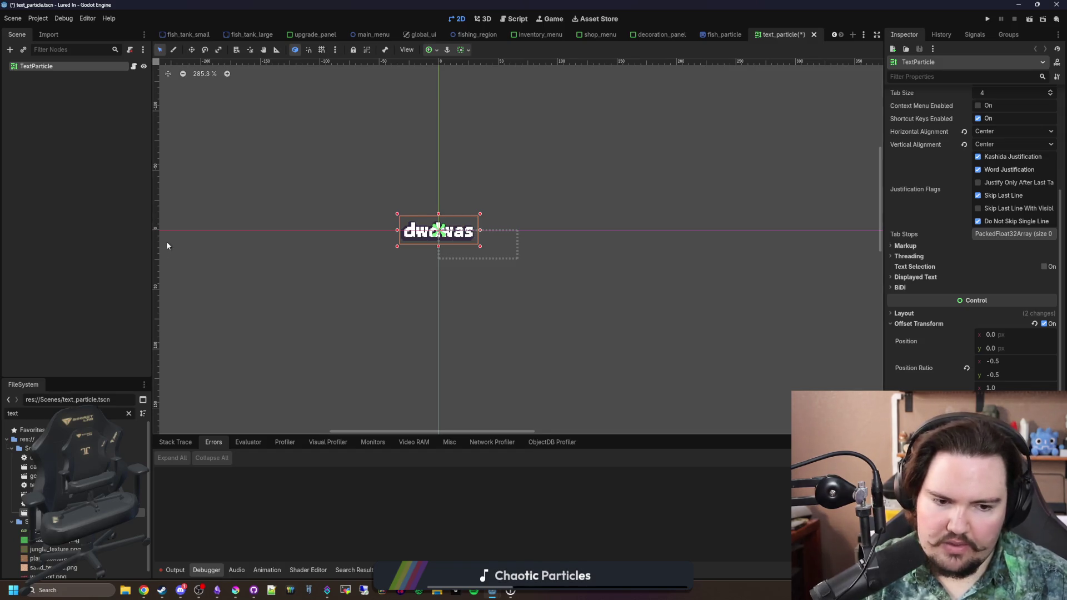
left_click(46, 207)
key("ctrl+s")
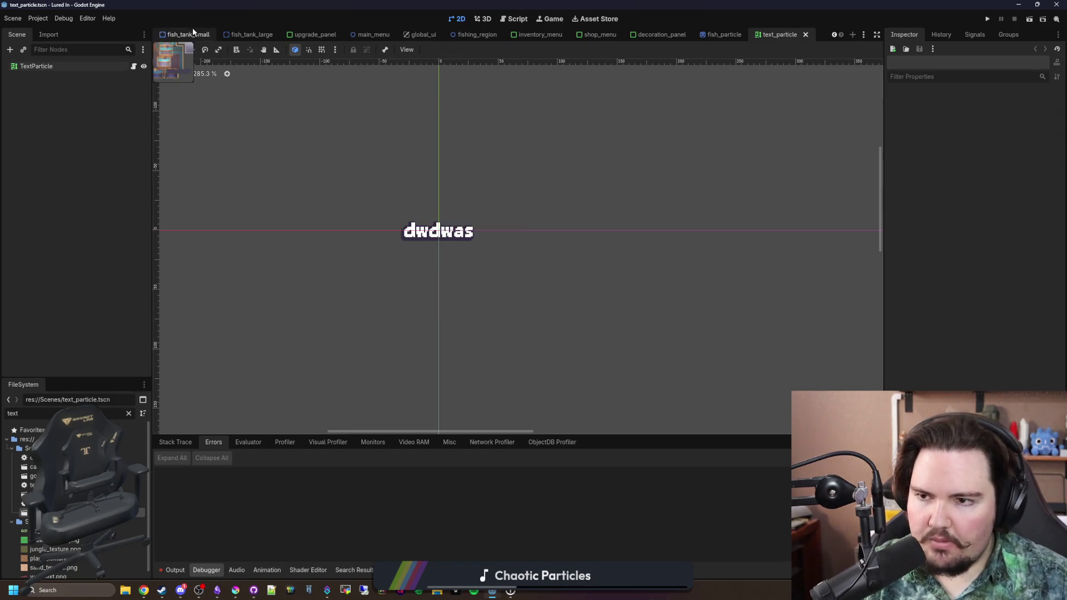
Step: Find and open aquarium_cursor.gd by filtering the project files for 'cursor'
left_click(193, 31)
left_click(136, 66)
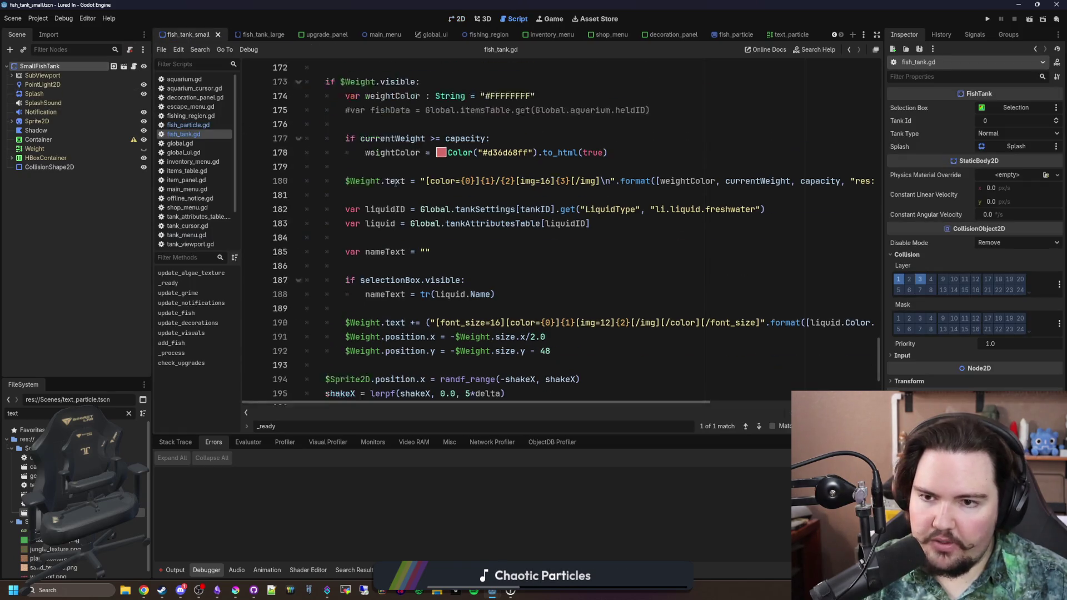
scroll(395, 184, "up", 2)
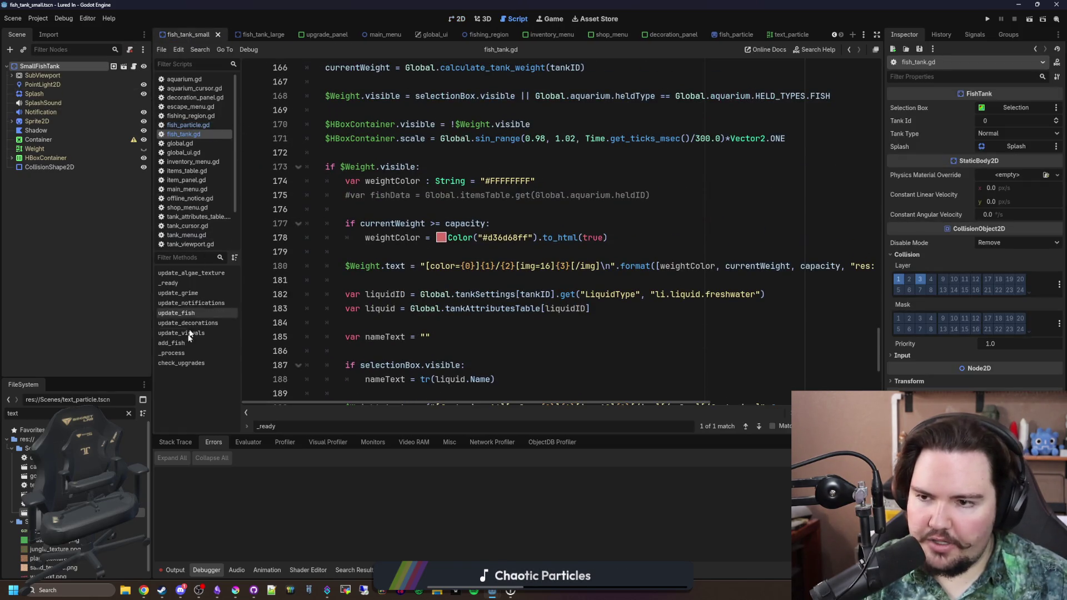
left_click(128, 414)
type("cursor")
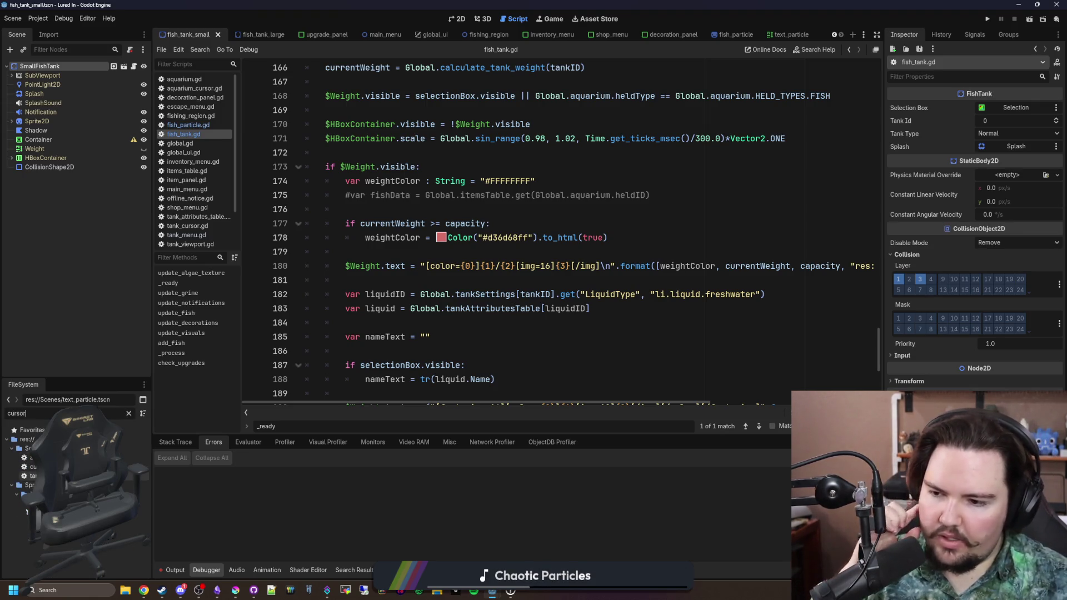
left_click(32, 476)
double_click(30, 457)
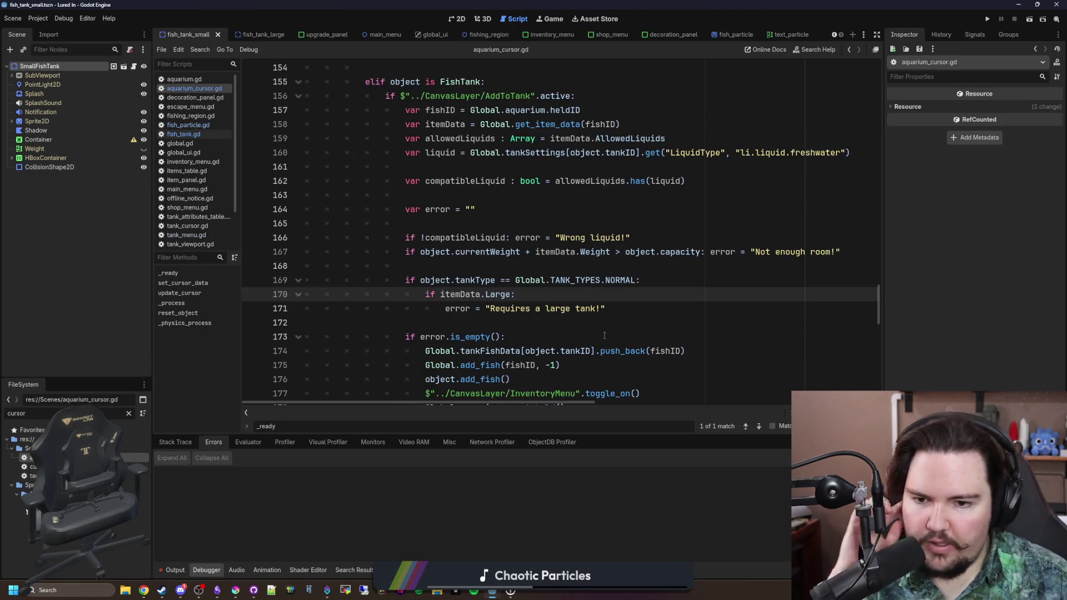
Step: Add an add_child(text) line after play_ui_error in the error branch
left_click(578, 309)
scroll(578, 315, "down", 4)
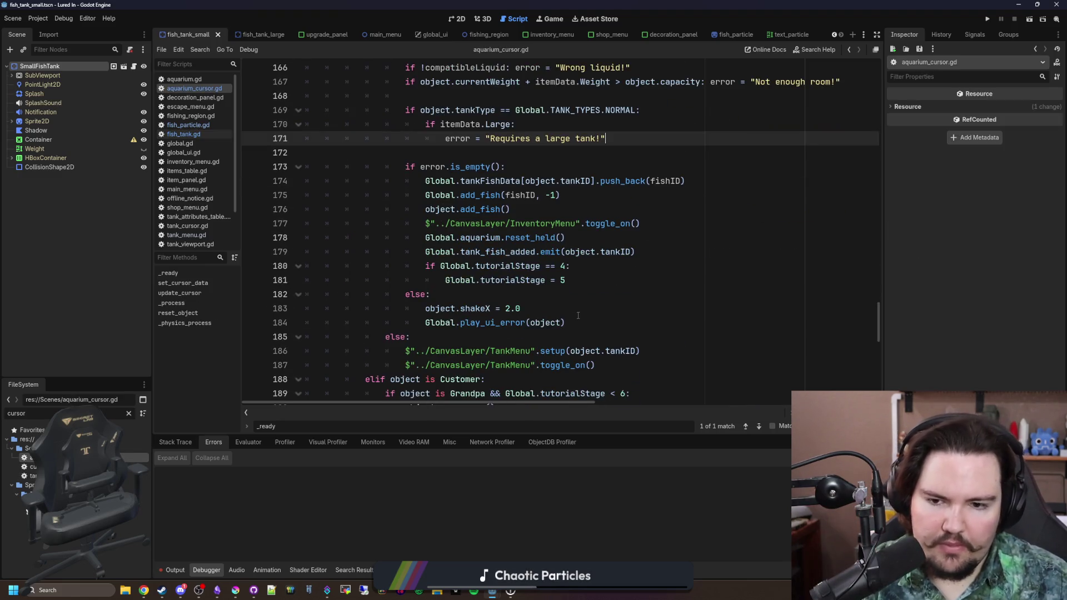
left_click(571, 325)
key("Return")
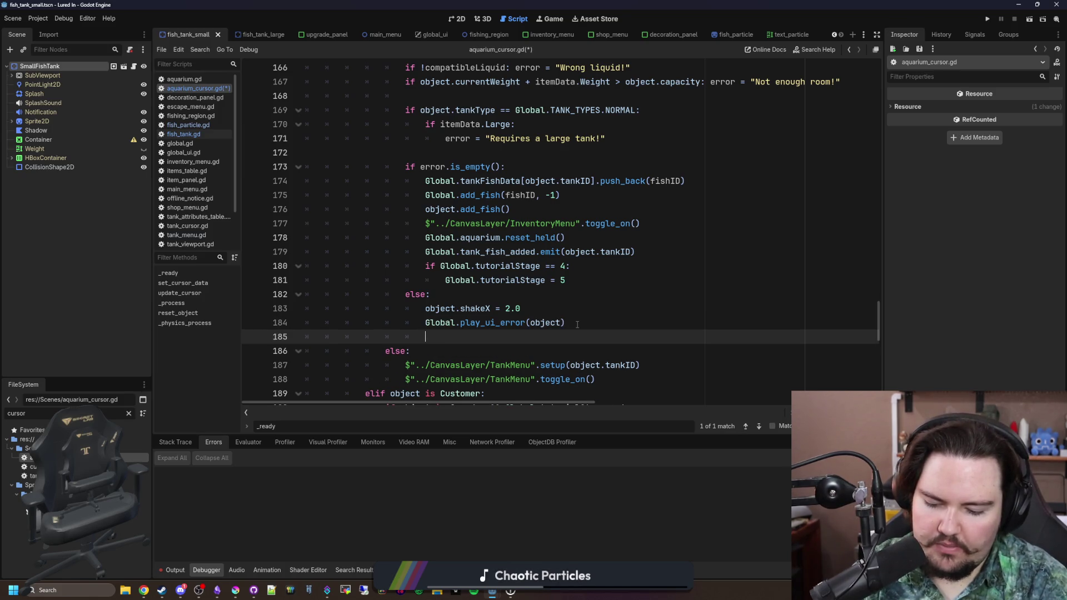
type("add_child(text")
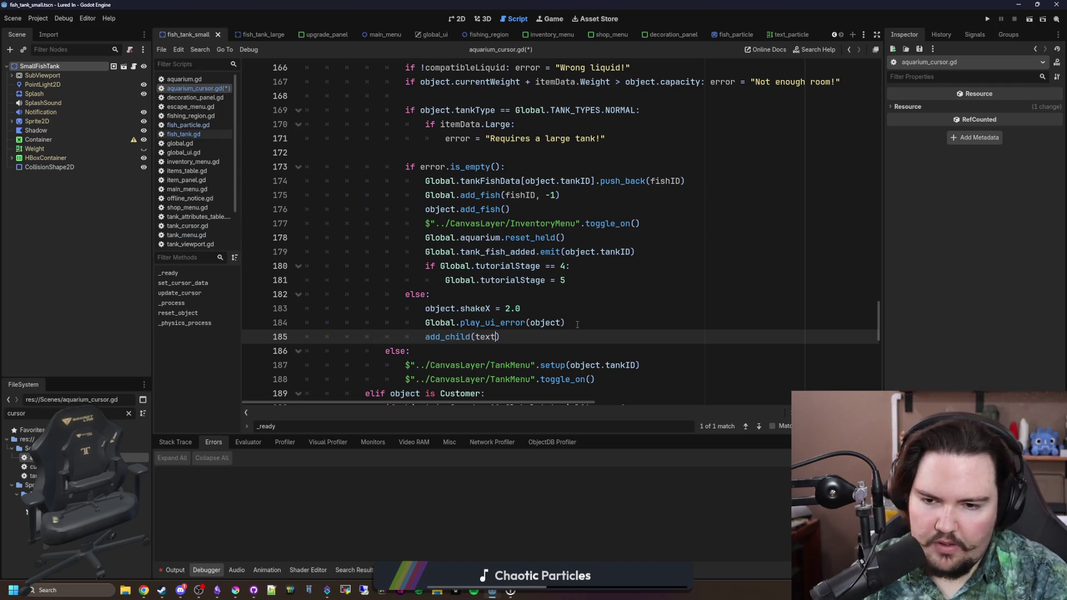
left_click(577, 323)
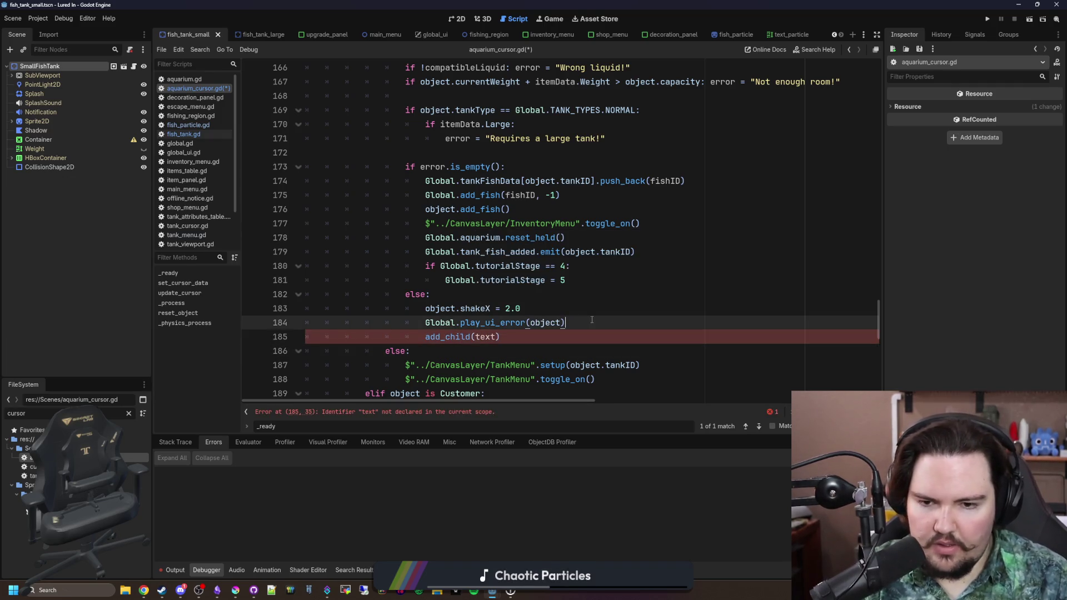
key("Return")
Step: Preload and instantiate text_particle.tscn, set its text to error, then save and launch
type("va")
type("d(\"text")
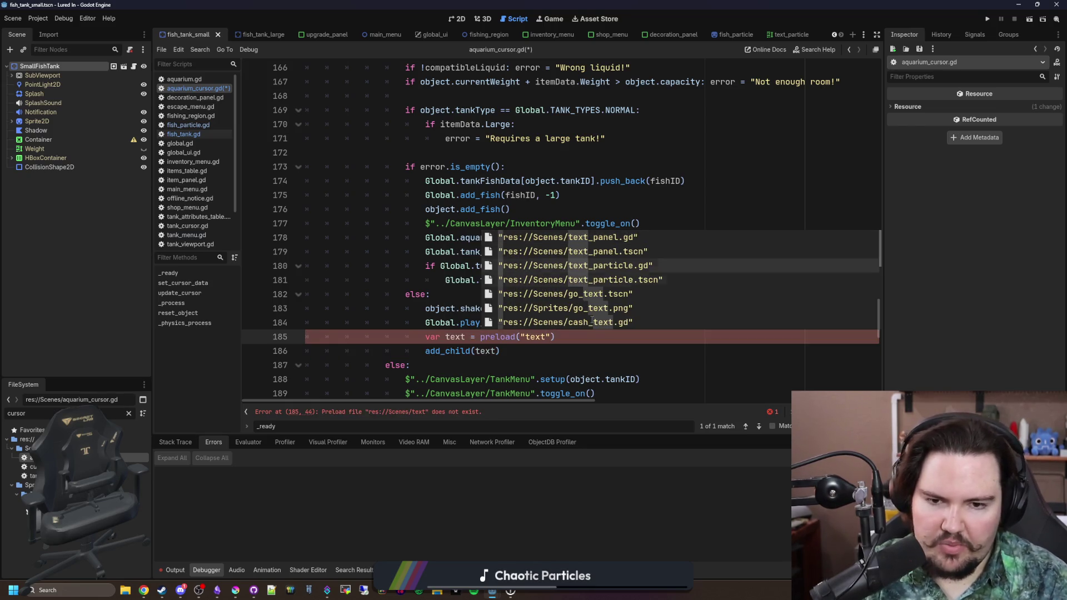
key("Down")
key("Return")
key("Return")
key("Return")
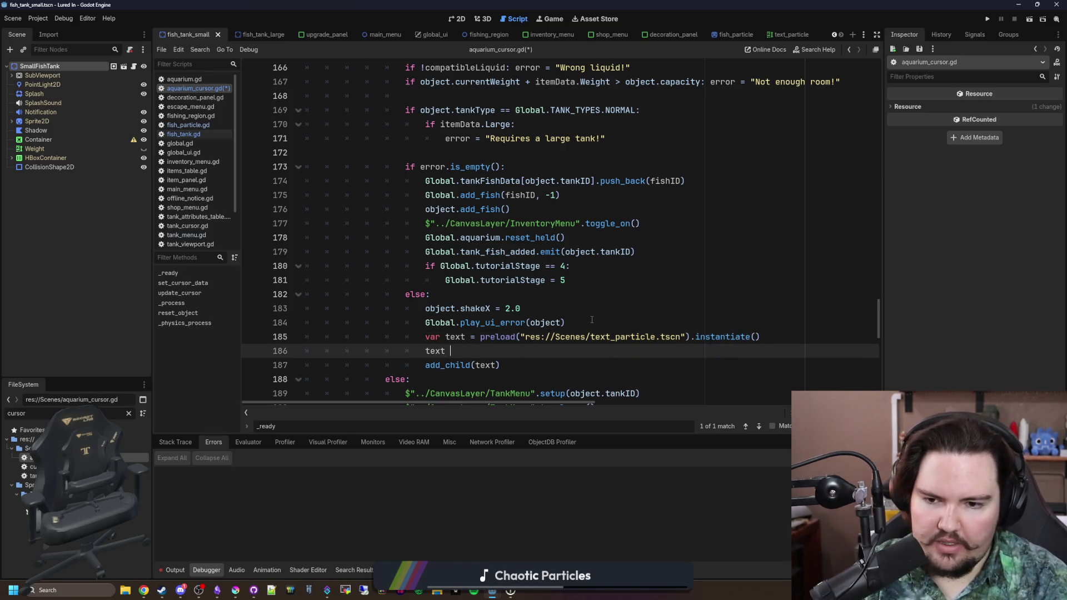
type("= error")
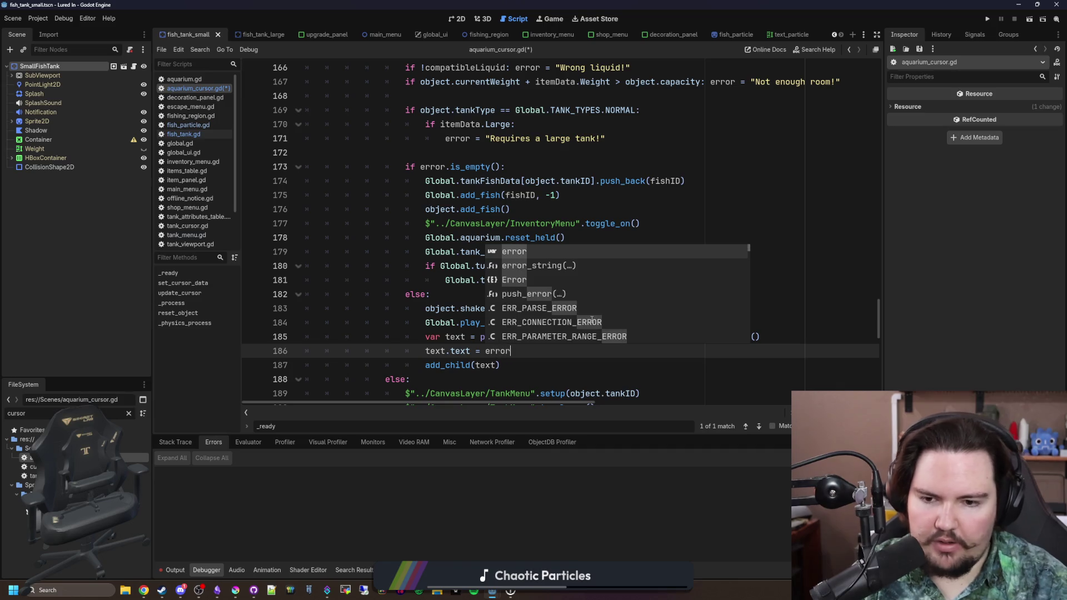
key("Escape")
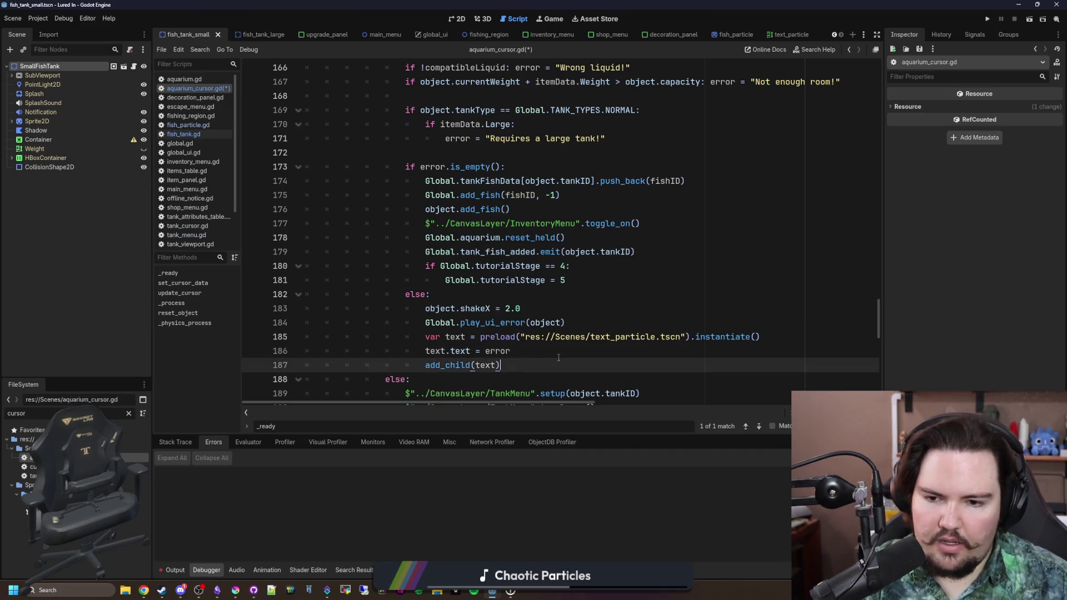
scroll(530, 266, "down", 2)
key("Return")
type("text.")
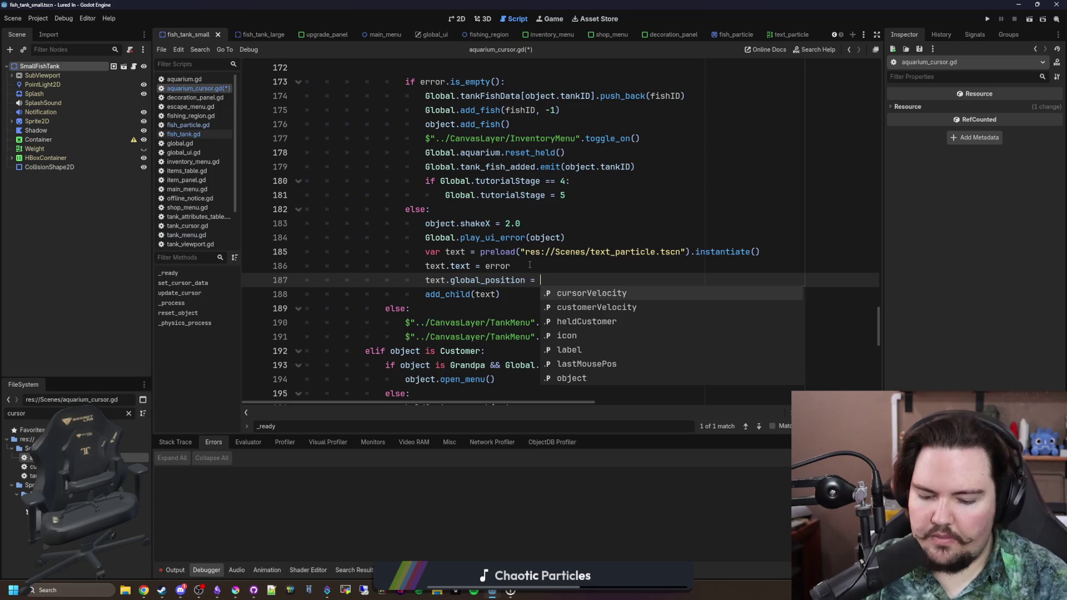
type(" global_position")
left_click(530, 265)
key("ctrl+s")
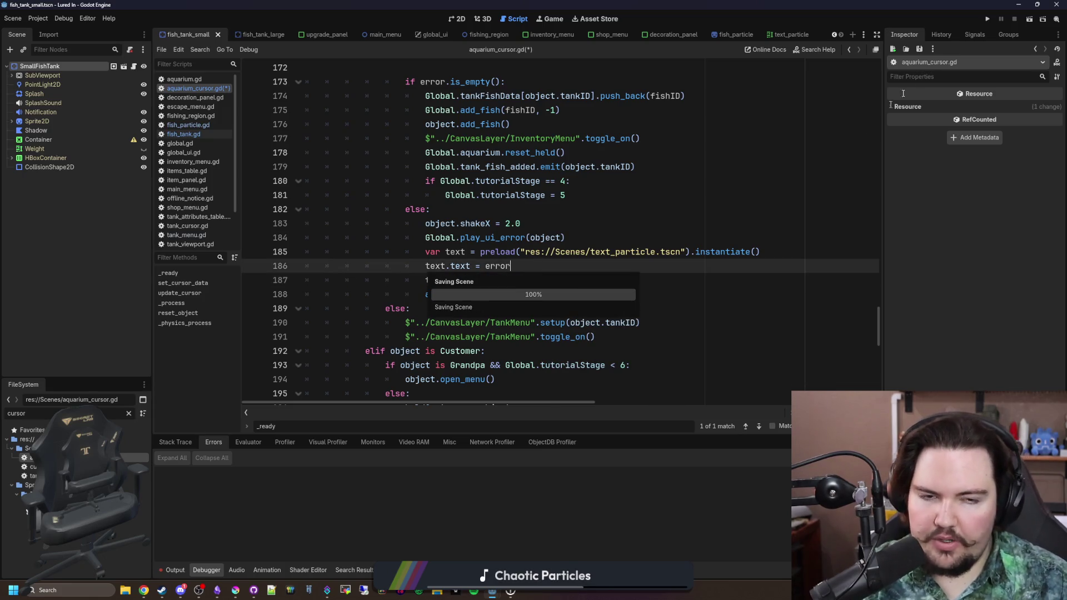
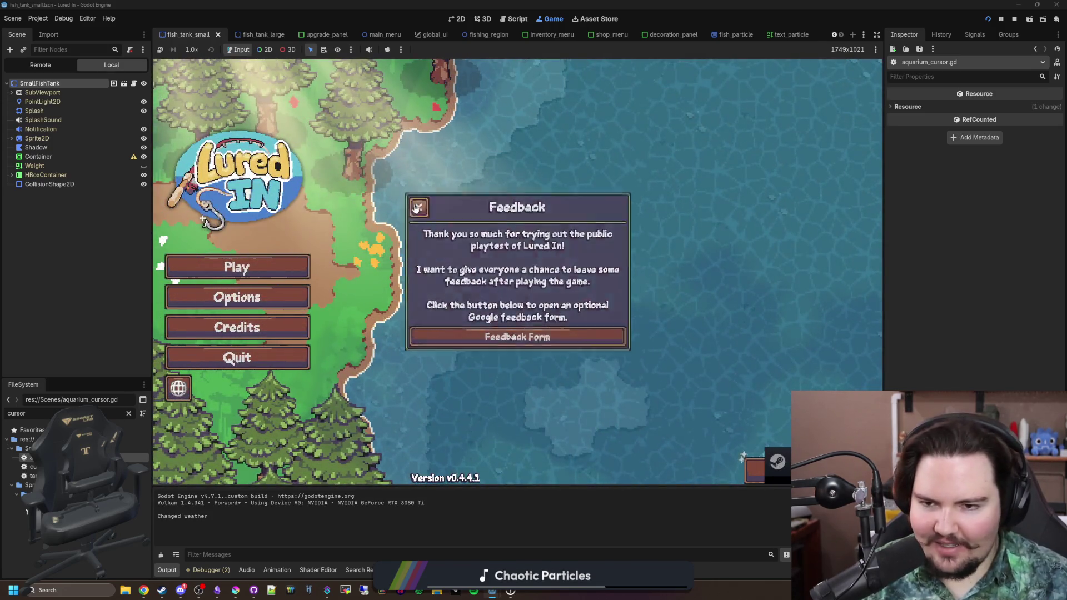
Step: Run the game, open Inventory and try moving the Bluefin Tuna into the small tank
left_click(272, 265)
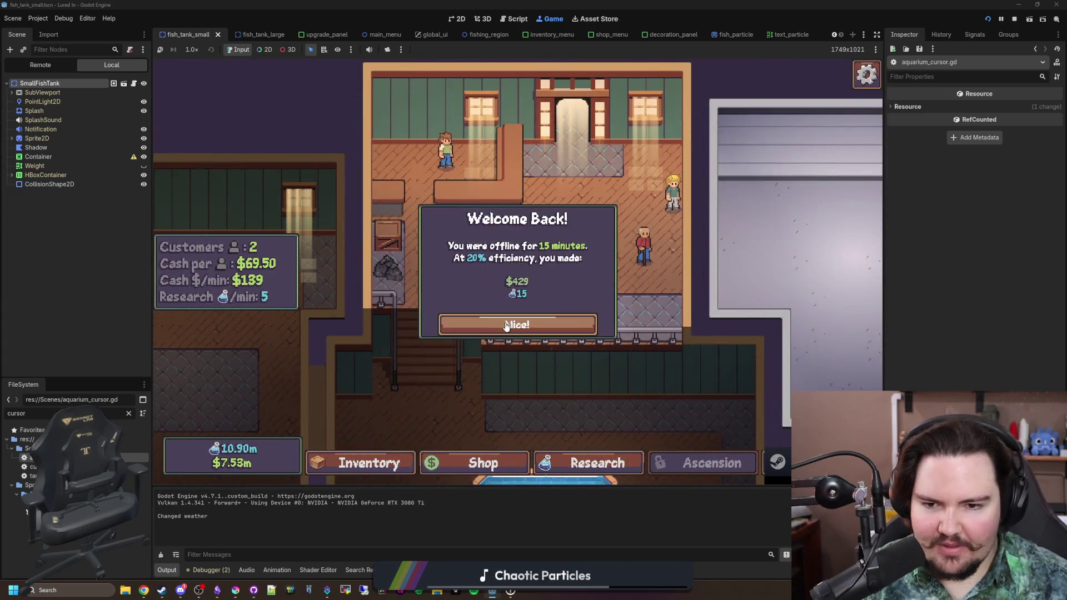
left_click(517, 324)
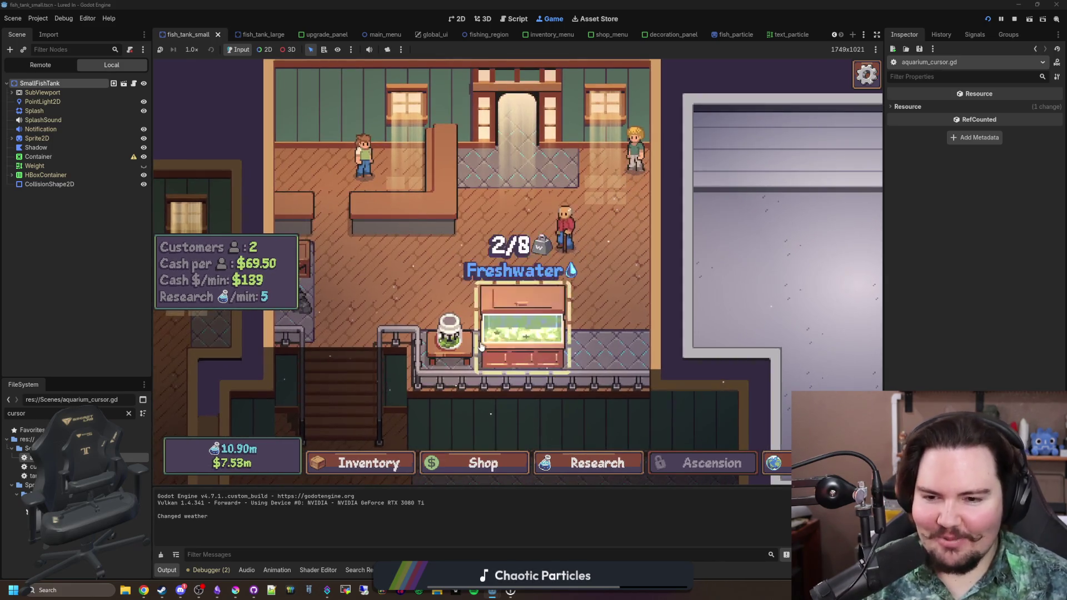
left_click(403, 462)
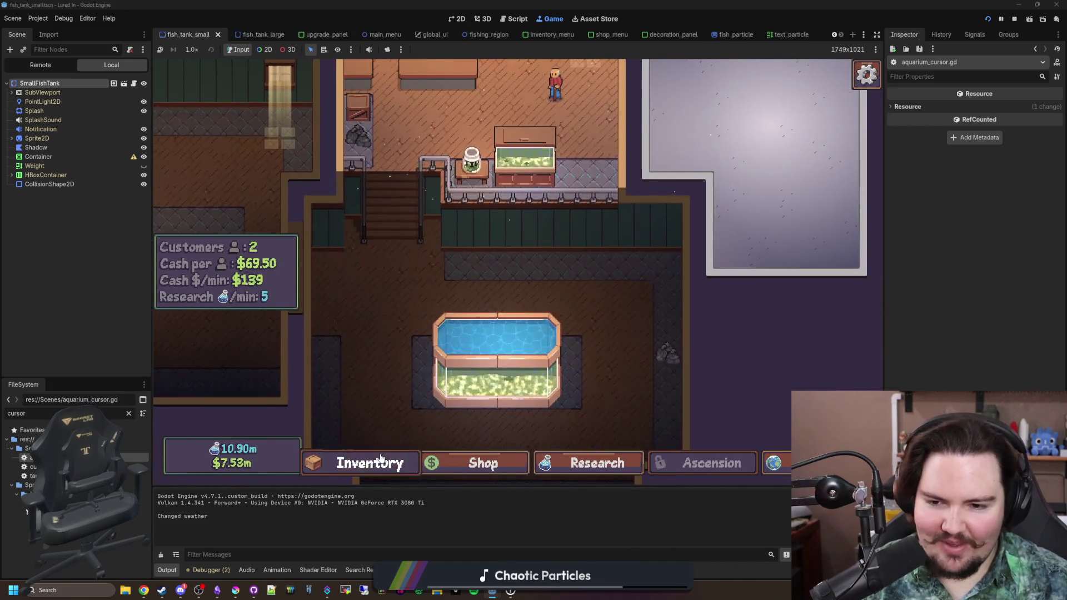
left_click(652, 369)
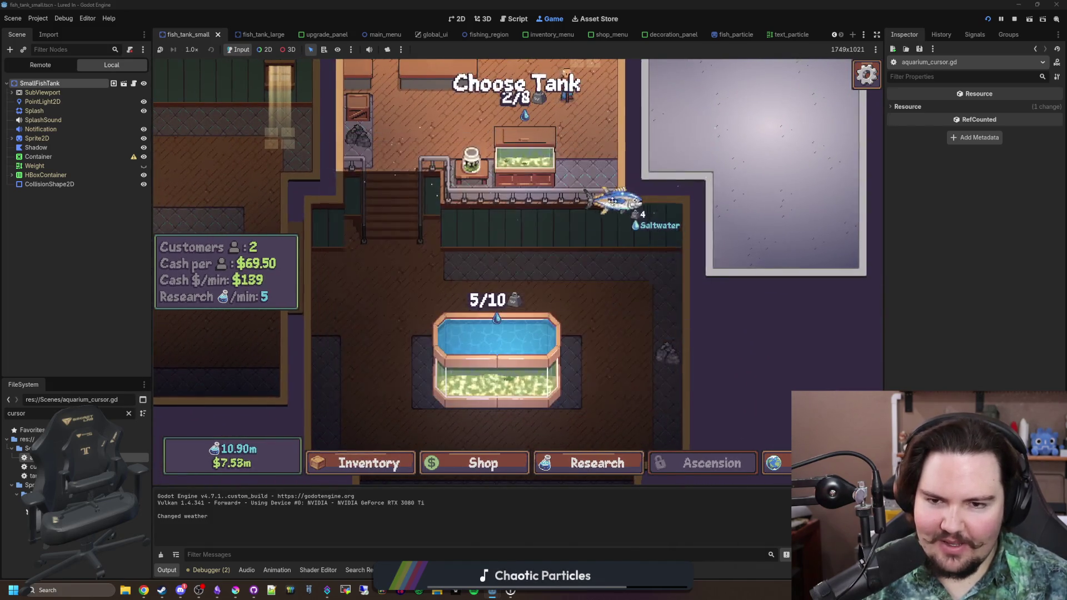
left_click(482, 328)
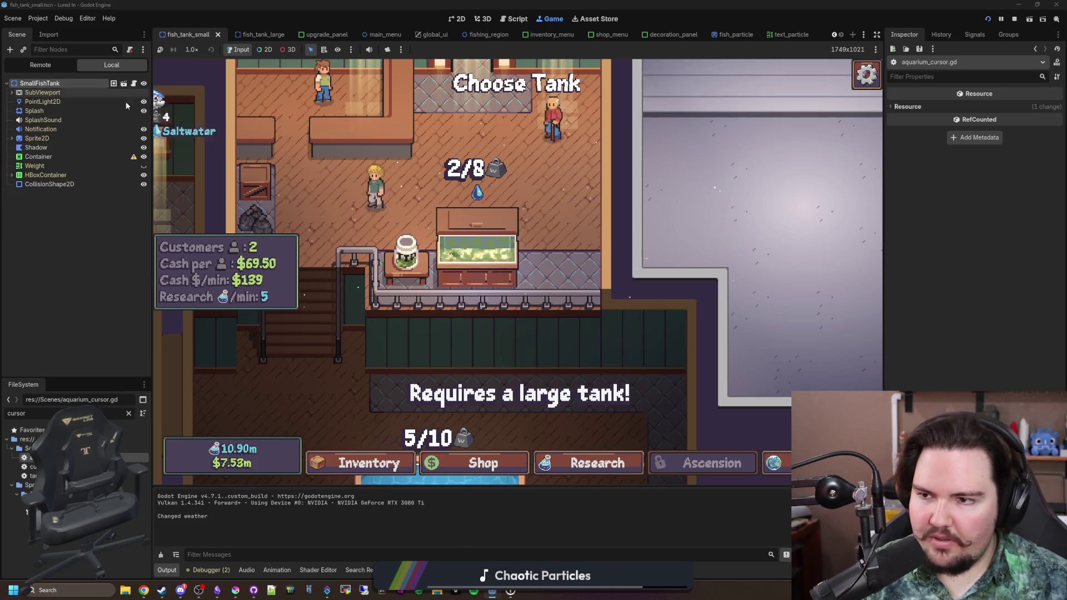
left_click(129, 414)
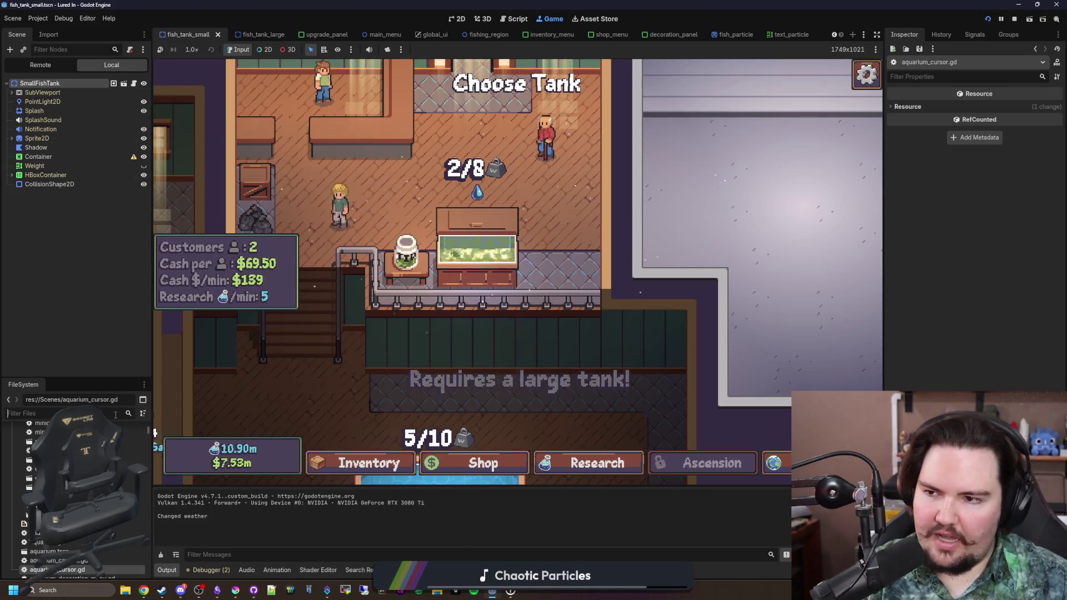
Step: Filter files by 'text', open text_particle.gd and text_particle.tscn, then return to the running game
type("text")
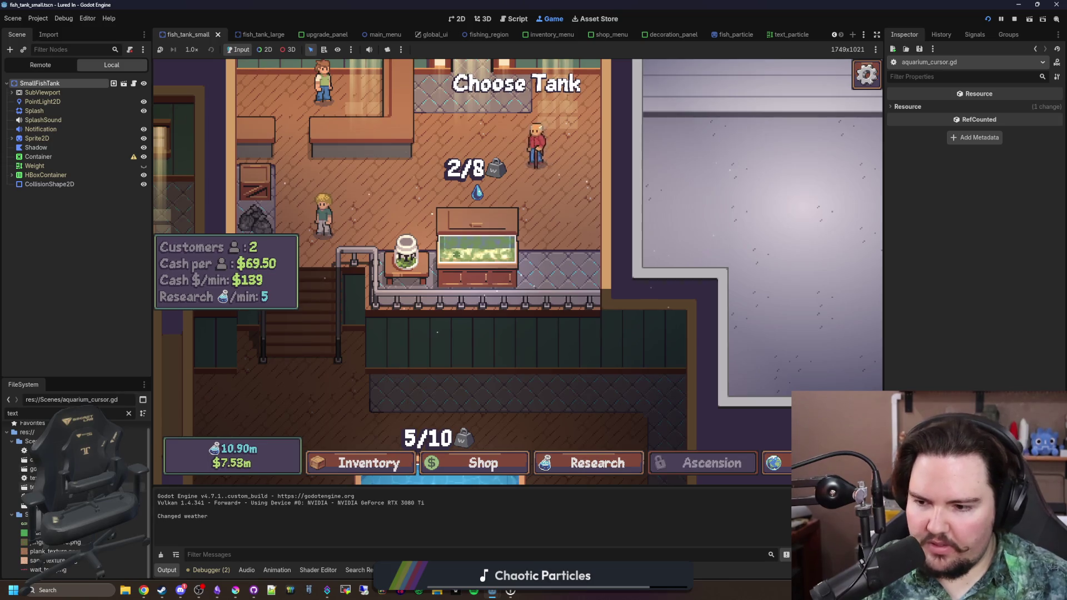
double_click(32, 478)
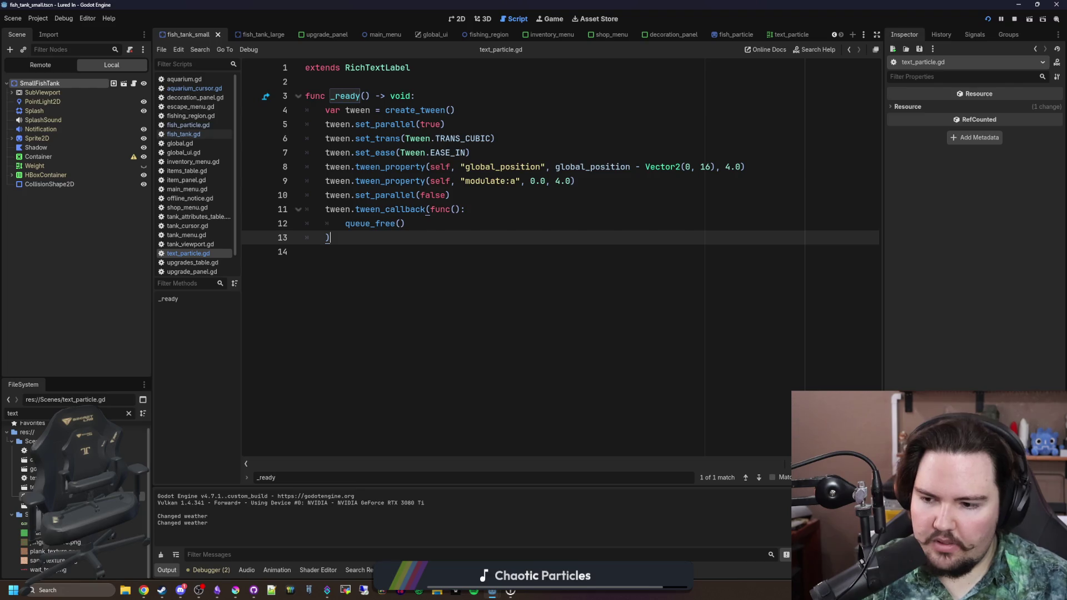
double_click(28, 497)
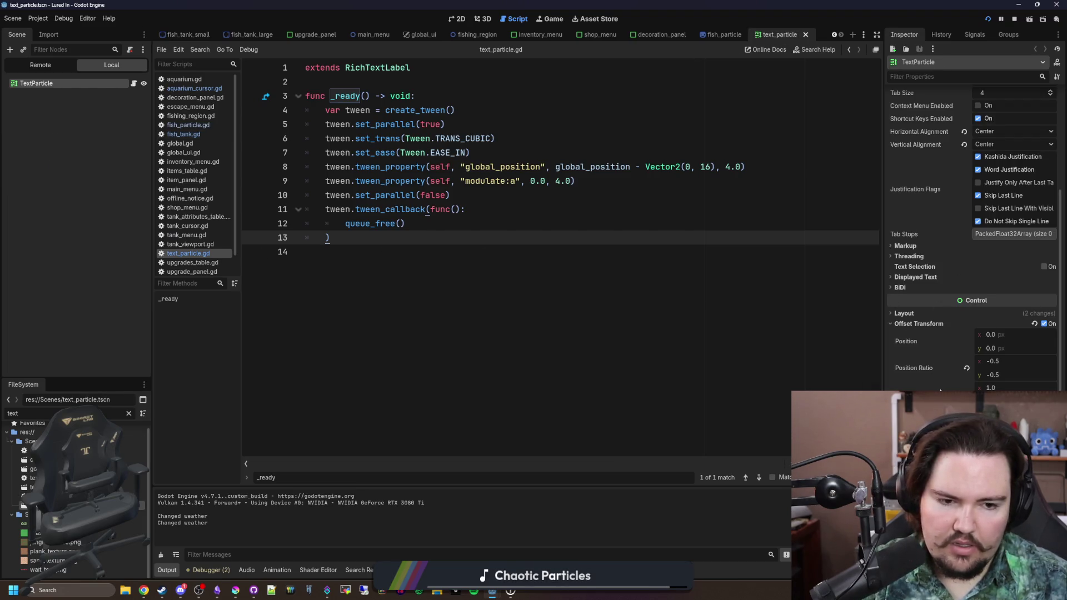
scroll(941, 391, "up", 5)
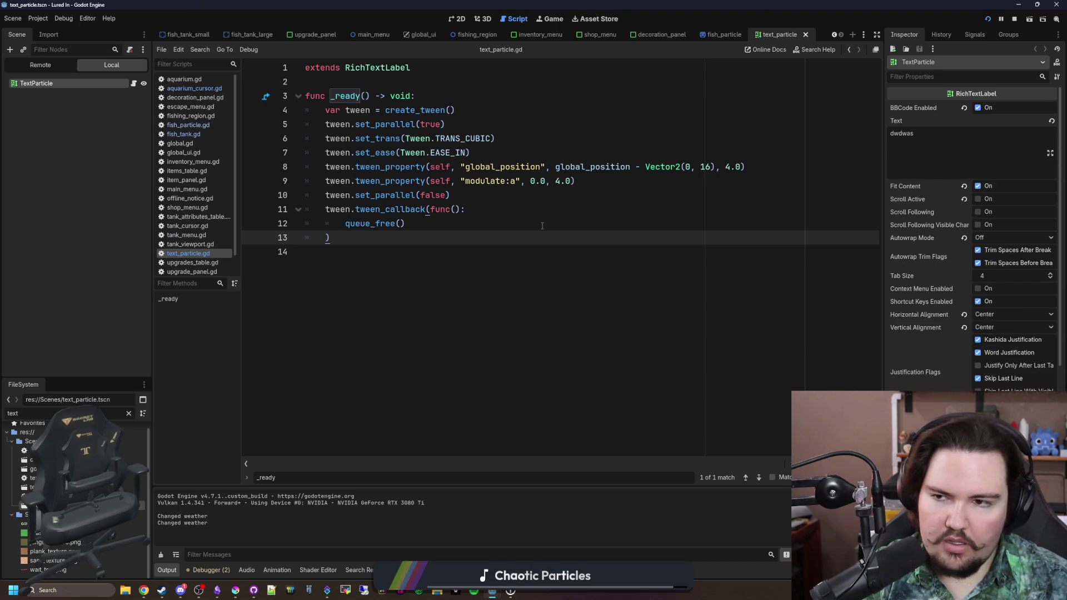
left_click(210, 90)
left_click(550, 19)
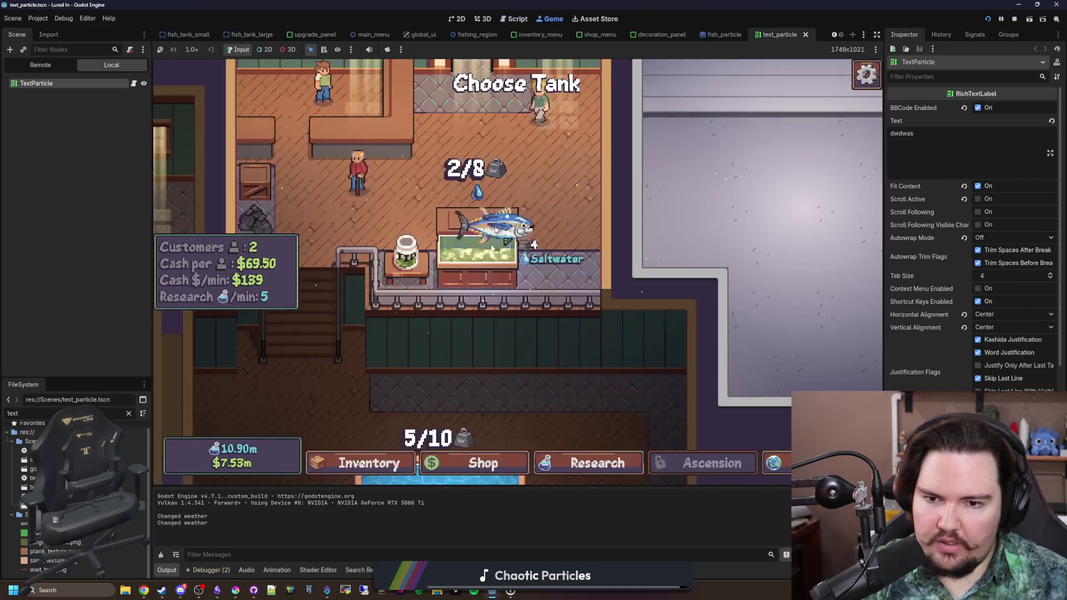
Step: Stack many 'Requires a large tank!' warnings by clicking the small tank with the tuna held
left_click(517, 314)
left_click(464, 269)
left_click(511, 264)
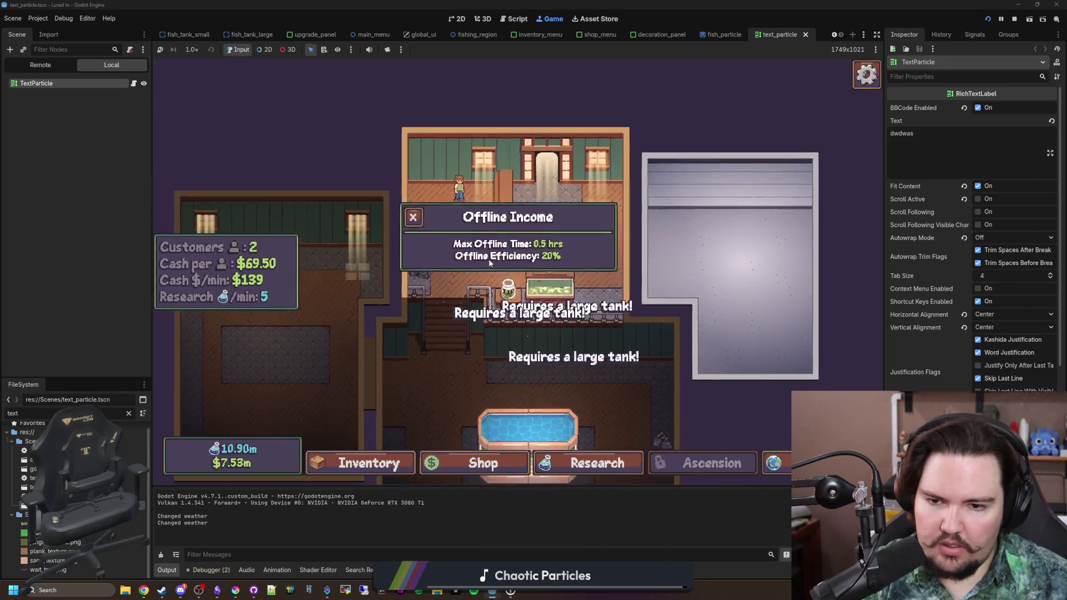
scroll(564, 263, "up", 2)
left_click(369, 463)
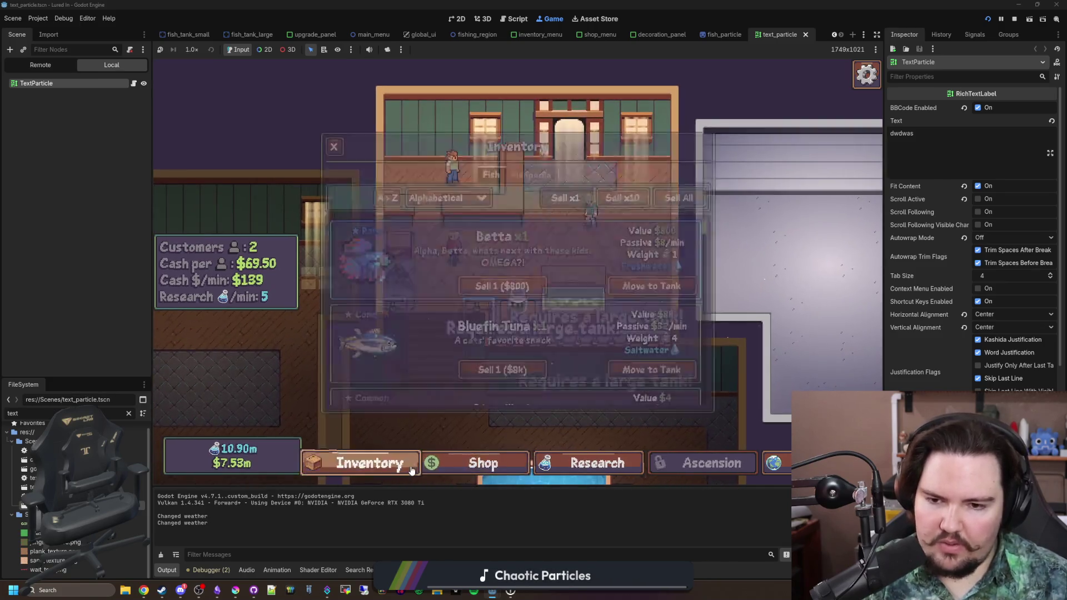
left_click(643, 298)
left_click(573, 299)
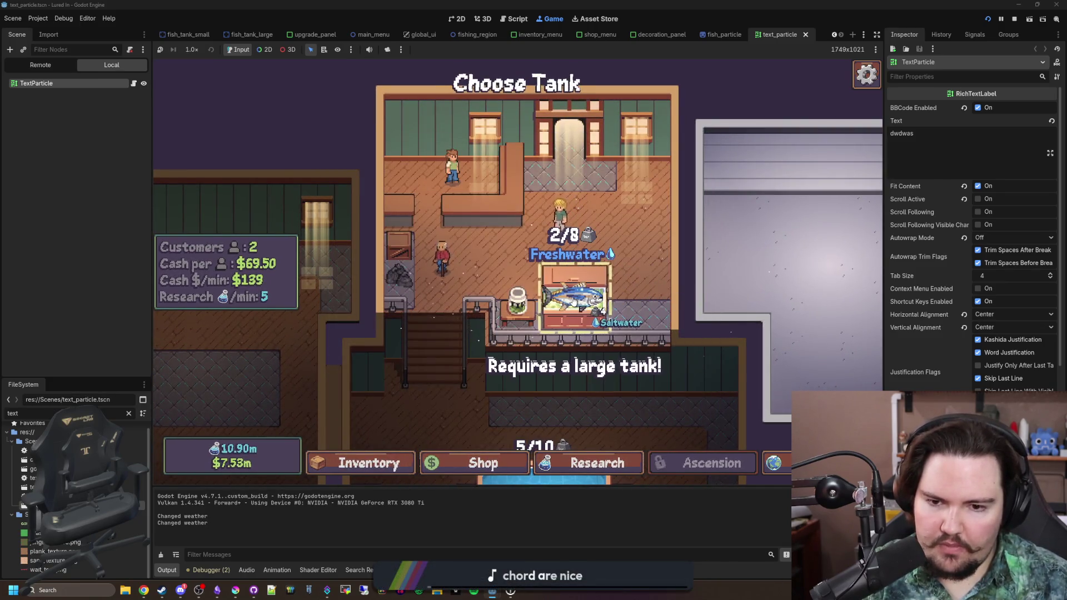
left_click(571, 297)
left_click(570, 296)
left_click(567, 293)
left_click(566, 292)
left_click(563, 287)
left_click(563, 289)
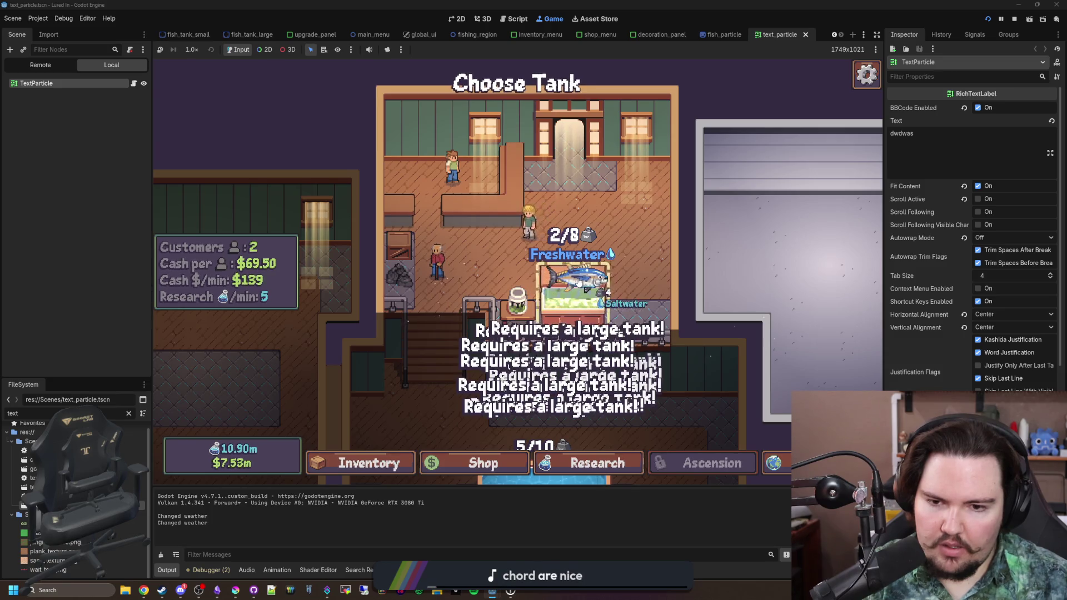
left_click(560, 300)
left_click(558, 311)
left_click(558, 311)
left_click(558, 312)
left_click(557, 310)
Step: Switch to the TextParticle scene in 2D and expand its Layout properties
scroll(978, 354, "down", 5)
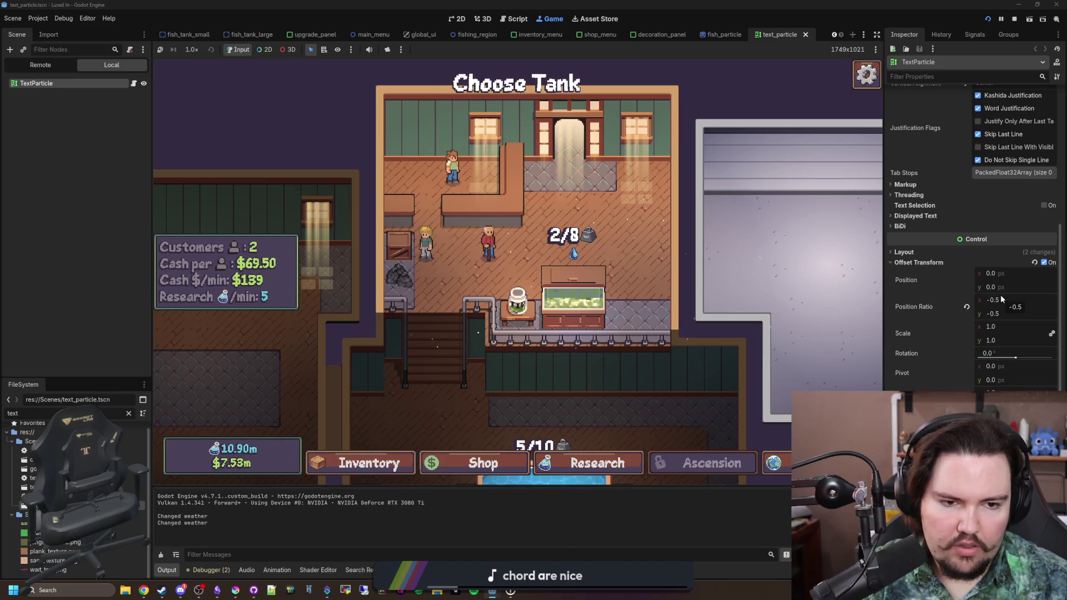
key("ctrl+F1")
scroll(965, 274, "up", 4)
scroll(965, 269, "down", 2)
left_click(927, 313)
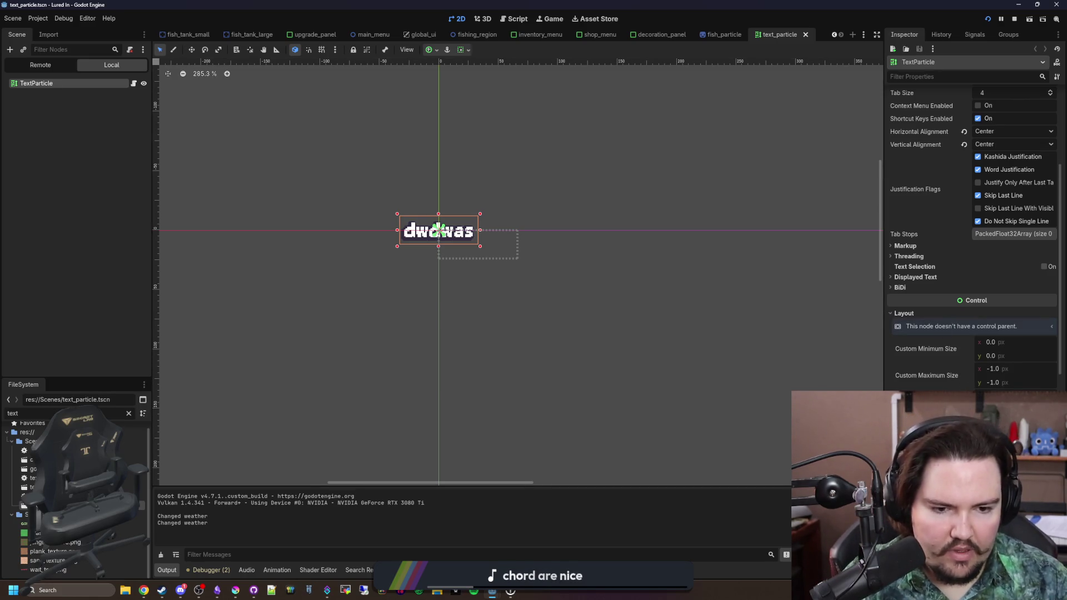
Step: Make TextParticle's offset transform visual only, save the scene, and return to the game
scroll(972, 250, "down", 2)
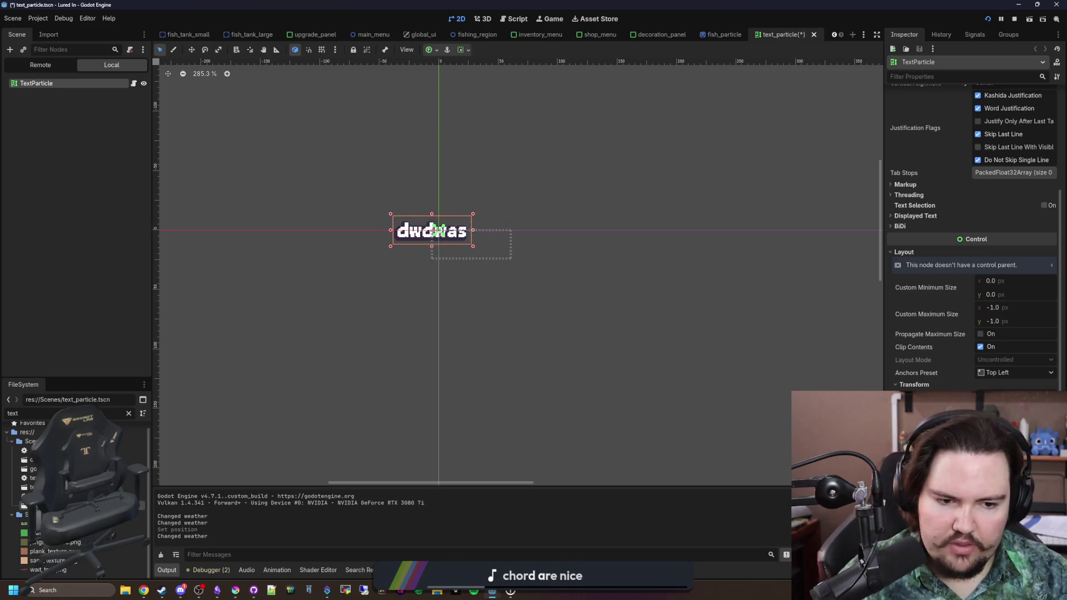
key("ctrl+s")
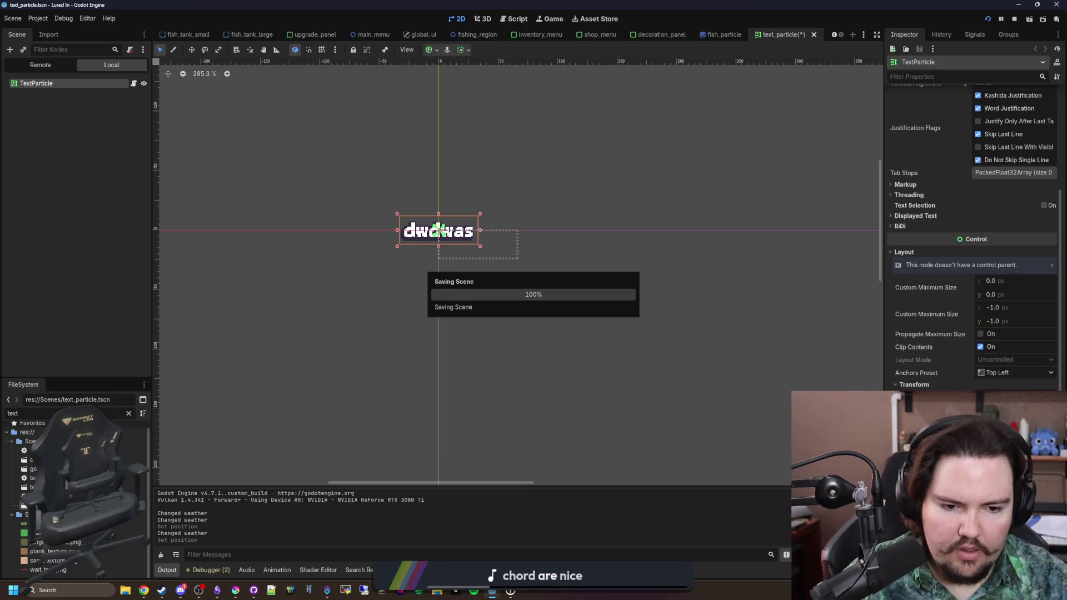
scroll(973, 250, "down", 8)
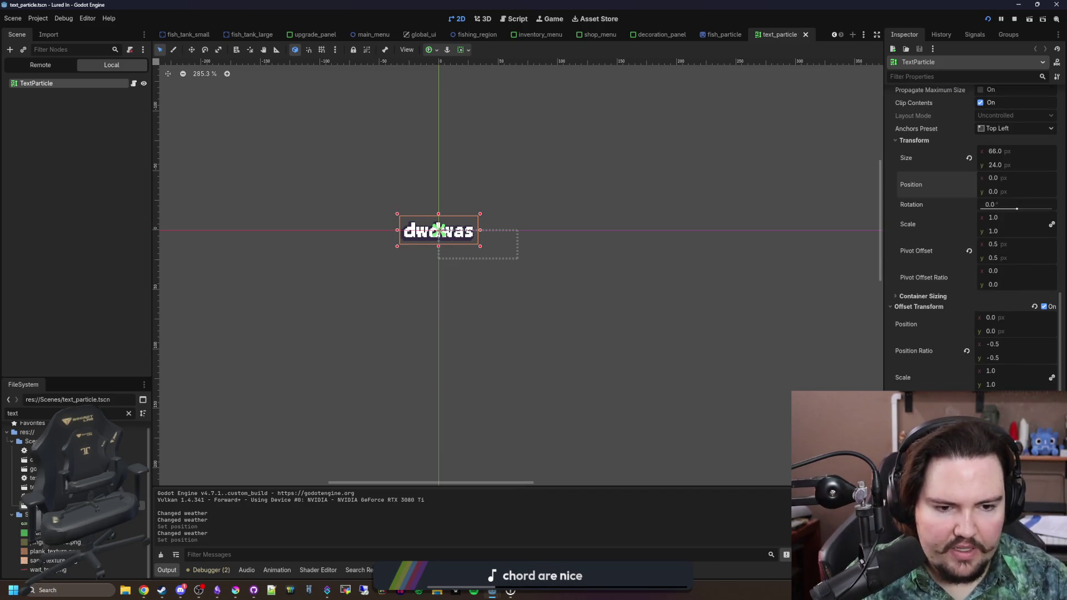
left_click(1044, 306)
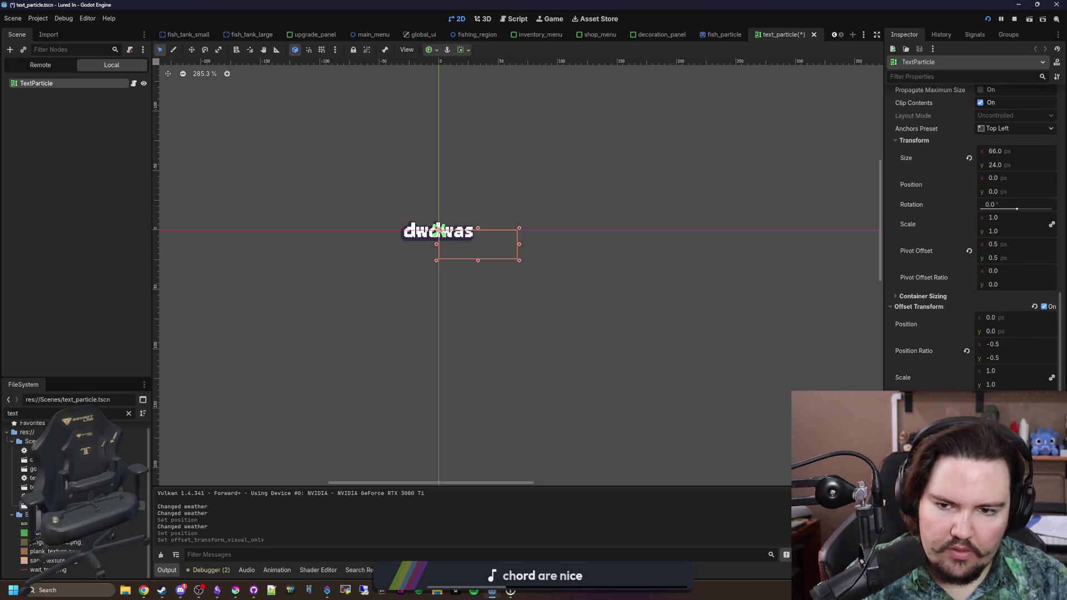
key("ctrl+s")
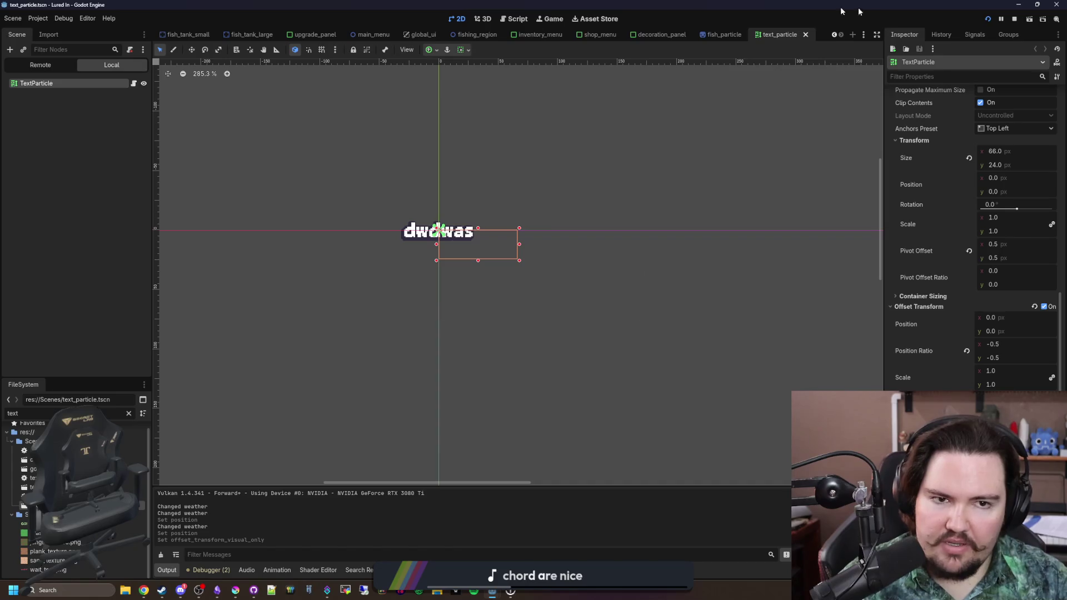
left_click(554, 19)
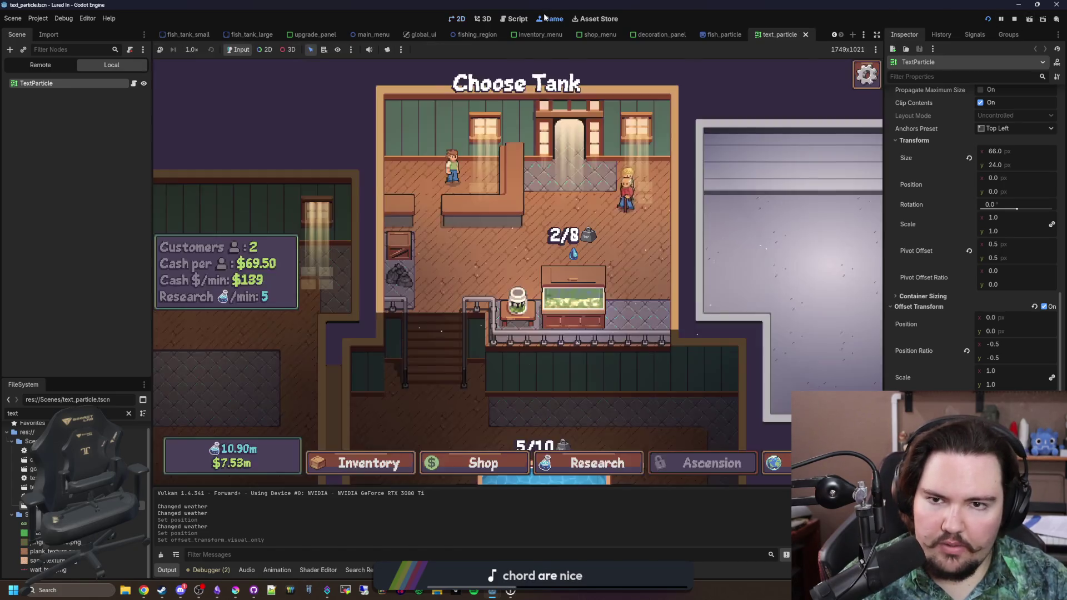
Step: Spawn repeated large-tank warnings over both tanks to check they float and fade
left_click(572, 300)
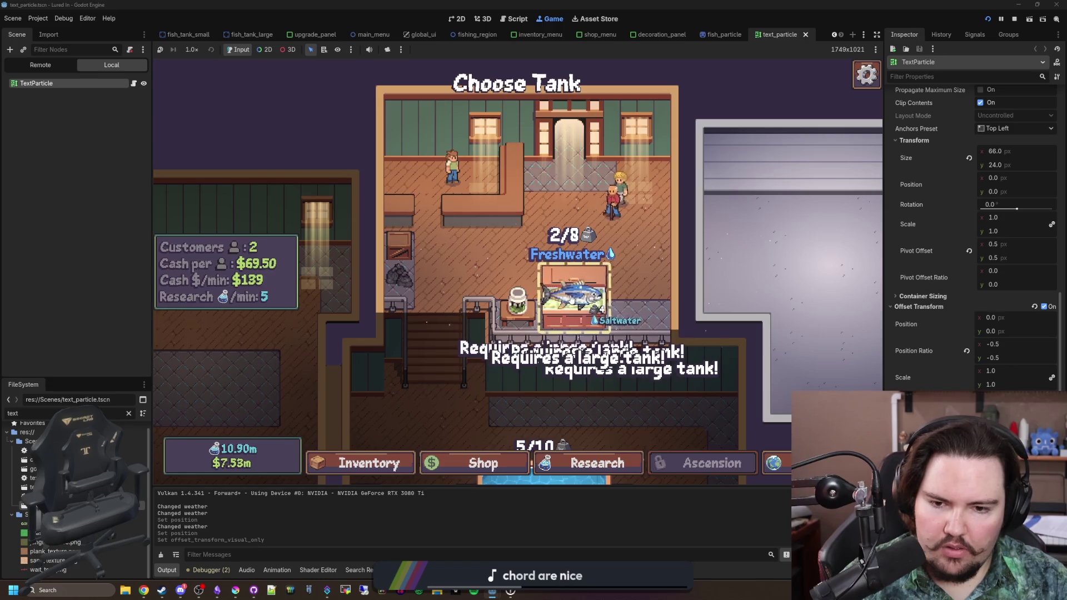
left_click(578, 296)
left_click(578, 297)
left_click(587, 309)
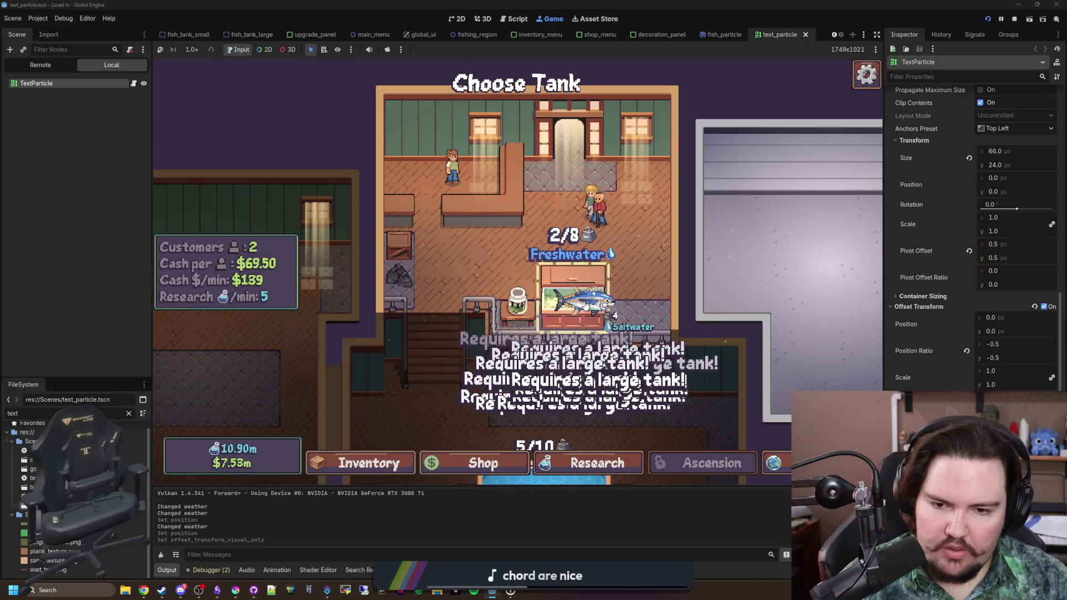
left_click(586, 282)
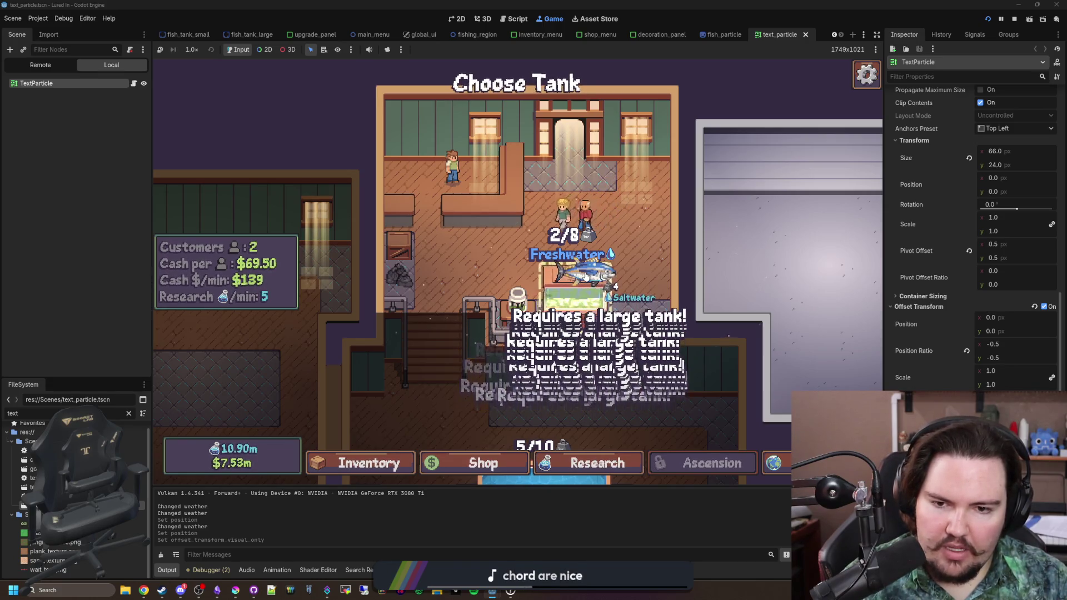
left_click(556, 239)
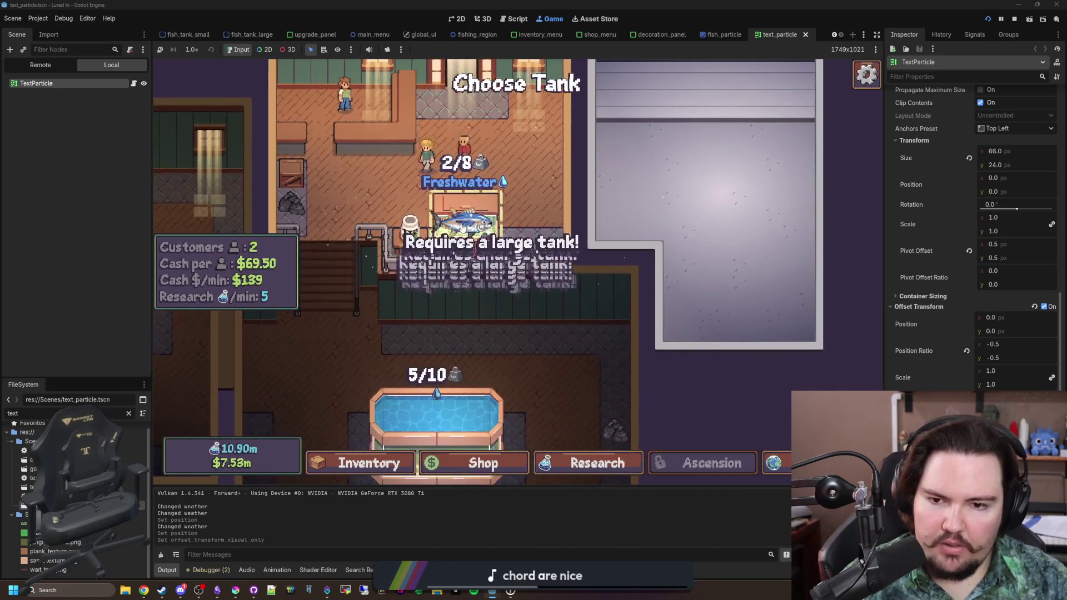
left_click(431, 233)
left_click(432, 233)
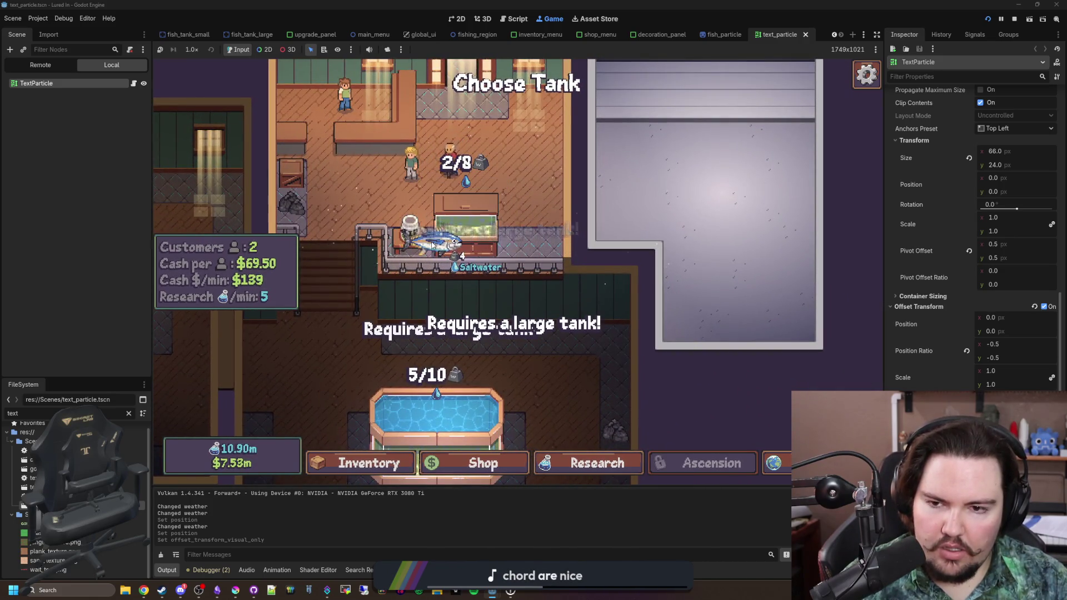
left_click(461, 214)
left_click(478, 199)
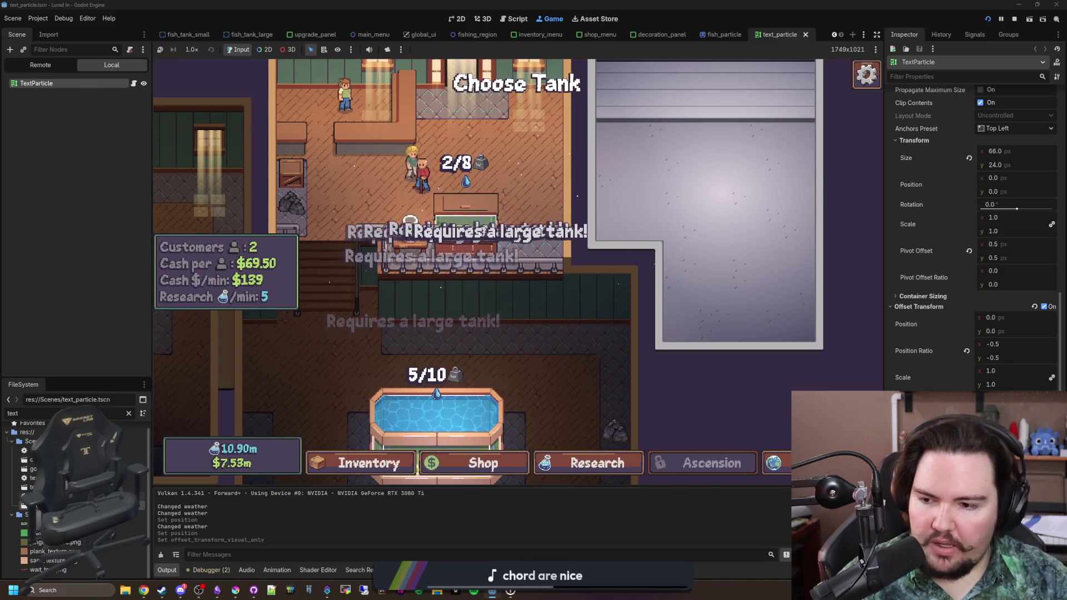
left_click(129, 413)
Step: Open aquarium_cursor.gd and delete the text.global_position line
type("cursor")
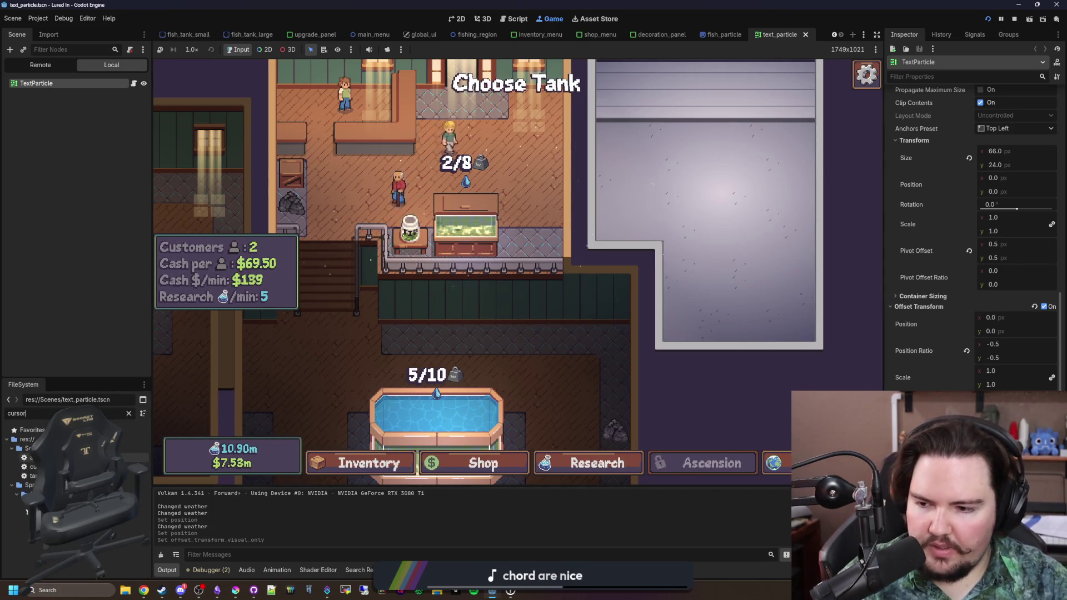
double_click(34, 457)
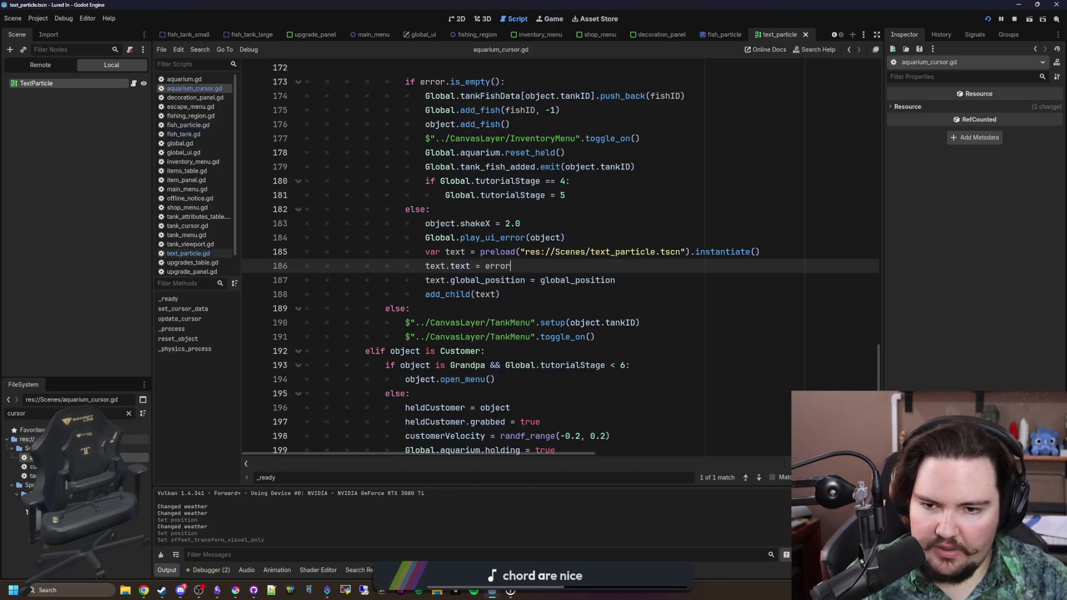
left_click(565, 289)
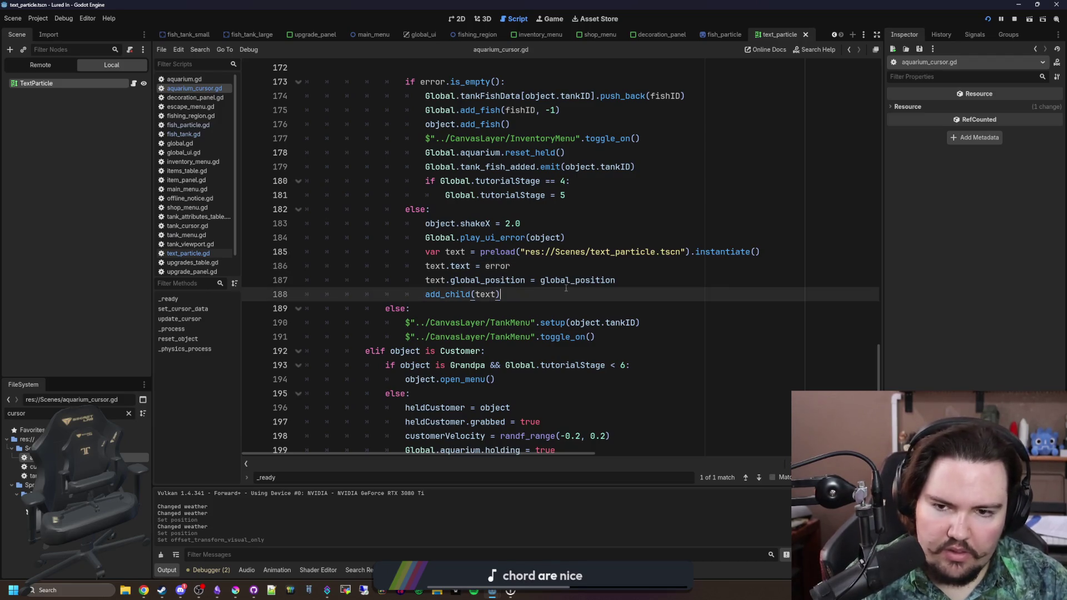
left_click(639, 282)
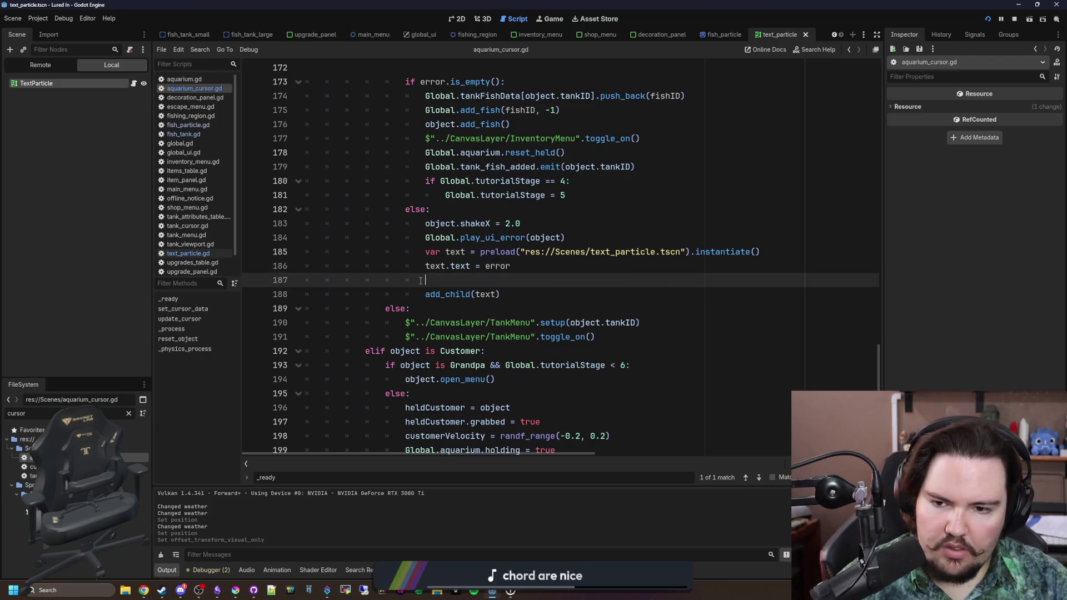
Step: Run the game with F5, drop the saltwater fish on the small tank, then view TextParticle in 2D
key("F5")
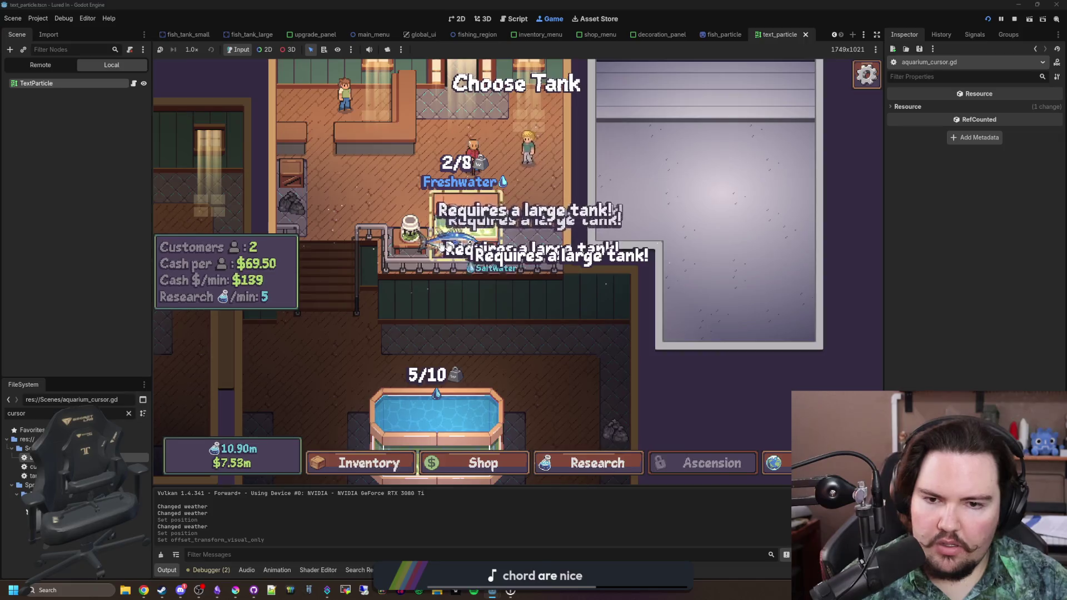
left_click(36, 83)
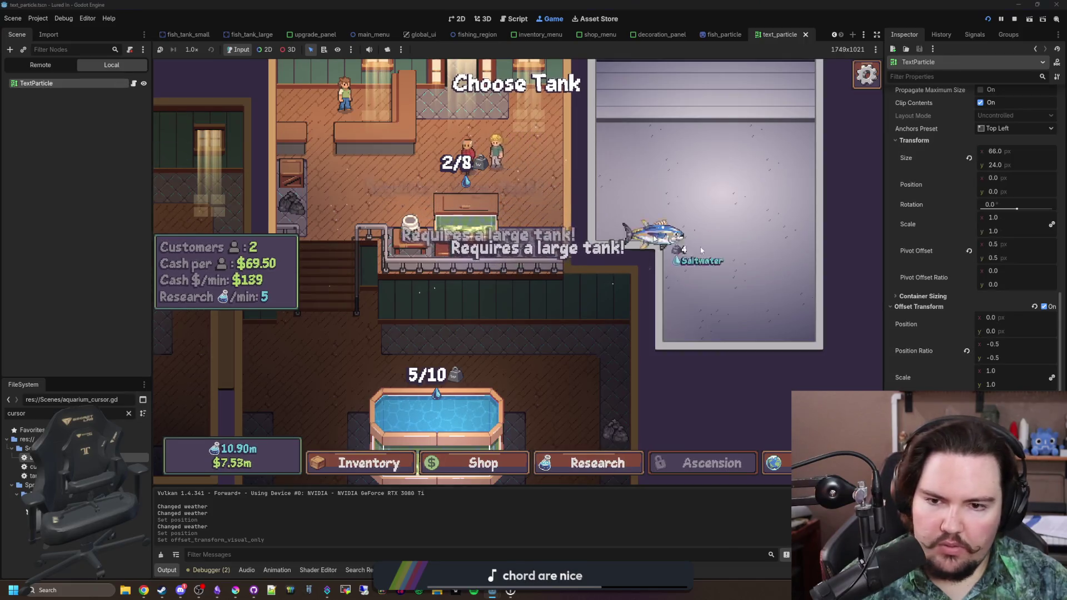
mouse_move(553, 286)
left_mouse_down()
mouse_move(429, 219)
mouse_move(461, 236)
left_mouse_up()
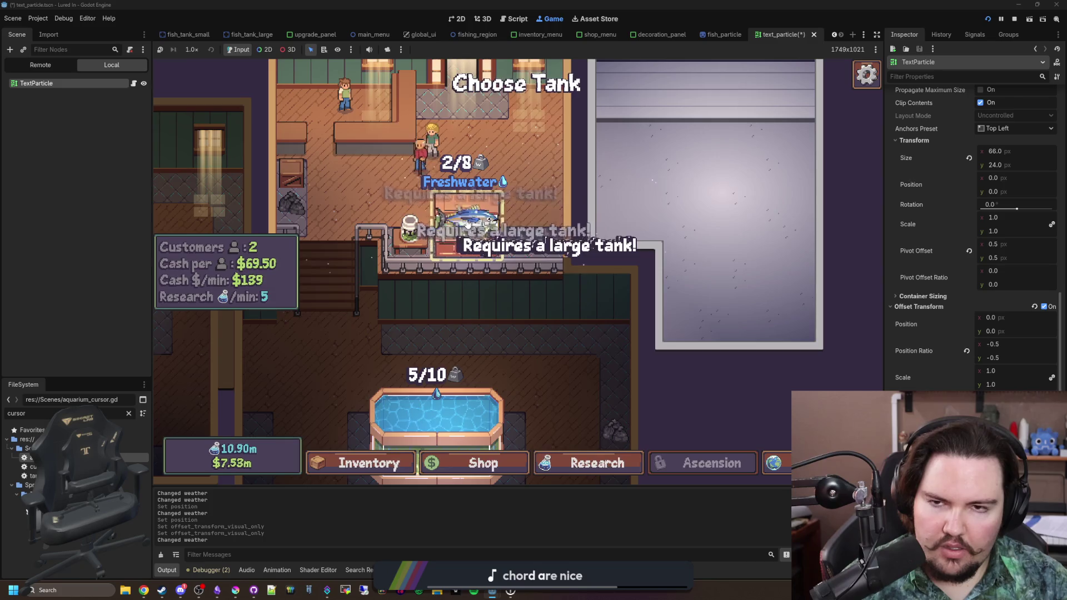
left_click(457, 19)
scroll(436, 195, "up", 4)
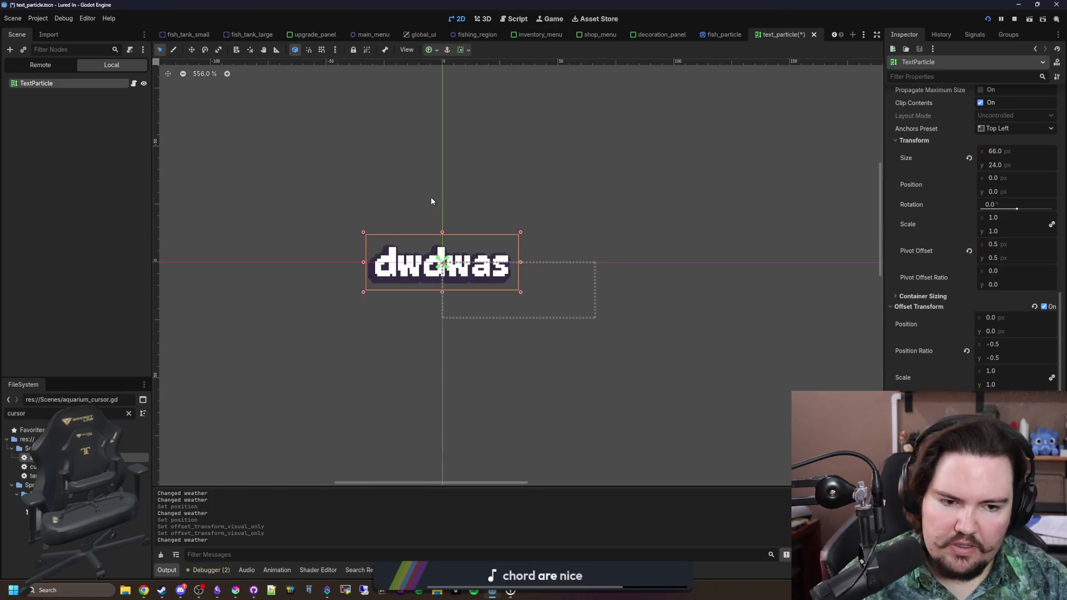
Step: Save the TextParticle scene and retry placing the fish in a tank
key("ctrl+s")
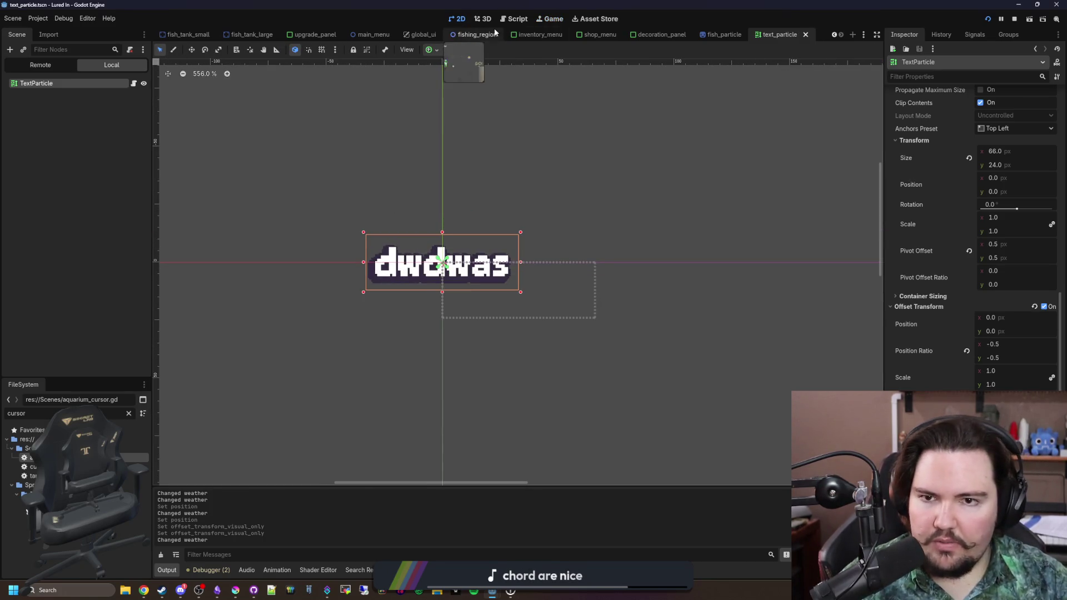
left_click(549, 20)
mouse_move(468, 149)
left_mouse_down()
mouse_move(595, 309)
mouse_move(524, 179)
mouse_move(334, 156)
left_mouse_up()
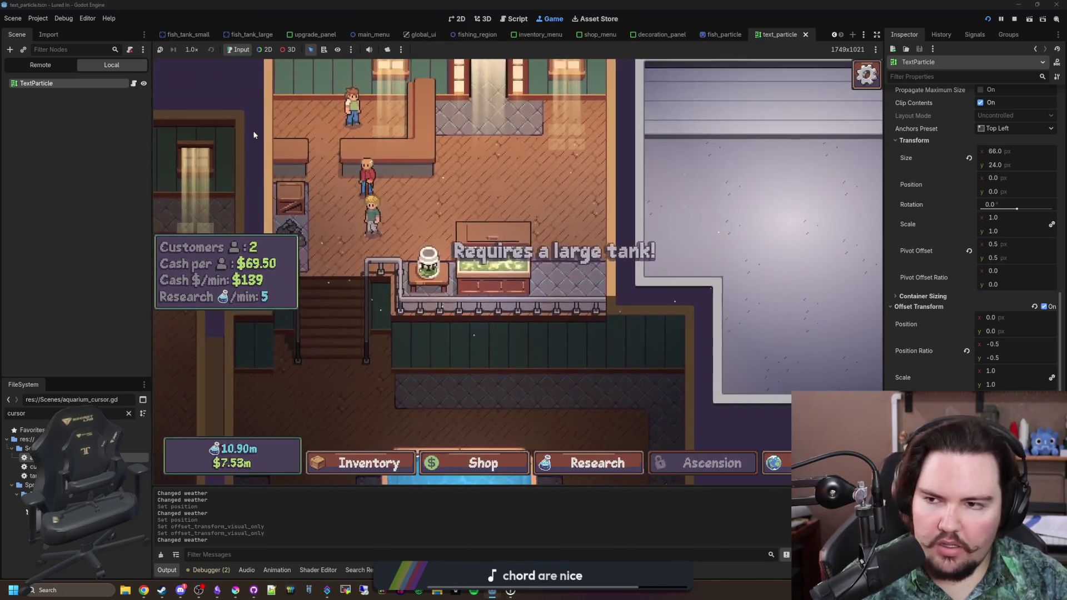
Step: Add 'await get_tree().physics_frame' at the start of _ready in text_particle.gd and save
left_click(134, 83)
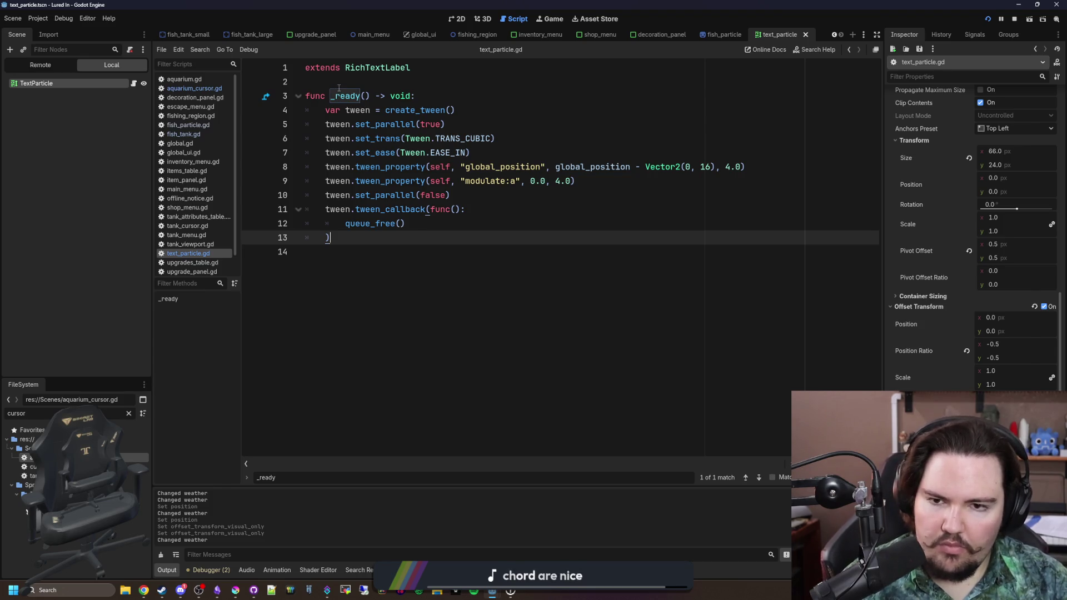
left_click(454, 96)
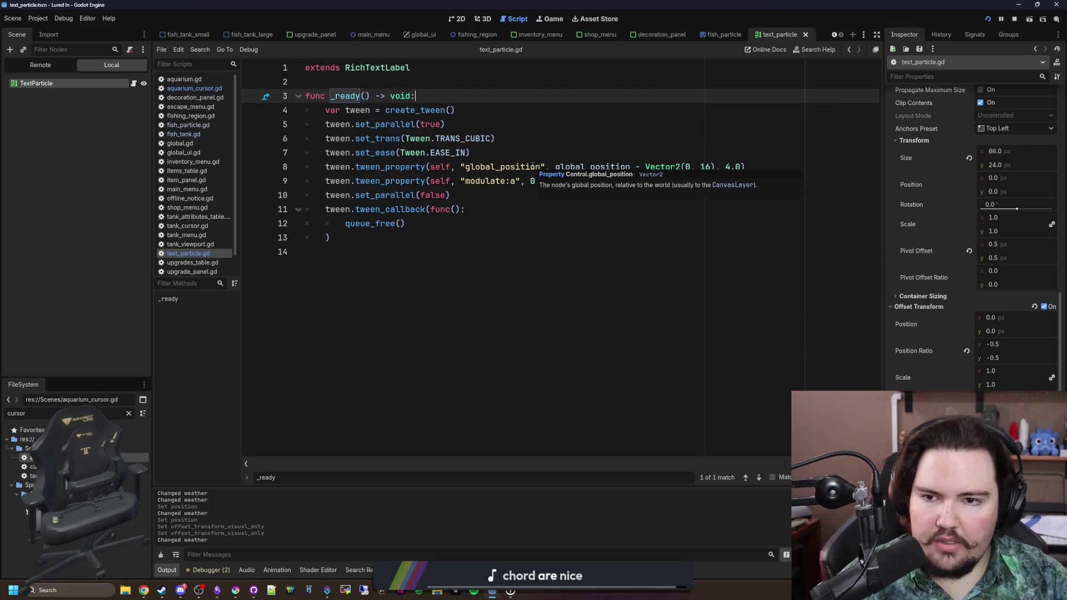
key("Return")
key("Return")
key("Return")
key("Up")
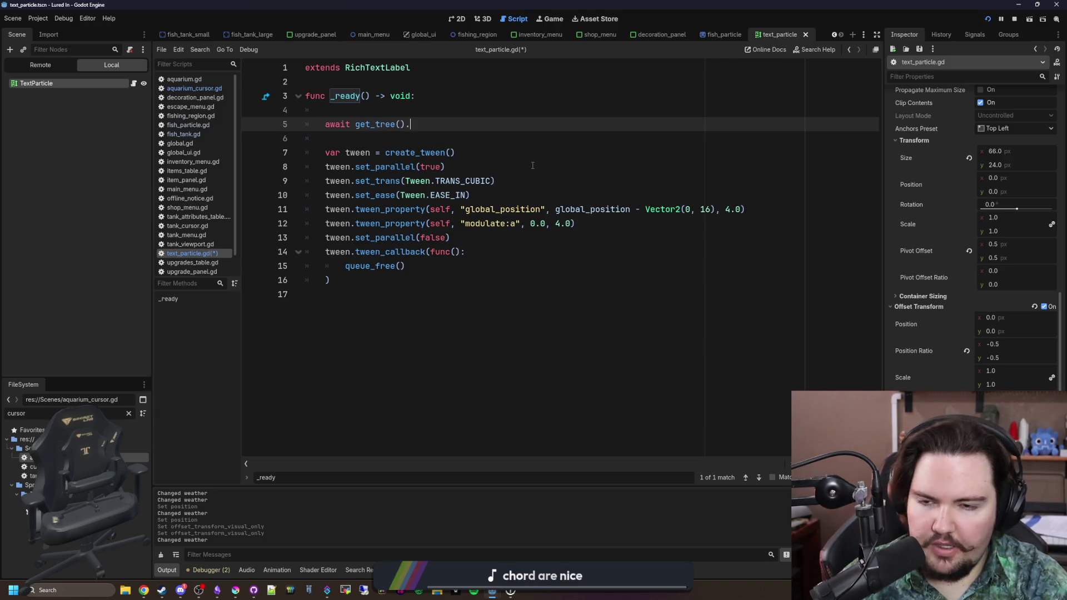
type("ph")
key("Return")
left_click(539, 166)
key("ctrl+s")
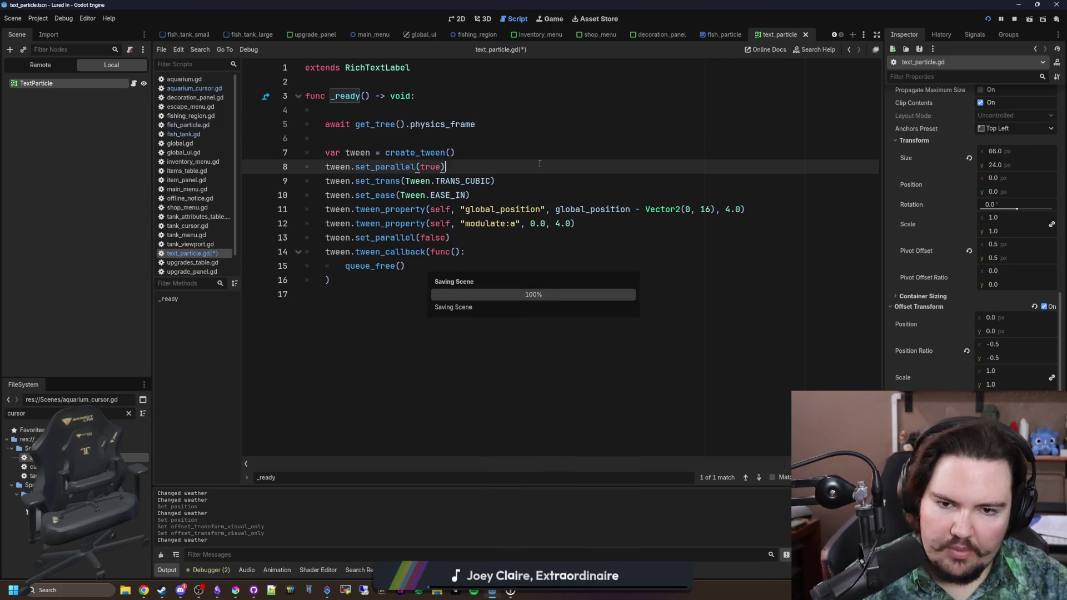
Step: Retest moving the tuna in the game, then stop it and relaunch with F5
left_click(551, 19)
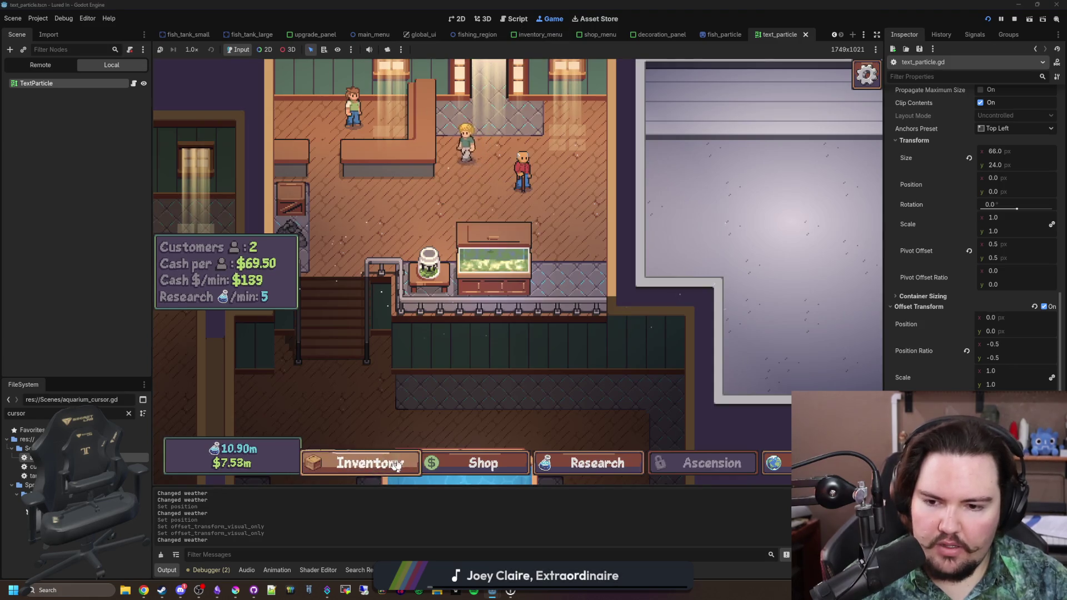
left_click(481, 463)
left_click(366, 463)
left_click(634, 284)
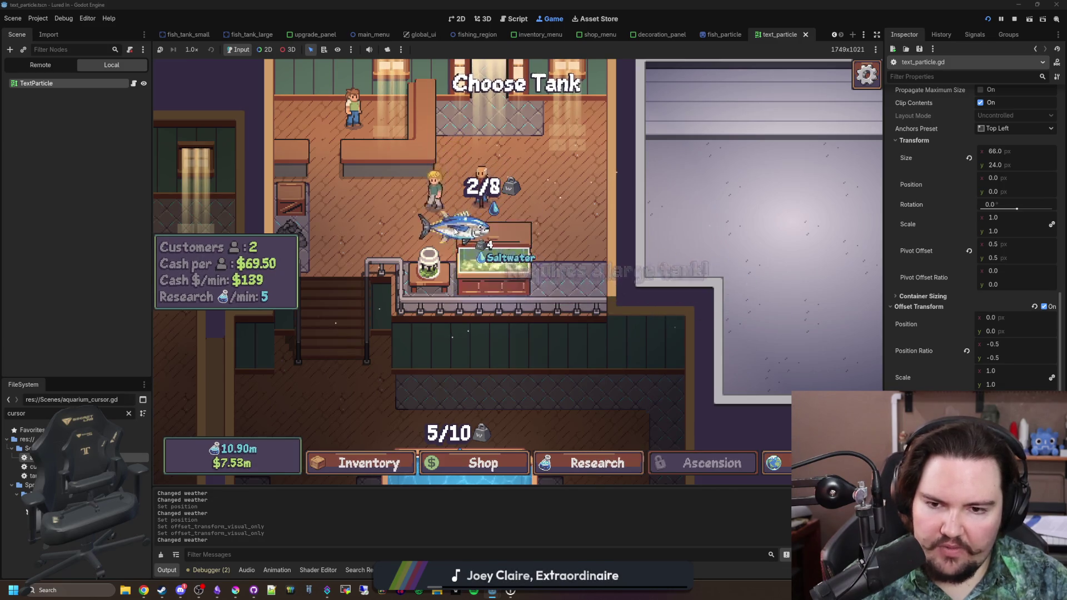
right_click(608, 325)
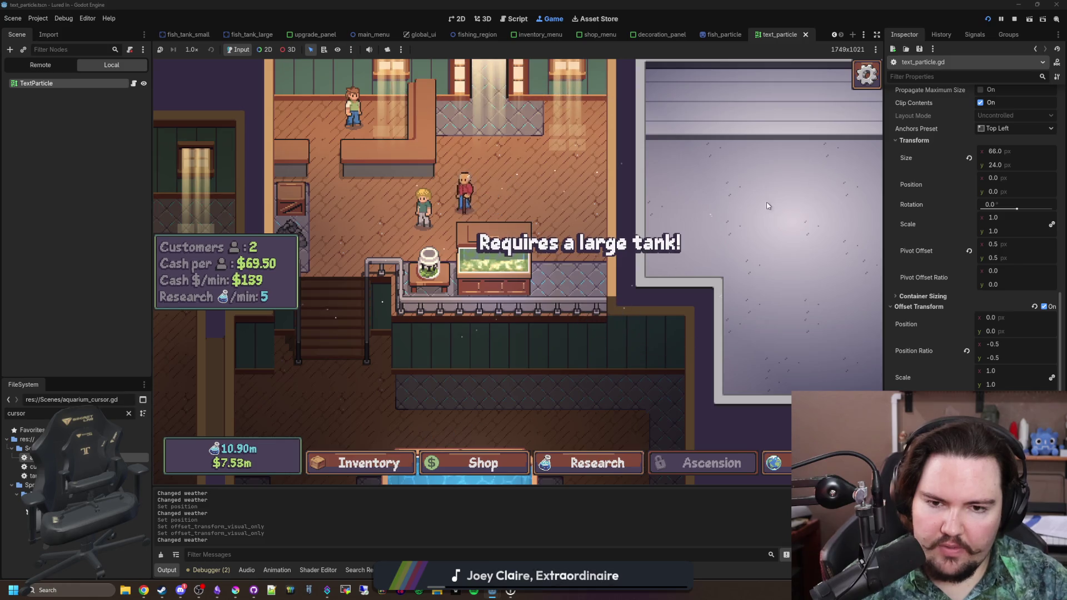
left_click(1013, 20)
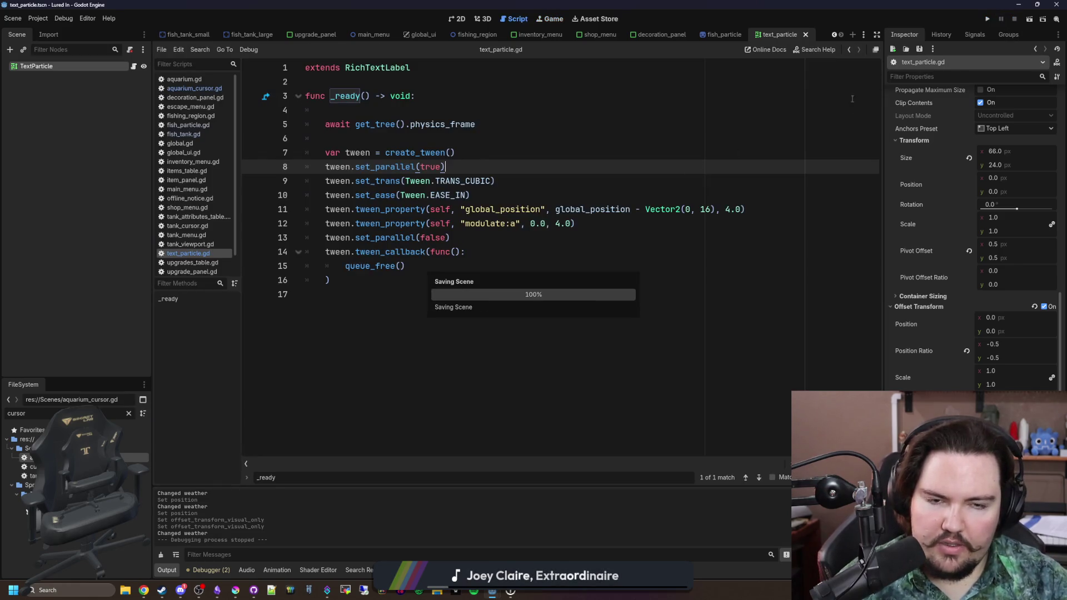
key("F5")
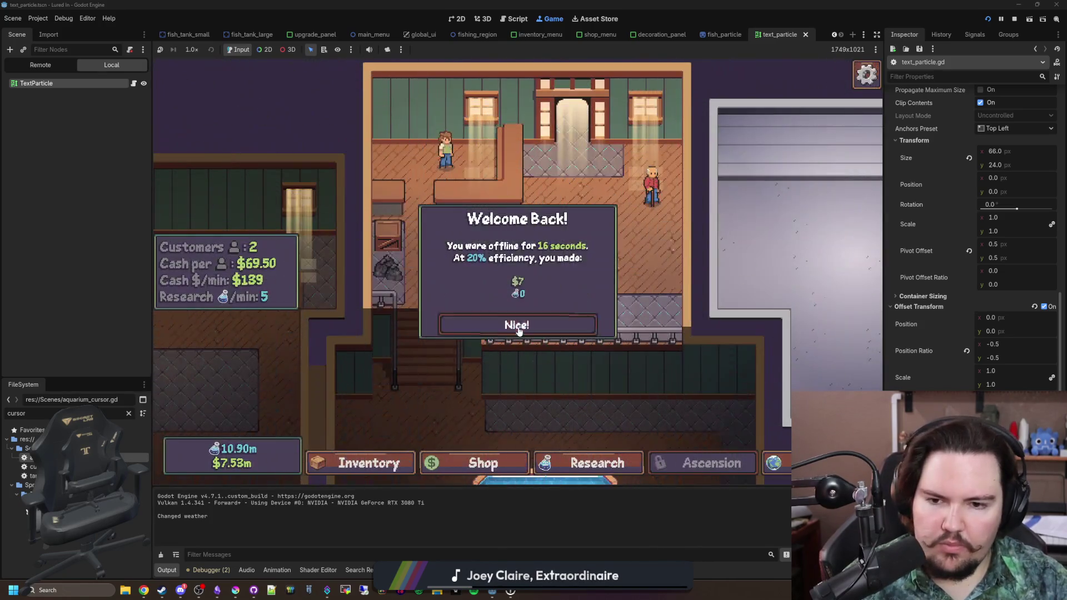
Step: Dismiss Welcome Back, move the tuna onto the small tank to trigger the warning, then view TextParticle in 2D
left_click(503, 326)
key("i")
left_click(653, 364)
left_click(514, 292)
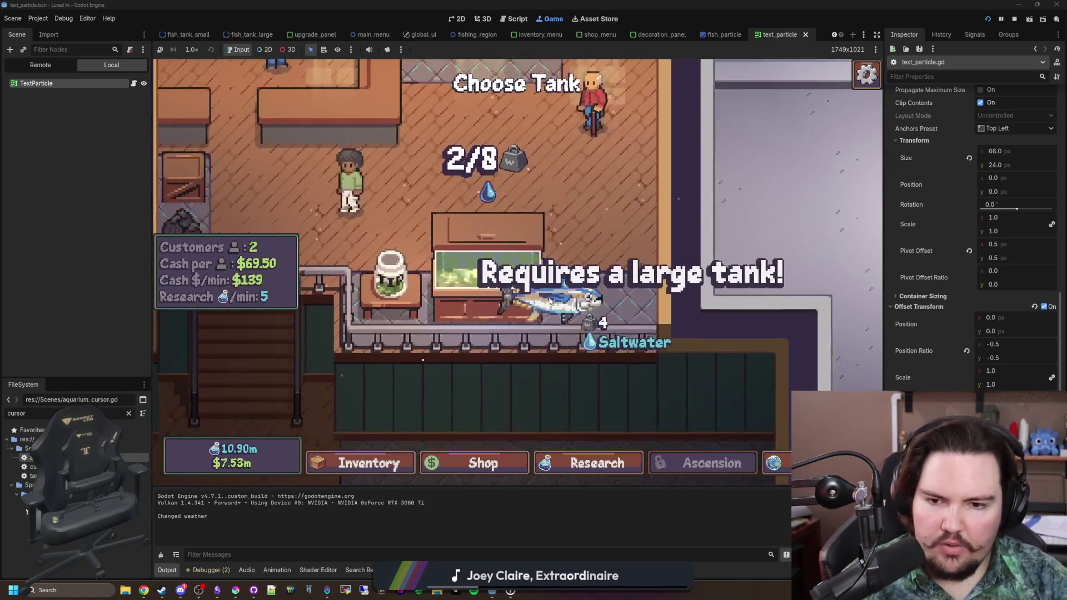
left_click(495, 214)
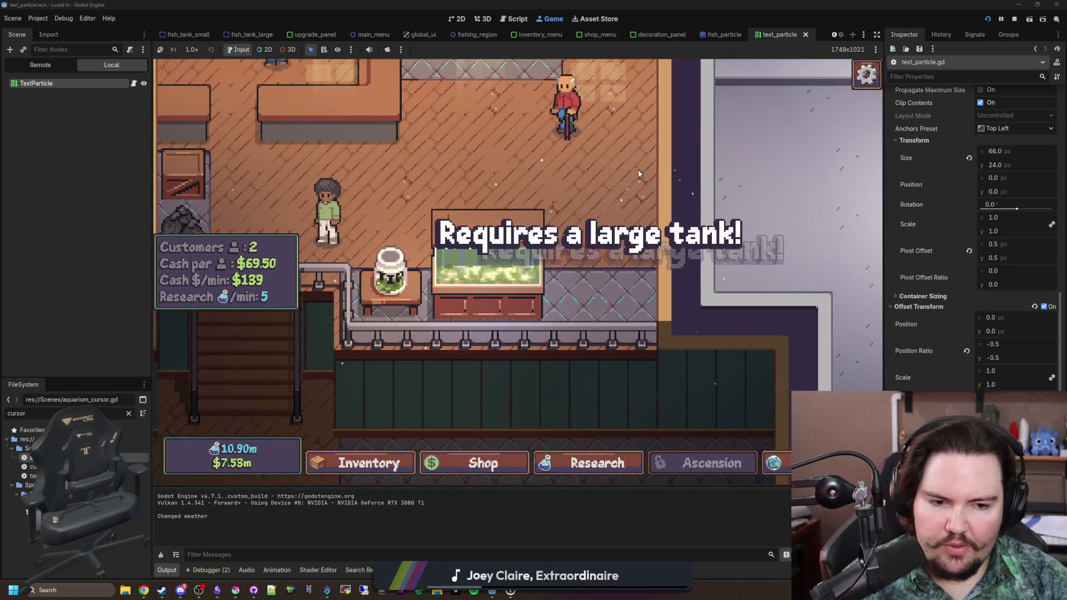
left_click(454, 19)
scroll(434, 244, "up", 2)
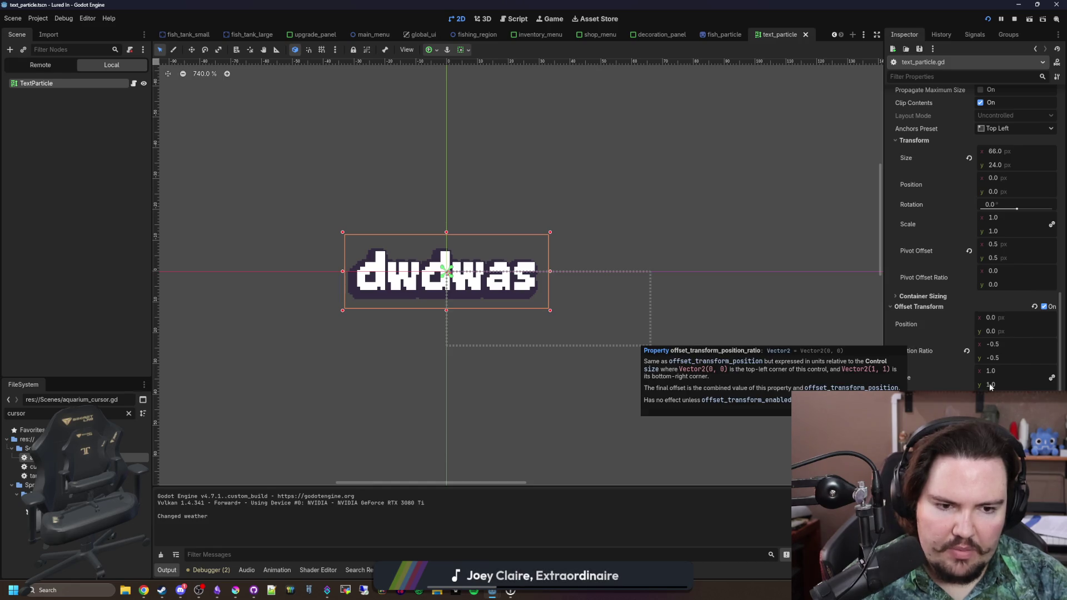
Step: Undo a trial offset scale change, toggle the offset transform's visual-only option, then save and run
left_click_drag(994, 382, 966, 381)
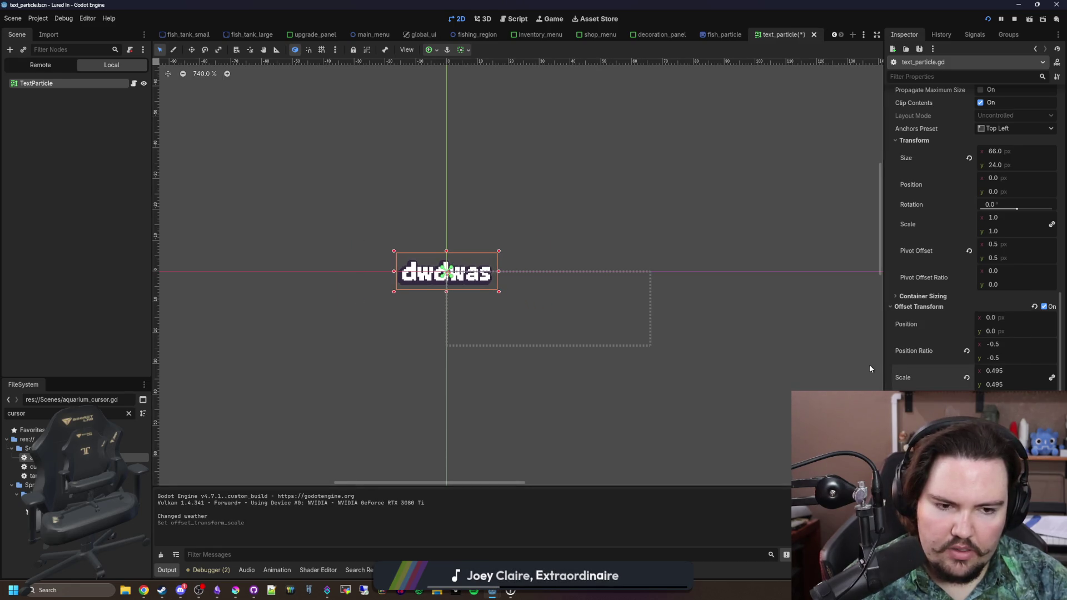
key("ctrl+z")
scroll(605, 267, "down", 2)
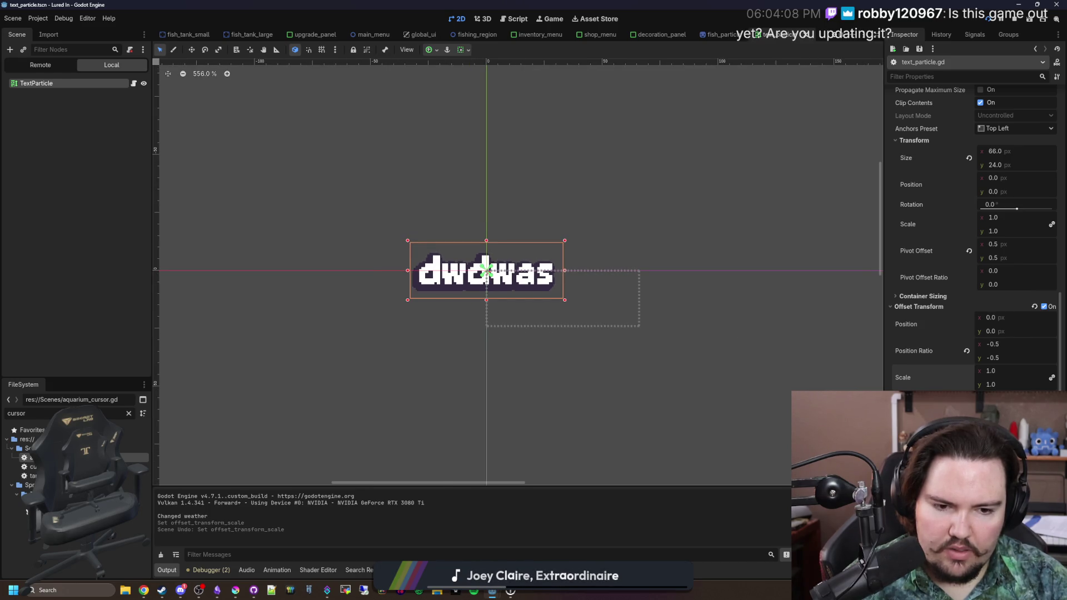
left_click(981, 398)
left_click(989, 21)
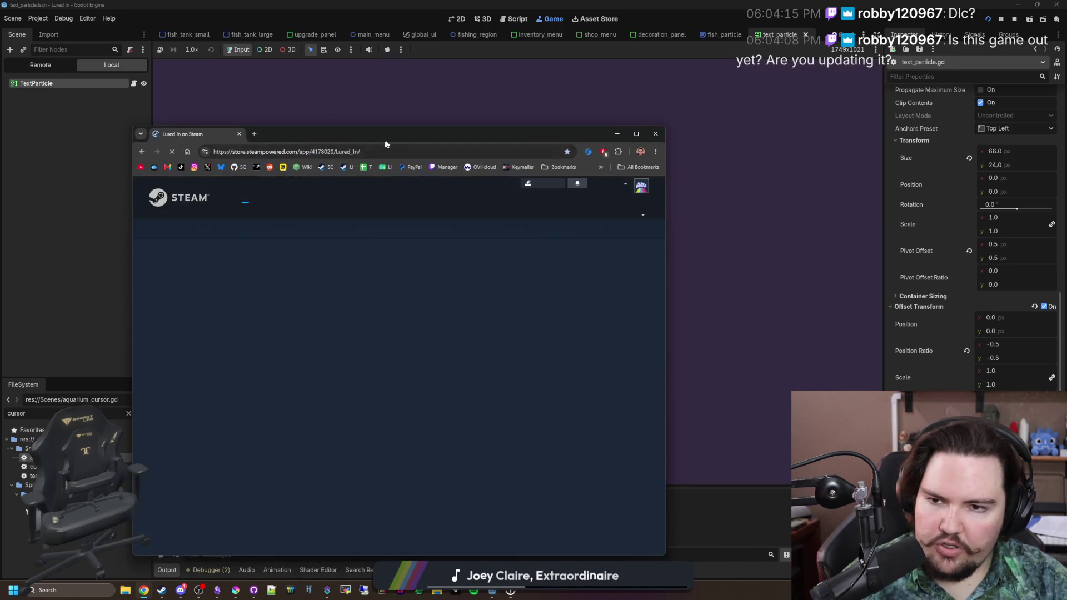
Step: Show the broadcast chat, open Steamworks in a new tab, close the Lured In store tab and move the browser aside
left_click_drag(386, 144, 445, 109)
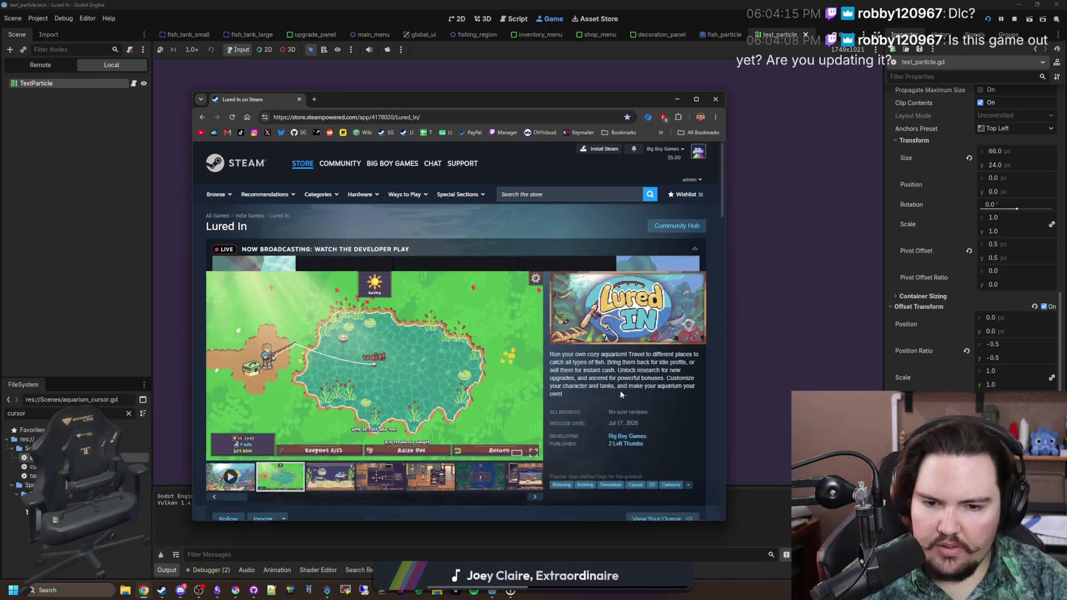
left_click(602, 442)
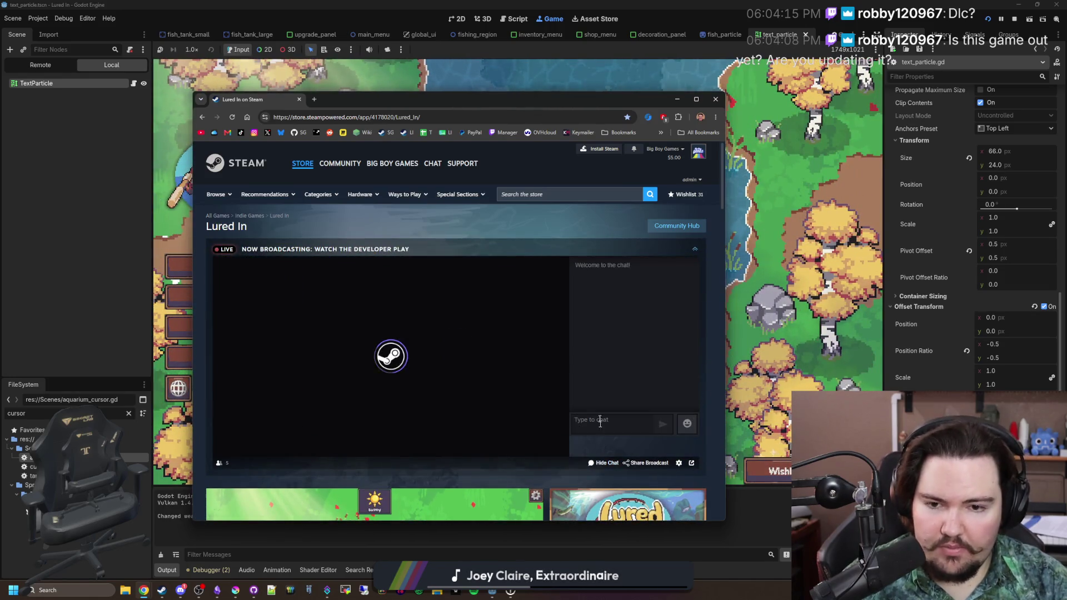
middle_click(383, 200)
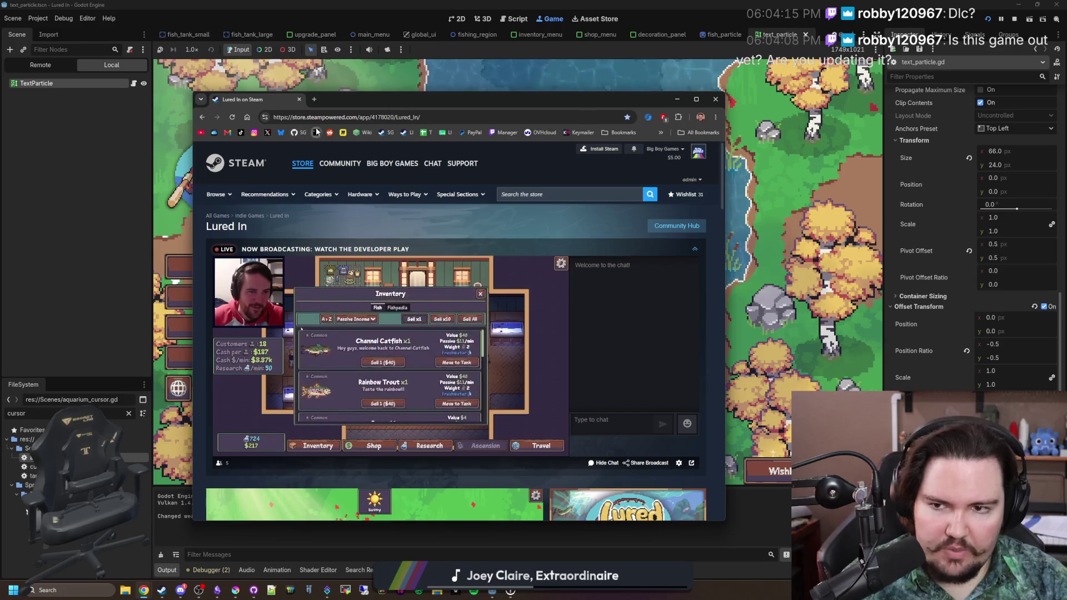
left_click(335, 104)
left_click(298, 100)
mouse_move(385, 104)
left_mouse_down()
mouse_move(758, 166)
mouse_move(1066, 173)
left_mouse_up()
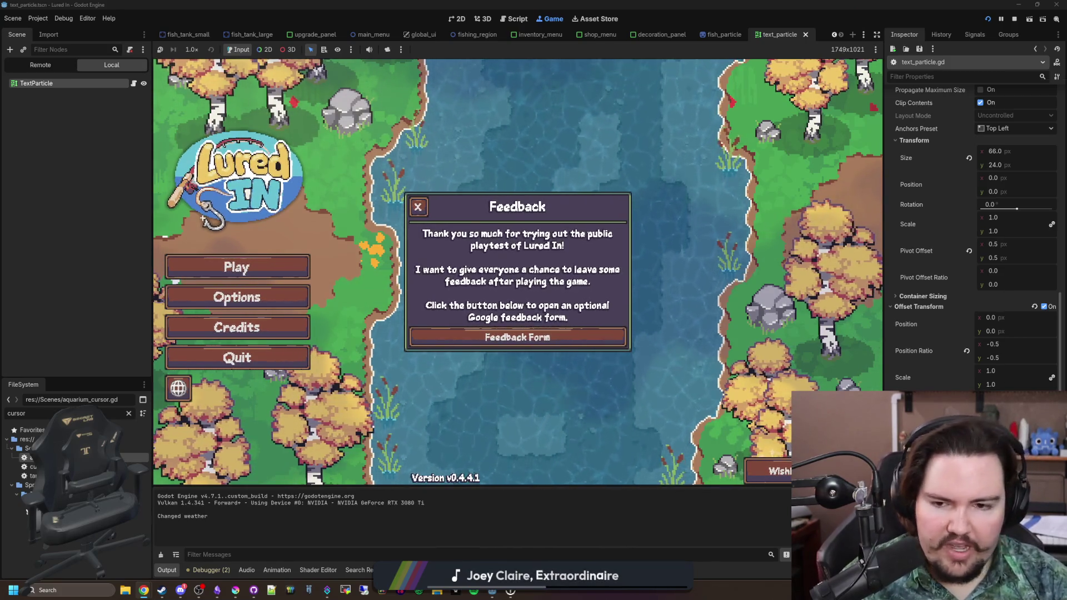
Step: Look over the Steamworks landing page, then minimize Chrome to reveal the running Lured In game
left_click_drag(1066, 167, 558, 123)
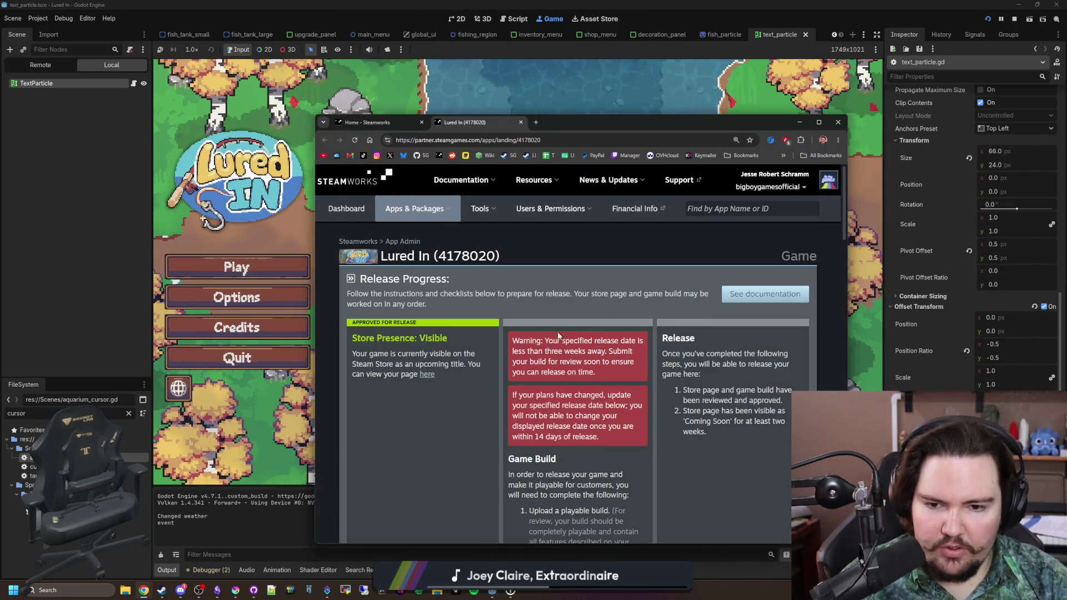
mouse_move(544, 337)
left_mouse_down()
mouse_move(611, 364)
mouse_move(602, 374)
left_mouse_up()
left_click(602, 374)
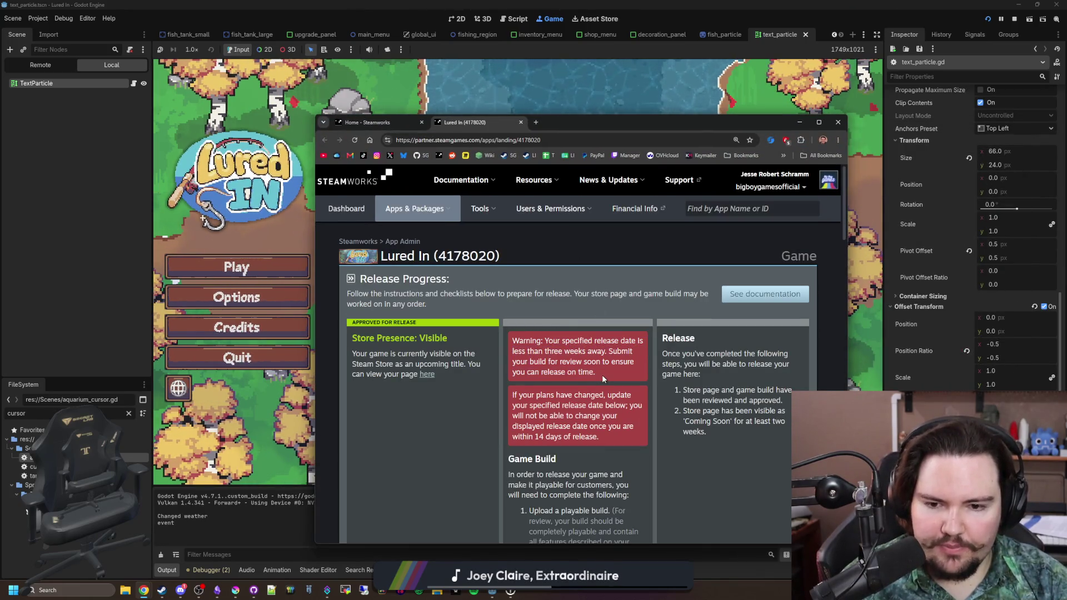
scroll(602, 374, "down", 4)
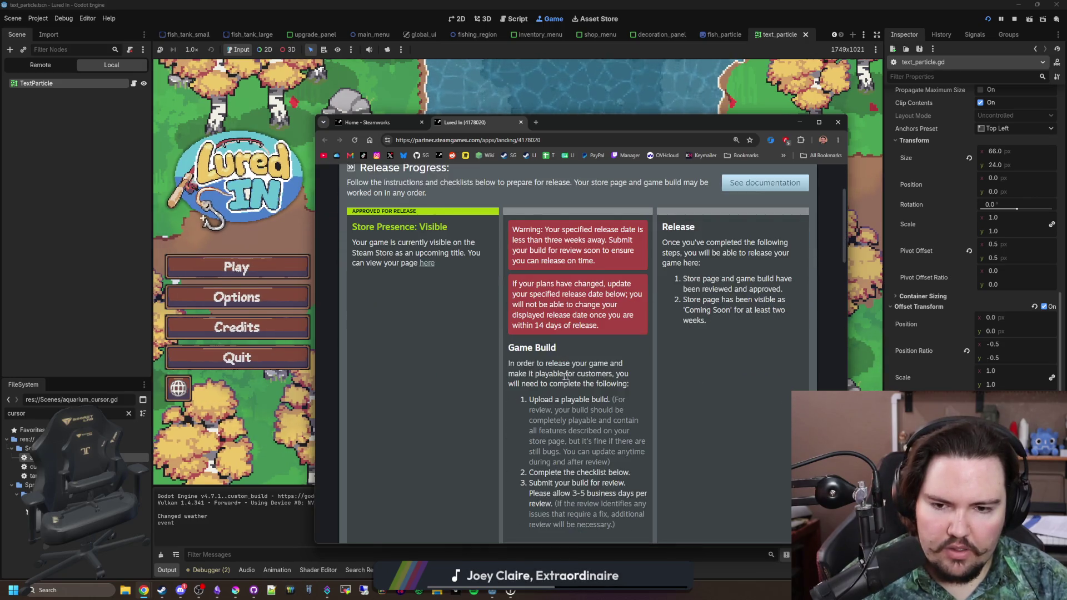
scroll(630, 440, "down", 12)
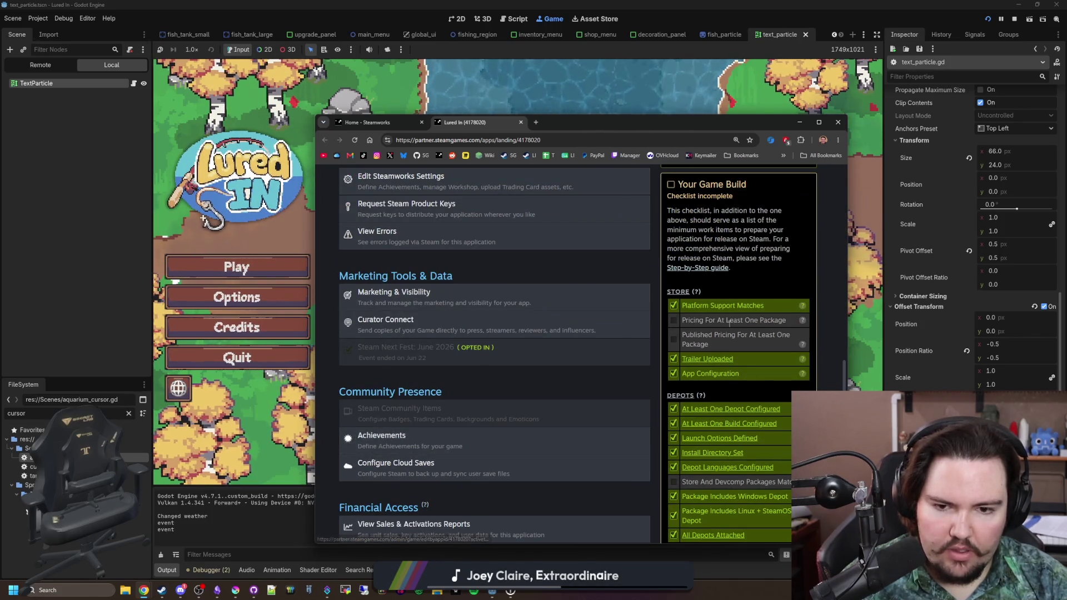
scroll(732, 320, "down", 4)
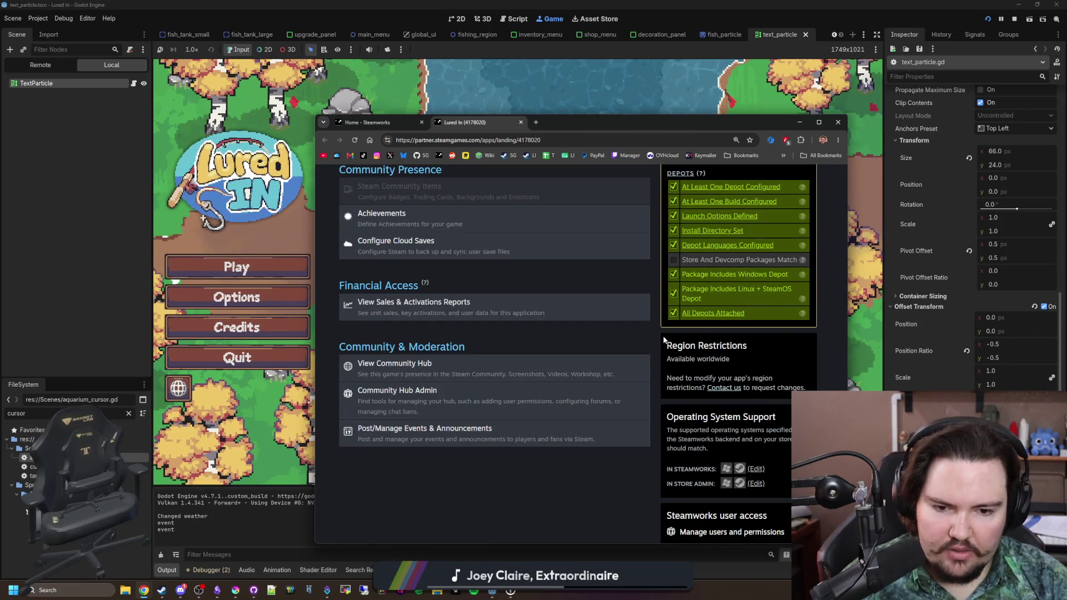
scroll(664, 340, "up", 2)
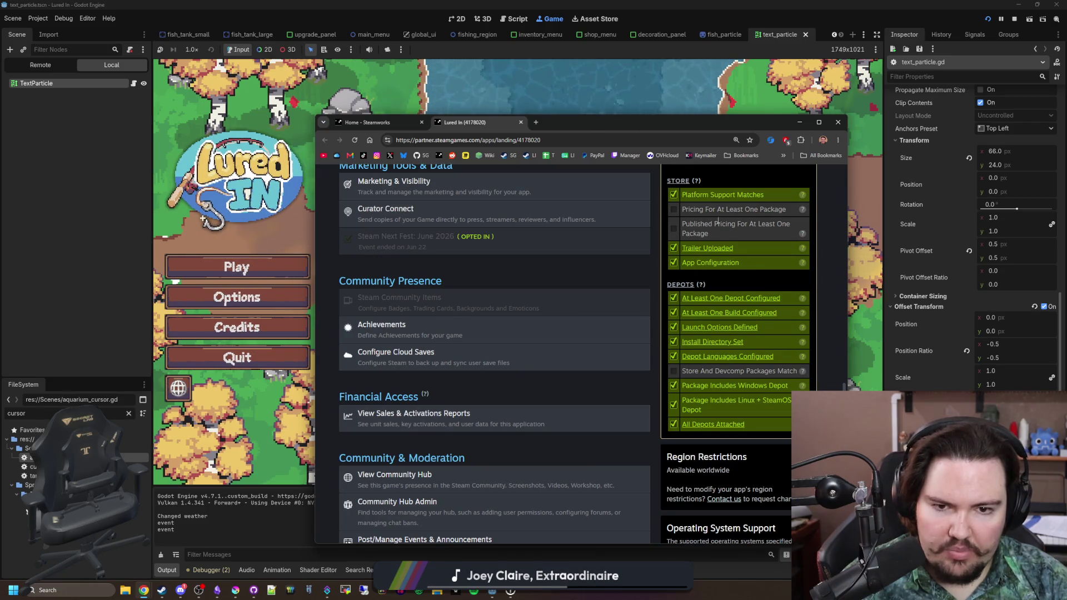
scroll(722, 205, "up", 2)
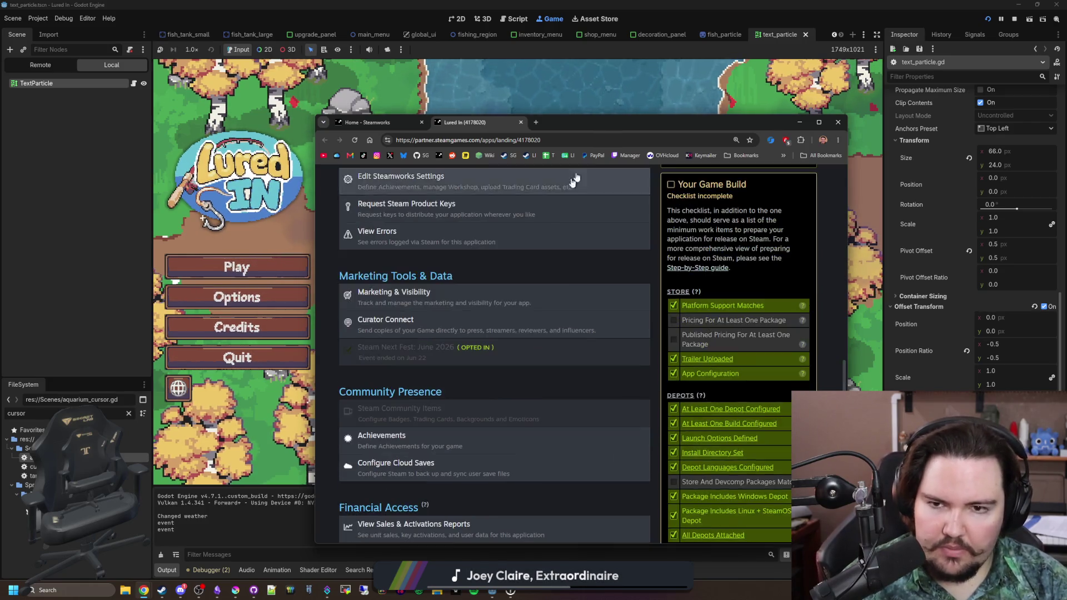
left_click(799, 123)
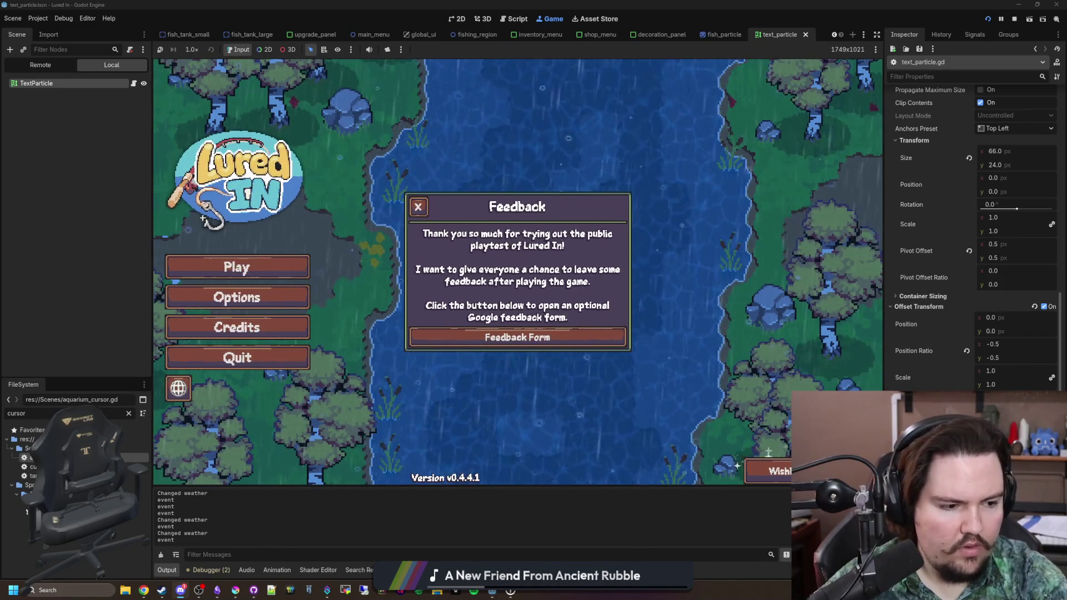
Step: Dismiss Feedback, start the game, and try moving the Bluefin Tuna into the small tank
left_click(201, 261)
left_click(201, 262)
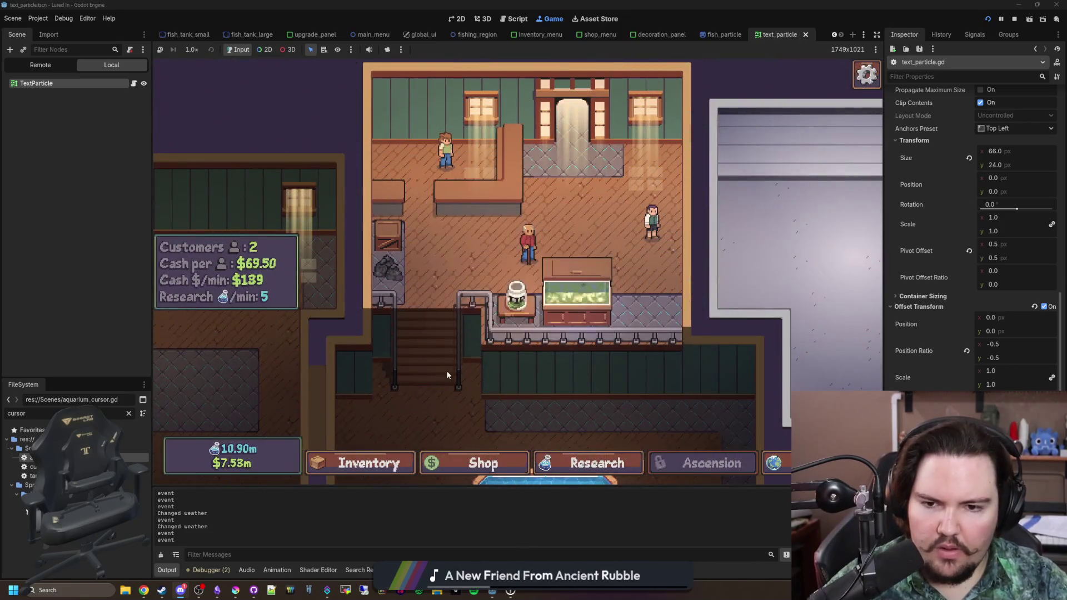
left_click(355, 472)
left_click(647, 369)
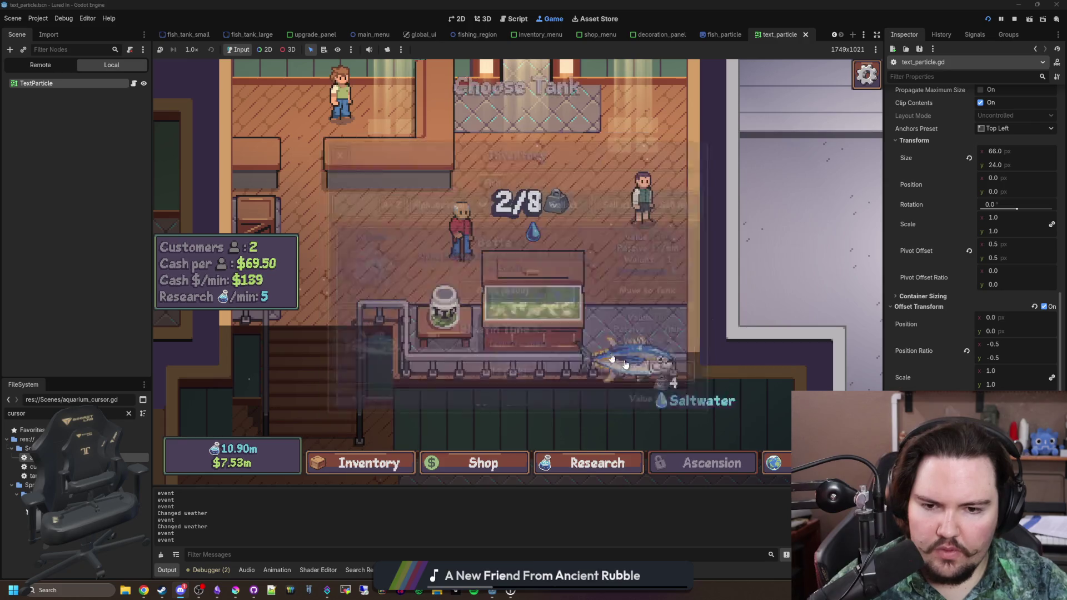
left_click(555, 245)
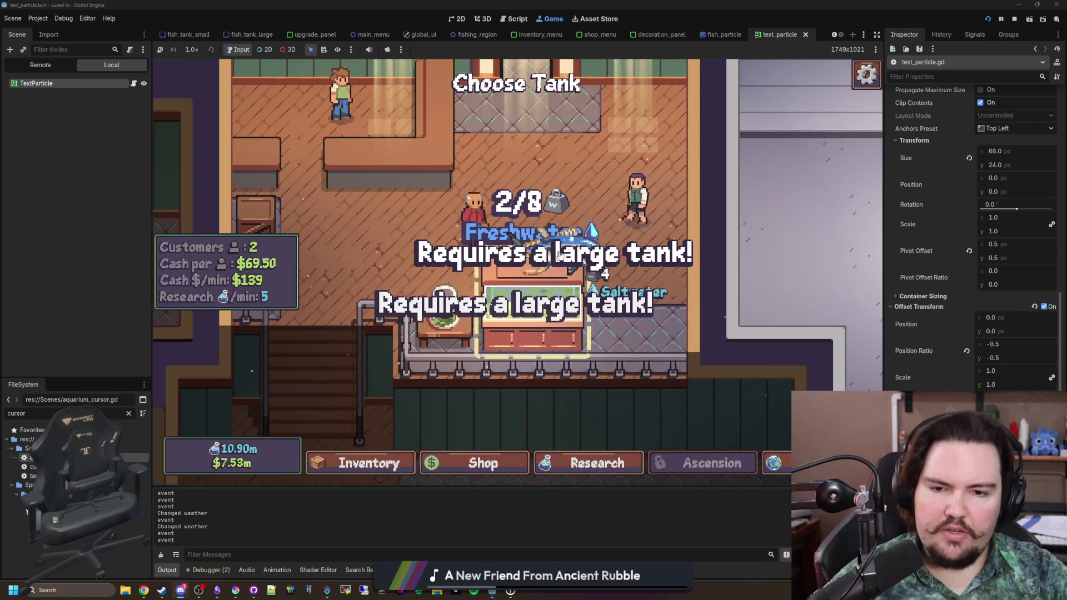
scroll(560, 272, "down", 2)
left_click(558, 278)
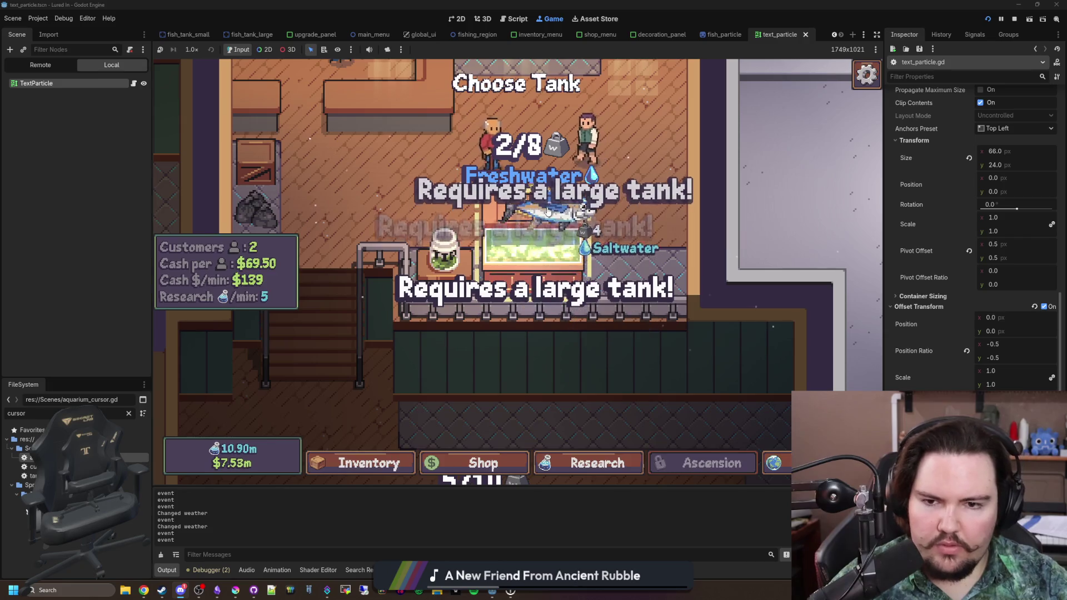
scroll(560, 357, "down", 3)
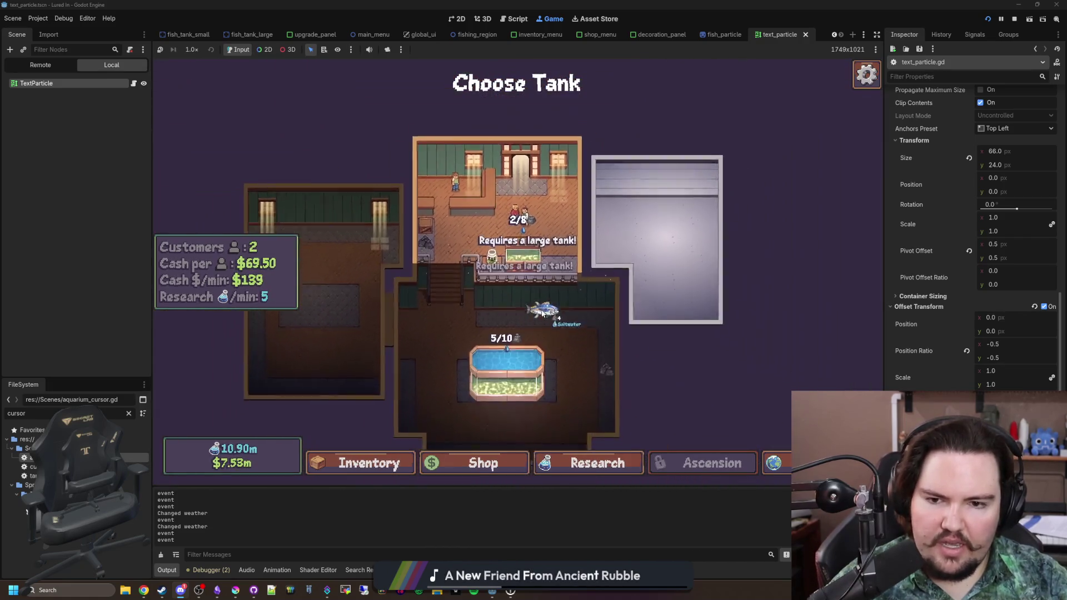
scroll(528, 250, "up", 2)
scroll(514, 169, "up", 3)
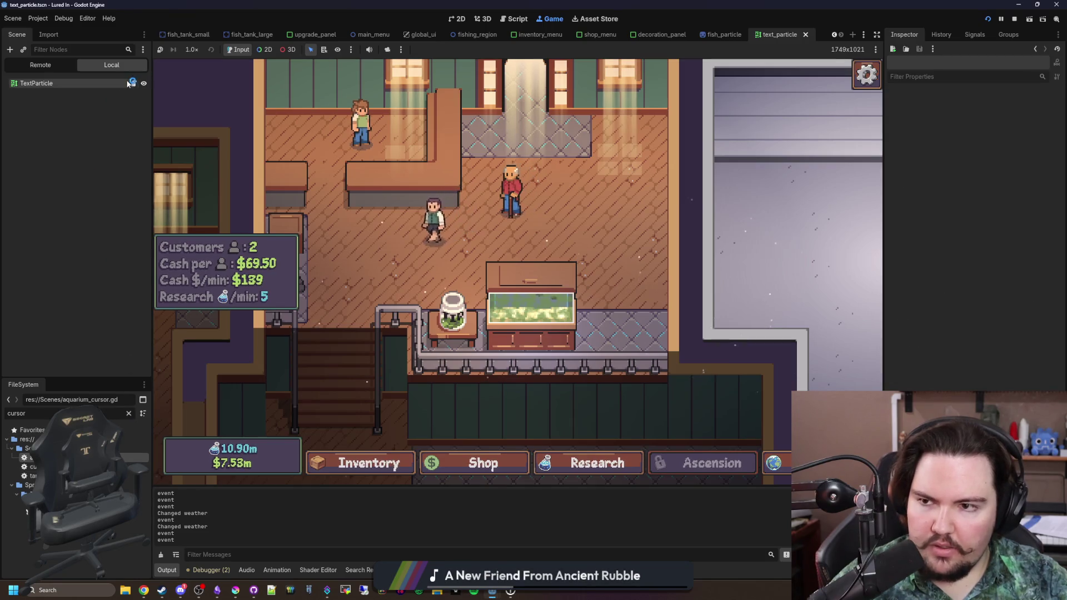
Step: Set the TextParticle's Offset Transform scale to 0.5
left_click(992, 370)
type("0.5")
key("Return")
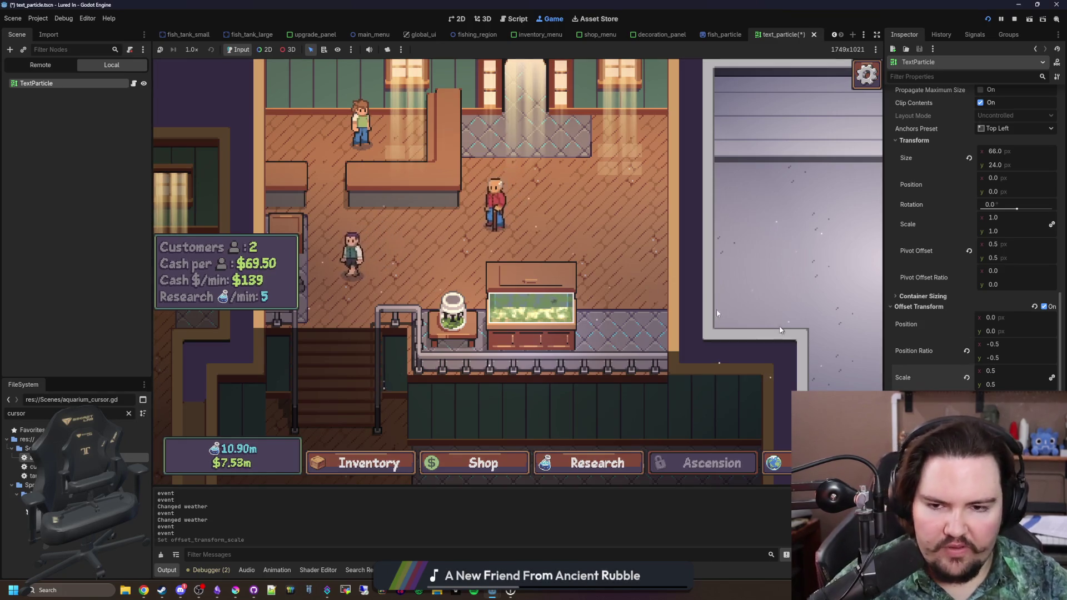
Step: Retest the smaller warning by placing the Bluefin Tuna on the small tank
left_click(388, 462)
left_click(595, 369)
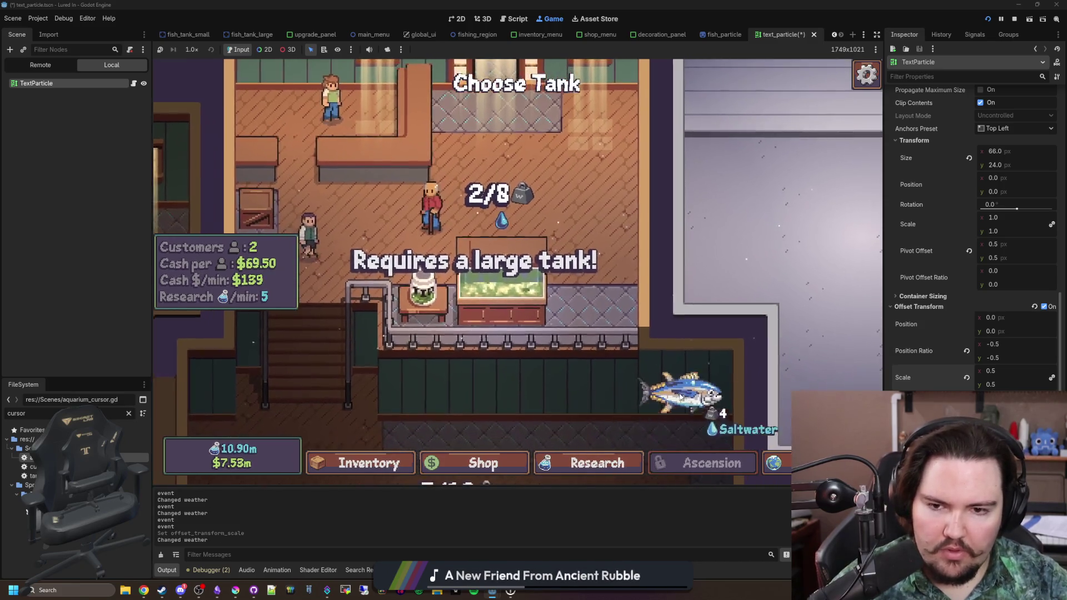
left_click(501, 300)
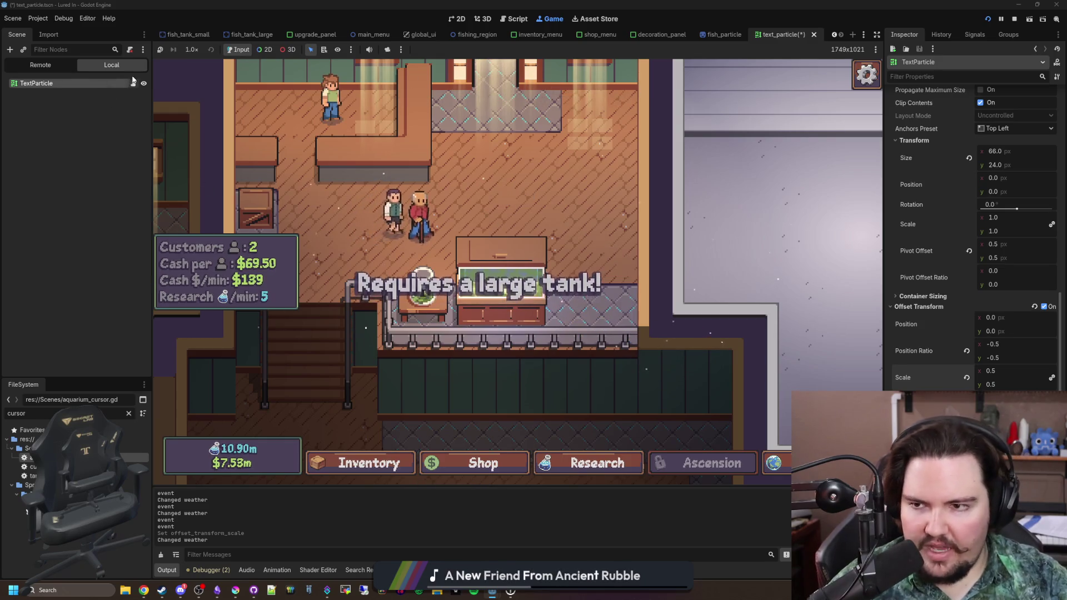
Step: Save the scene from the text_particle.gd script editor
left_click(134, 83)
left_click(455, 152)
key("ctrl+s")
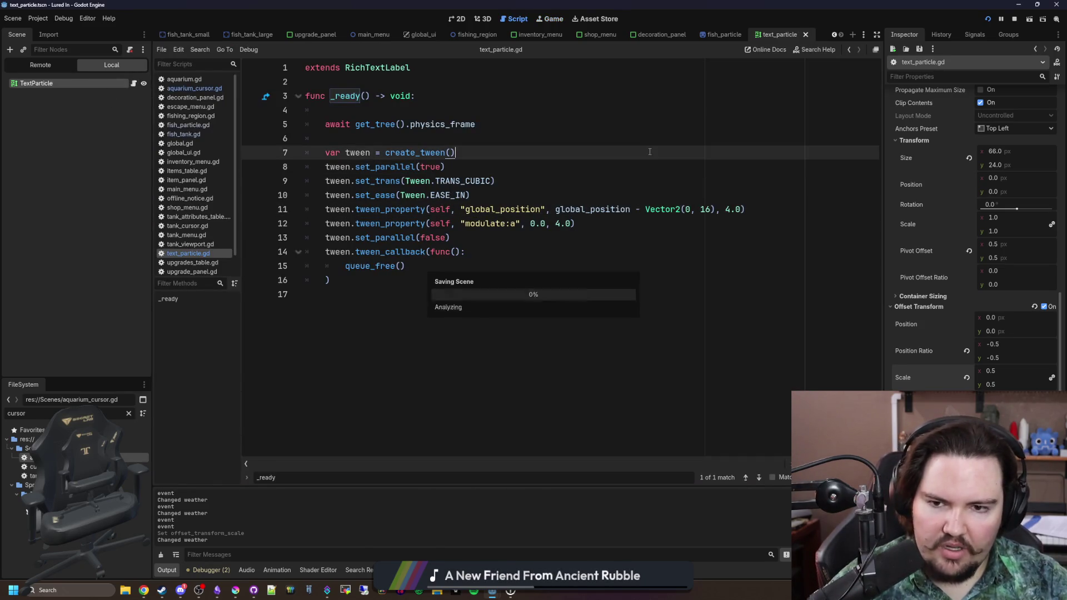
Step: Stop the game, toggle Clip Contents on the text particle, and save
left_click(1014, 20)
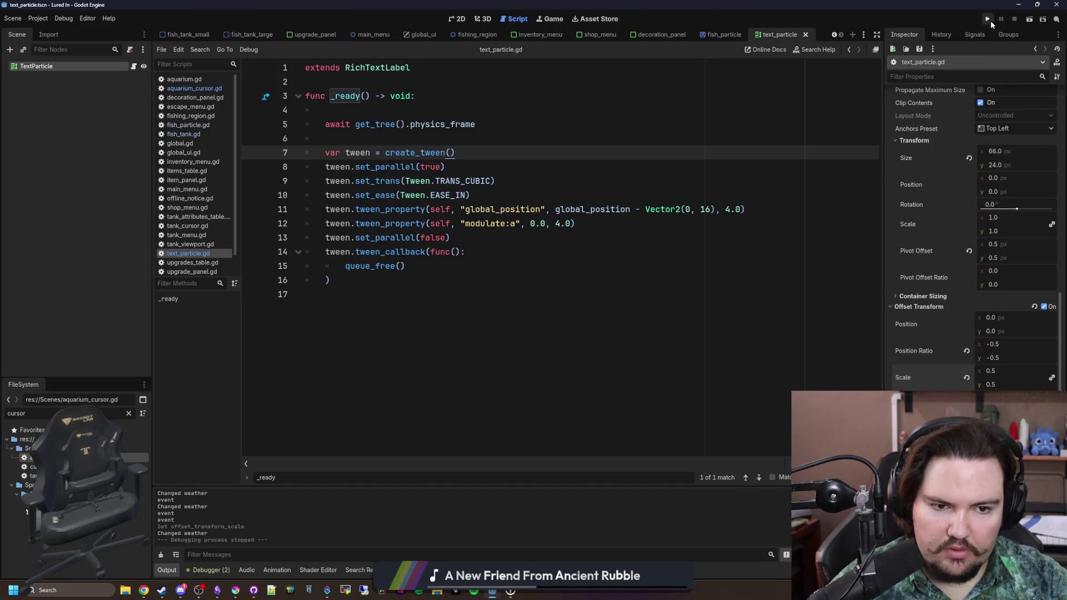
scroll(943, 188, "up", 2)
left_click(980, 226)
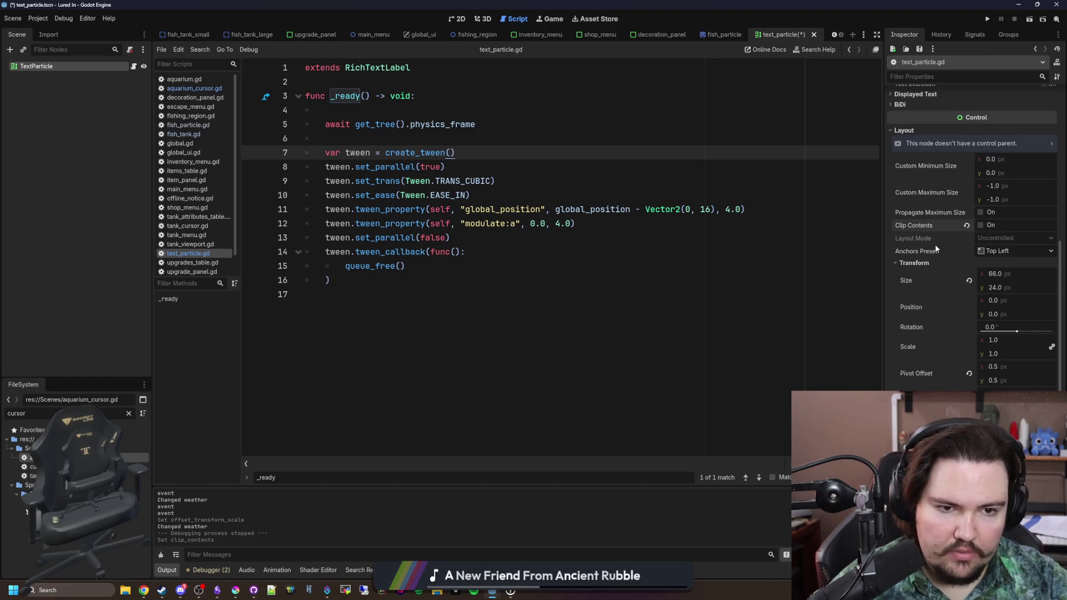
scroll(936, 248, "up", 5)
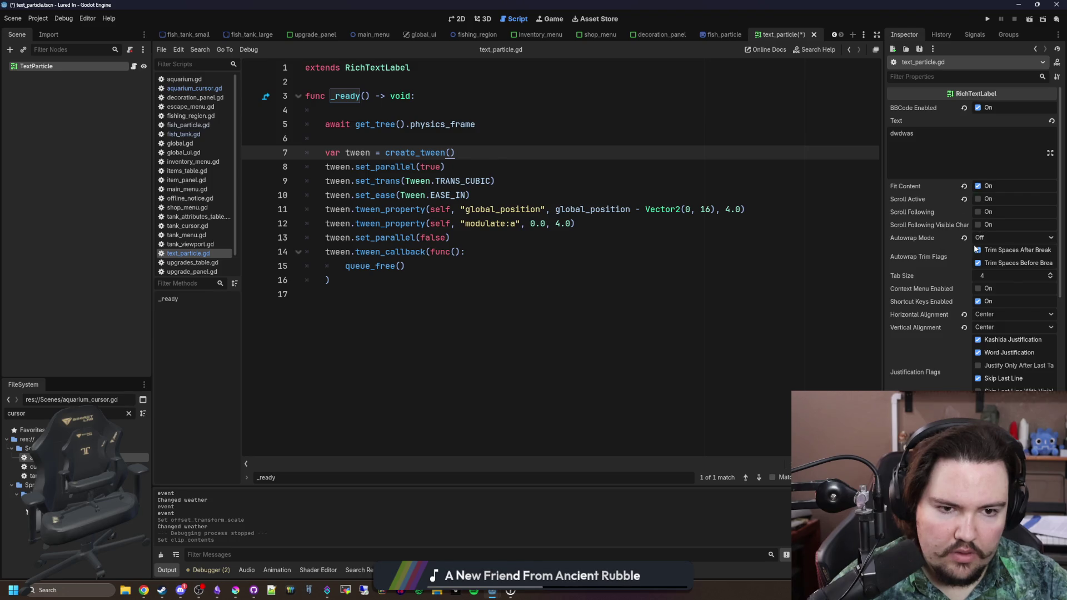
left_click(711, 330)
key("ctrl+s")
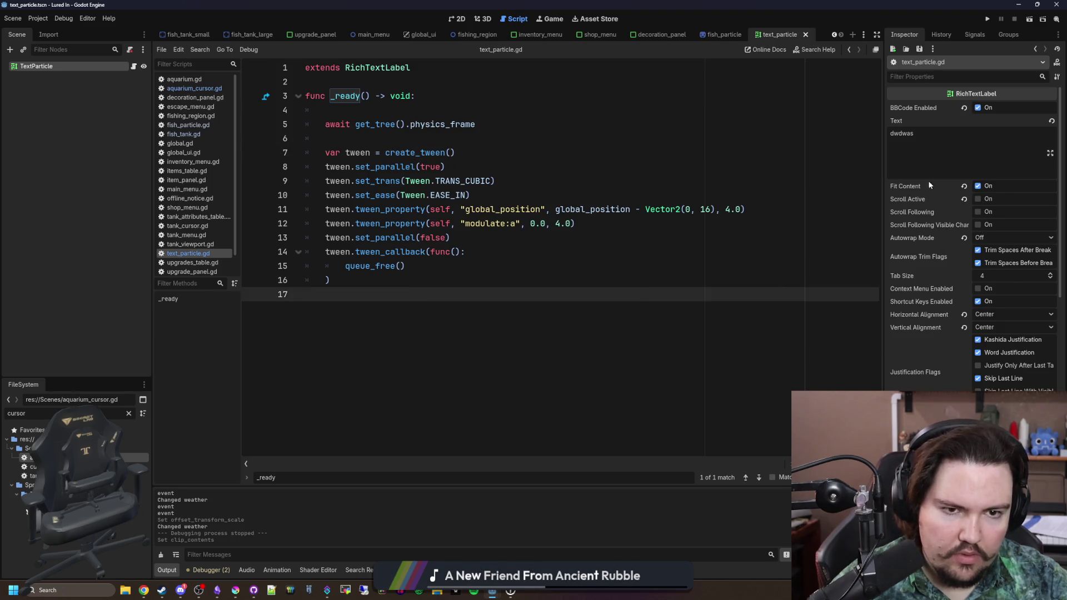
Step: Relaunch Lured In and retest the Bluefin Tuna's 'Requires a large tank!' warning on the small tank
left_click(988, 19)
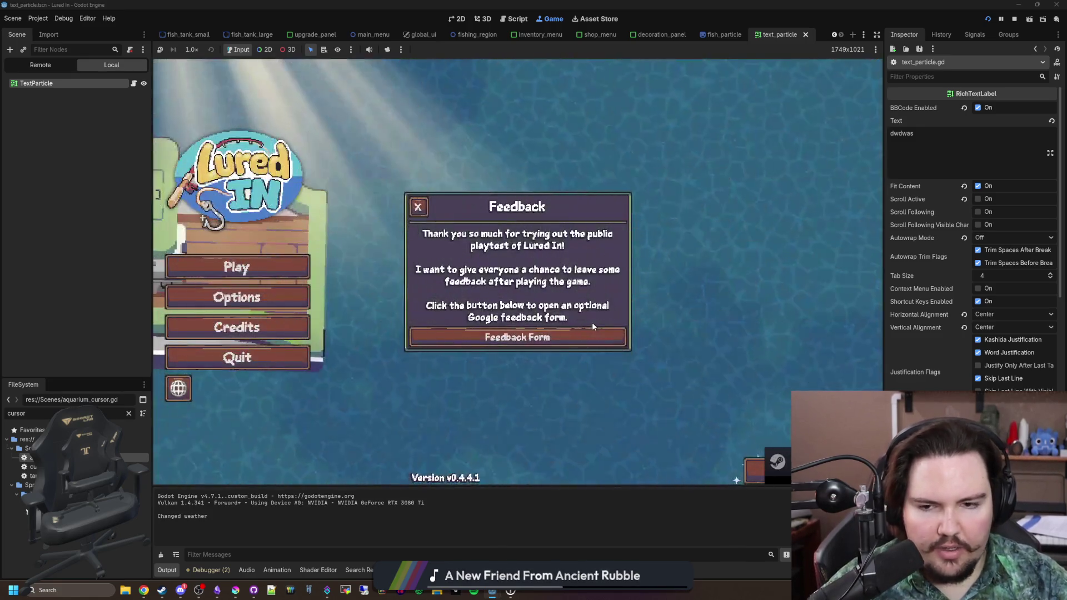
left_click(420, 207)
left_click(299, 267)
left_click(514, 322)
left_click(361, 463)
left_click(640, 368)
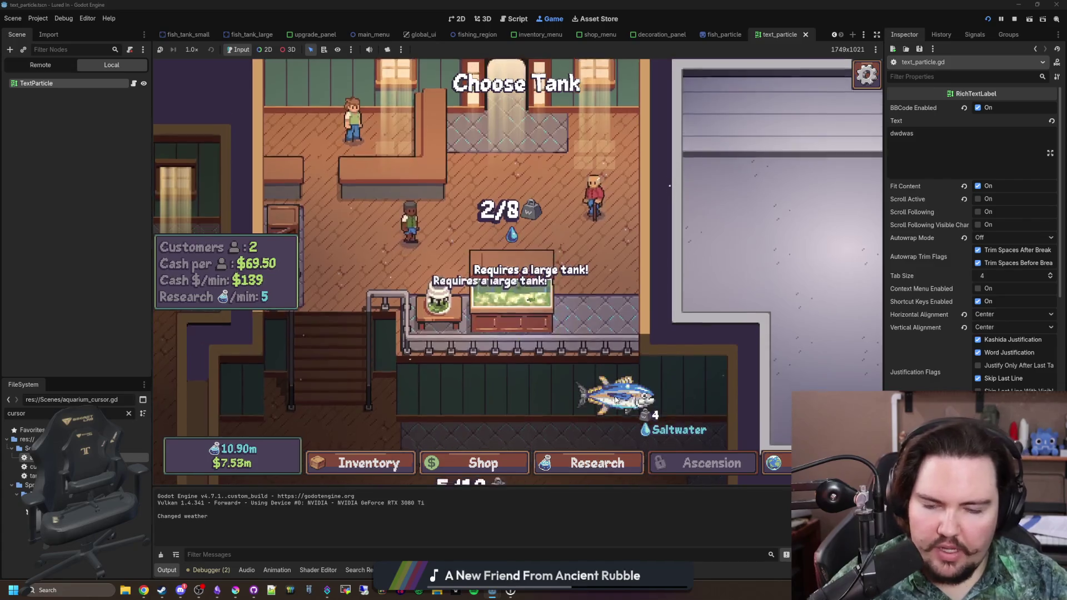
left_click(503, 250)
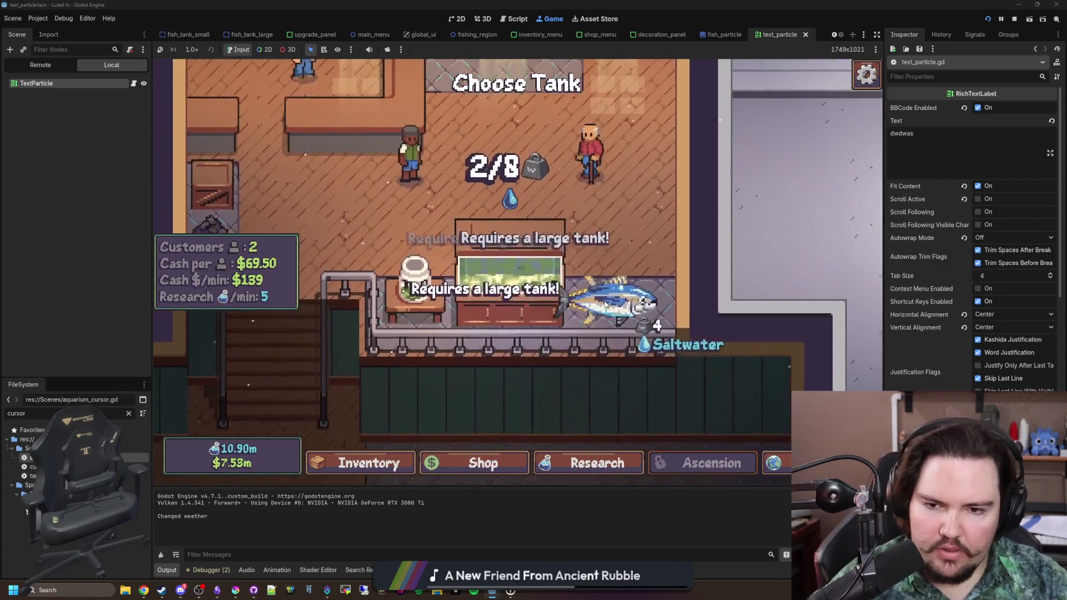
right_click(715, 334)
Step: Stop the running game and save the scene
scroll(923, 354, "down", 5)
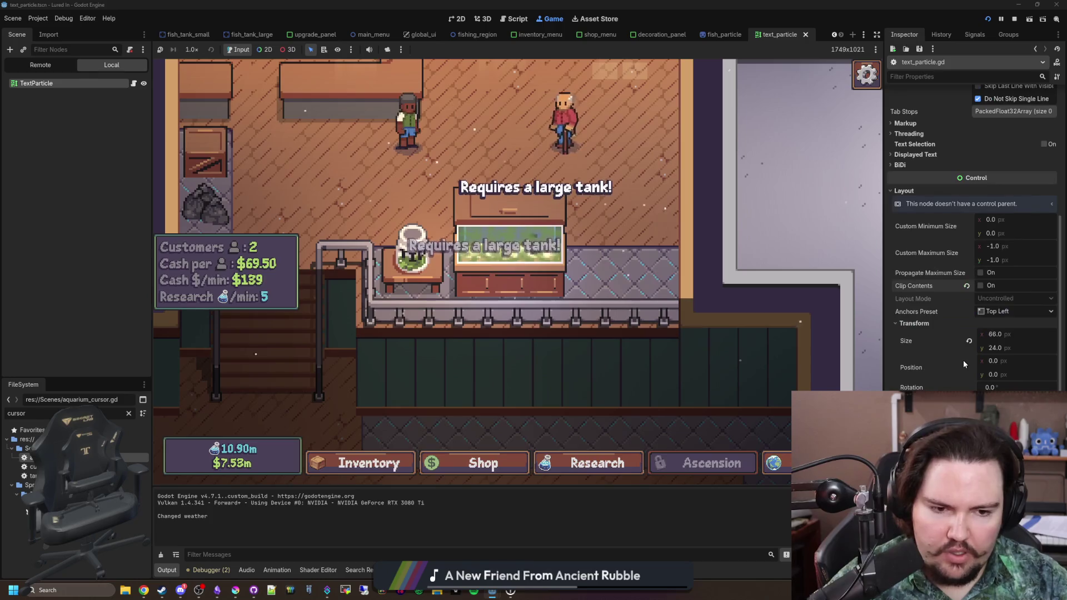
scroll(945, 311, "down", 4)
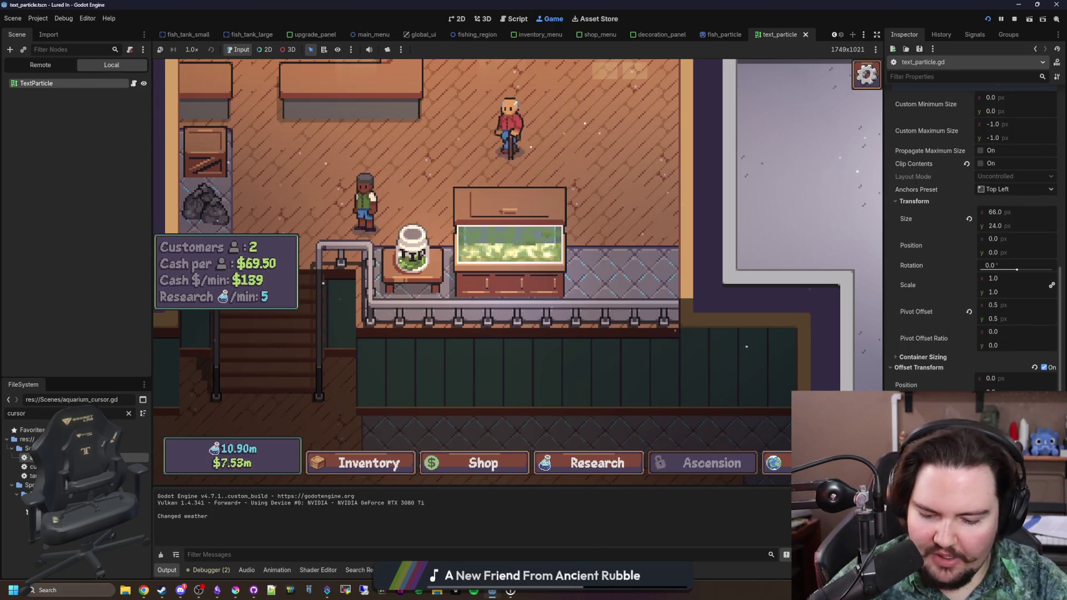
left_click(1014, 20)
key("ctrl+s")
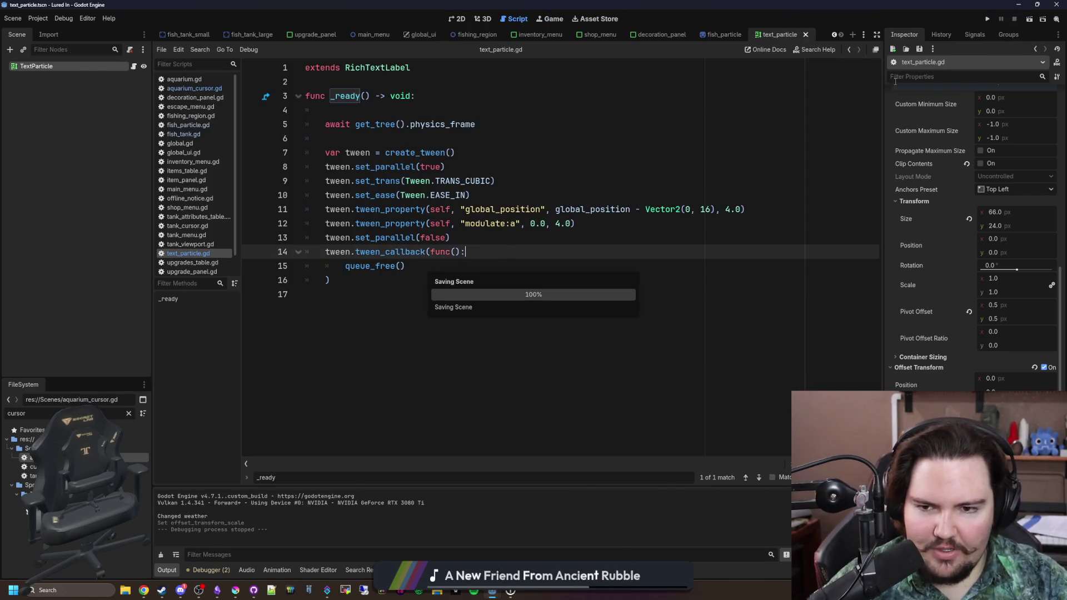
Step: Rerun the game and retest placing the Bluefin Tuna in the small tank
left_click(988, 19)
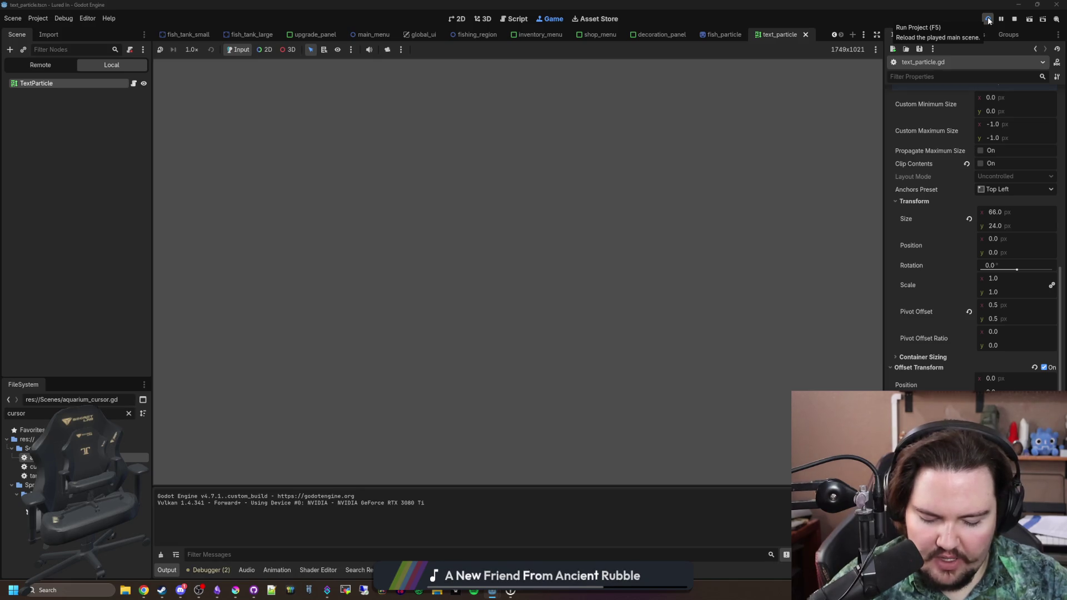
left_click(989, 20)
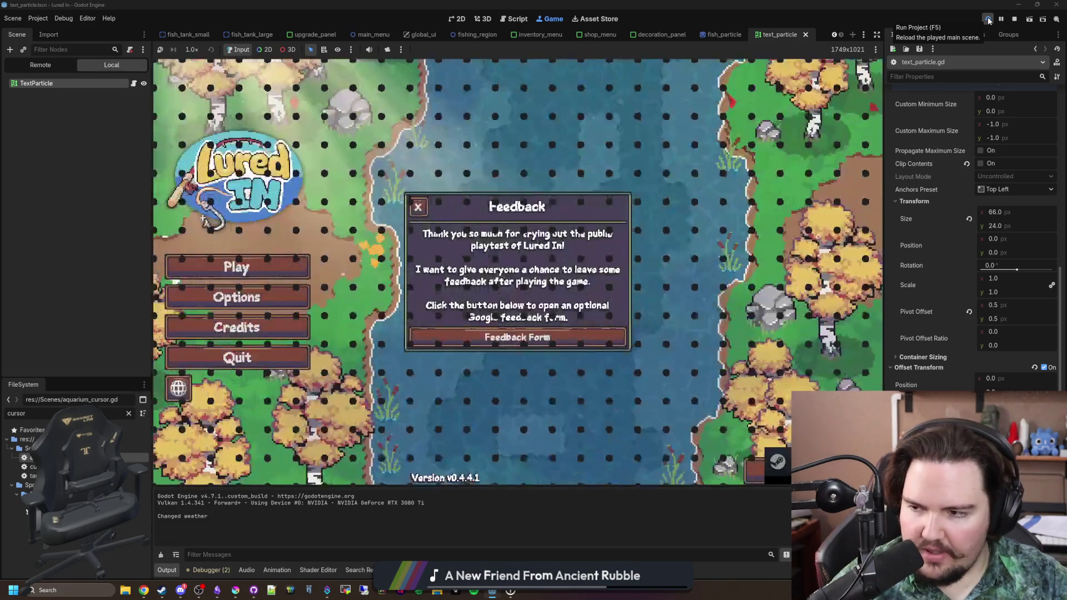
left_click(418, 206)
left_click(303, 267)
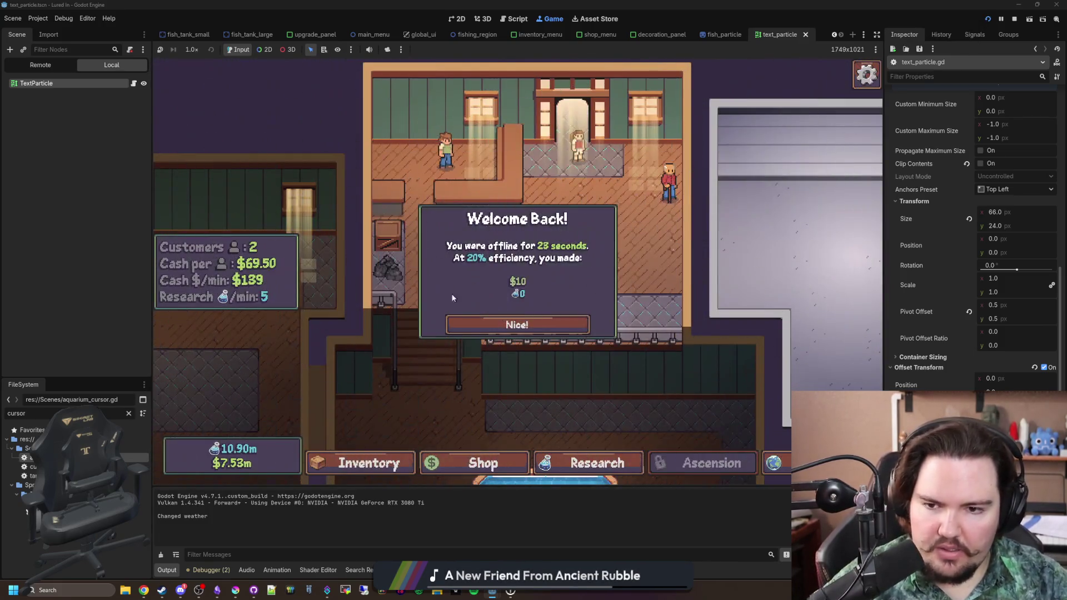
left_click(515, 323)
left_click(367, 463)
left_click(652, 369)
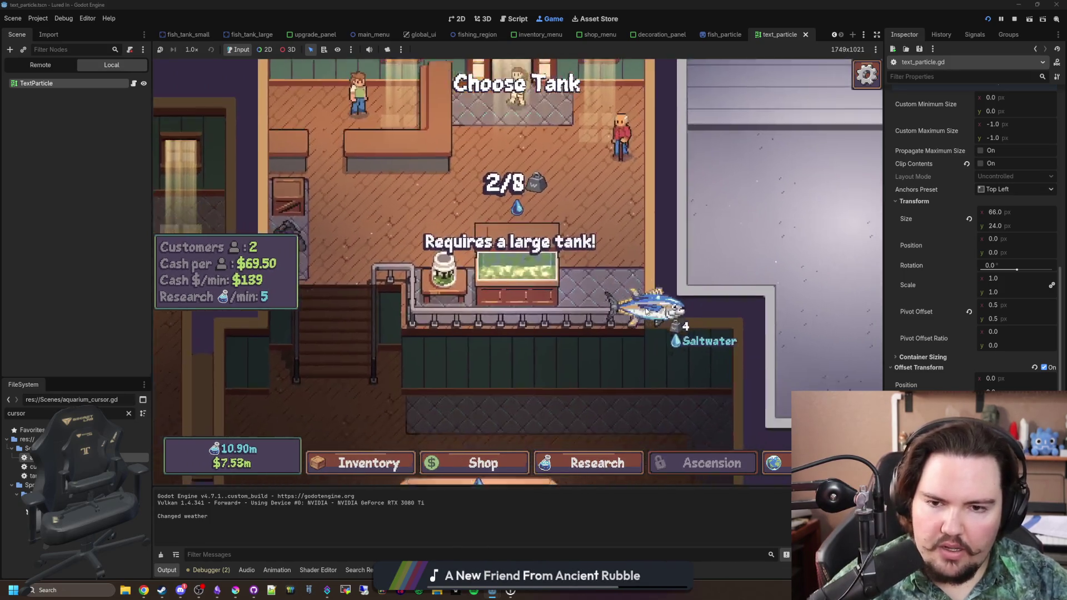
left_click(611, 309)
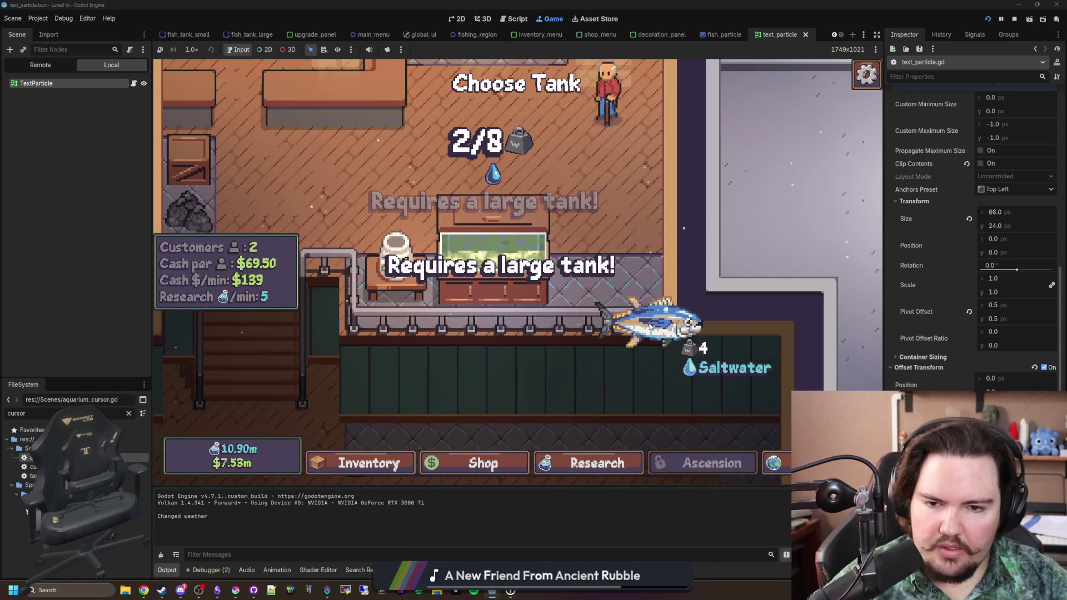
right_click(650, 327)
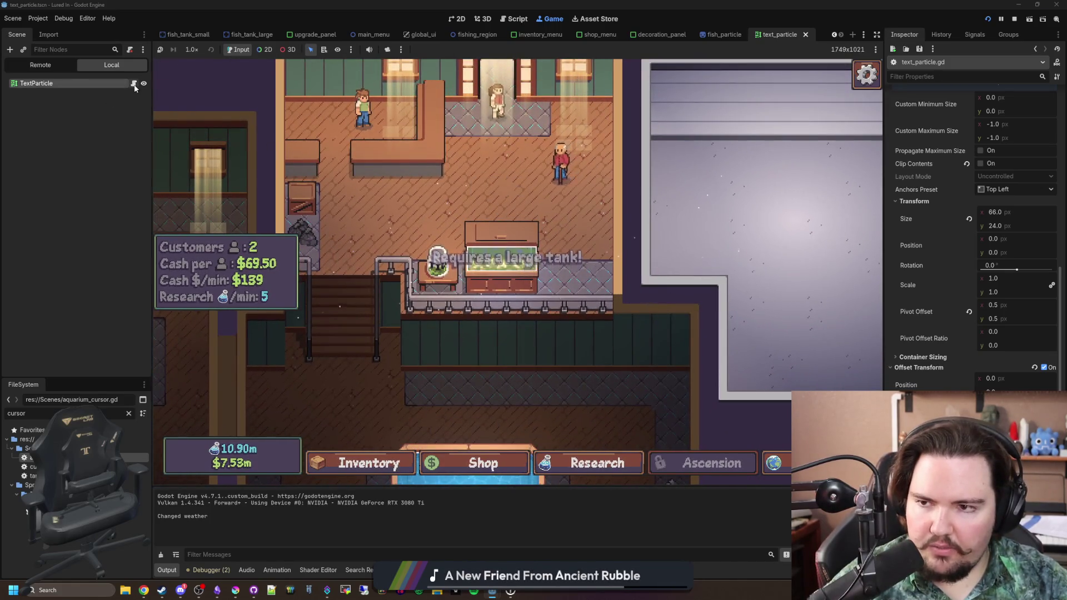
Step: Open aquarium_cursor.gd at the line that sets the error text
left_click(134, 83)
left_click(482, 307)
left_click(183, 88)
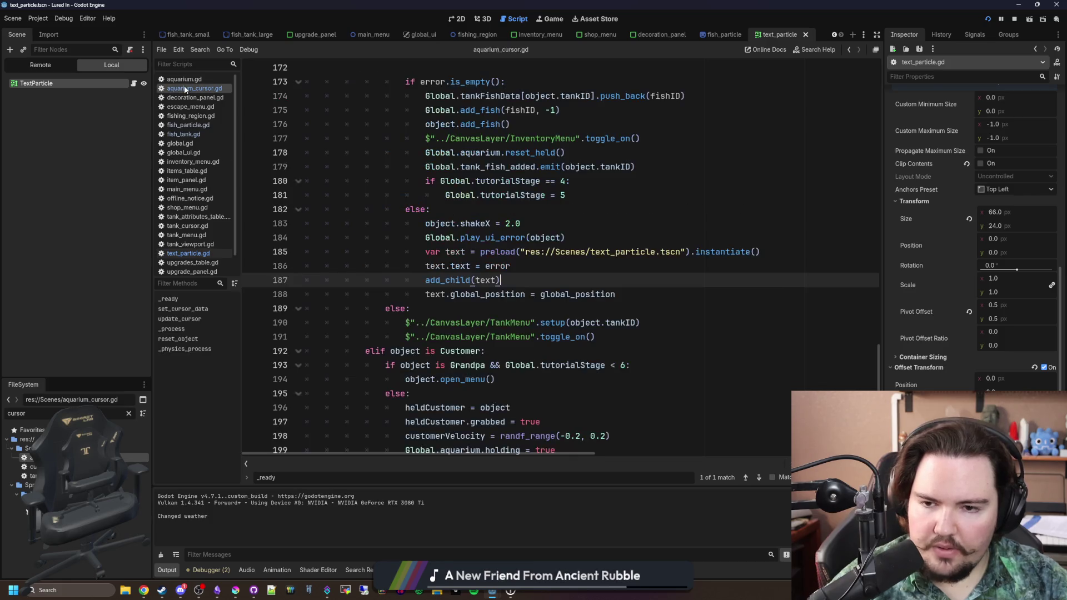
left_click(720, 273)
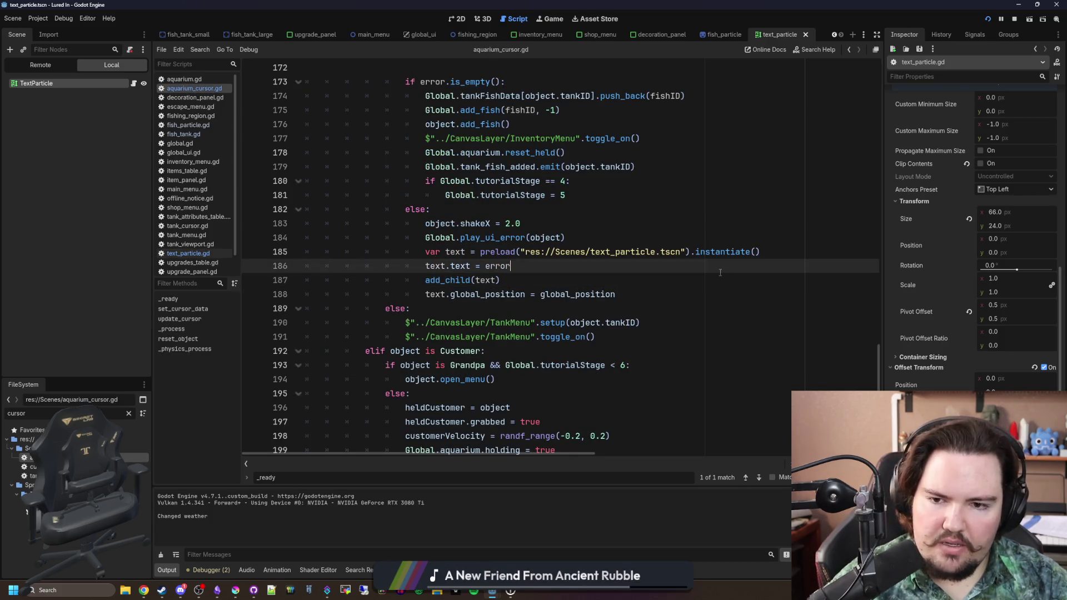
Step: In Krita, pick the red b45252 swatch and view it in HSV
left_click(240, 593)
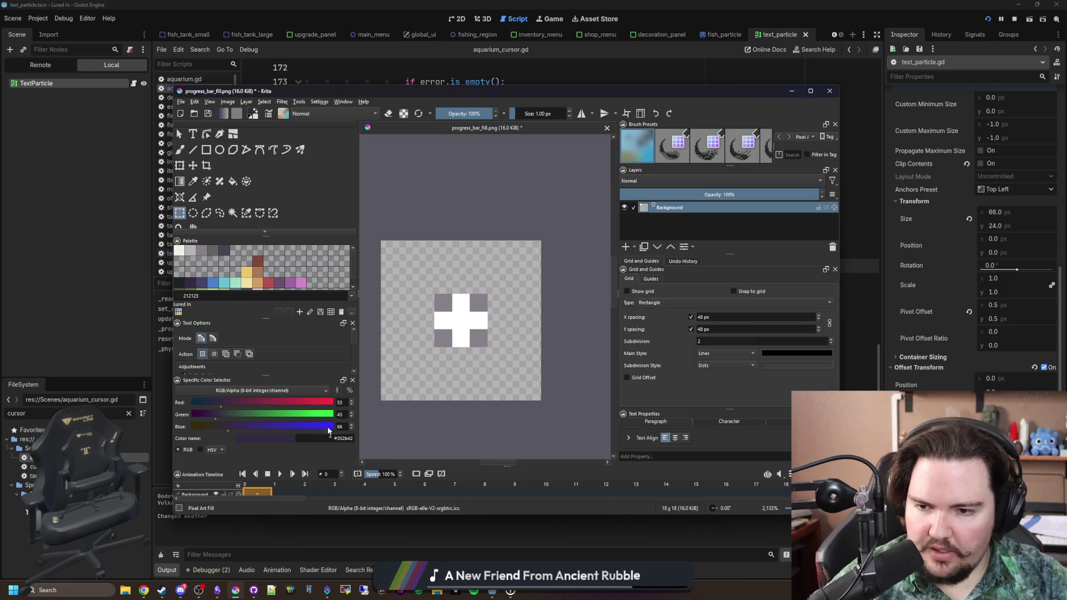
left_click(271, 284)
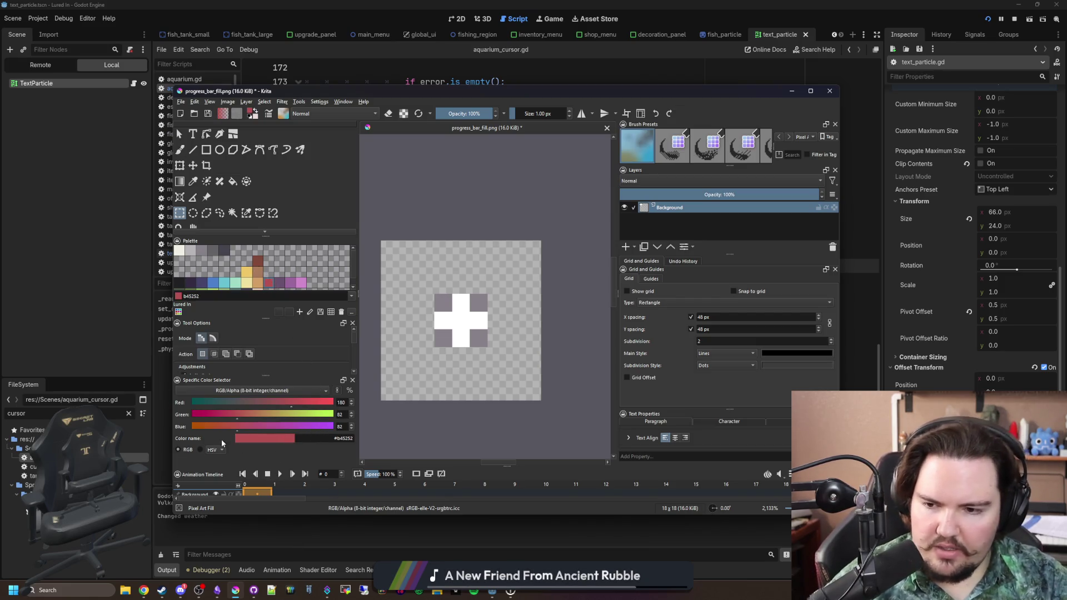
left_click(200, 450)
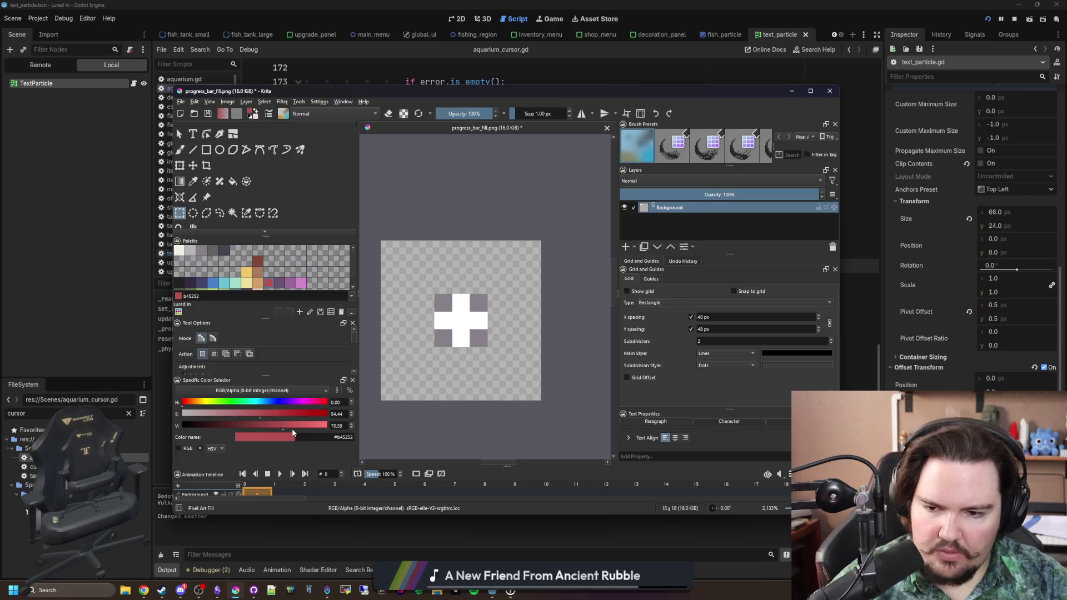
left_click(504, 72)
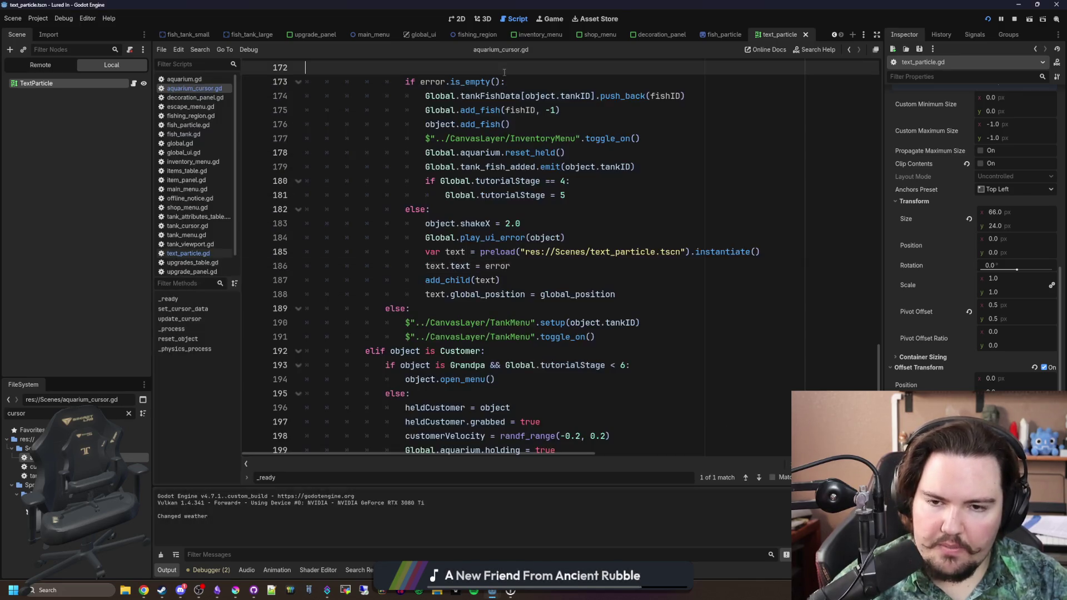
Step: Below 'text.text = error', add a text.modulate Color line, save, and return to the game
left_click(540, 267)
key("Return")
type("te")
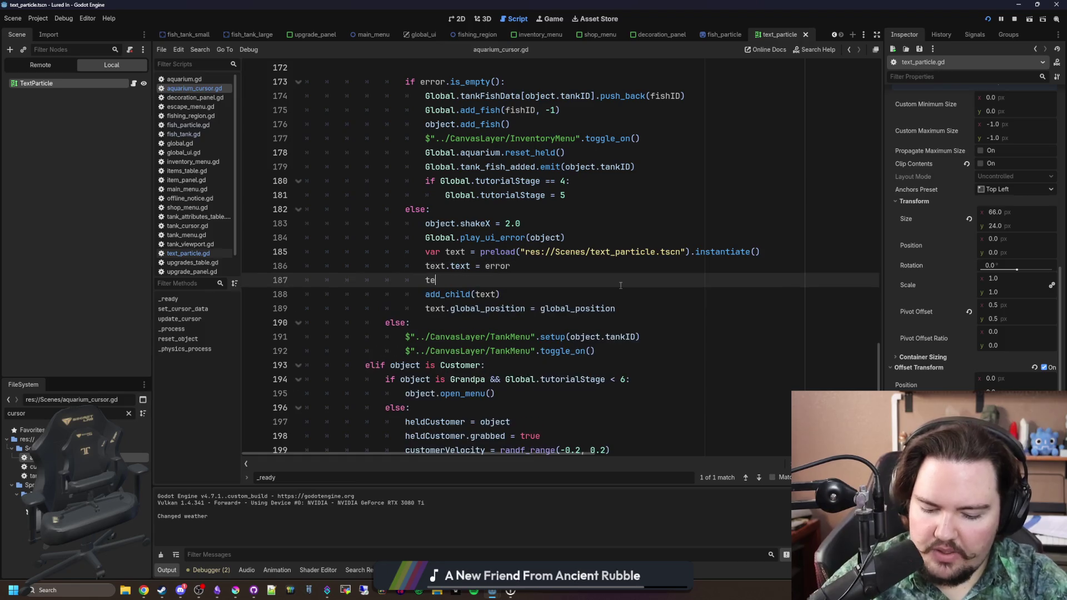
type(" = Color.jhex")
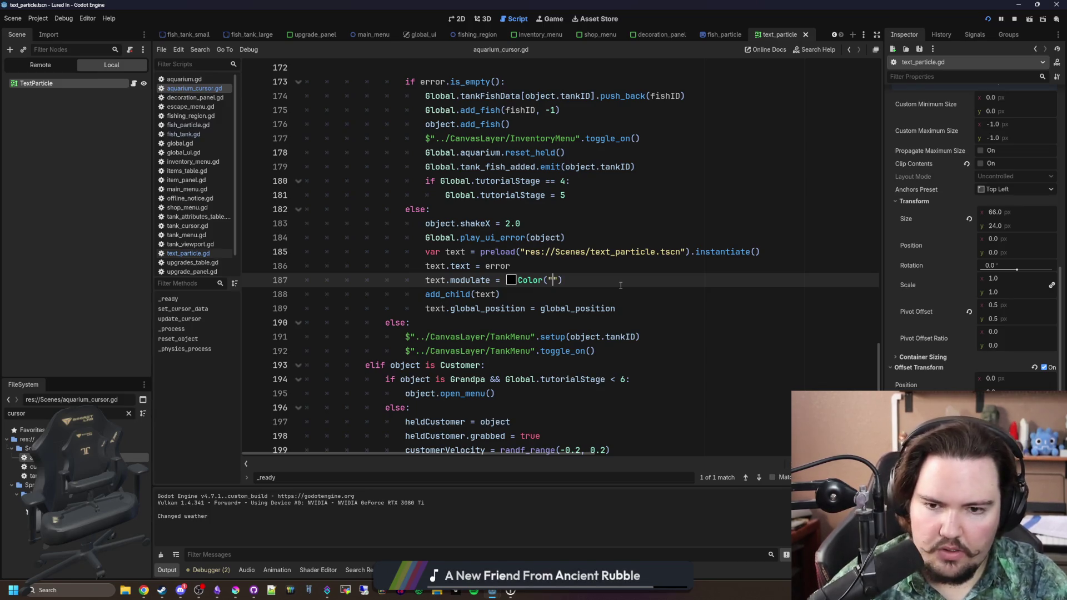
key("ctrl+s")
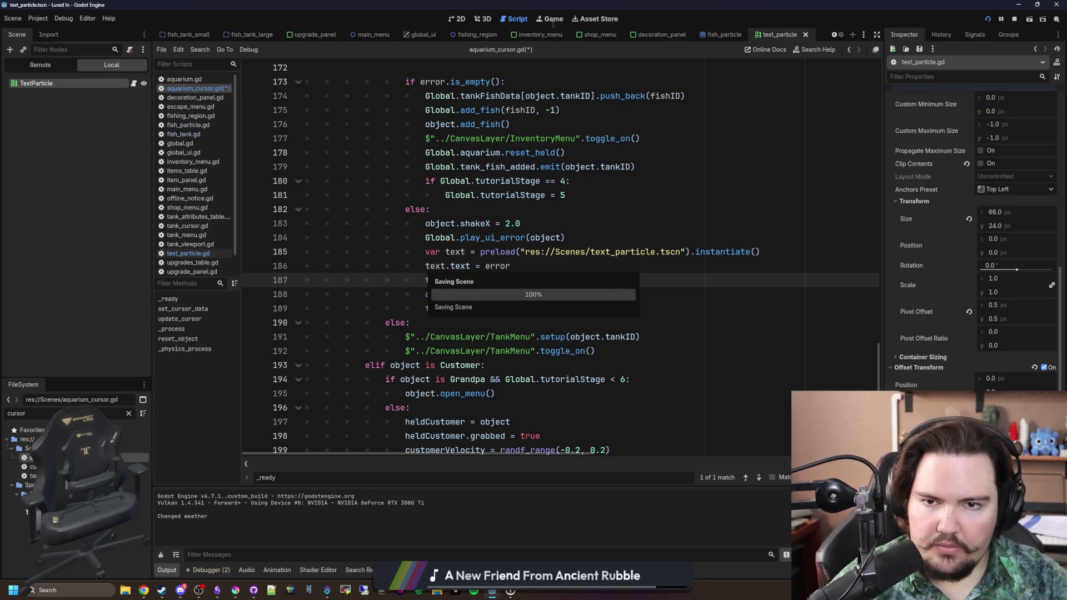
left_click(553, 20)
left_click(370, 463)
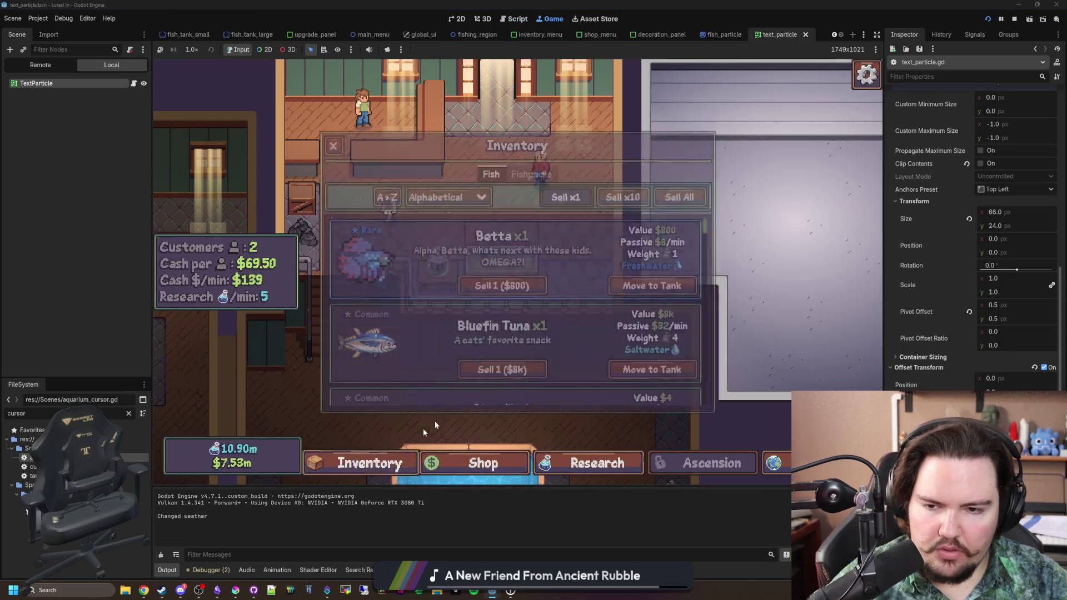
Step: Drop the Bluefin Tuna on the small tank to see the red 'Requires a large tank!' warning
left_click(584, 369)
left_click(507, 291)
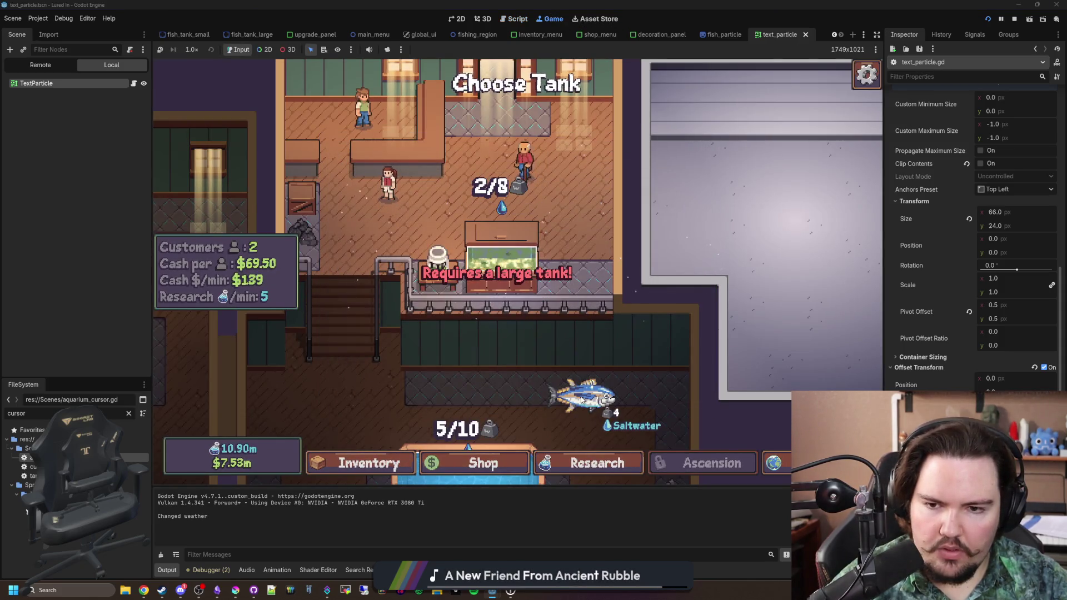
scroll(582, 399, "up", 2)
left_click(533, 283)
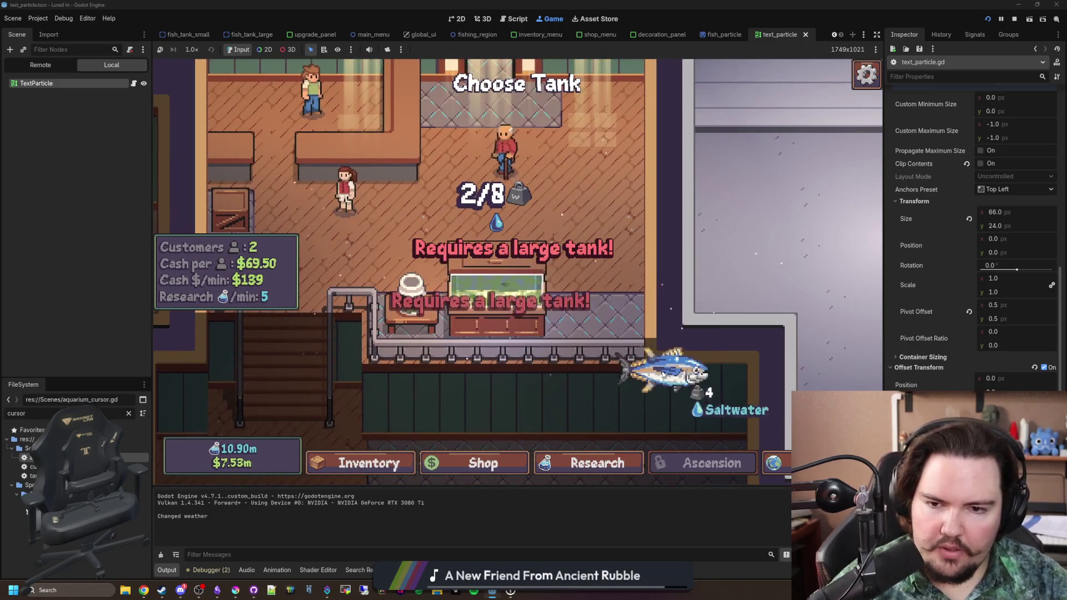
scroll(578, 344, "down", 2)
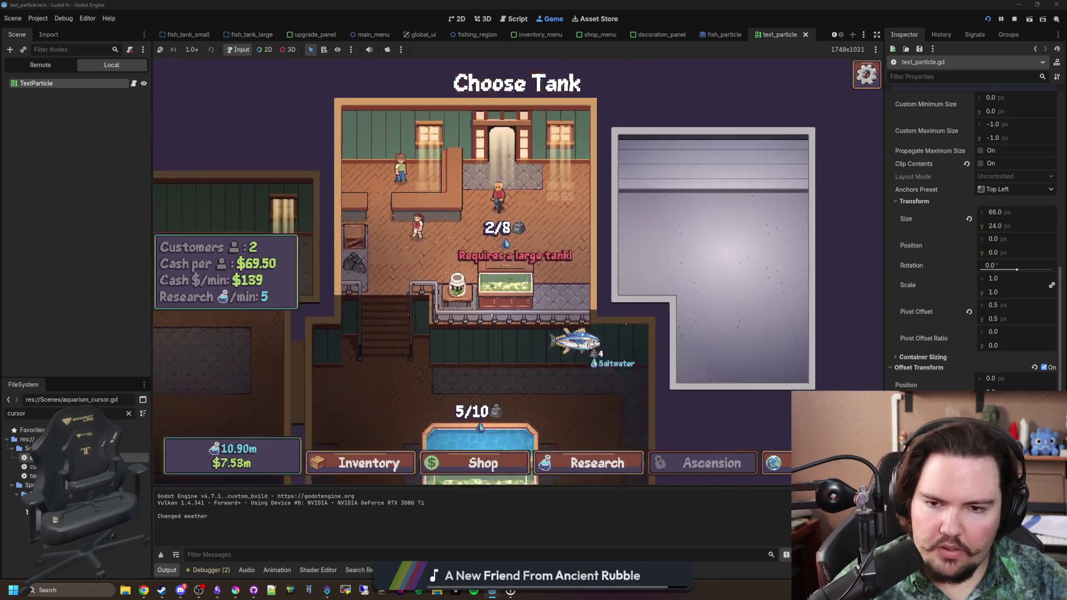
scroll(594, 393, "down", 1)
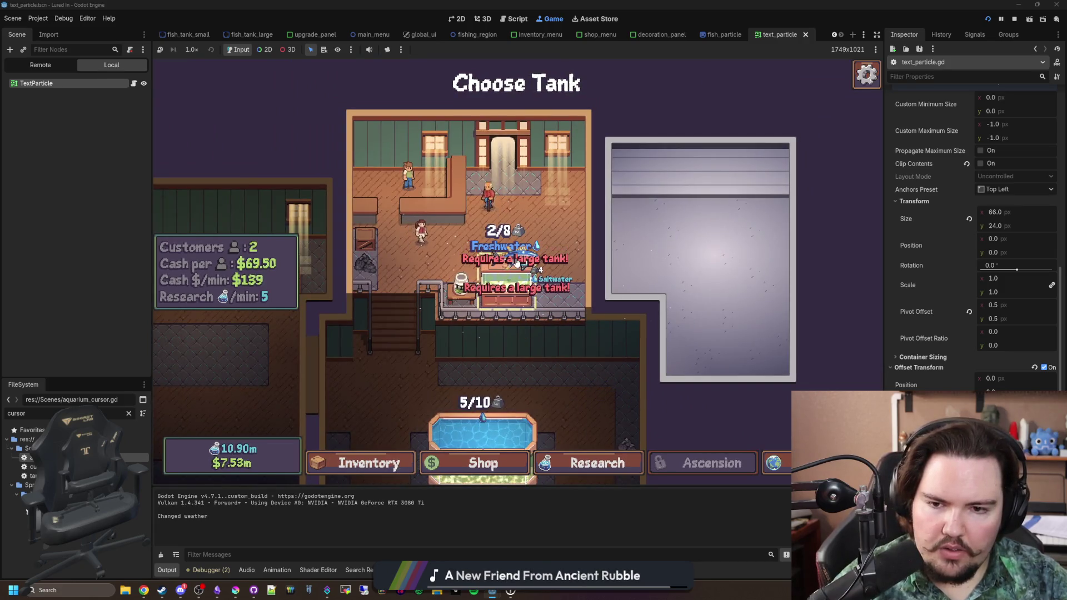
scroll(556, 367, "up", 3)
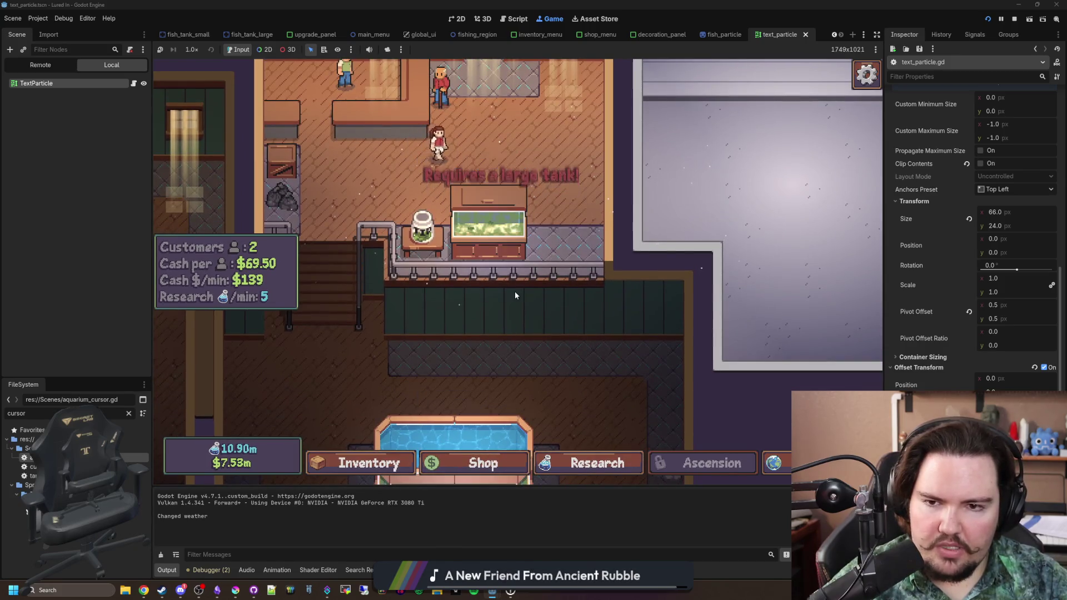
left_click_drag(515, 291, 553, 272)
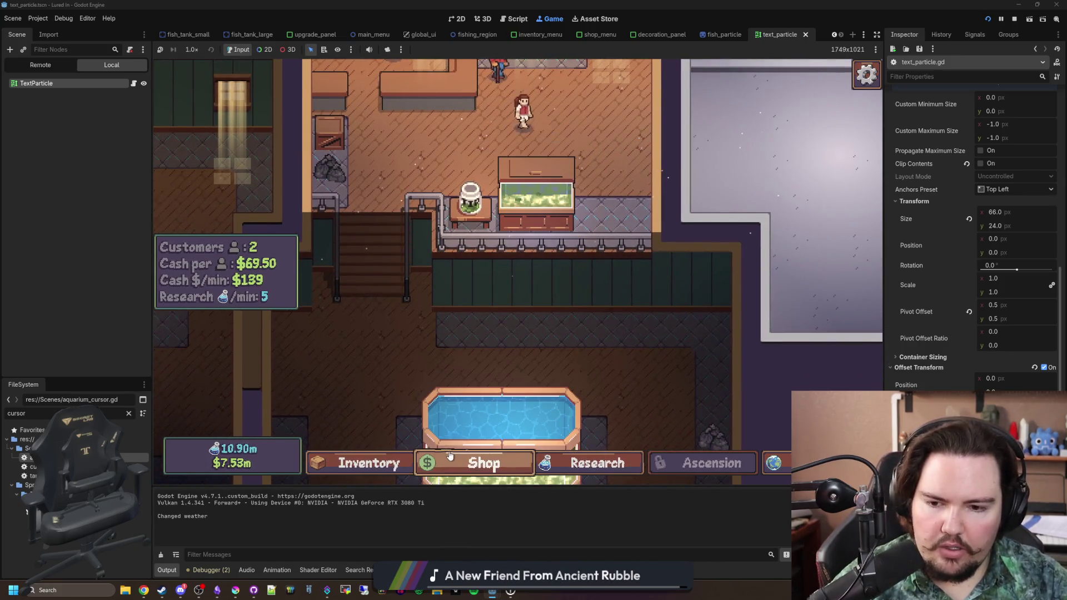
Step: Sort the inventory by Liquid Type and try the Pink Frogfish on the freshwater tank
left_click(361, 463)
scroll(506, 333, "down", 10)
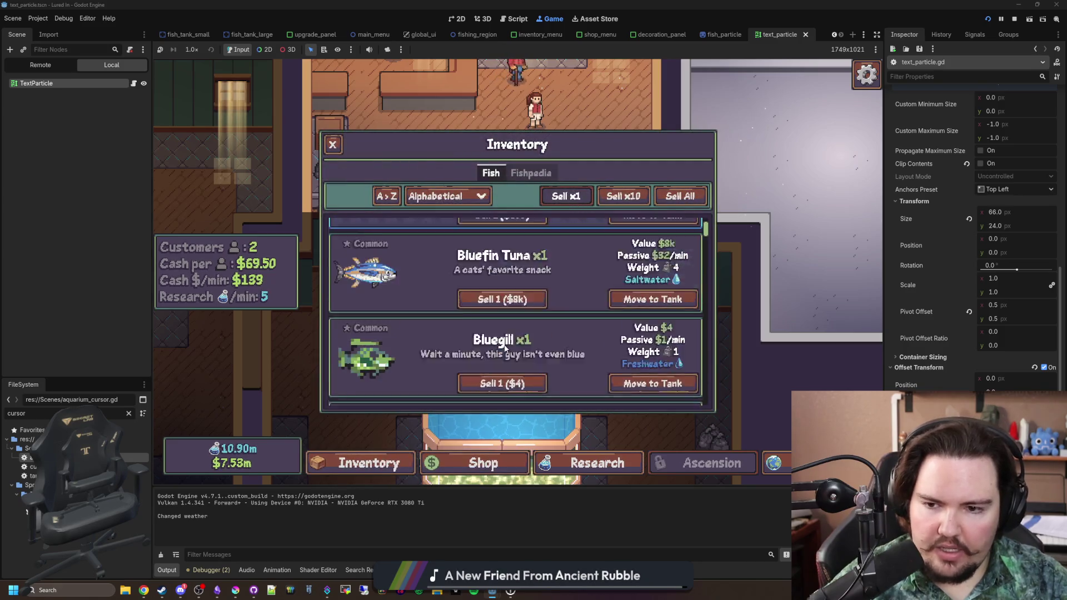
left_click(463, 201)
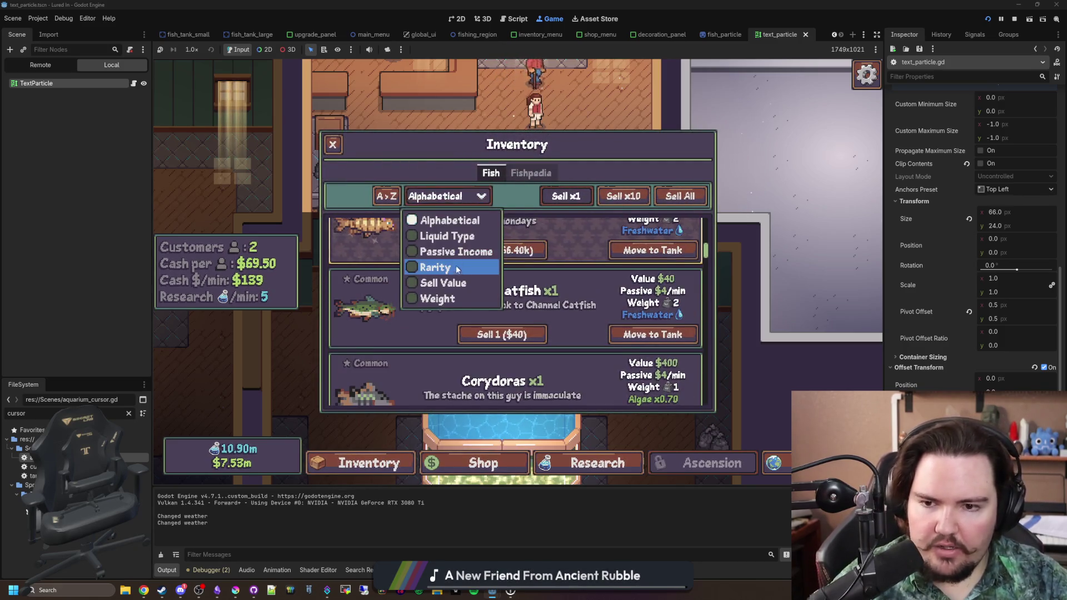
left_click(454, 233)
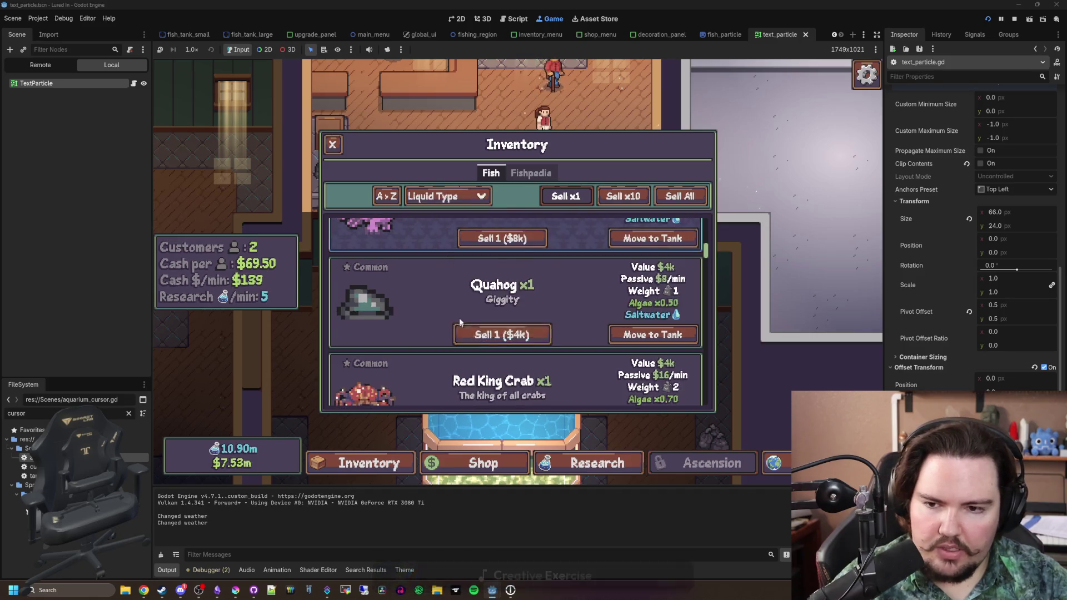
scroll(501, 278, "up", 2)
left_click(639, 307)
left_click(554, 204)
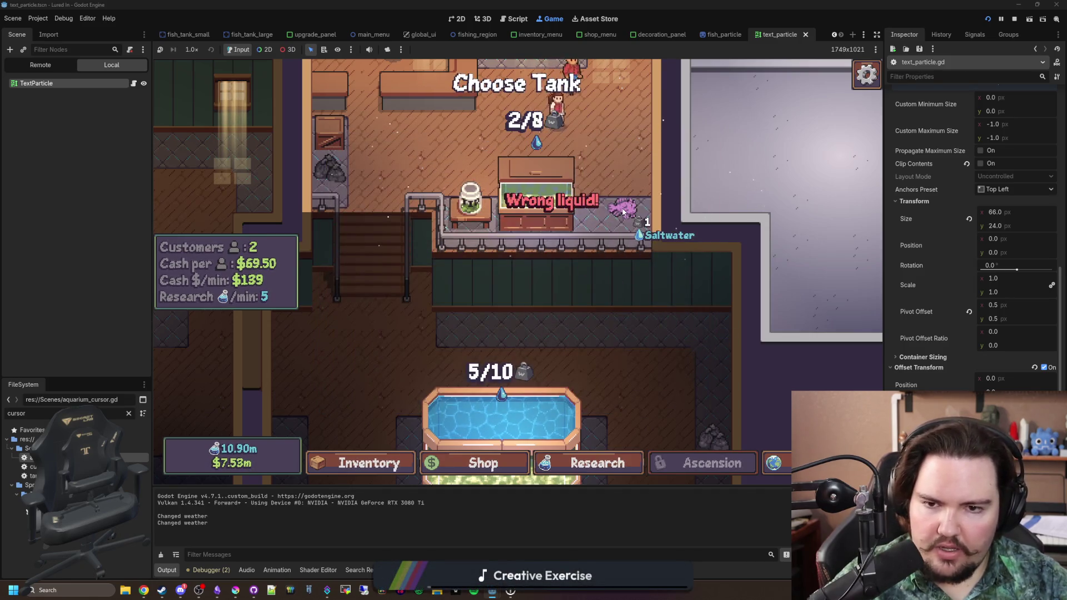
Step: Repeatedly trigger 'Wrong liquid!' by dropping the Pink Frogfish on the freshwater tank
left_click(517, 301)
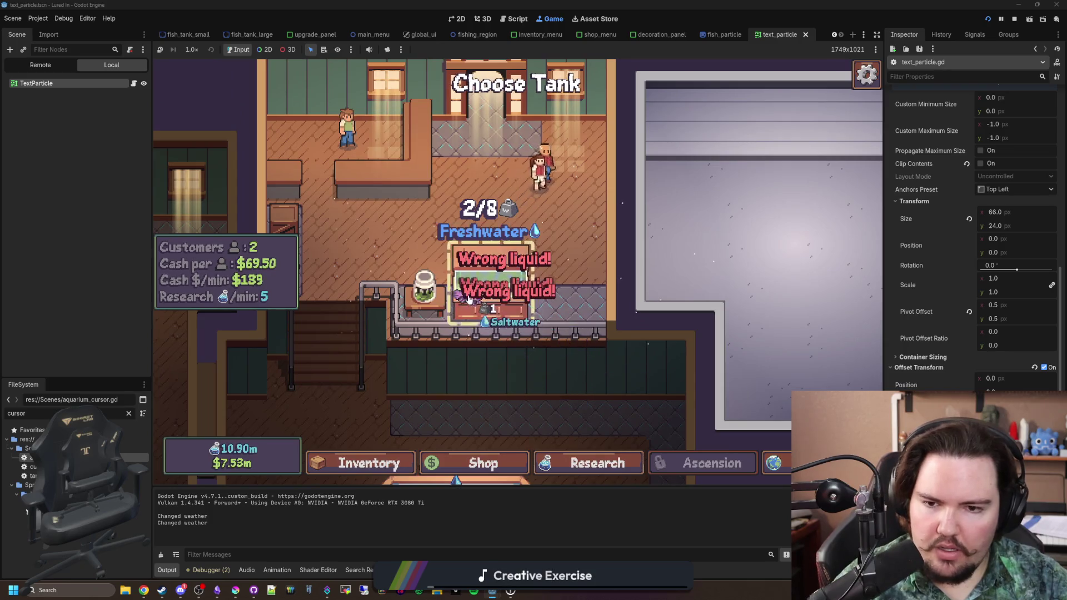
left_click(510, 301)
left_click(504, 301)
left_click(498, 301)
left_click(497, 301)
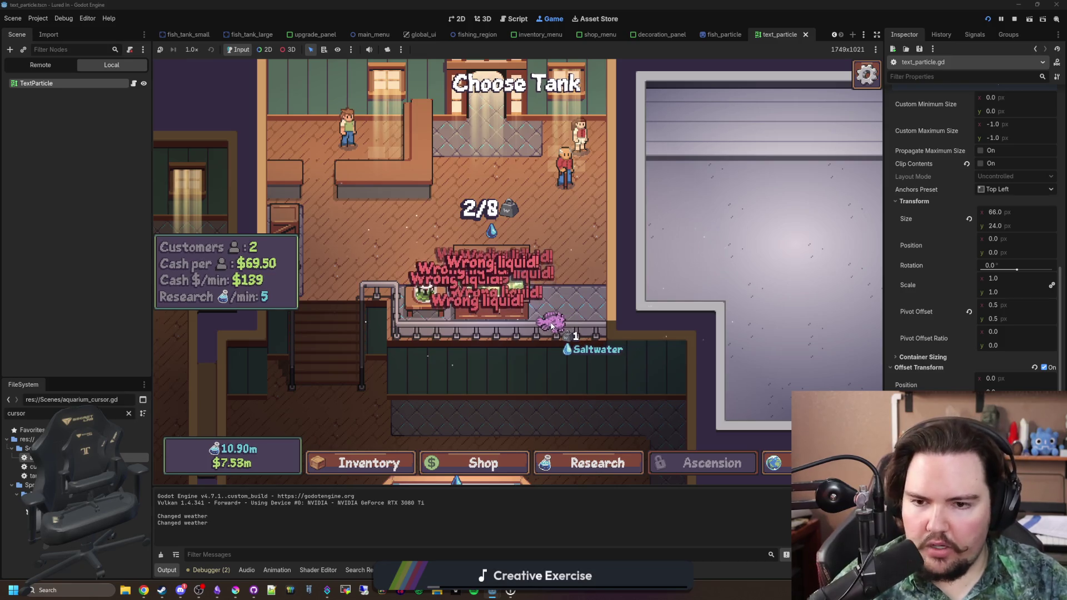
left_click(609, 305)
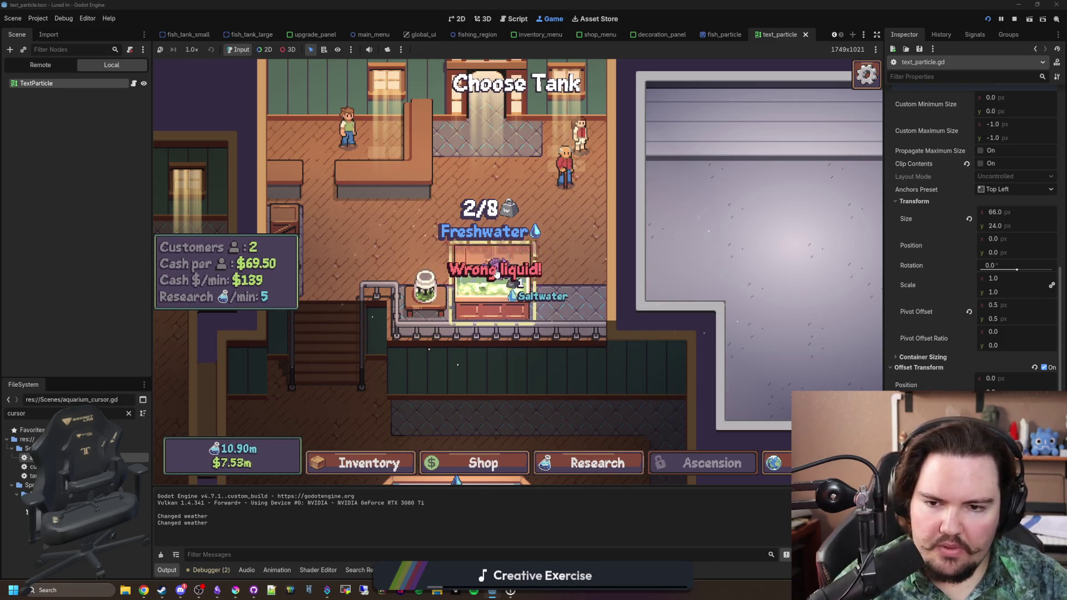
mouse_move(581, 367)
left_mouse_down()
mouse_move(570, 255)
mouse_move(605, 296)
mouse_move(630, 246)
mouse_move(502, 334)
mouse_move(566, 400)
mouse_move(599, 336)
mouse_move(590, 355)
left_mouse_up()
left_click(370, 463)
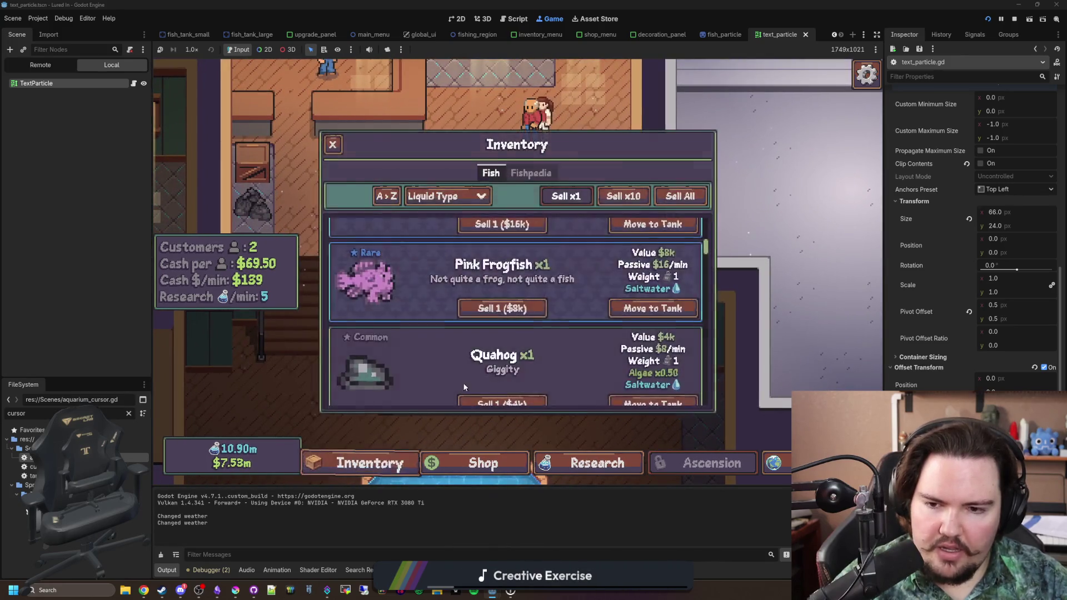
Step: Move the Walleye, Tilapia, Tadpole and Sockeye Salmon into the freshwater tank until it's full
scroll(465, 387, "down", 1)
scroll(539, 332, "up", 2)
left_click(463, 200)
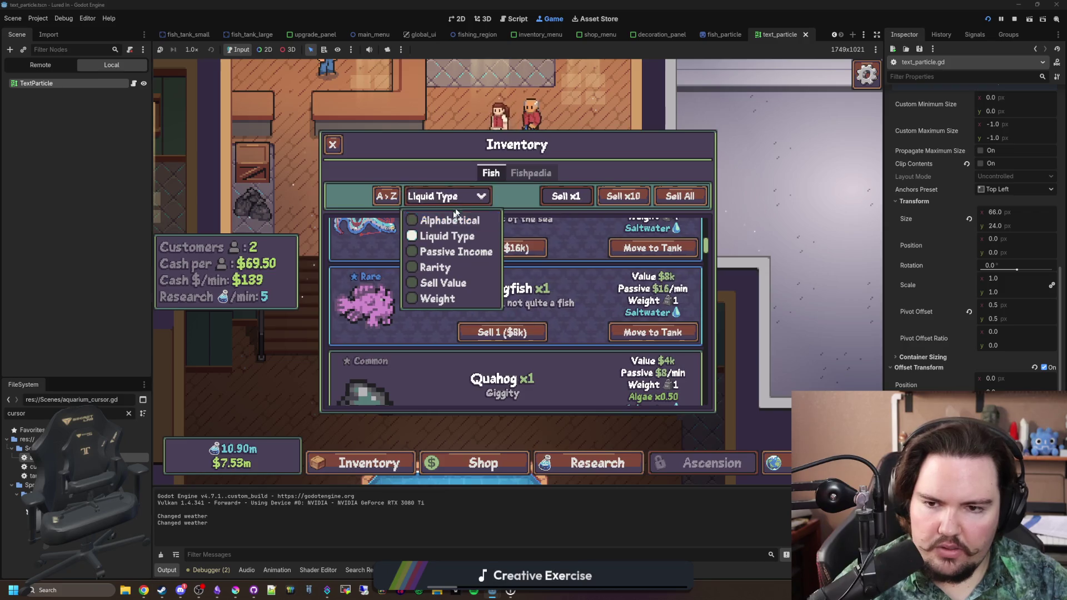
scroll(523, 291, "down", 10)
scroll(661, 366, "up", 1)
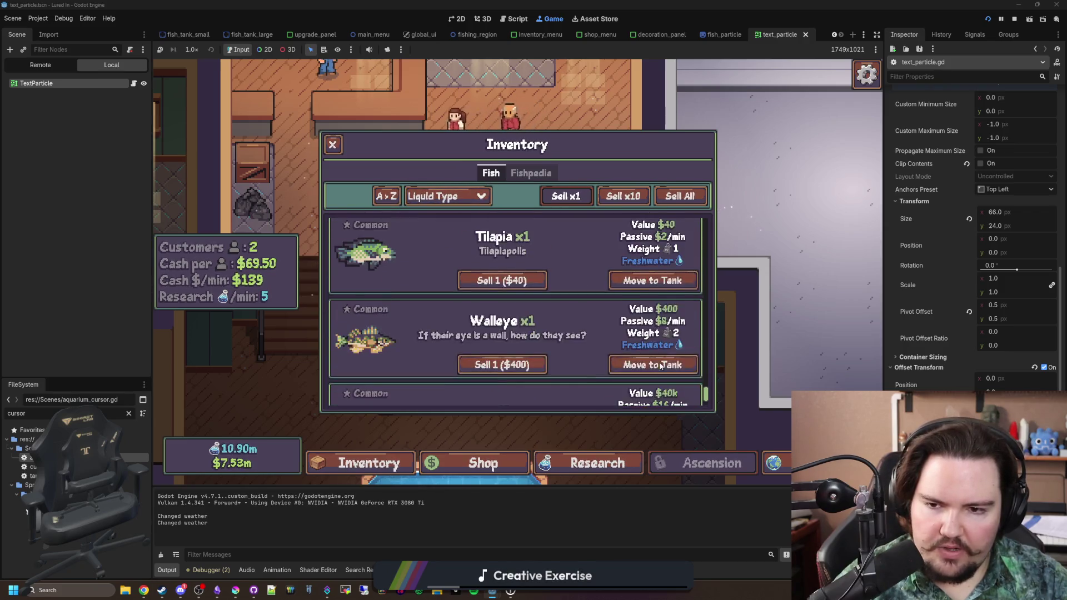
left_click(662, 367)
left_click(654, 294)
left_click(506, 239)
left_click(662, 294)
left_click(507, 239)
left_click(654, 294)
left_click(507, 239)
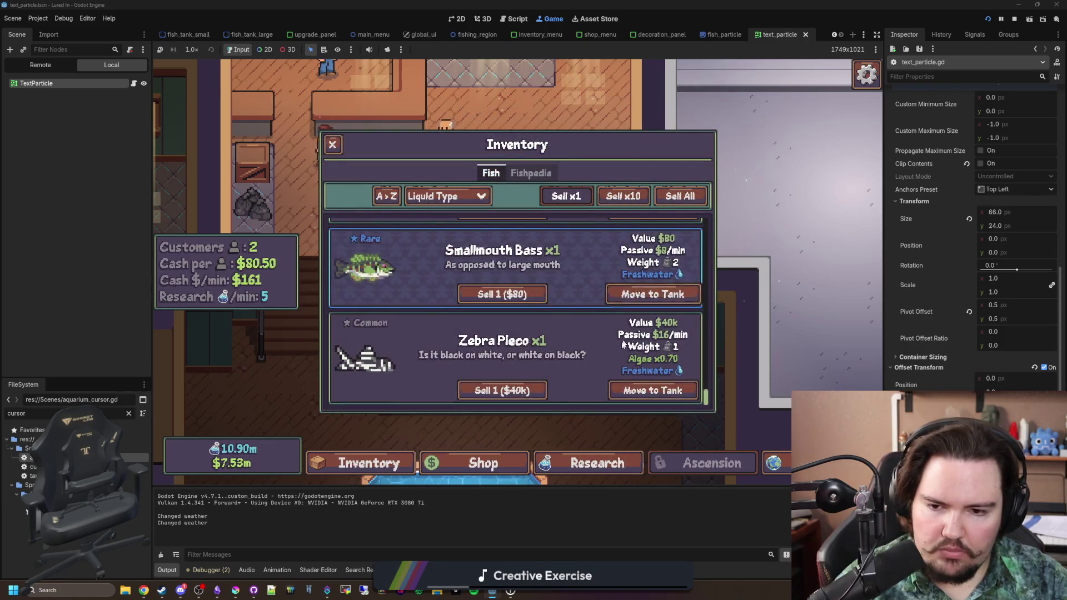
Step: Trigger 'Not enough room!' with the Zebra Pleco on the full 8/8 tank, then stop the game
left_click(653, 390)
left_click(525, 221)
left_click(516, 225)
left_click(514, 231)
left_click(510, 242)
left_click(507, 248)
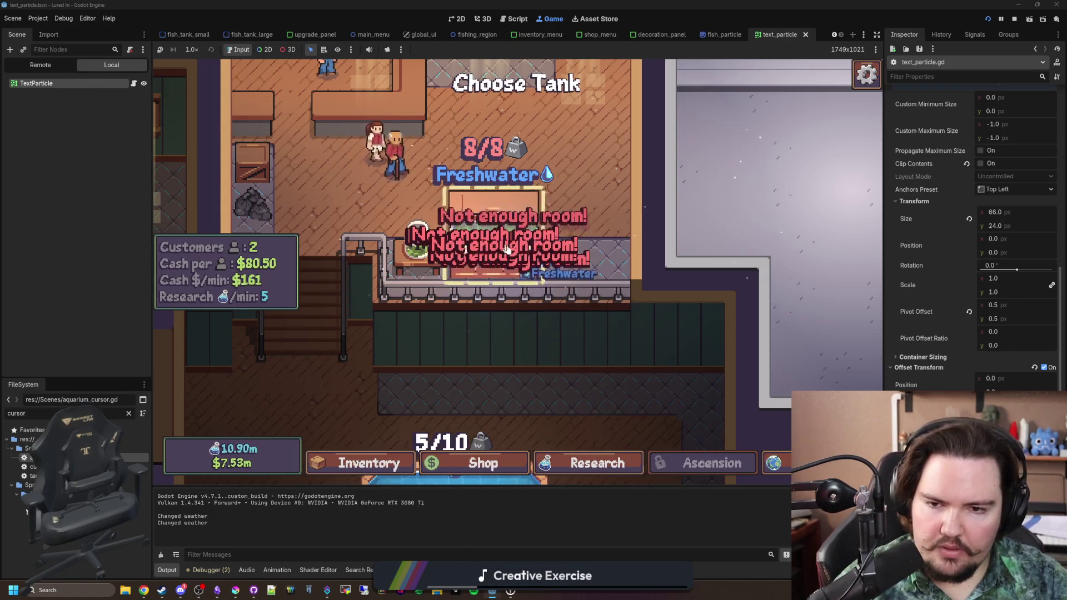
left_click(496, 246)
left_click(485, 243)
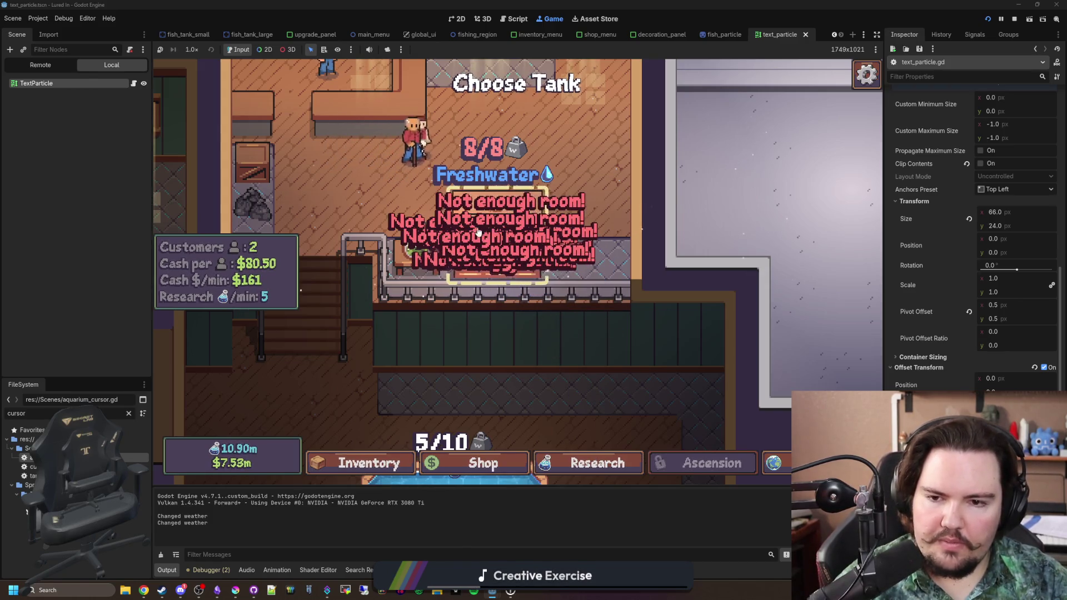
left_click(510, 214)
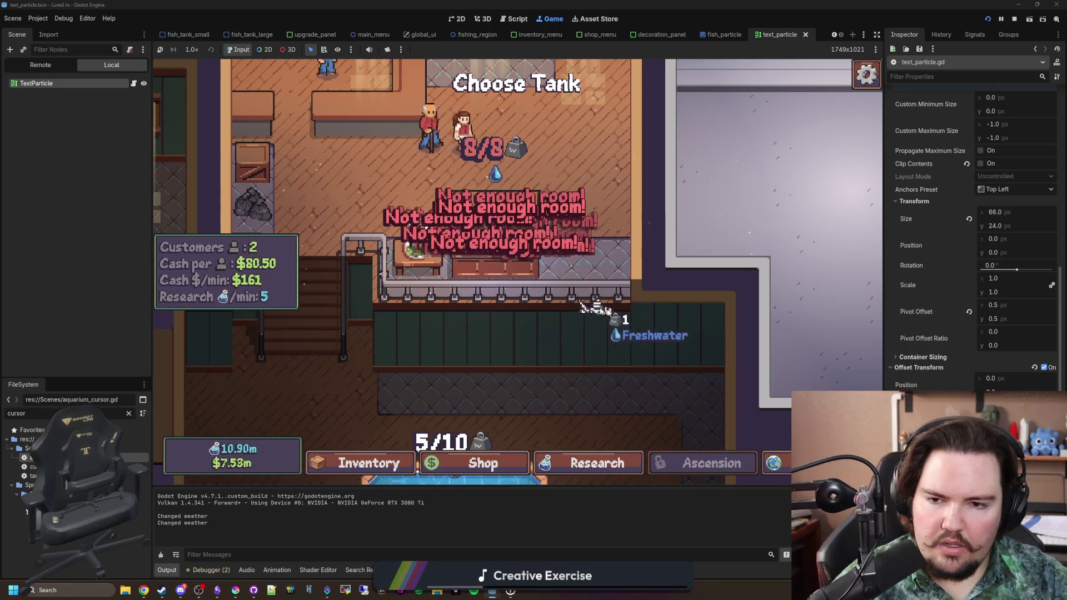
left_click(600, 357)
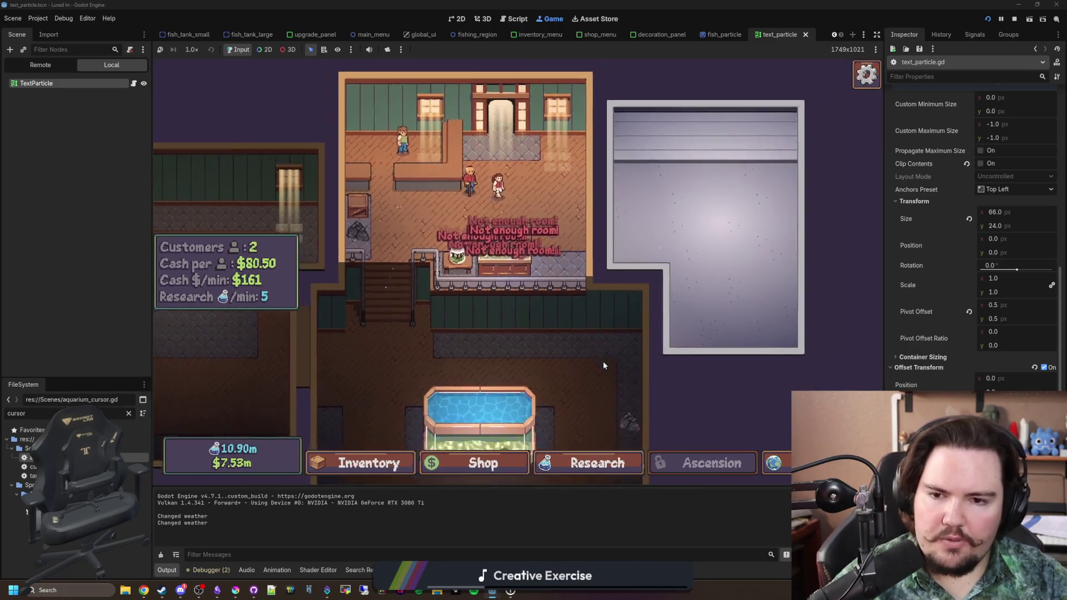
mouse_move(602, 366)
left_mouse_down()
mouse_move(616, 306)
mouse_move(571, 258)
mouse_move(581, 183)
left_mouse_up()
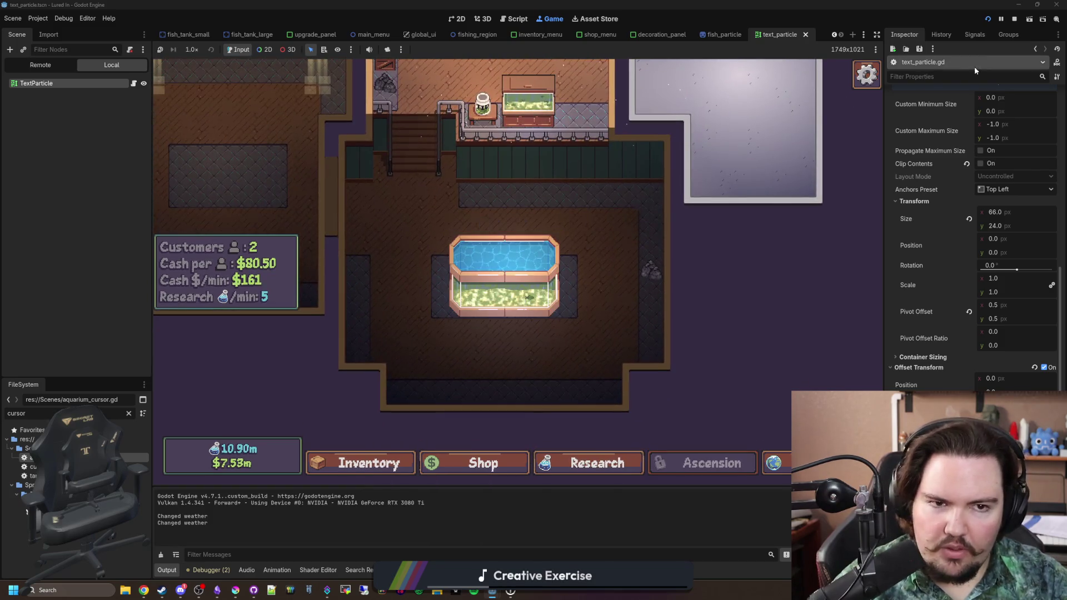
left_click(1014, 19)
Step: Add an Additions bullet in Obsidian's Lured In changelog about popups for wrongly placed fish
mouse_move(220, 587)
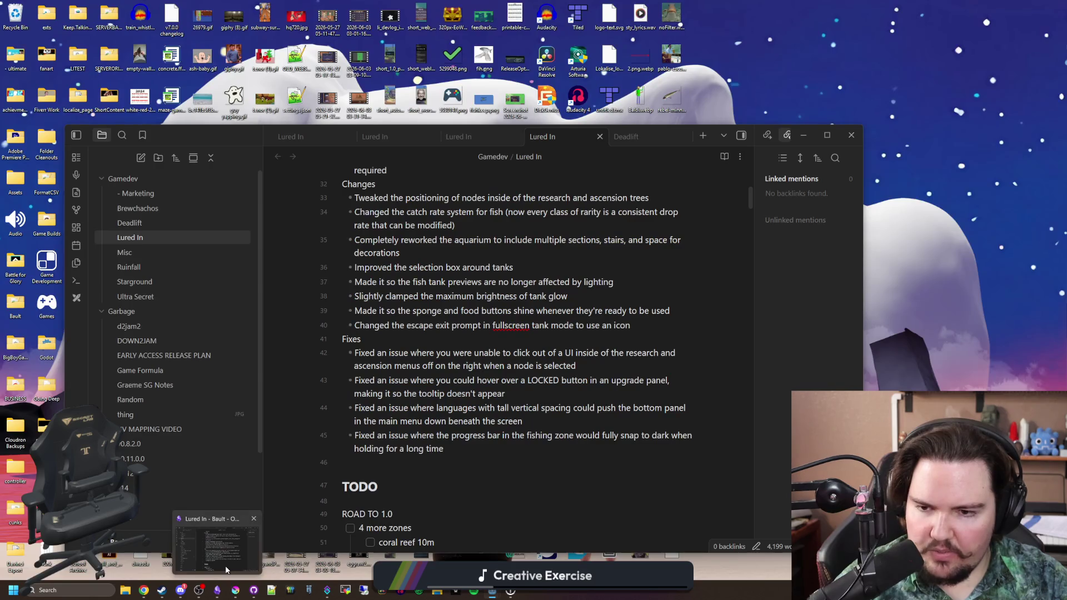
left_click(225, 567)
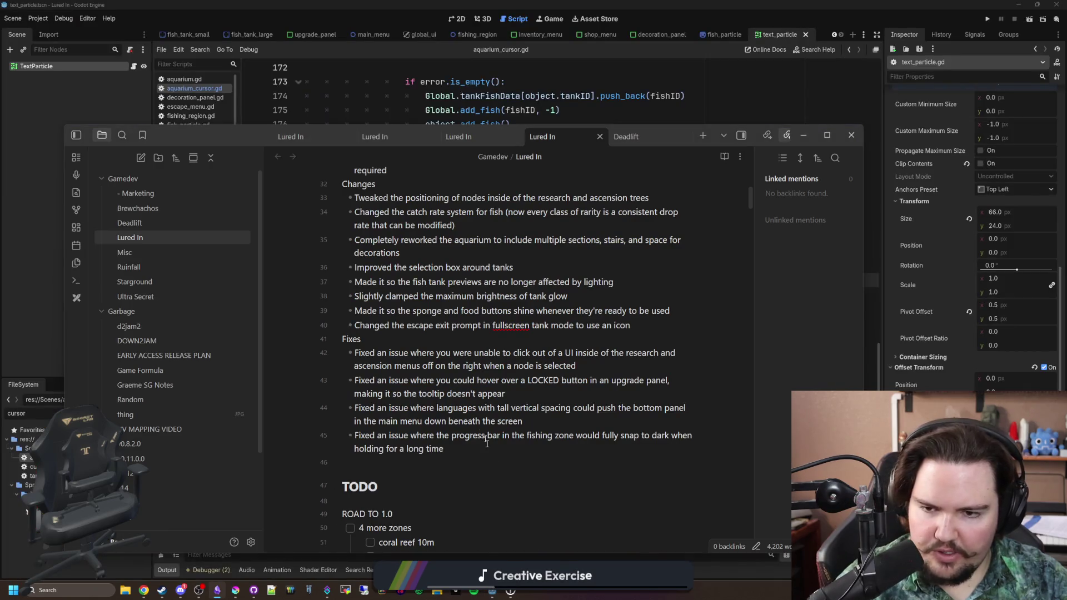
scroll(487, 442, "up", 3)
key("Return")
type("Added popup messages for placing a fish in the wrong tank")
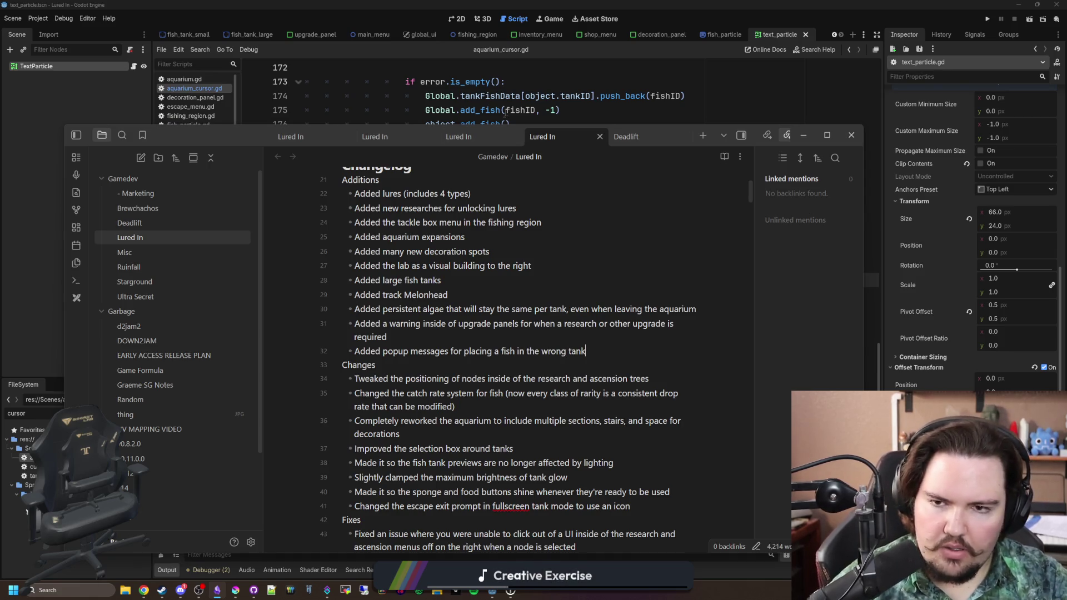
left_click(506, 110)
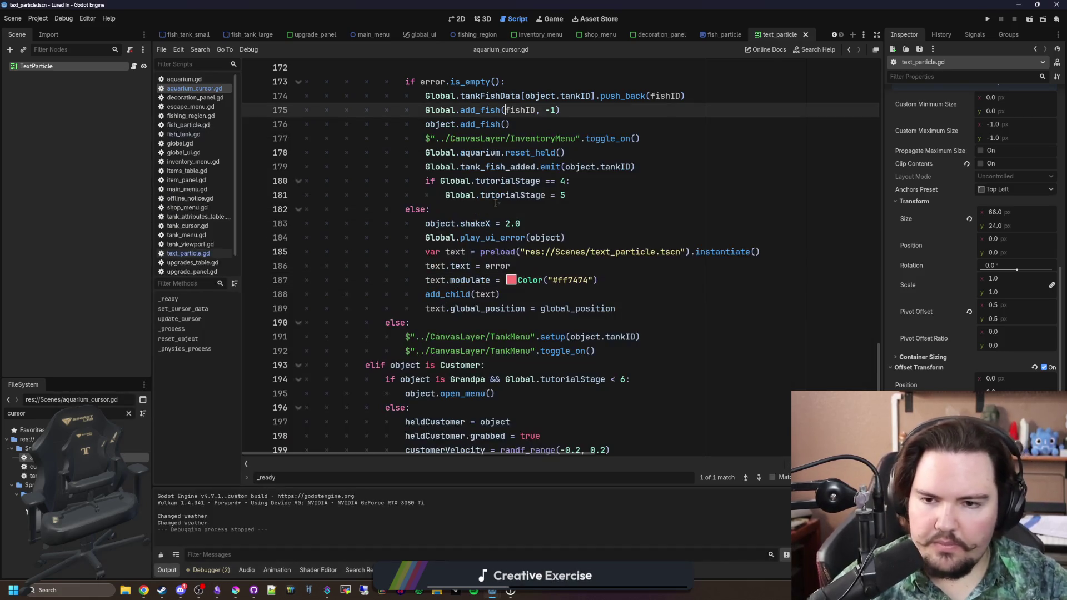
Step: Review aquarium_cursor.gd around lines 190–207 and save the scene
left_click(500, 207)
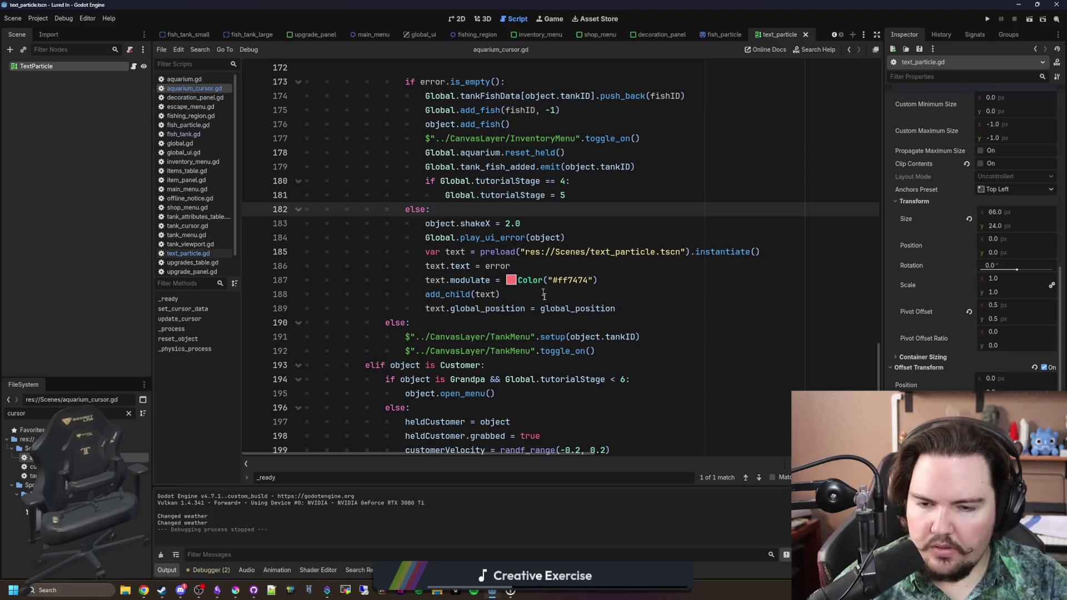
left_click(528, 321)
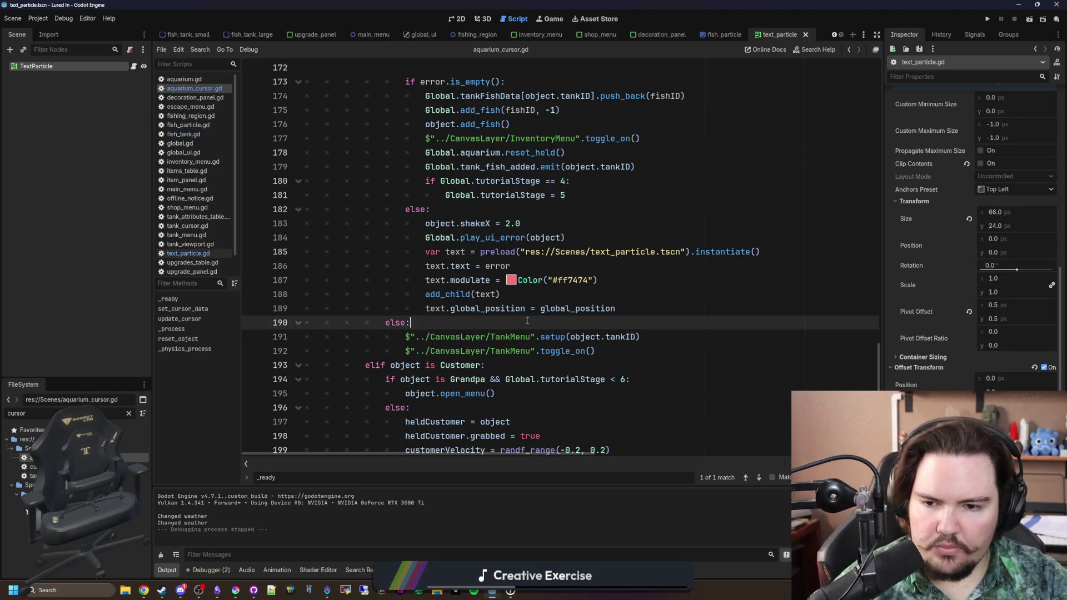
scroll(527, 322, "down", 3)
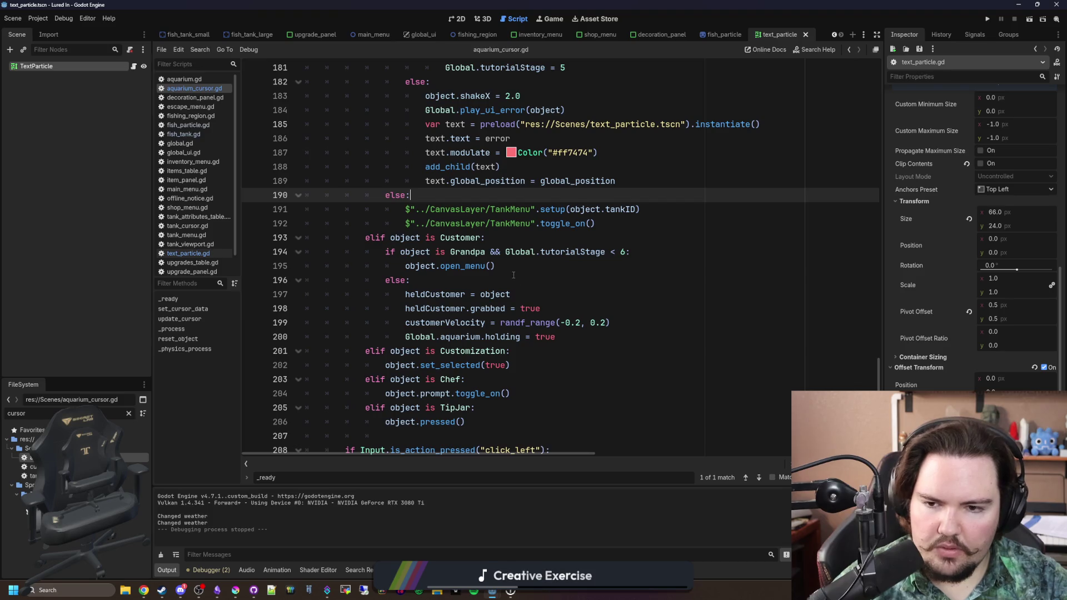
left_click(514, 276)
key("ctrl+s")
scroll(475, 313, "down", 1)
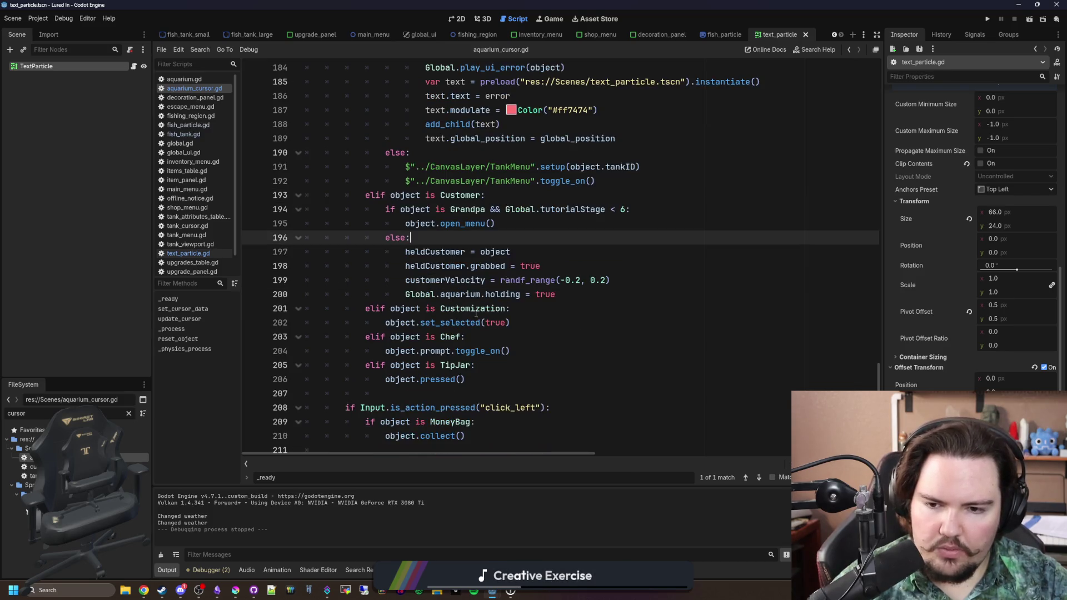
left_click(456, 394)
key("ctrl+s")
Step: Inspect the else branches on lines 182 and 190, then run the Lured In project
left_click(534, 374)
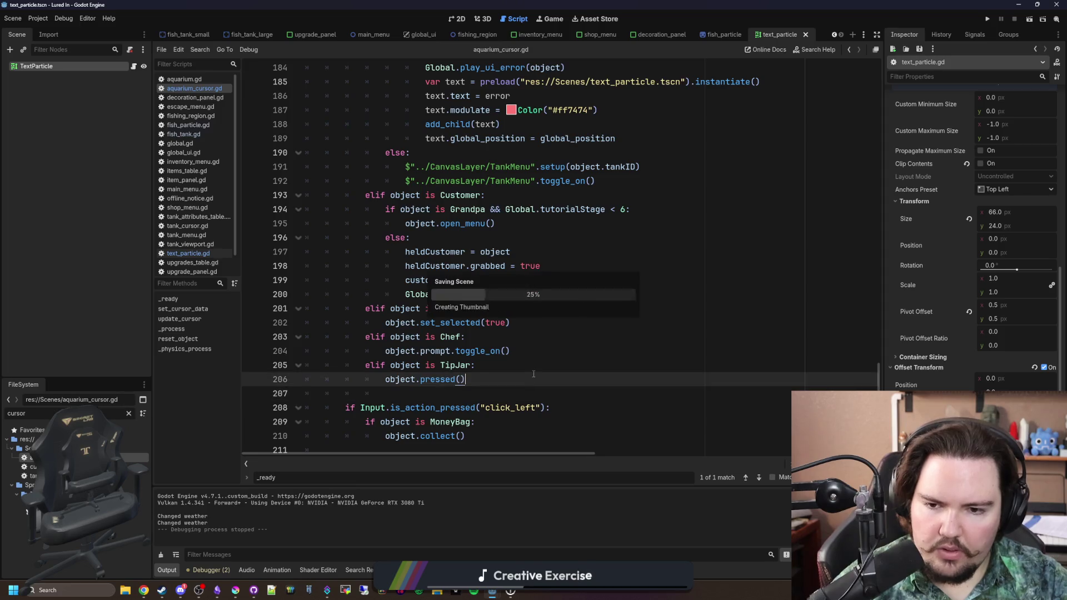
scroll(518, 353, "up", 10)
left_click(478, 323)
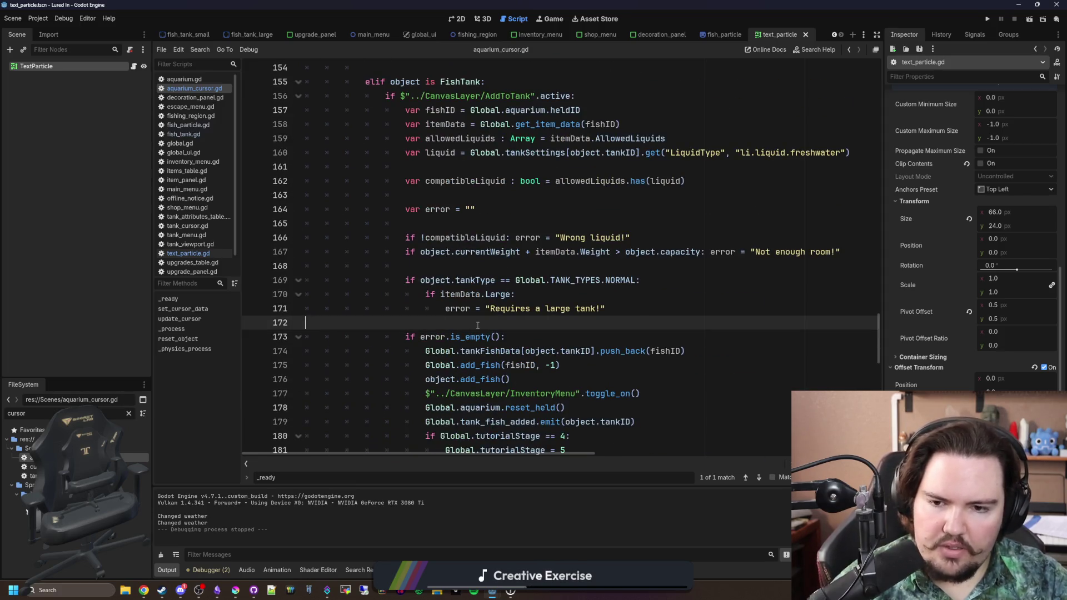
scroll(477, 325, "down", 6)
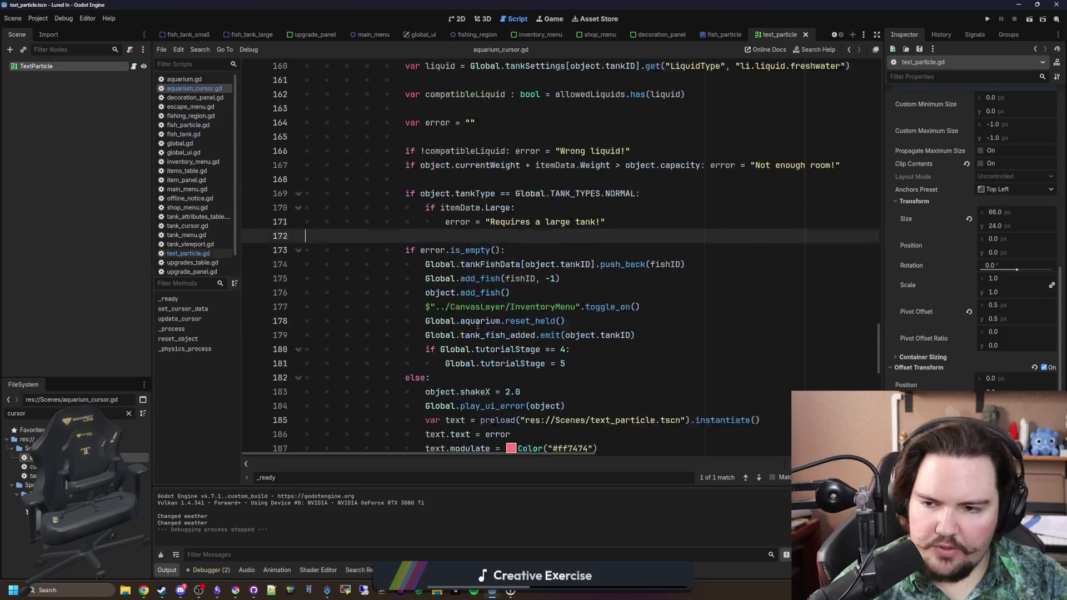
left_click(577, 200)
left_click(545, 206)
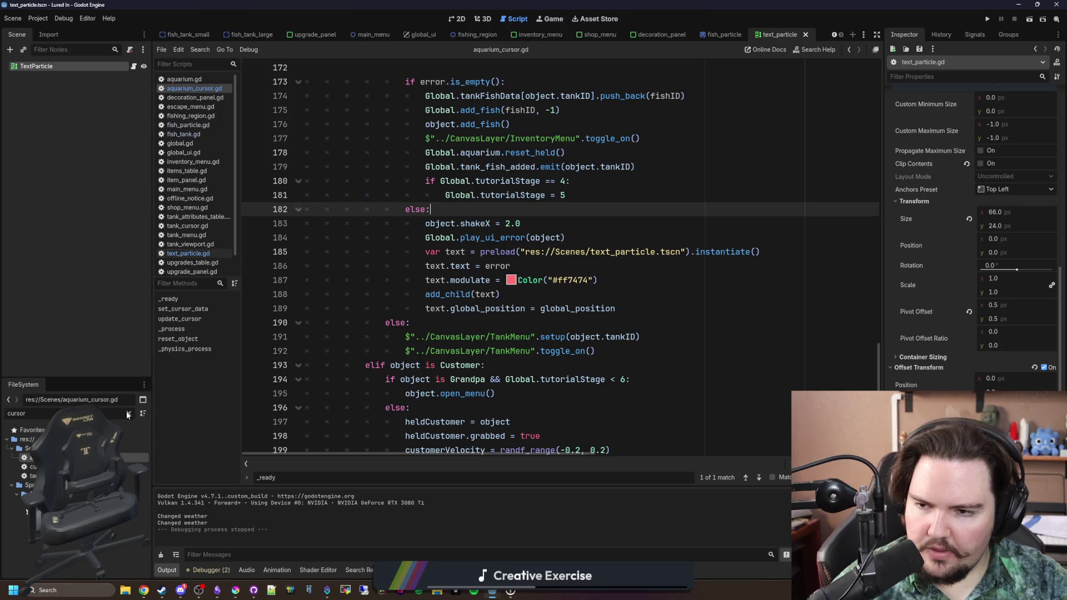
left_click(545, 320)
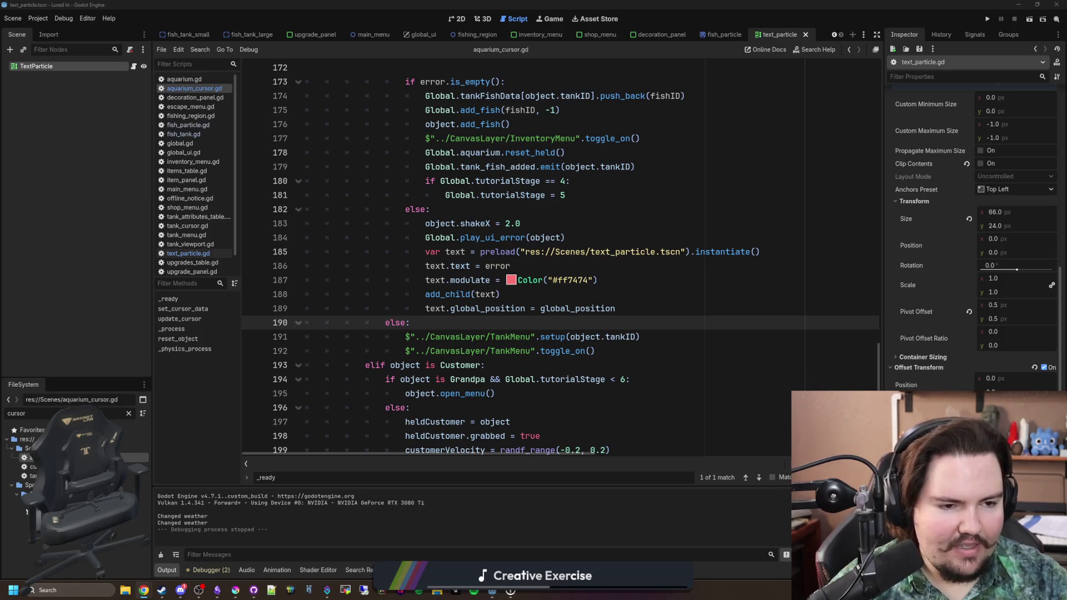
left_click(631, 168)
left_click(989, 19)
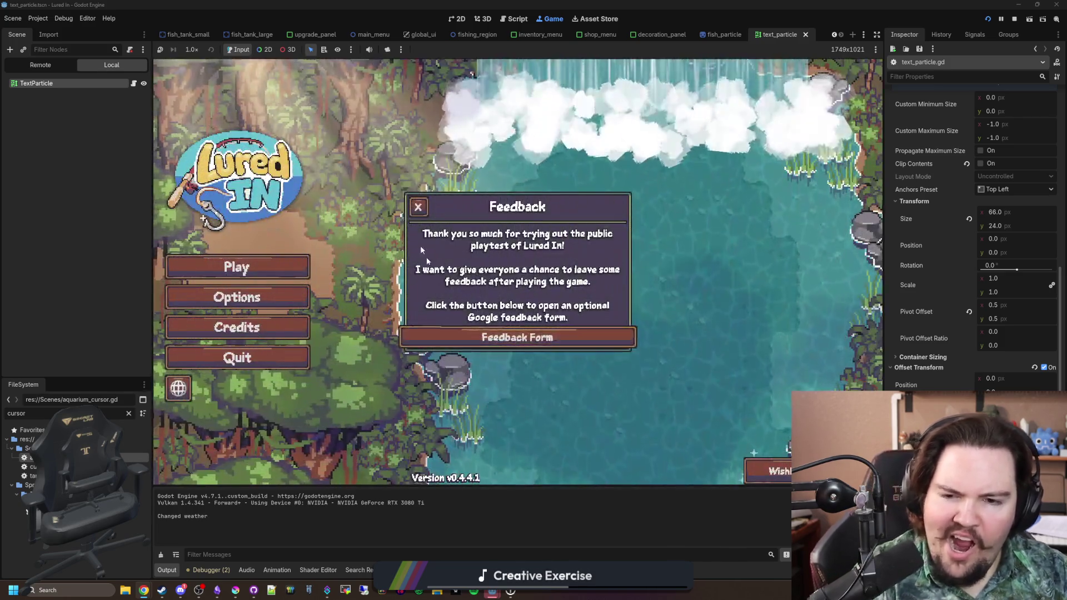
Step: Dismiss the feedback and Welcome Back popups and pan the camera down to the pool tank
left_click(420, 245)
left_click(233, 288)
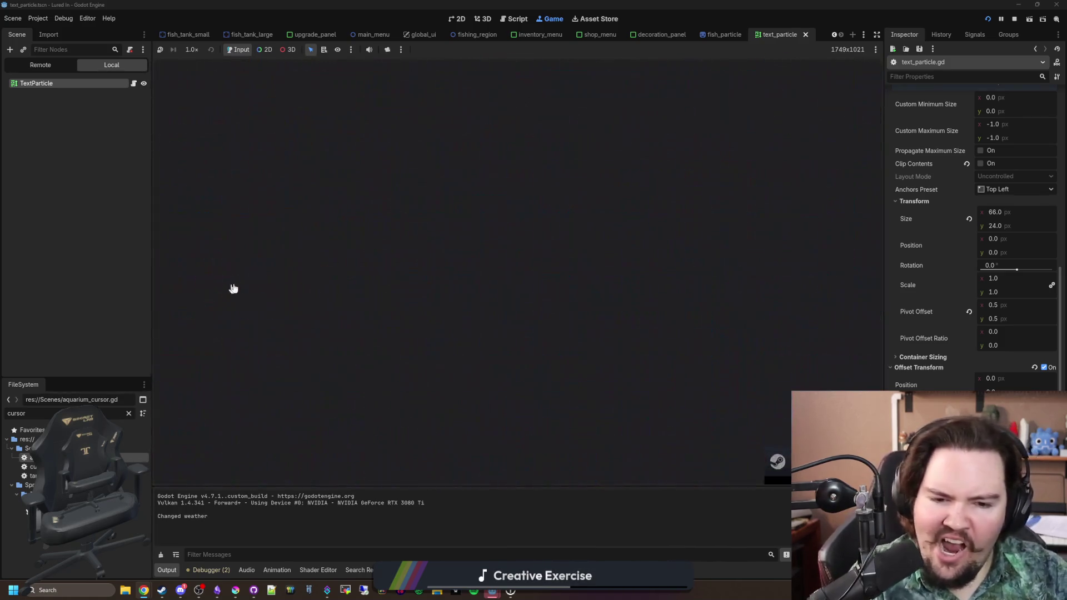
left_click(580, 324)
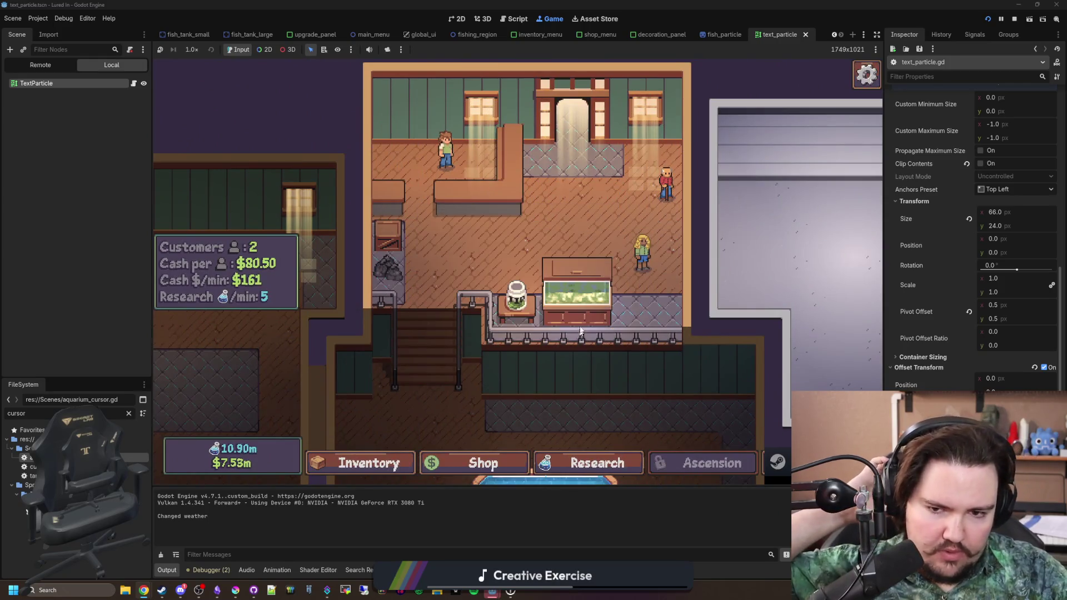
key("s+d")
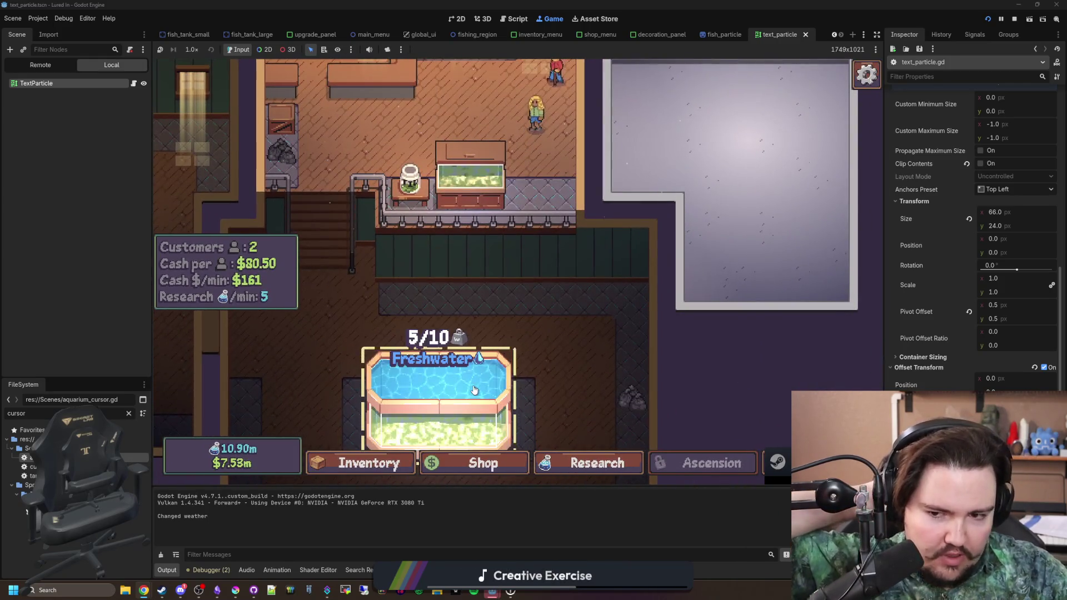
Step: Travel for free to the pond fishing area, then bring the Weblate page forward
left_click(762, 463)
left_click(656, 202)
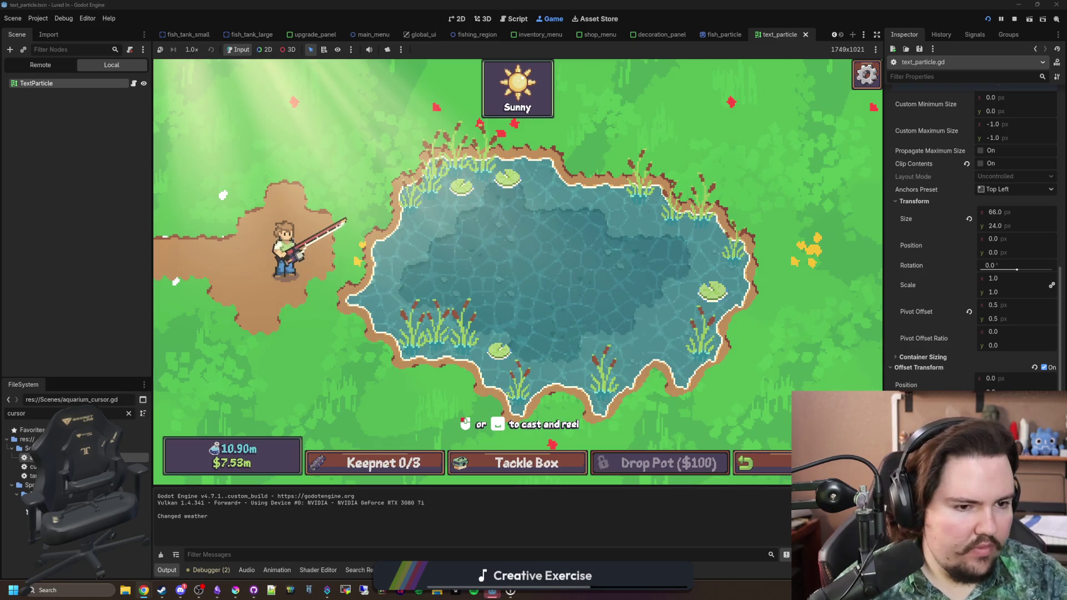
key("alt+Tab")
left_click_drag(858, 137, 774, 123)
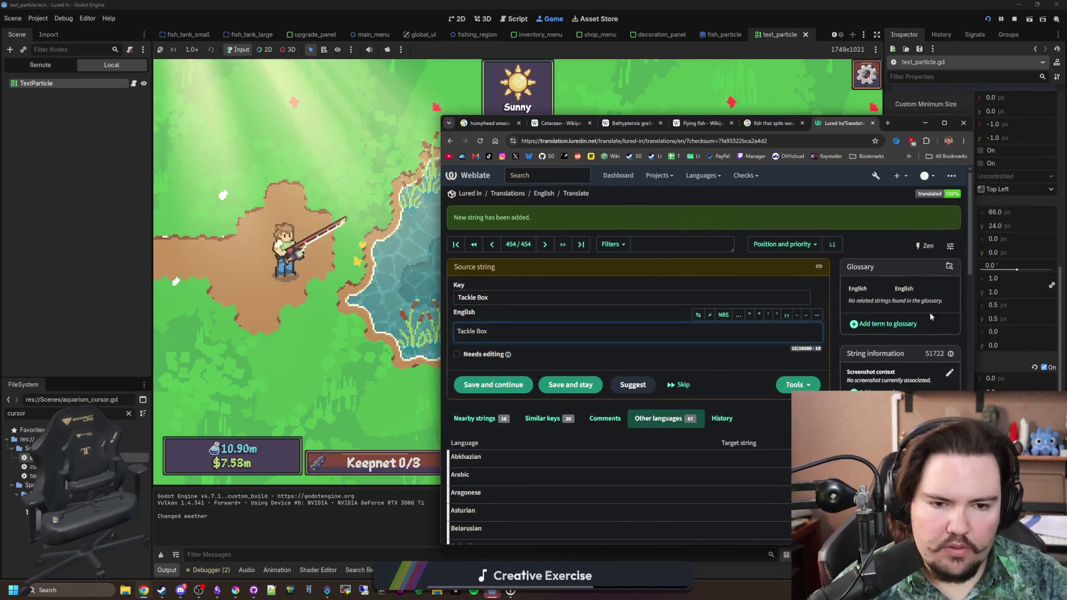
Step: Give the Tackle Box string the explanation 'Text to describe the menu to select equipment in the fishing zone' and save
left_click(944, 382)
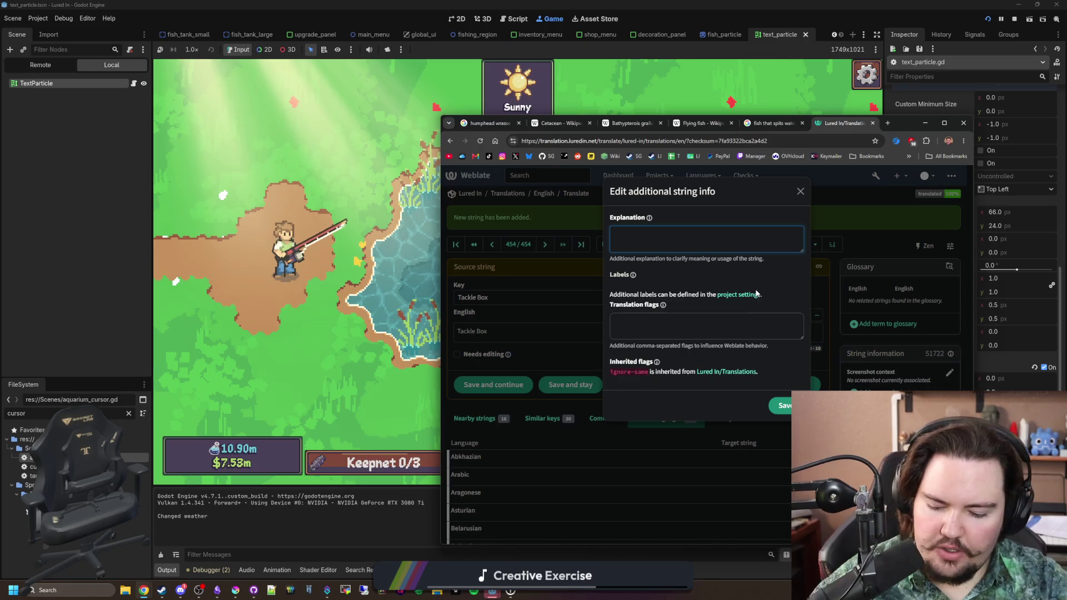
type("Text")
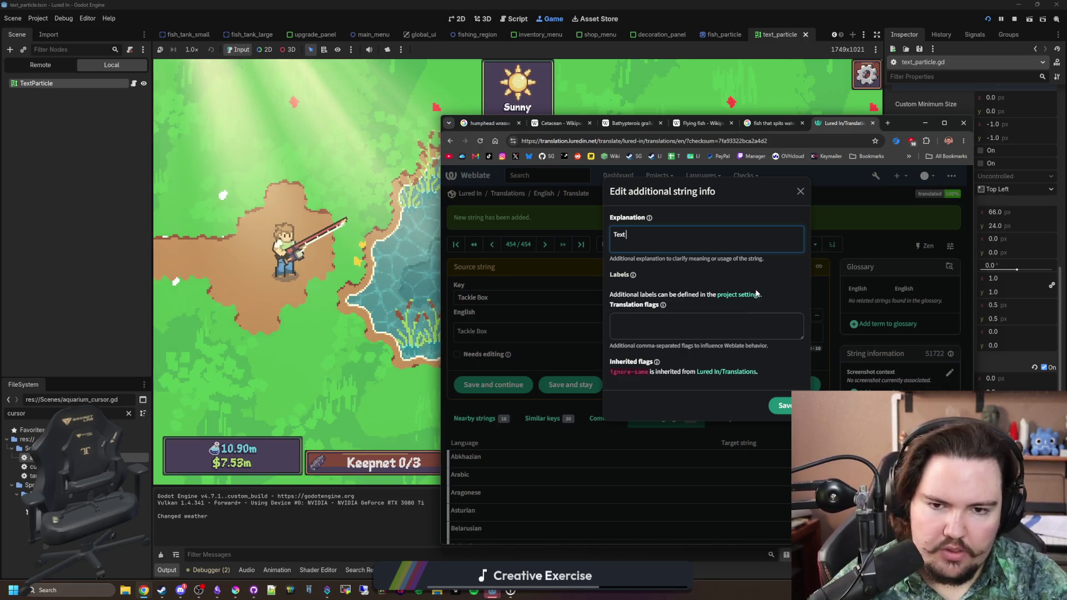
type(" to describe th")
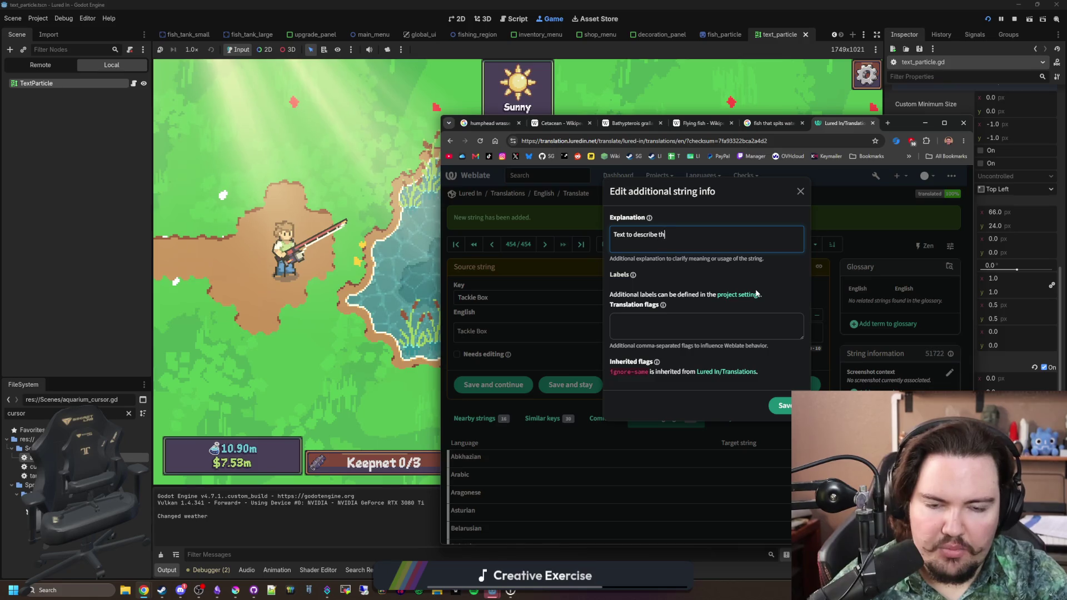
type("e menu to select ")
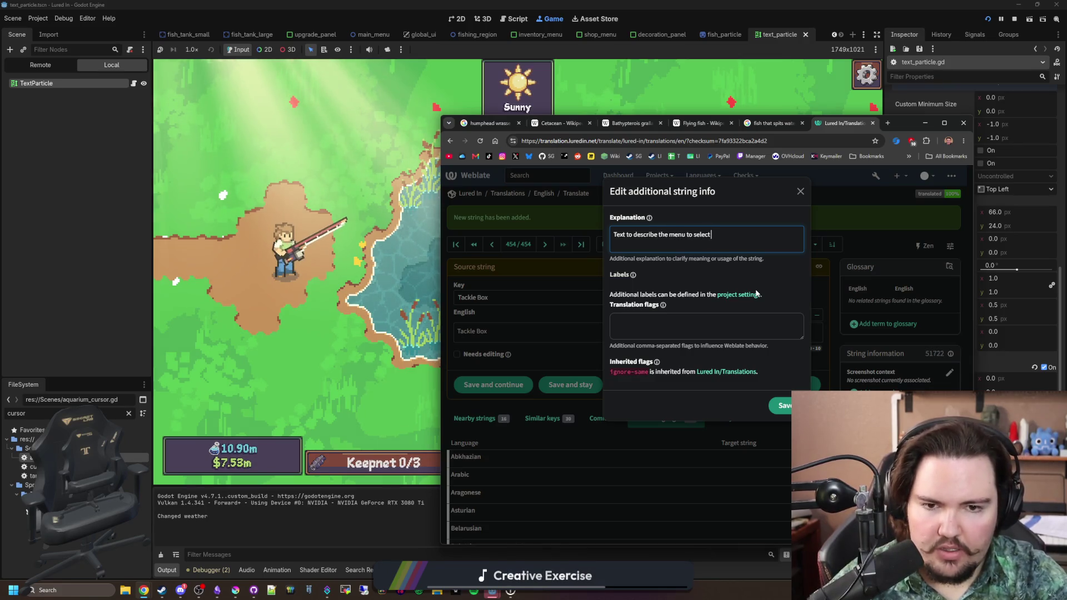
type("equipment in the fishing zone")
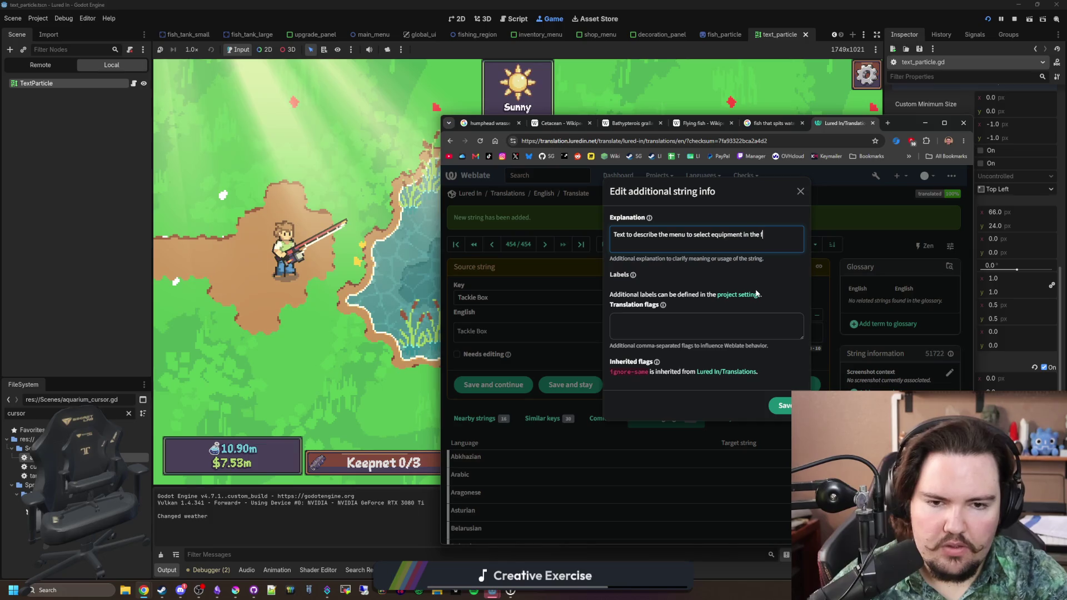
left_click(782, 405)
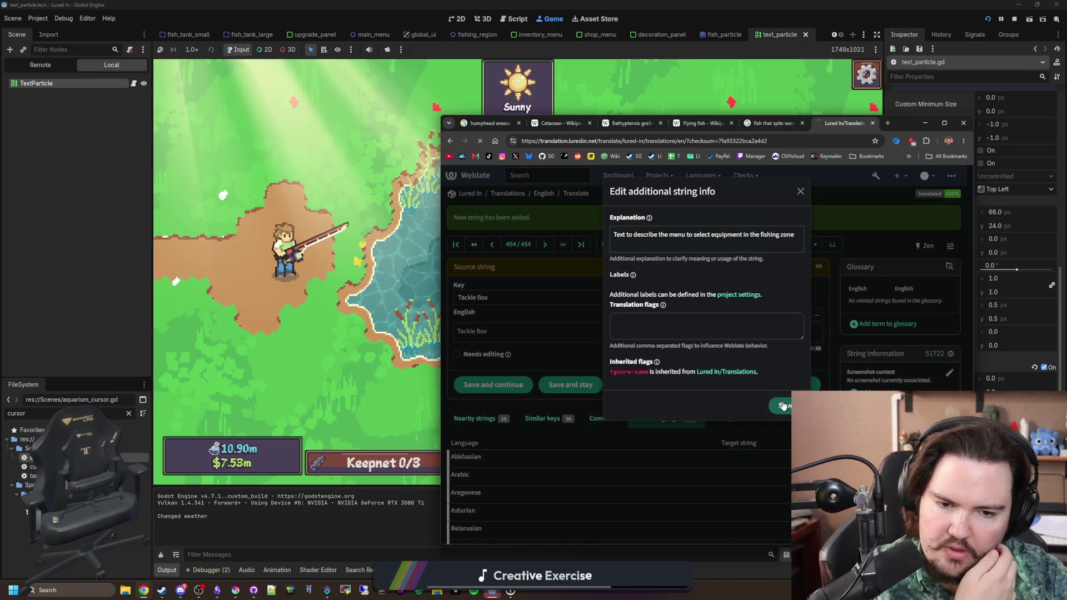
left_click(925, 122)
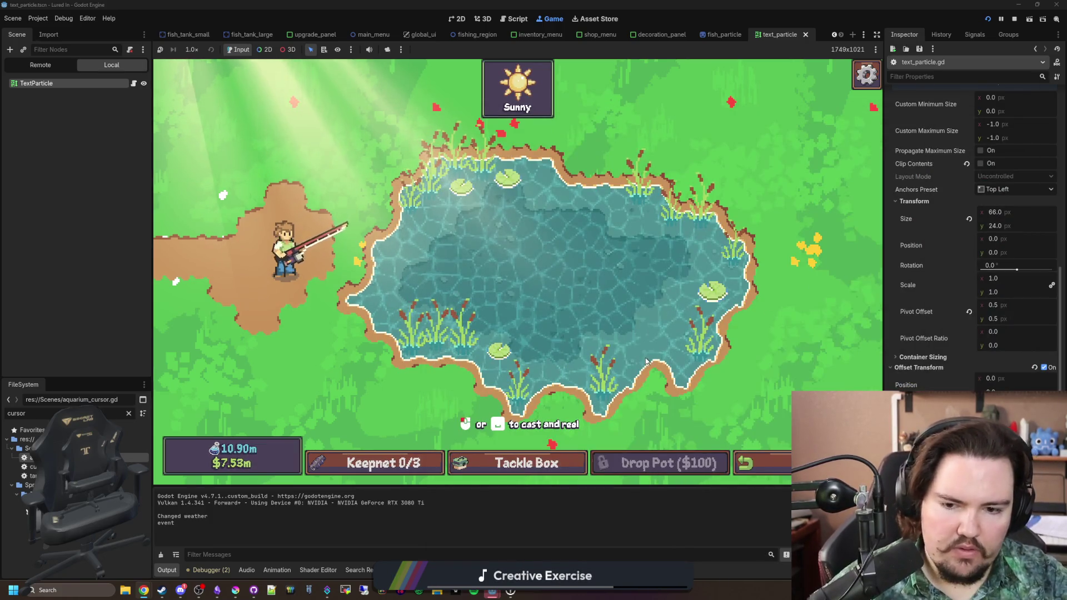
left_click(520, 463)
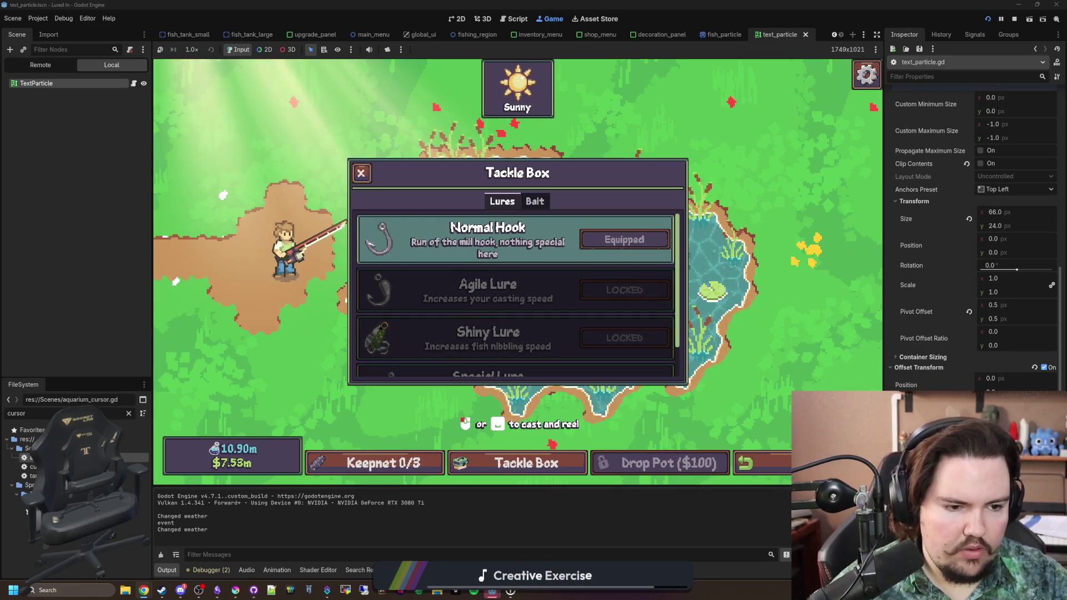
Step: Scroll the Tackle Box lures list to view the locked Agile, Shiny and Special lures
scroll(563, 342, "down", 1)
scroll(562, 339, "up", 1)
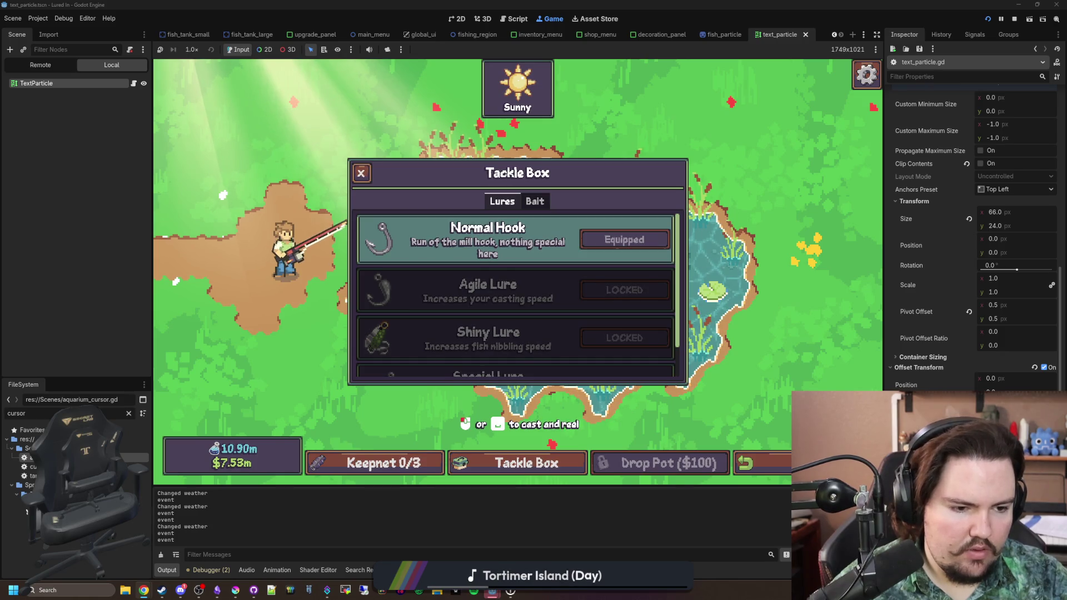
scroll(516, 294, "down", 2)
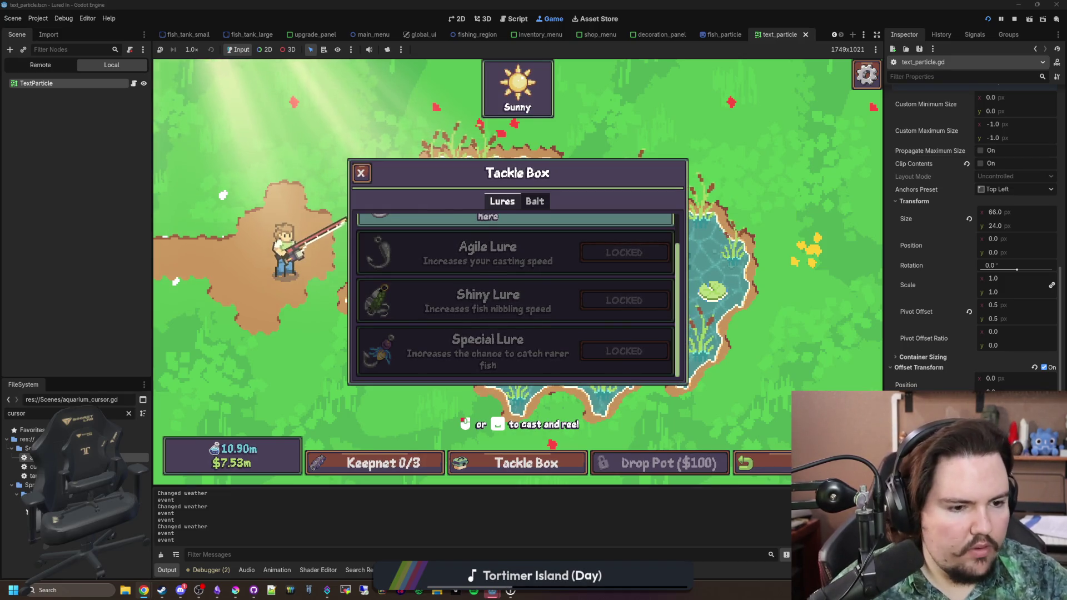
key("alt+Tab")
Step: Finish the Shiny Lure string's explanation (ending 'ish nibble on it more') and submit it
left_click_drag(997, 128, 993, 129)
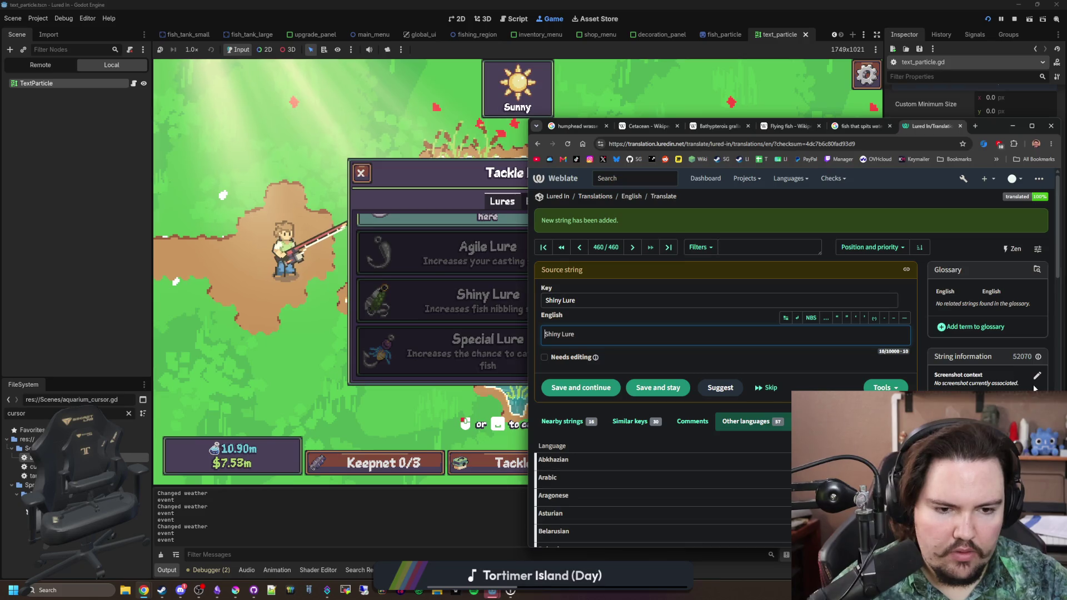
left_click(1037, 376)
type("A lure that is shiny so f")
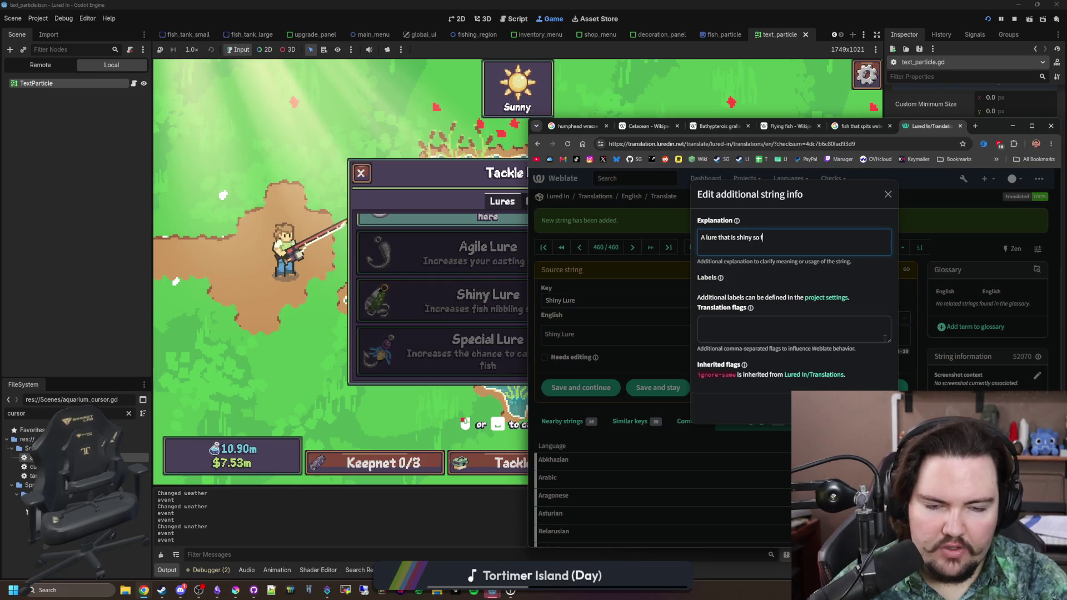
type("ish nibble on it mor")
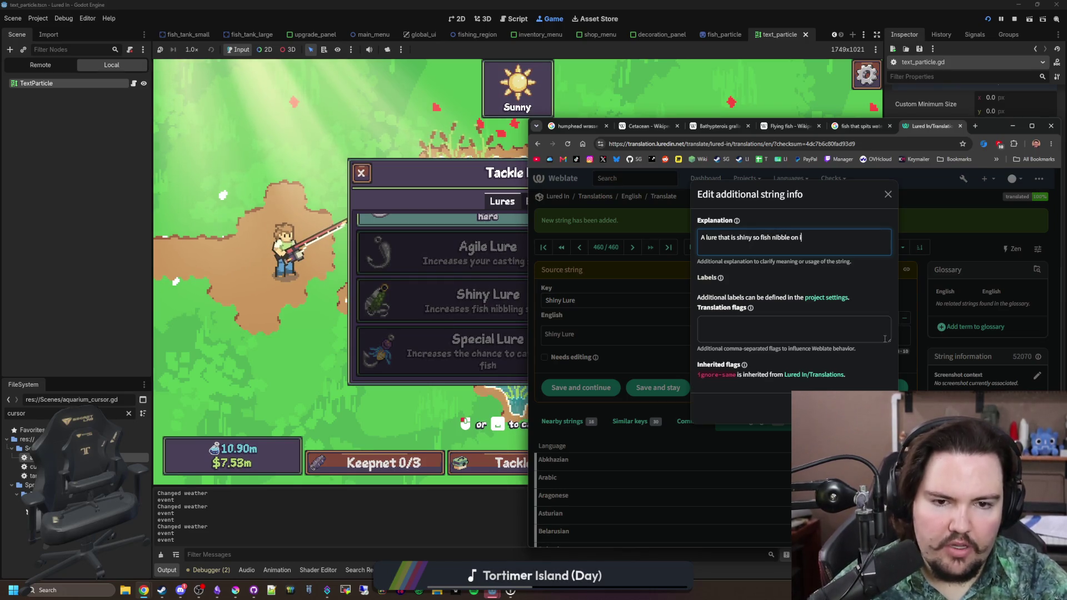
type("e")
key("Return")
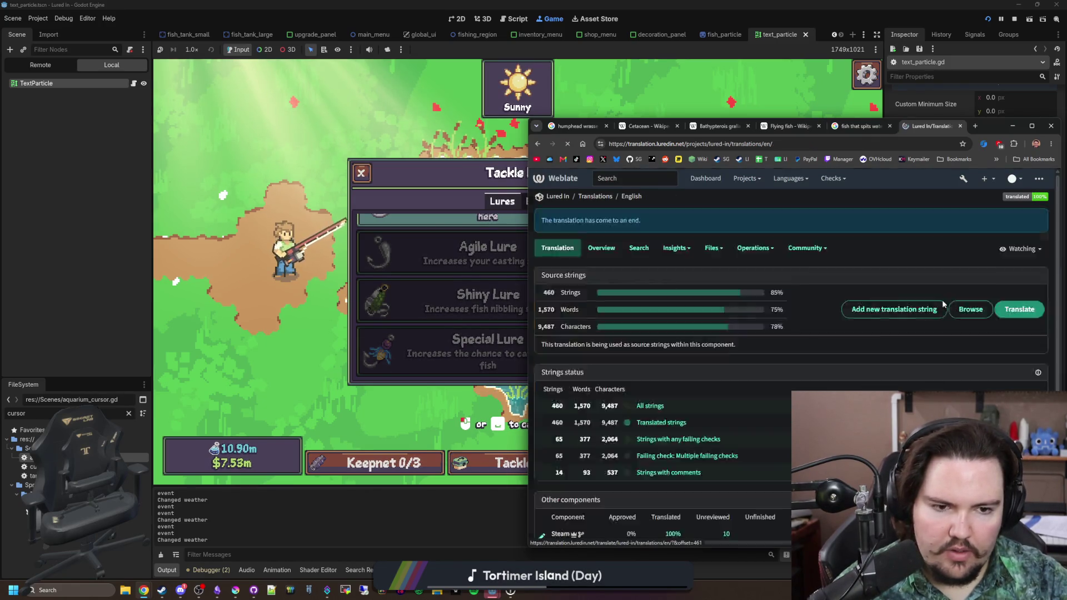
Step: Add the string 'Increases fish nibbling speed' with the same key and English text
left_click(895, 309)
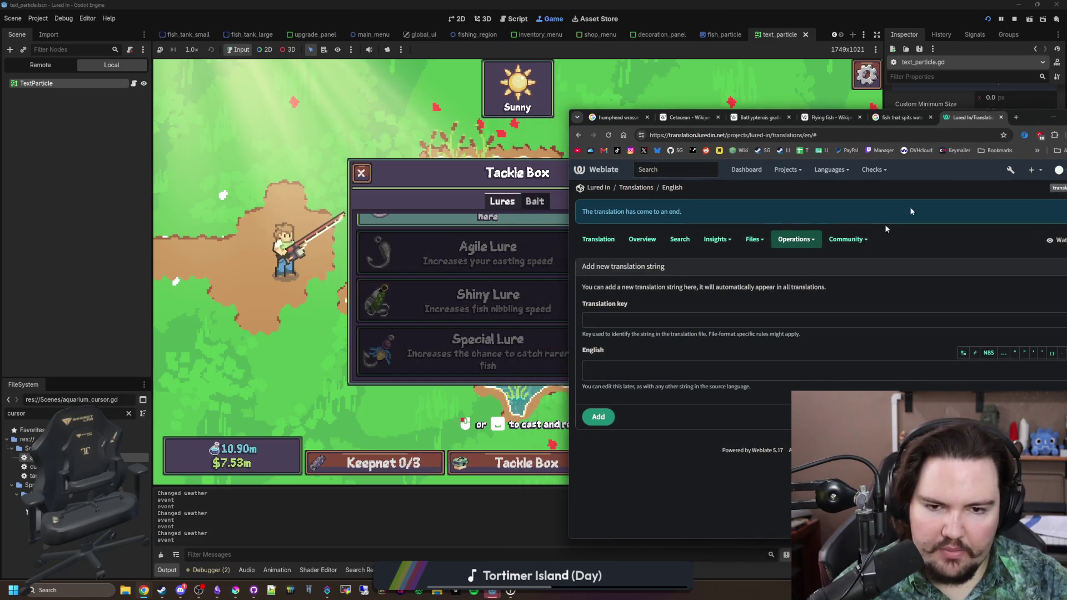
left_click(628, 322)
type("Increases fish nibbling sp")
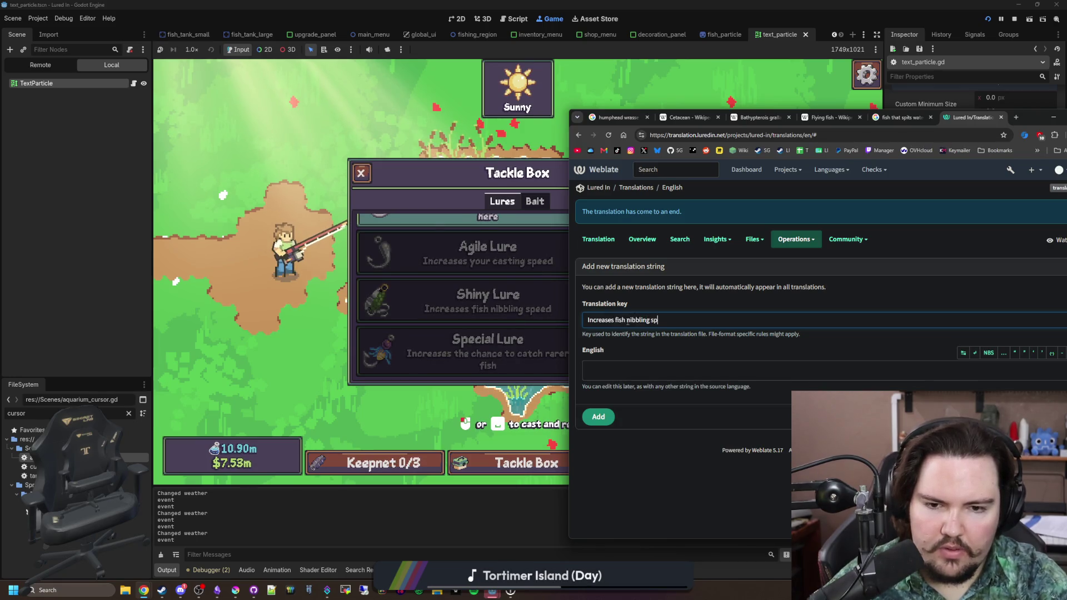
type("eed")
key("ctrl+a")
key("ctrl+c")
key("Tab")
key("ctrl+v")
key("alt+Tab")
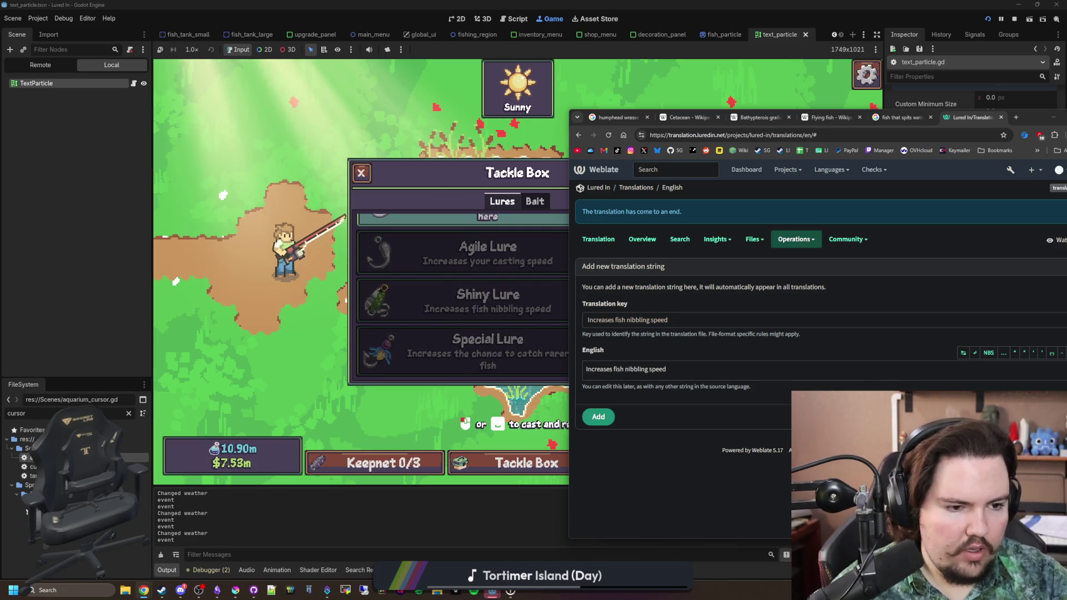
left_click(682, 317)
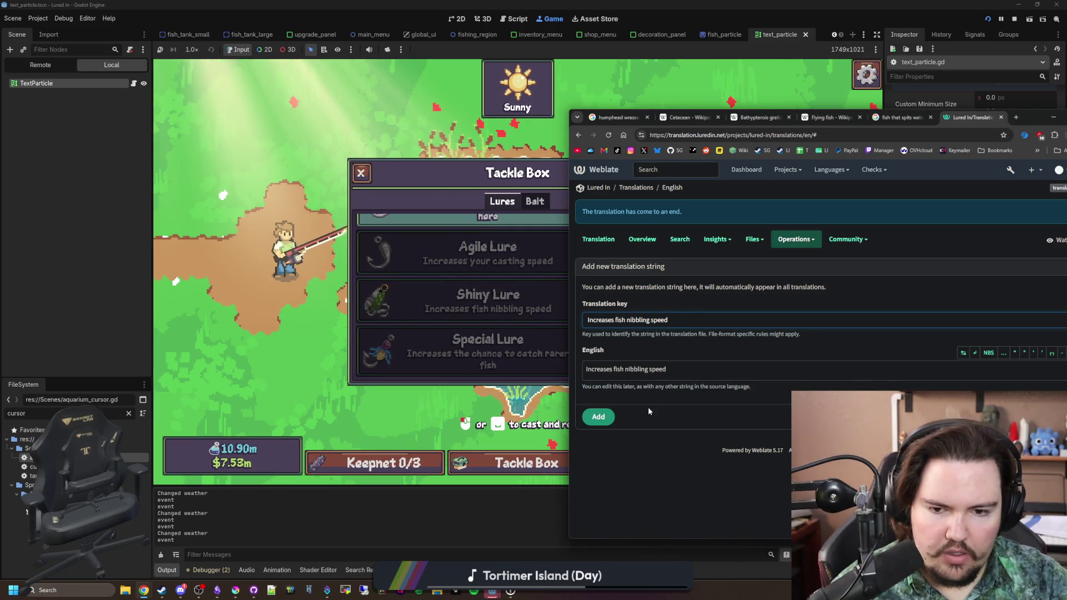
left_click(599, 417)
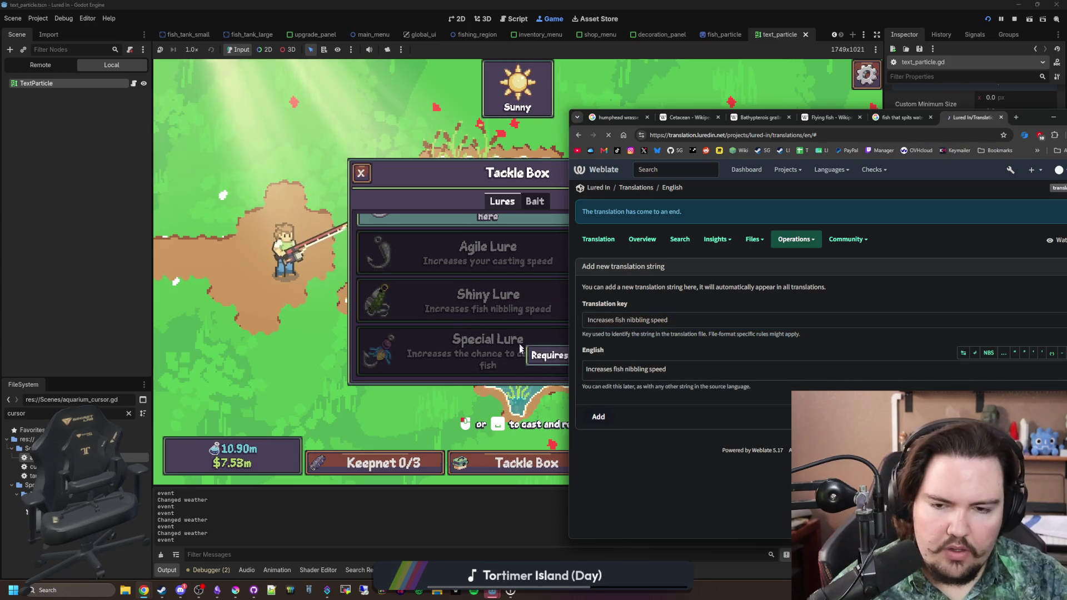
Step: Add the string 'Special Lure' with the same key and English text
left_click(673, 187)
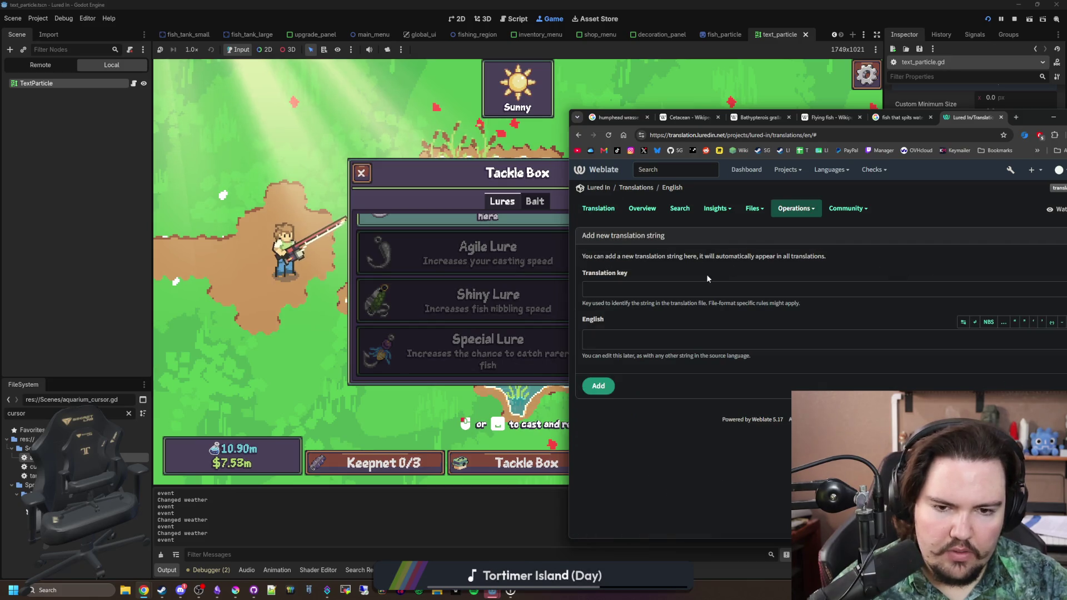
left_click(713, 284)
type("Special")
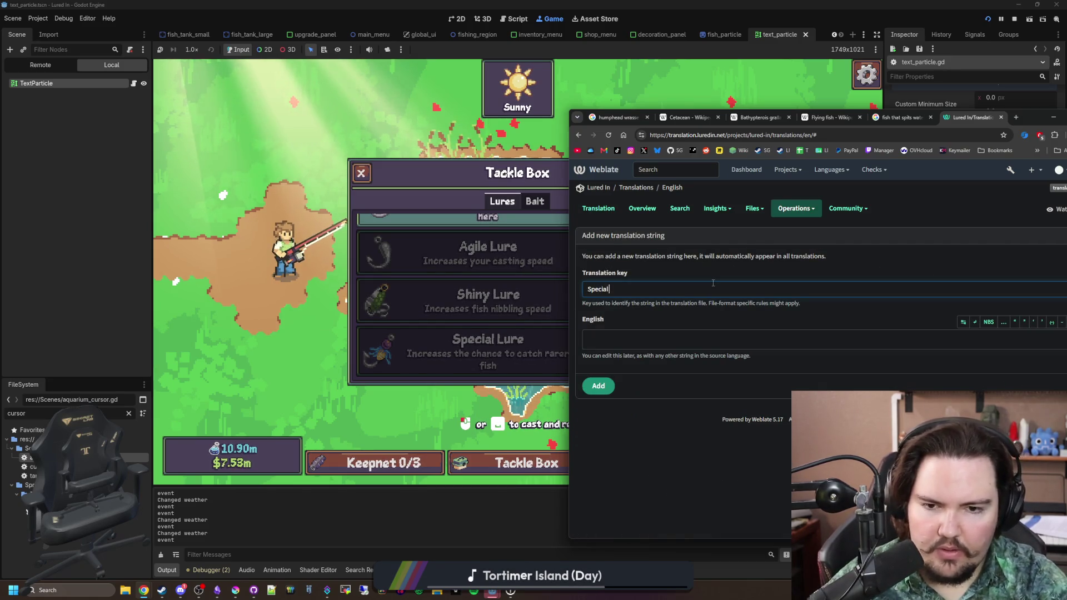
type(" Lure")
key("ctrl+a")
key("ctrl+c")
left_click(640, 339)
key("ctrl+v")
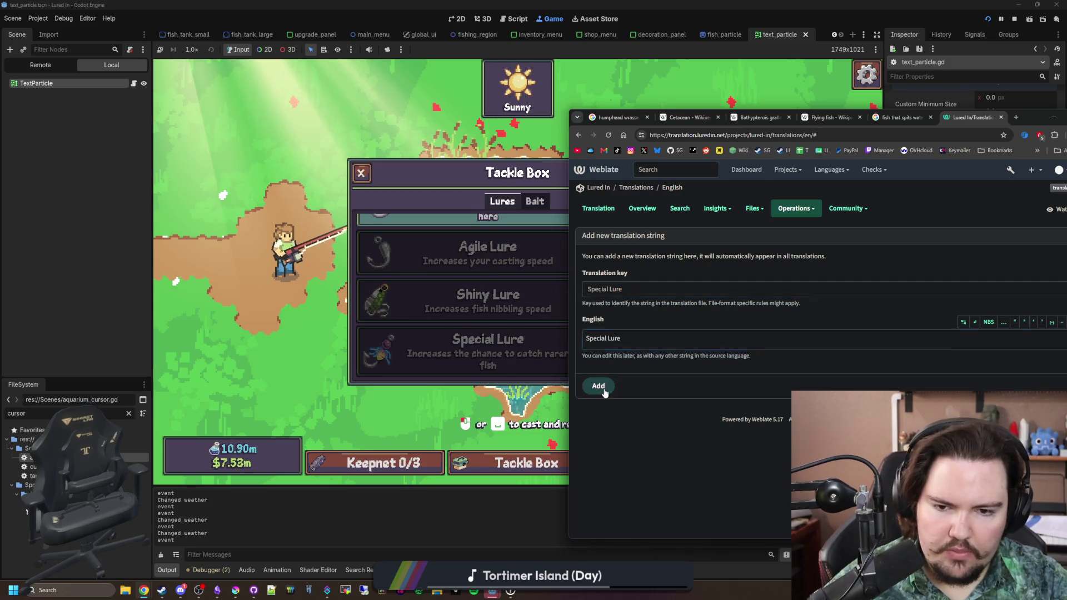
left_click(605, 391)
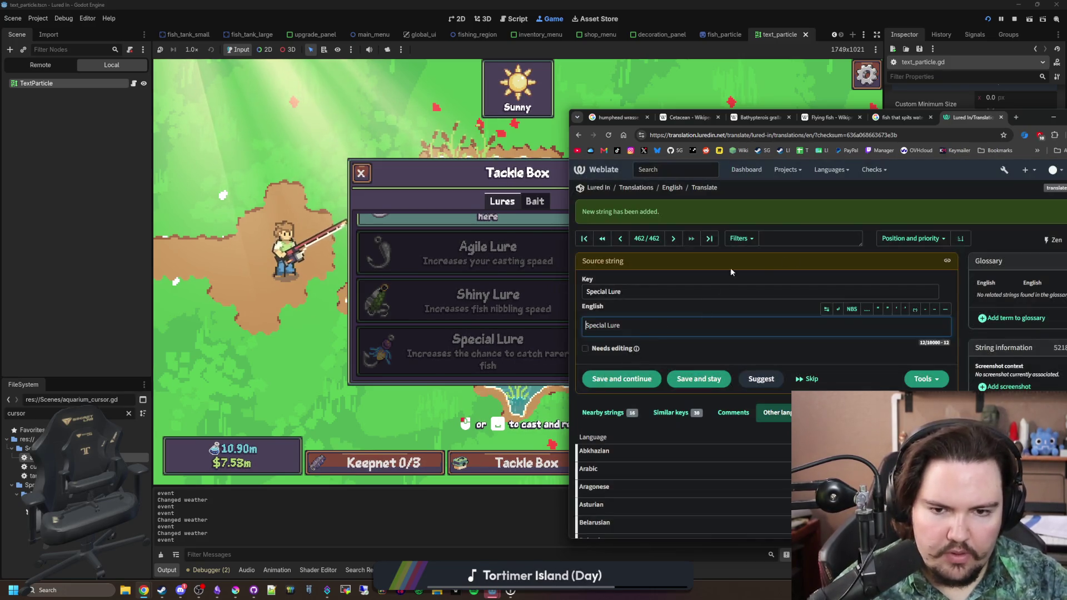
Step: Add the string 'Increases the chance to catch rarer fish' as both key and English text
left_click(671, 238)
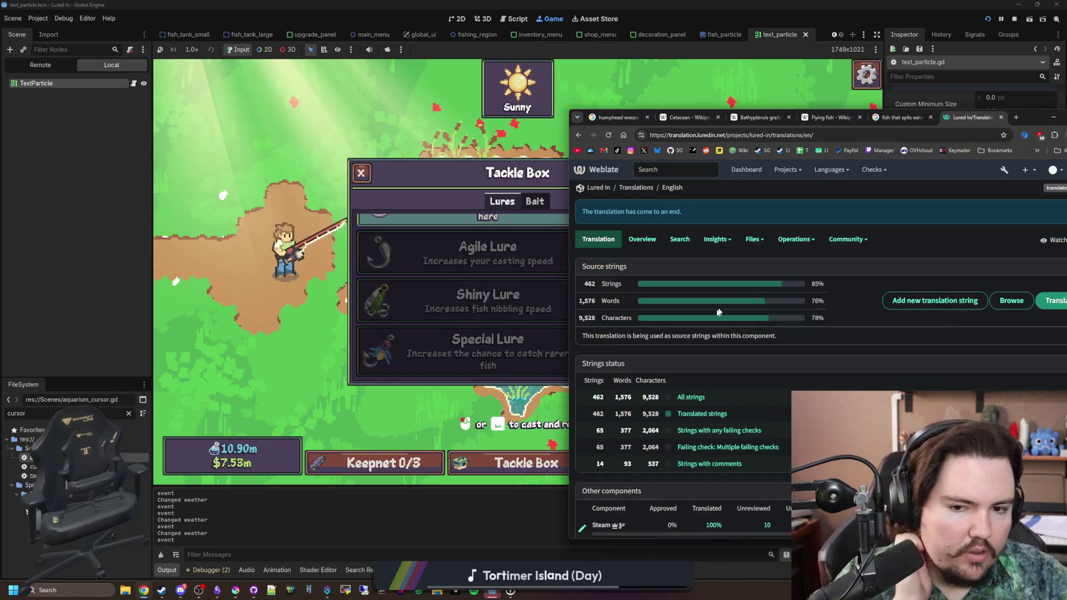
left_click(796, 239)
left_click(817, 257)
mouse_move(1033, 112)
left_mouse_down()
mouse_move(1033, 123)
mouse_move(990, 123)
mouse_move(1066, 125)
left_mouse_up()
left_click(825, 322)
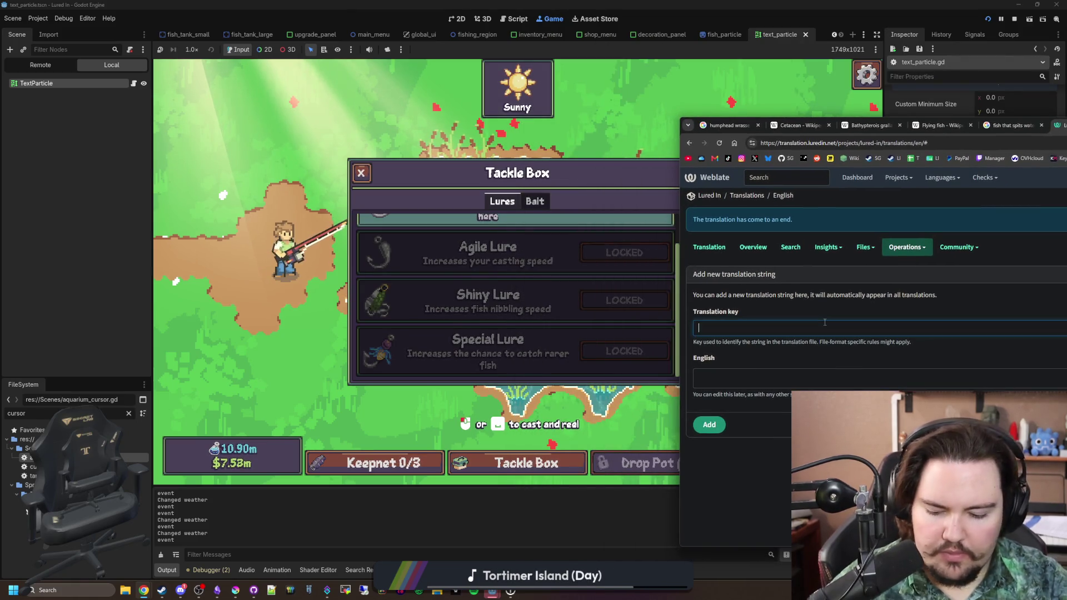
type("Increases the cha")
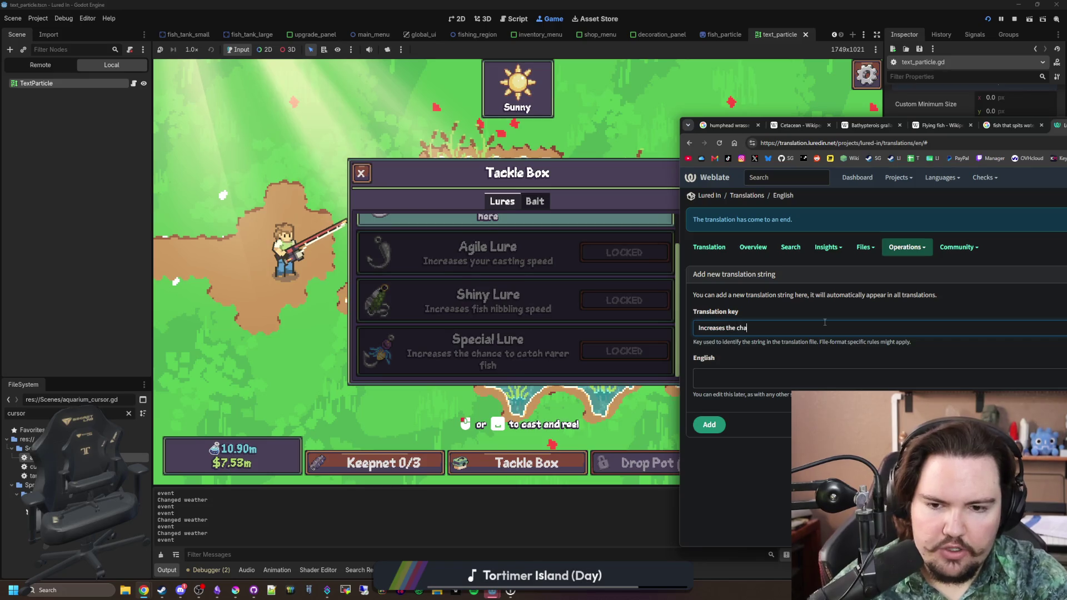
type("nce to catch rarer fish")
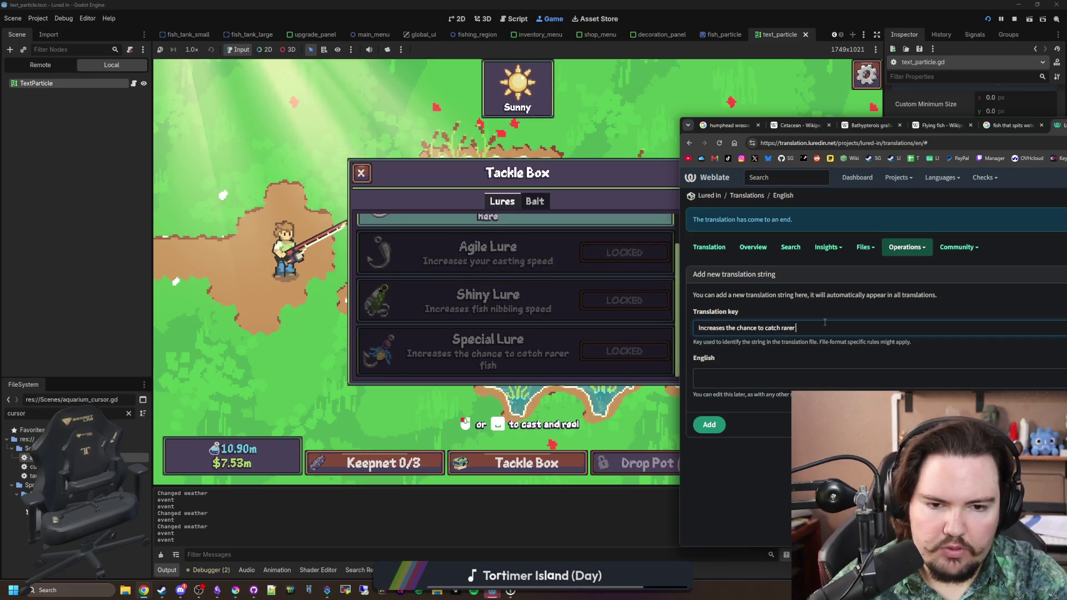
left_click_drag(825, 328, 699, 328)
key("ctrl+c")
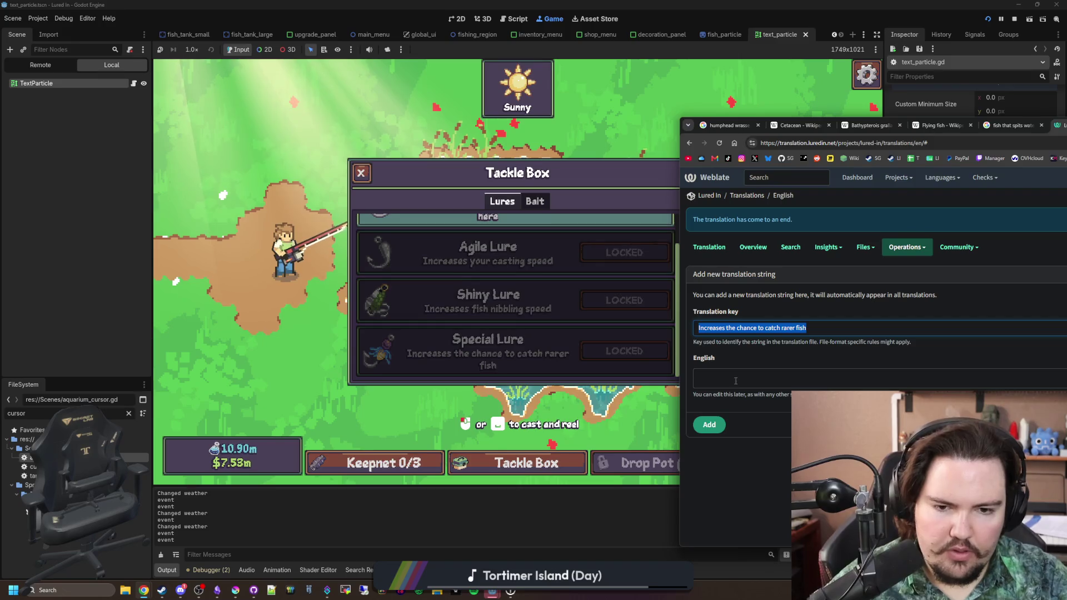
left_click(750, 378)
key("ctrl+v")
left_click(710, 425)
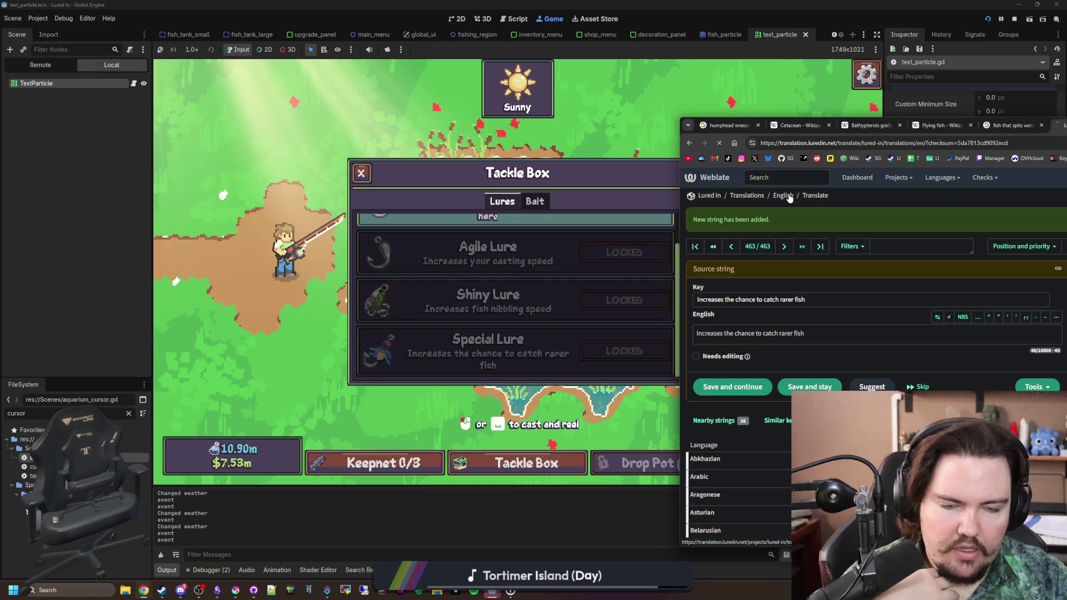
Step: Add the string 'Bait' with the same key and English text
left_click(1048, 290)
left_click(762, 298)
type("Bait")
left_click(731, 347)
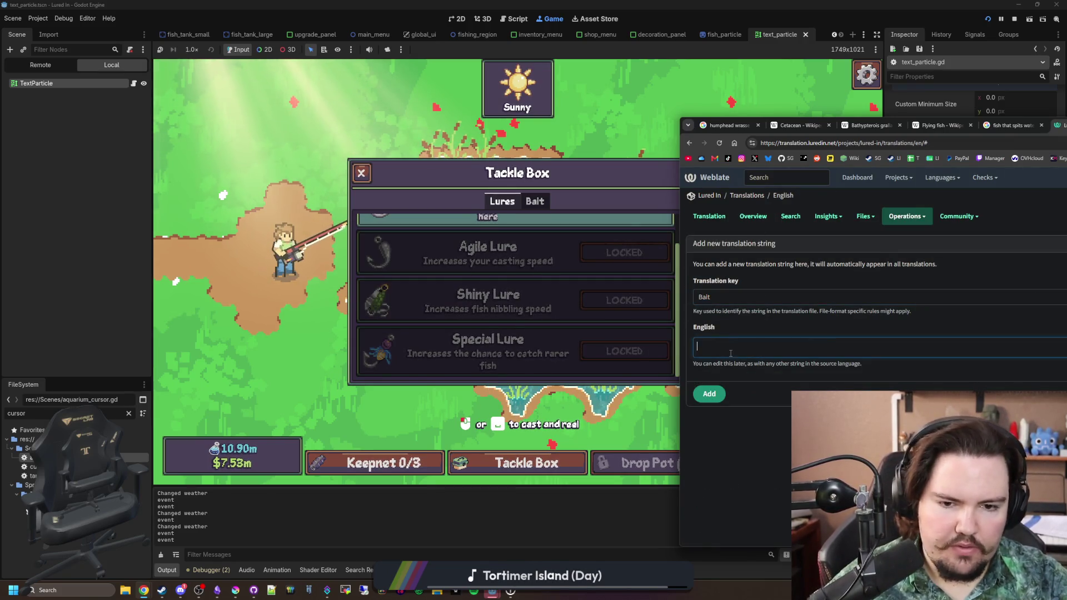
type("Bait")
key("super+Down")
left_click(328, 417)
type("Name for")
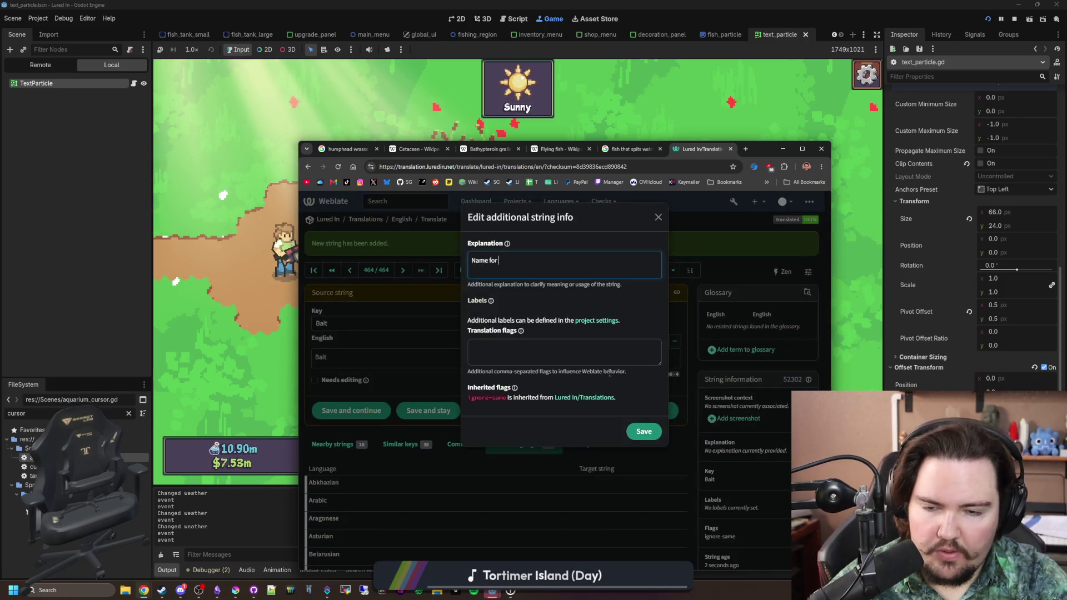
Step: Explain the Bait string as 'Fishing bait you can put onto your hook' and save it
key("BackSpace")
key("BackSpace")
key("BackSpace")
type("B")
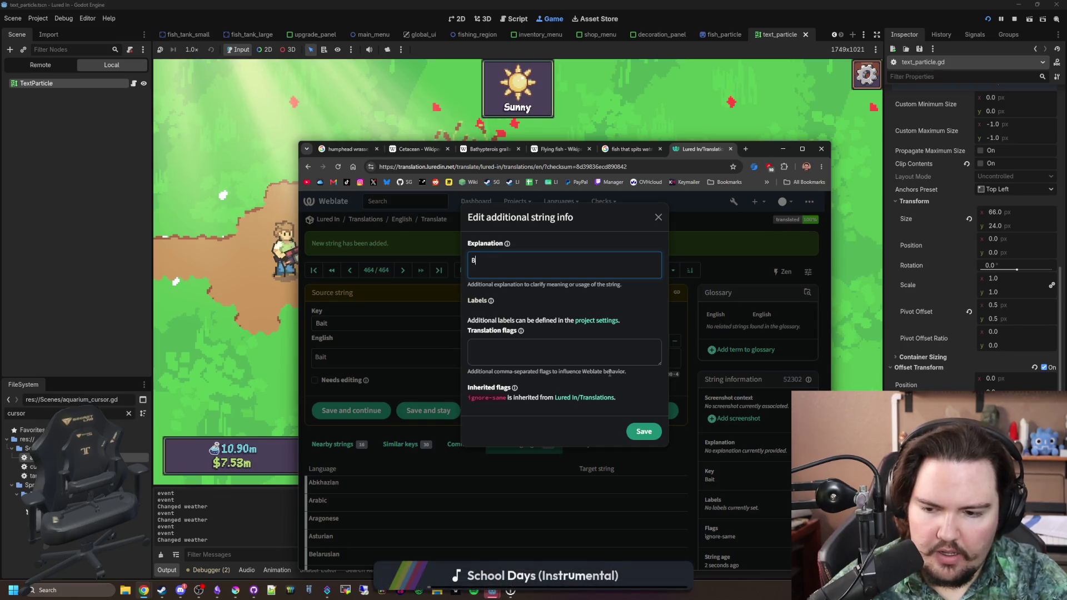
type("ait you can put onto your hook")
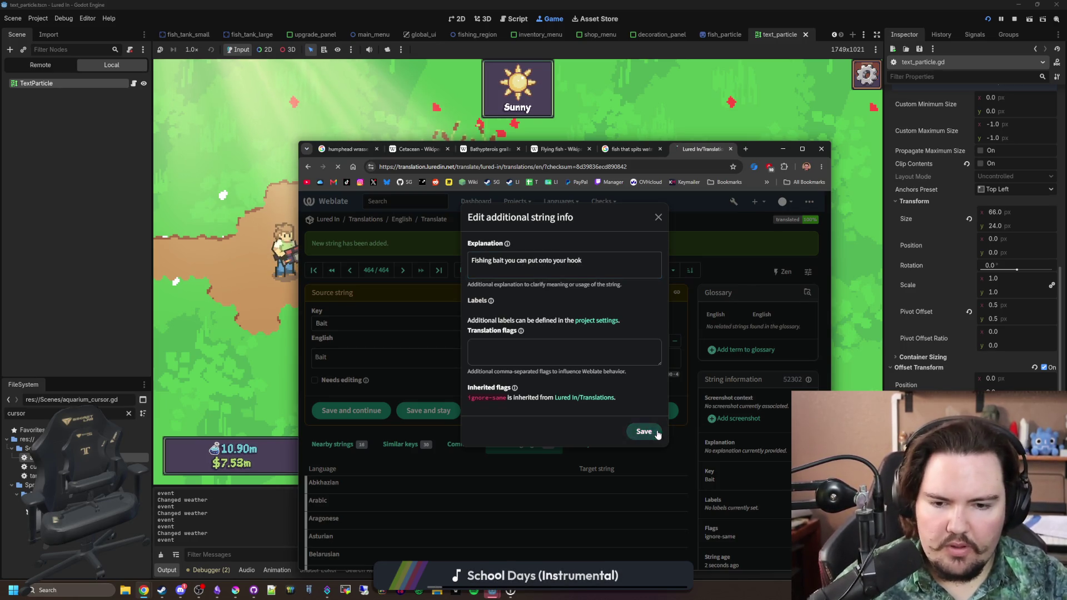
left_click_drag(757, 147, 975, 97)
left_click(1001, 99)
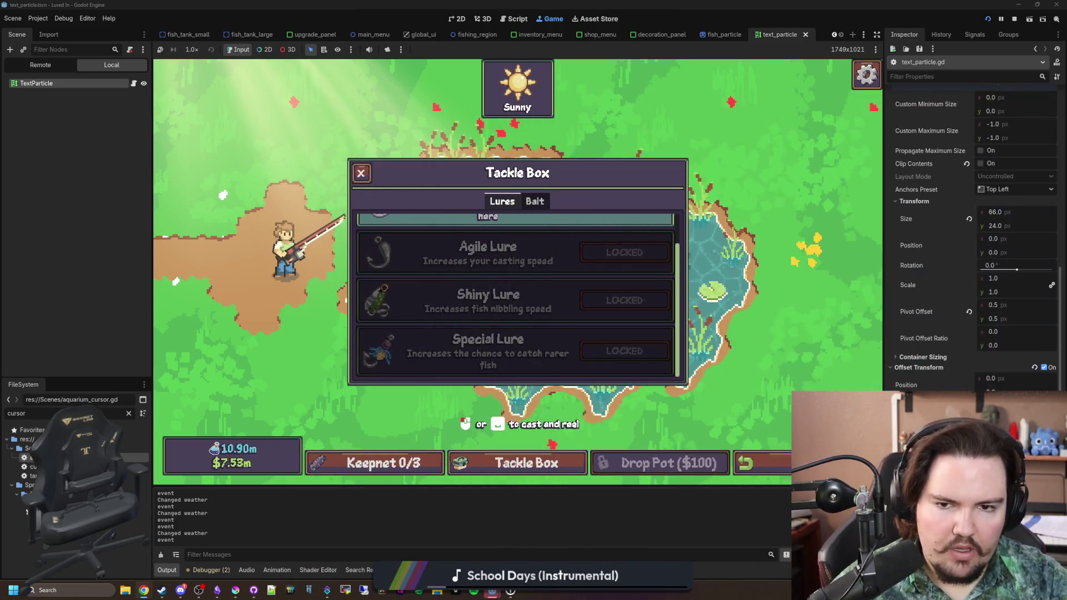
Step: Close the Tackle Box, travel back to the aquarium and open the Shop's Aquarium upgrades
left_click(361, 168)
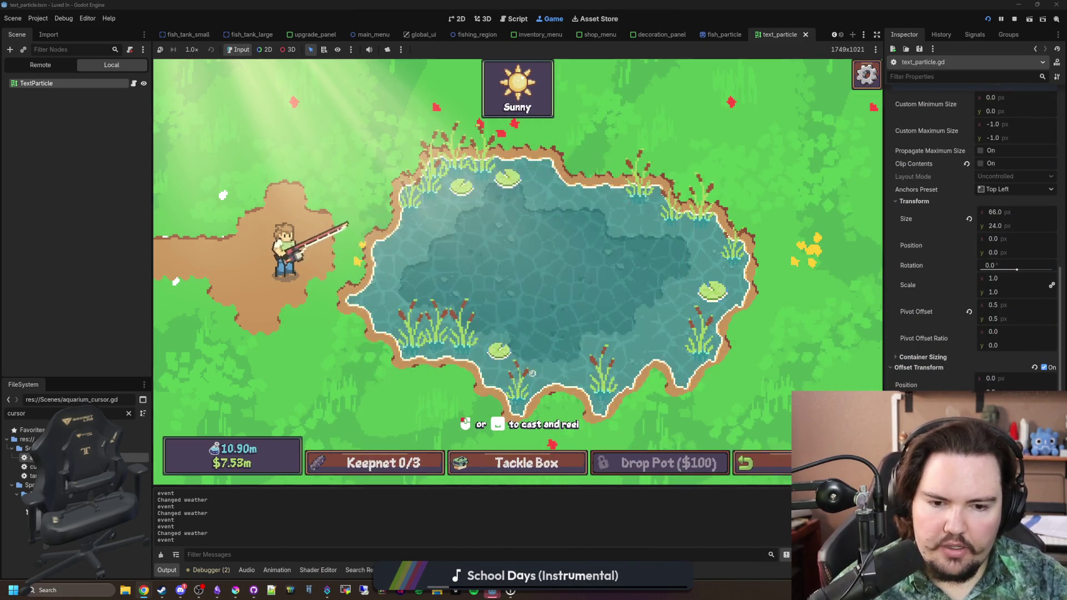
left_click(746, 463)
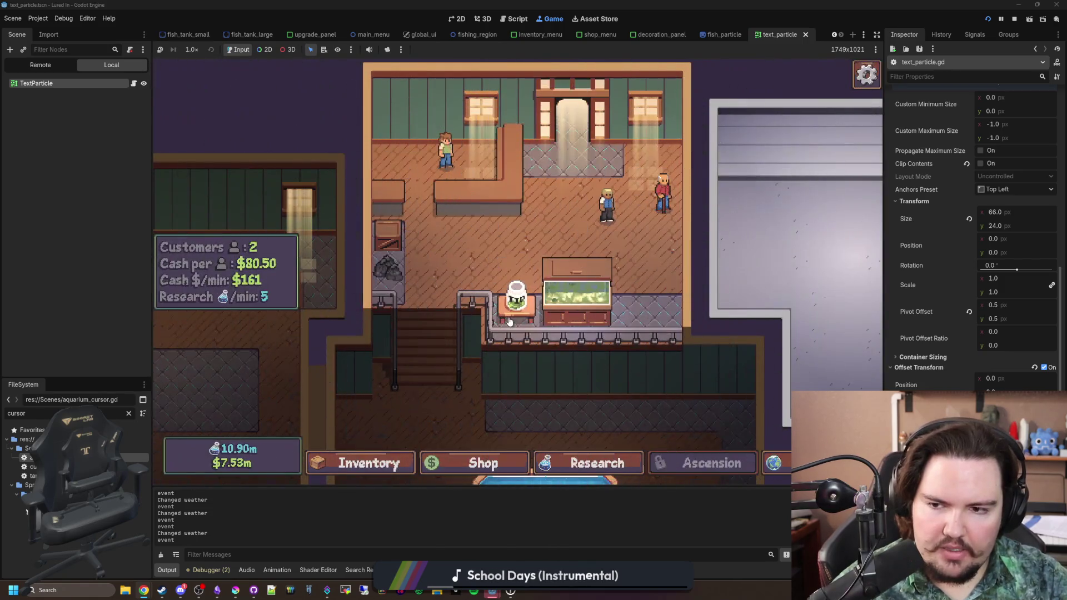
left_click_drag(515, 385, 505, 263)
left_click(461, 457)
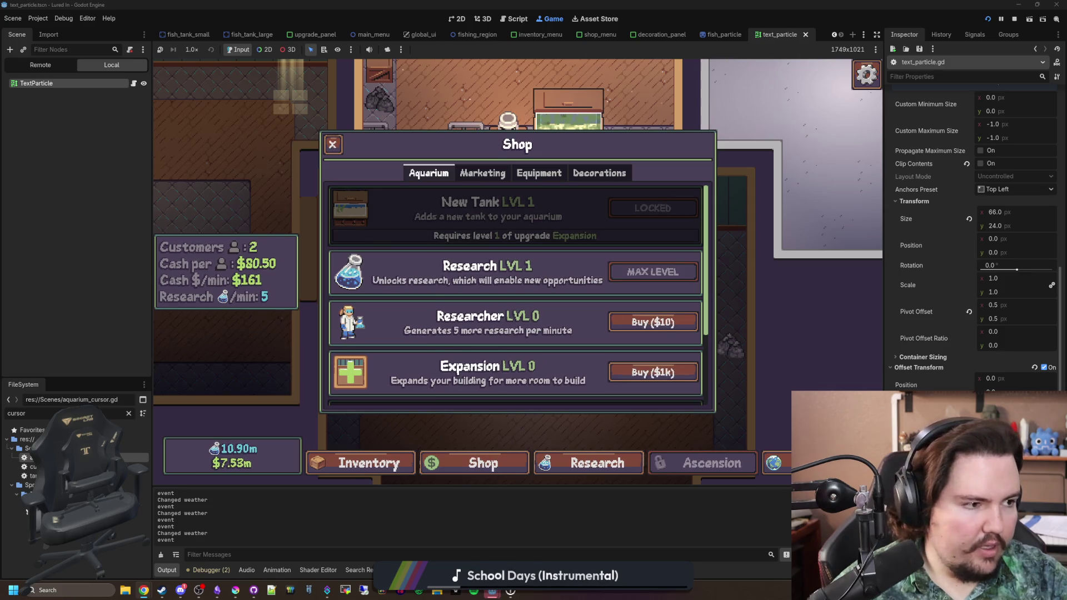
key("alt+Tab")
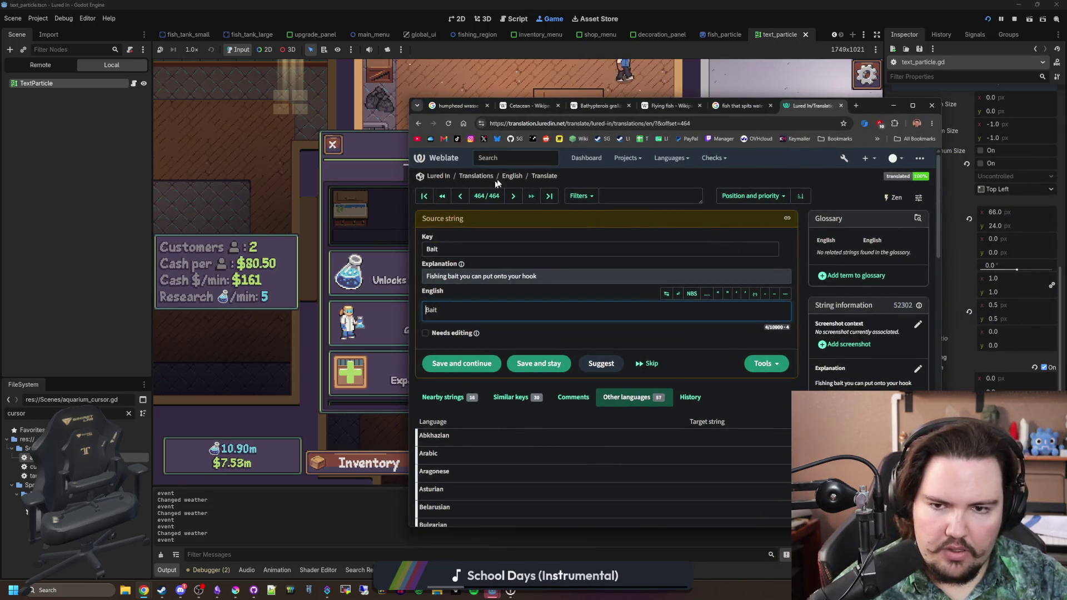
Step: Enter 'Expansion' as both the key and English text of a new string
left_click(511, 176)
left_click(481, 278)
type("Expansion")
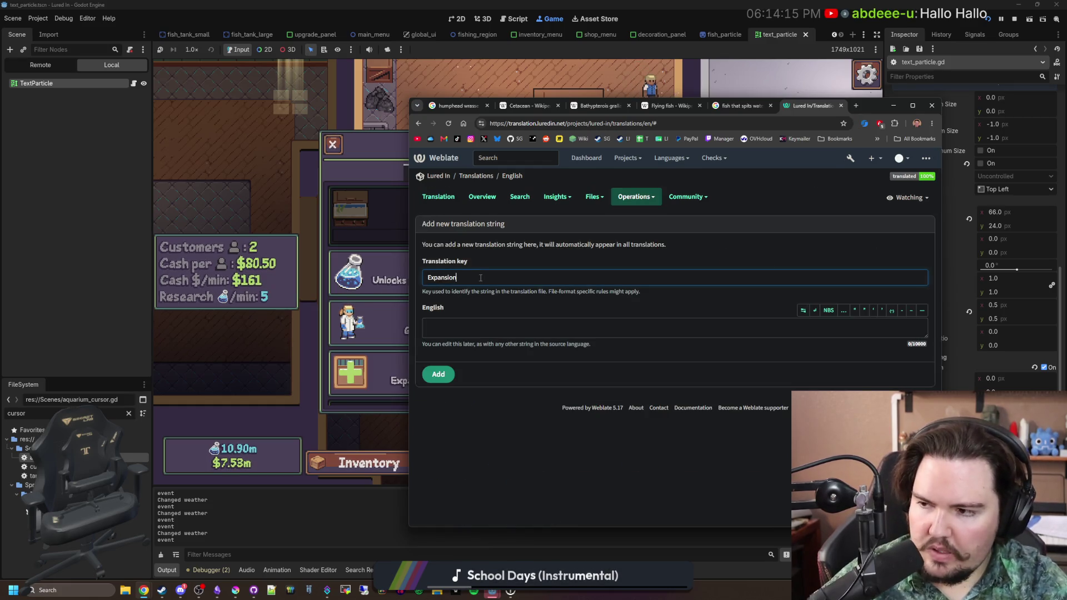
key("ctrl+a")
left_click(501, 328)
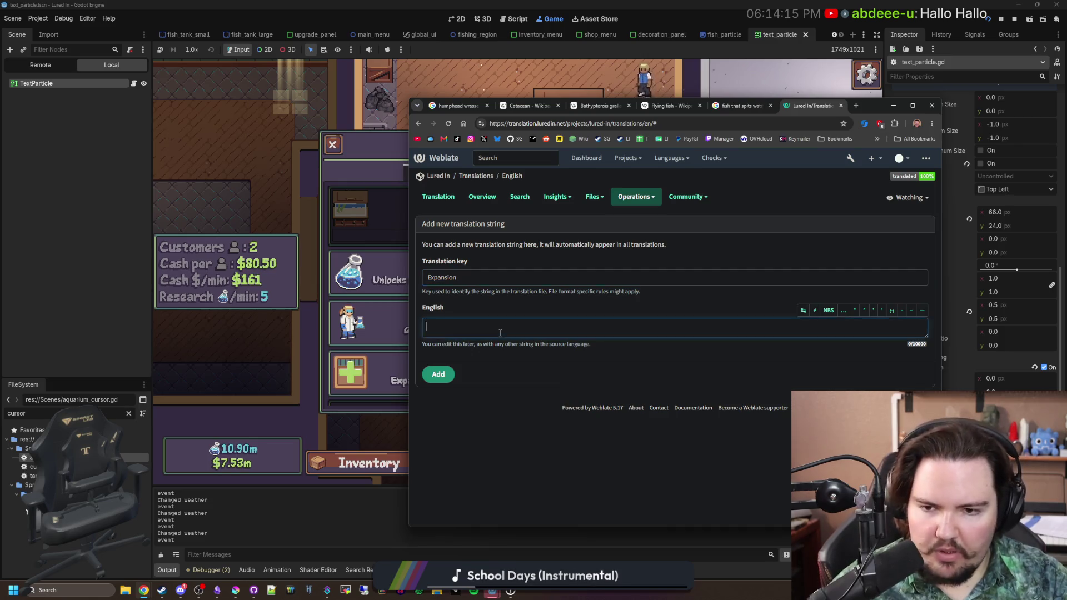
key("ctrl+v")
Step: Tile the browser and Godot editor side by side and add the Expansion string
mouse_move(870, 106)
left_mouse_down()
mouse_move(1050, 105)
mouse_move(974, 108)
mouse_move(1041, 139)
mouse_move(929, 122)
left_mouse_up()
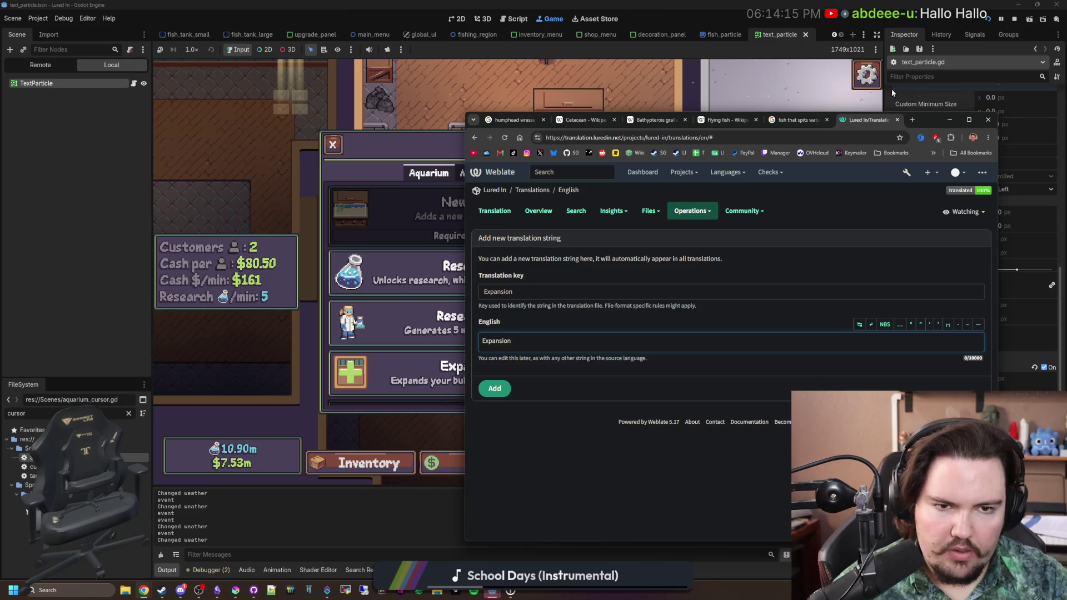
left_click(950, 119)
mouse_move(950, 119)
left_mouse_down()
mouse_move(945, 157)
mouse_move(1017, 217)
mouse_move(1064, 222)
left_mouse_up()
key("Escape")
key("super+Left")
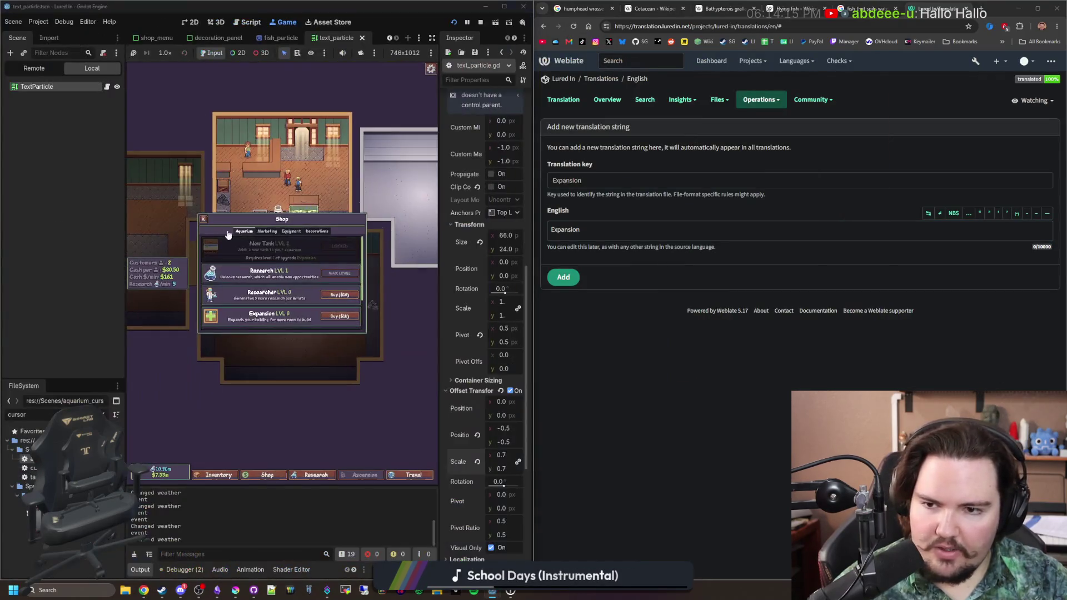
left_click(570, 283)
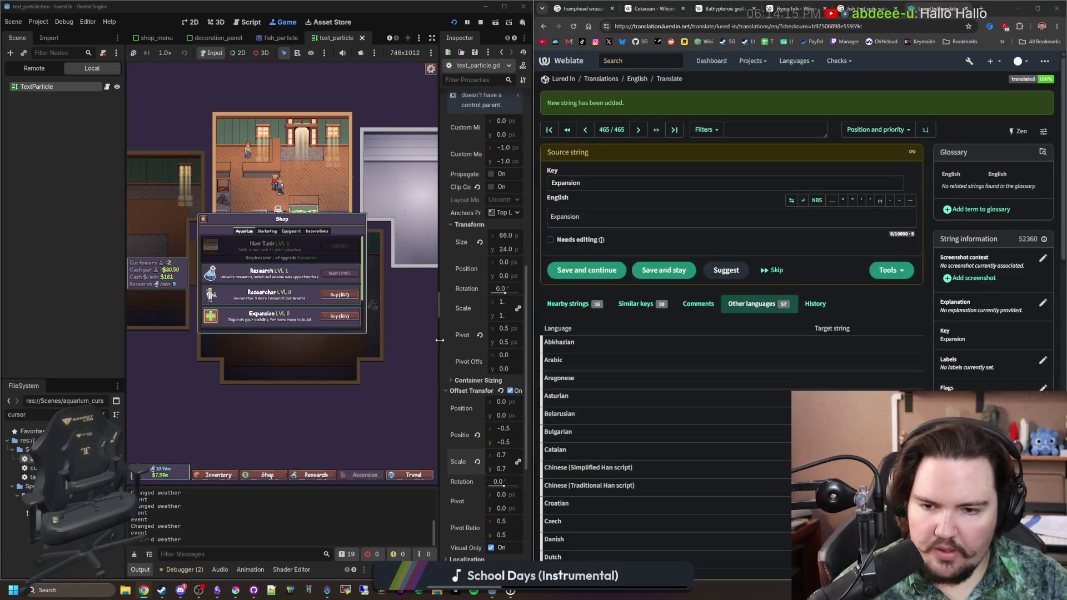
Step: Explain the Expansion string as 'Name for an upgrade to expand your building' and save it
left_click(1043, 303)
type("Name for an upgrade to expand your building")
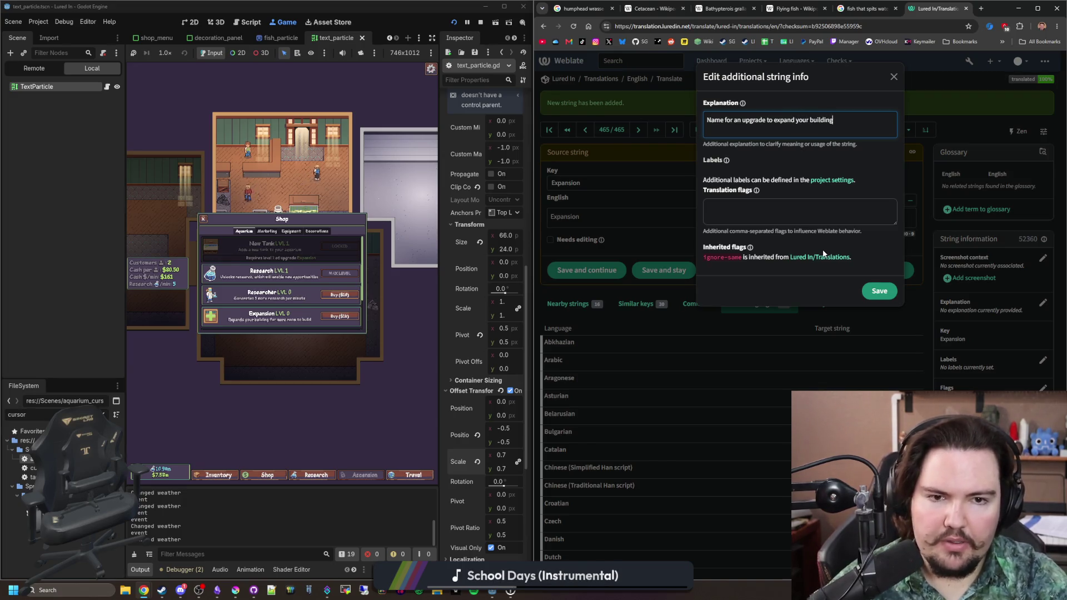
left_click(879, 290)
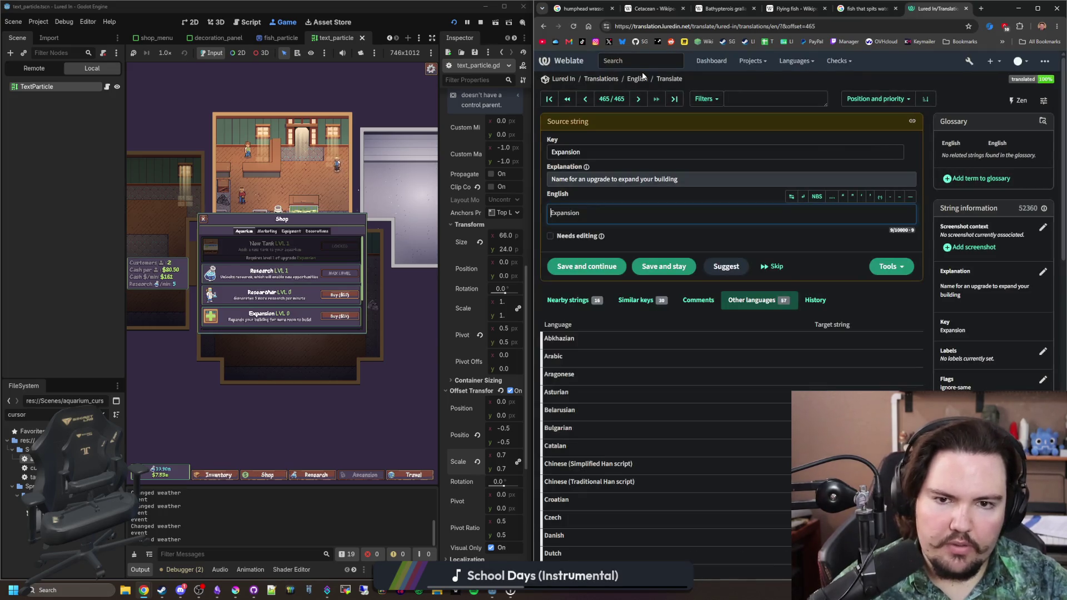
left_click(641, 81)
left_click(905, 165)
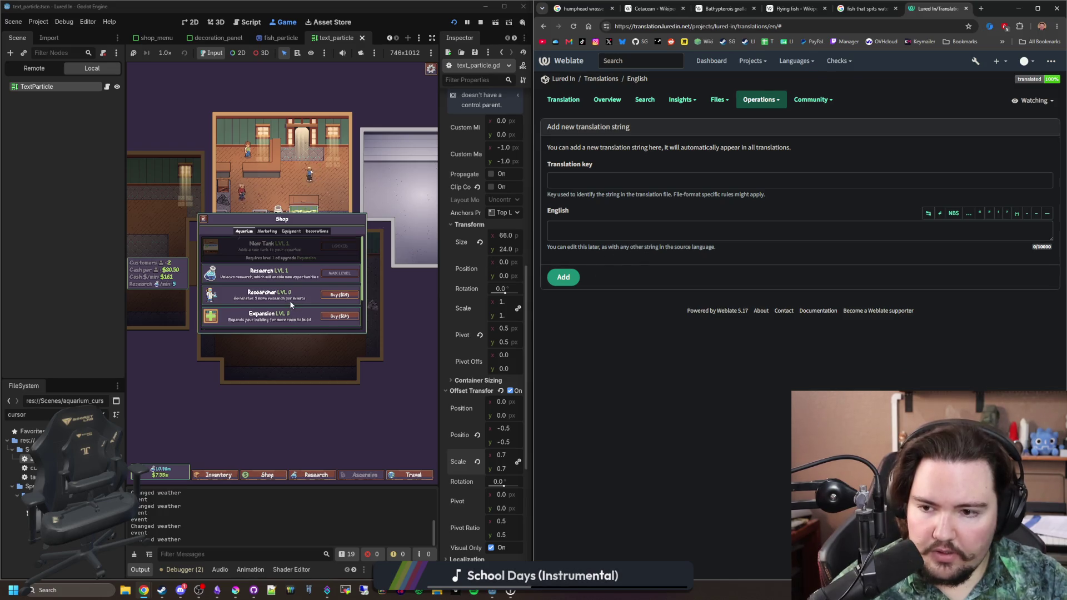
Step: Add the string 'Expands your building for more room to build' as both key and English text
left_click(627, 183)
type("Expands your building for more room to build")
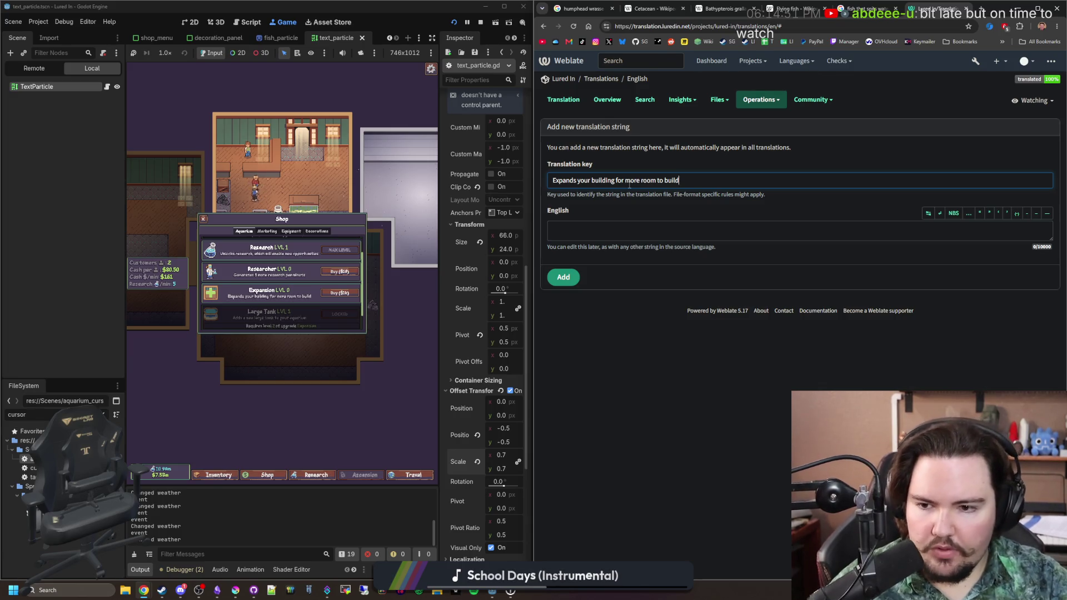
double_click(668, 189)
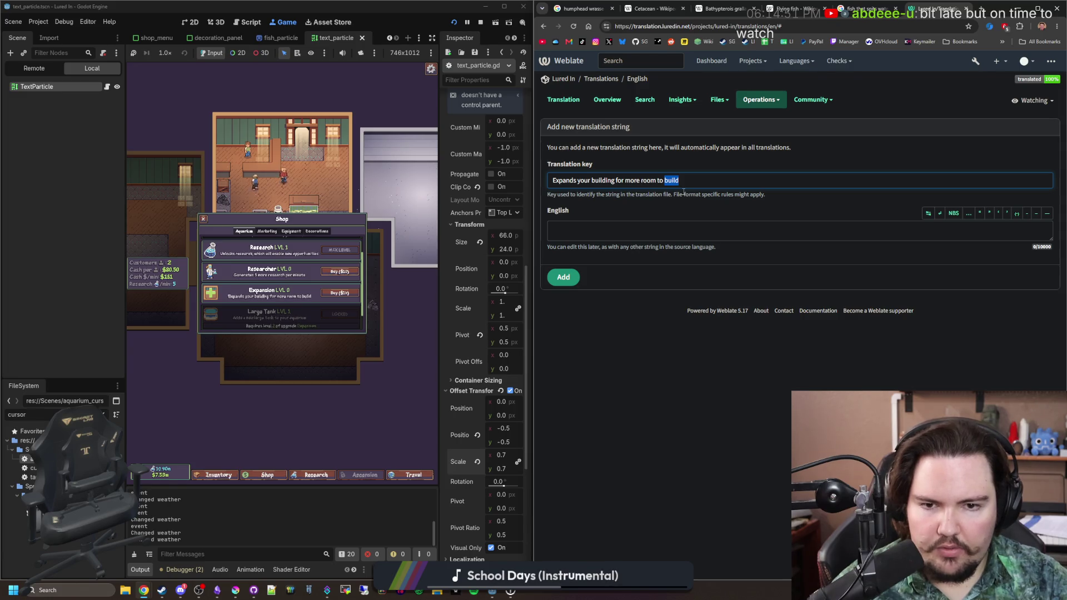
left_click_drag(679, 180, 550, 180)
key("ctrl+c")
left_click(569, 230)
key("ctrl+v")
left_click(567, 281)
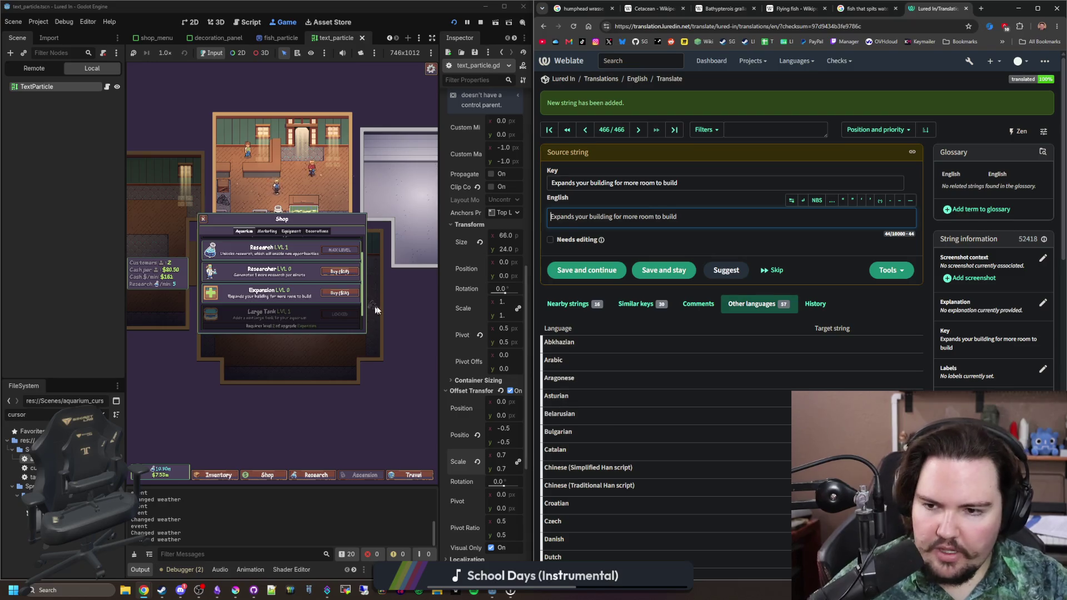
scroll(241, 285, "down", 2)
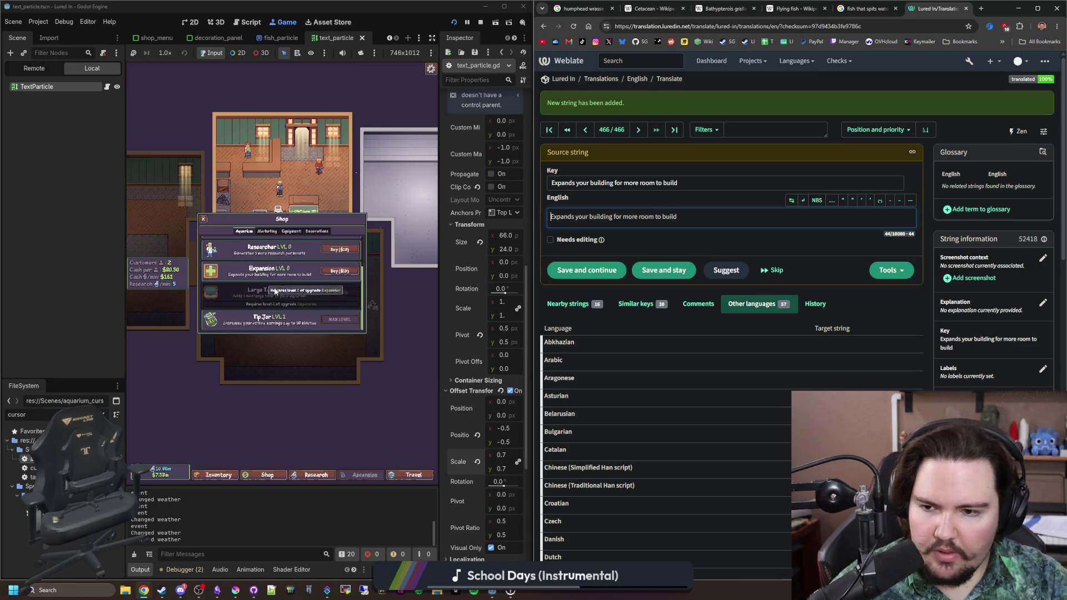
Step: Add the string 'Large Tank' with the same key and English text
left_click(637, 79)
left_click(903, 161)
left_click(683, 185)
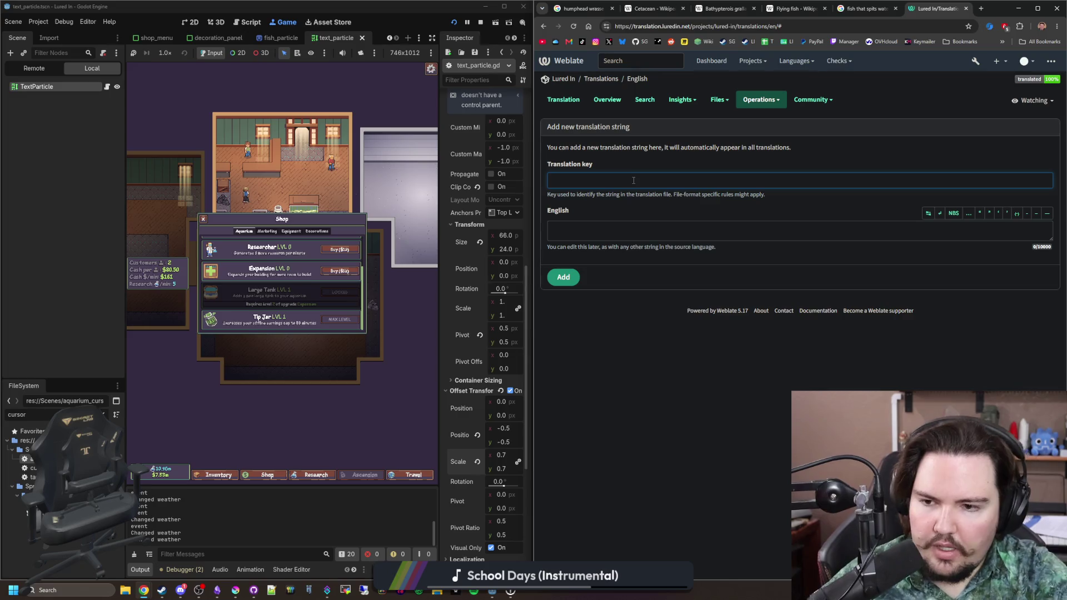
type("Large Tank")
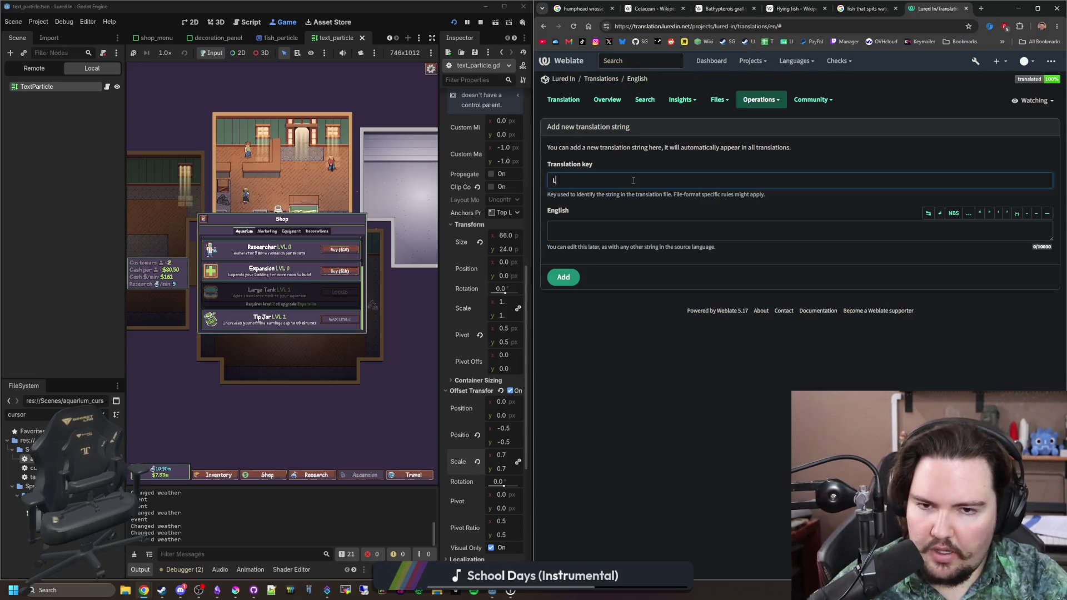
key("ctrl+a")
key("ctrl+c")
left_click(580, 237)
key("ctrl+v")
left_click(563, 277)
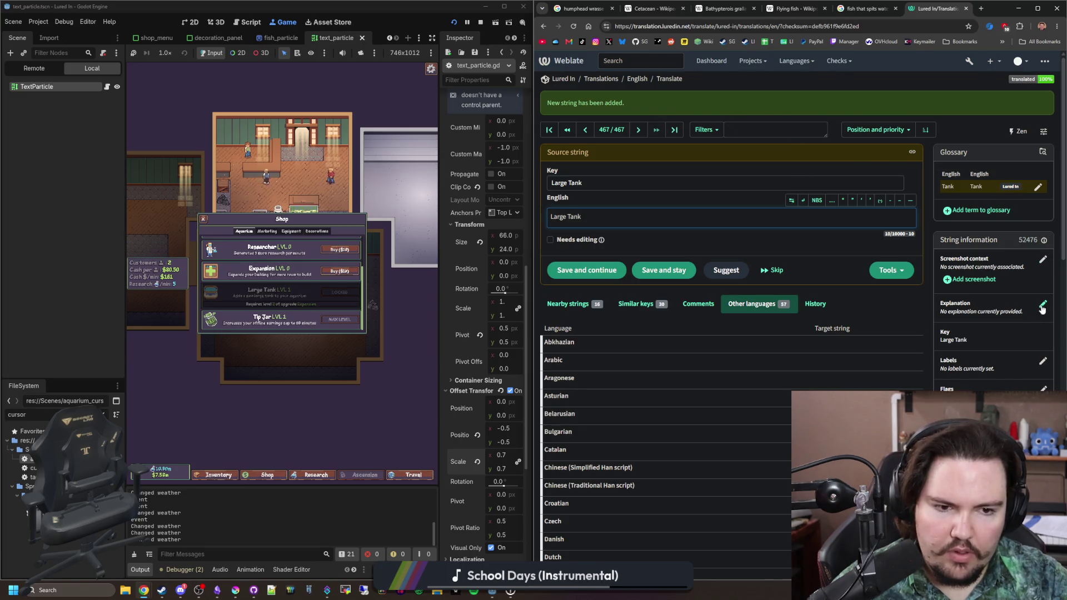
Step: Return to the English overview and start a new blank add-string form
left_click(643, 79)
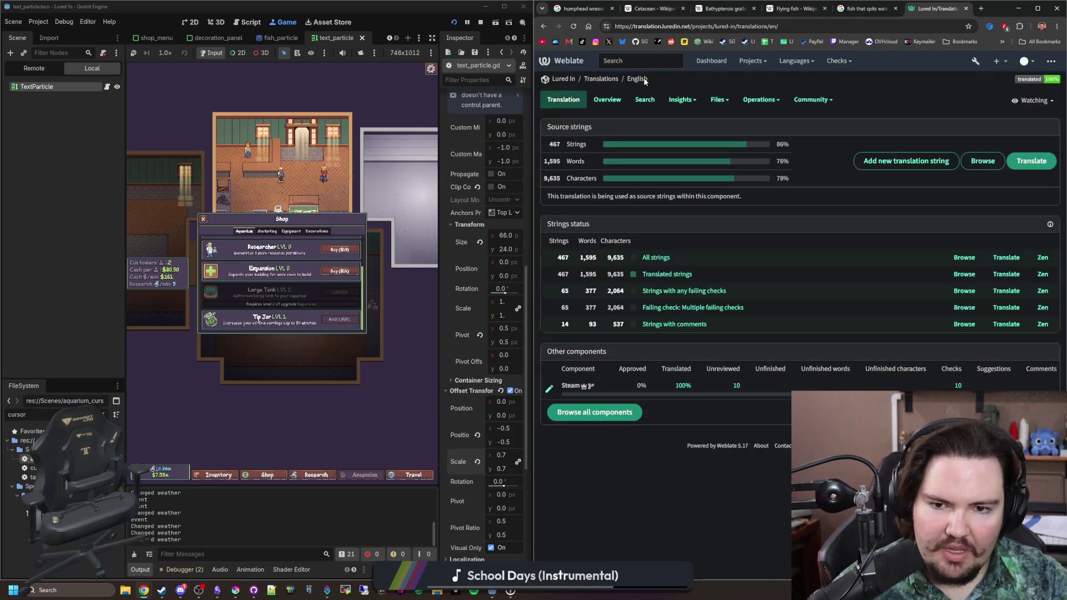
left_click(905, 161)
left_click(574, 183)
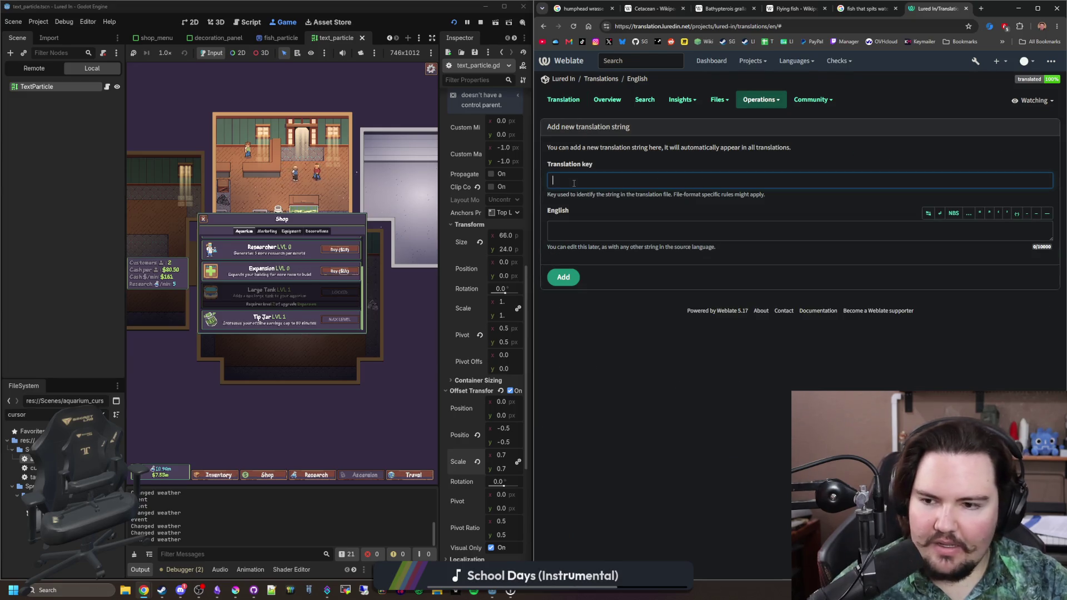
Step: Add the string 'Adds a new large tank to your aquarium' as both key and English text
type("Adds a n")
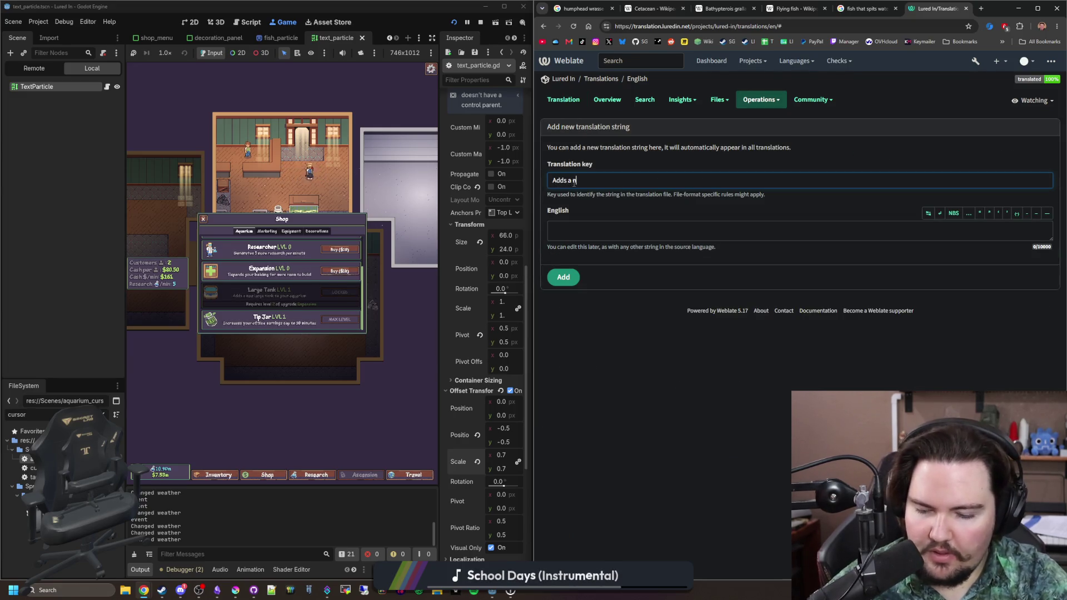
type("ew large tank to your aquarium")
key("ctrl+a")
key("ctrl+c")
left_click(628, 230)
key("ctrl+v")
left_click(560, 278)
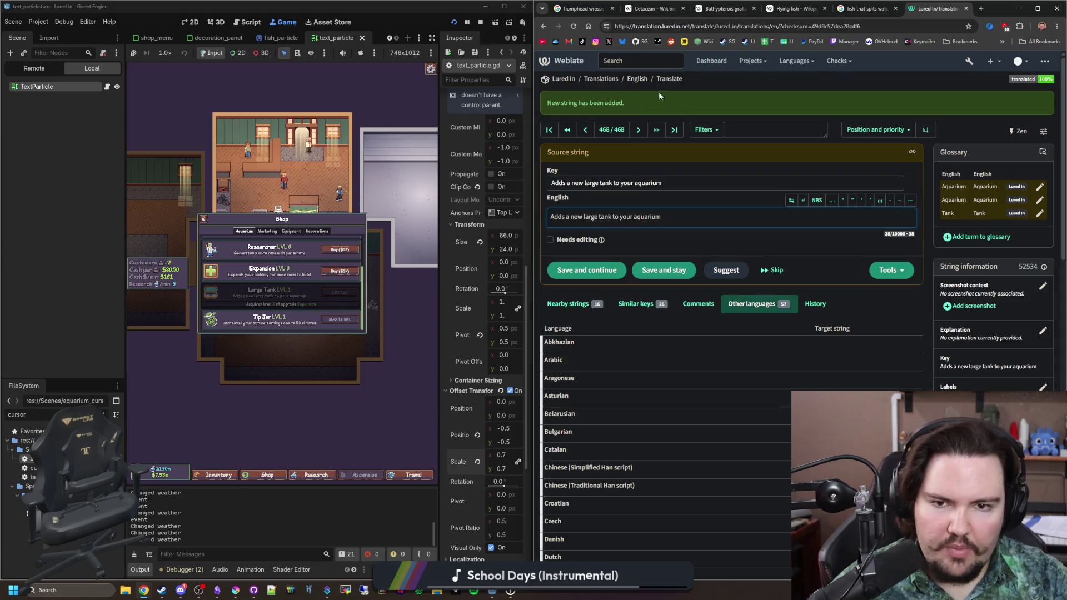
Step: Draft a new string with key 'Requires level {level} of upgrade {name}'
left_click(638, 78)
left_click(906, 162)
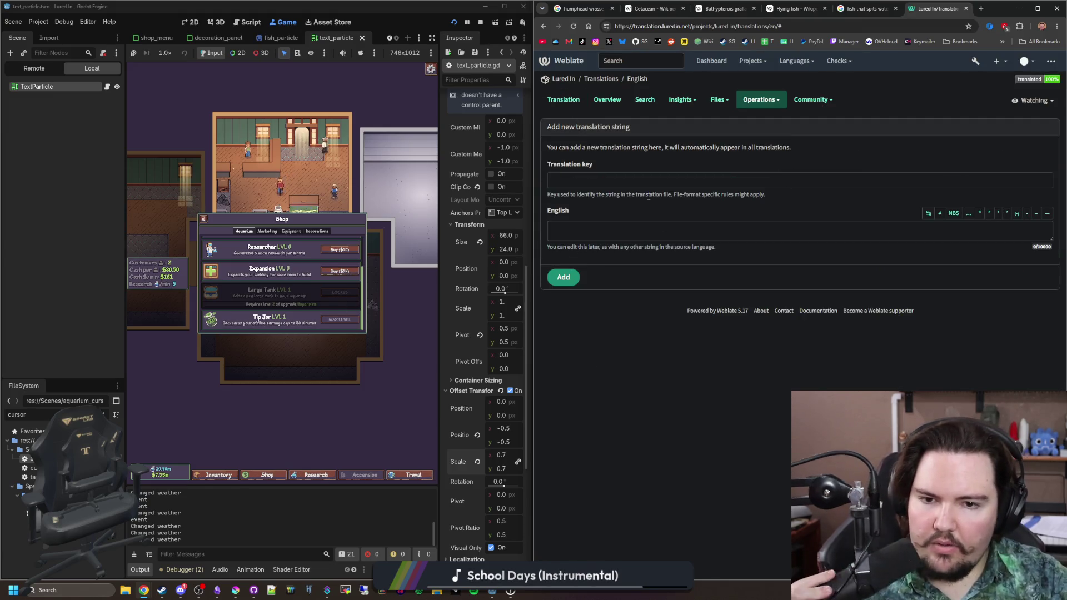
left_click(645, 175)
type("Require")
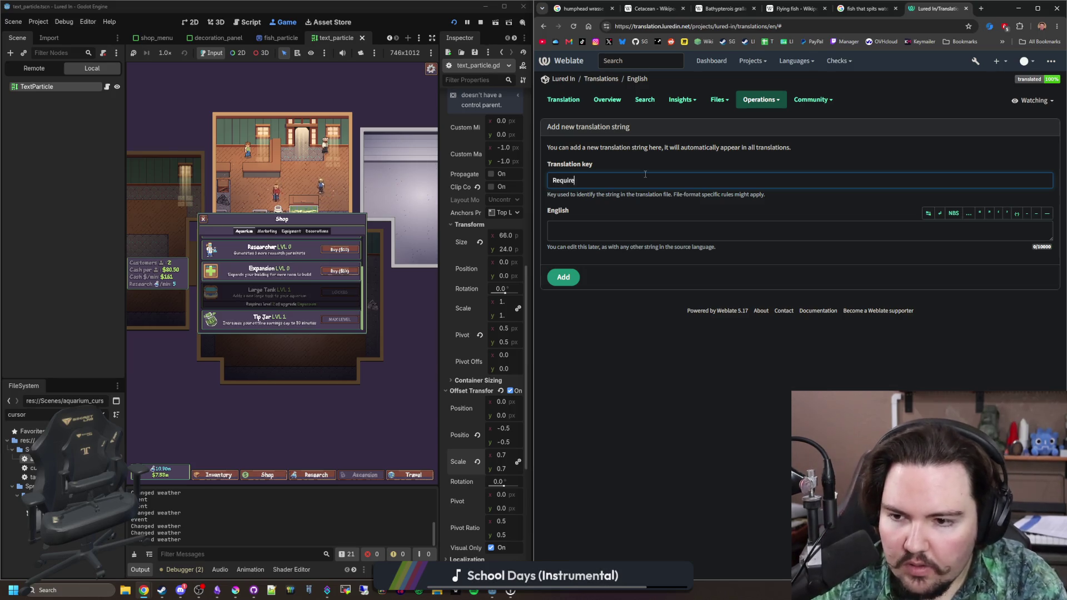
type("s level {level")
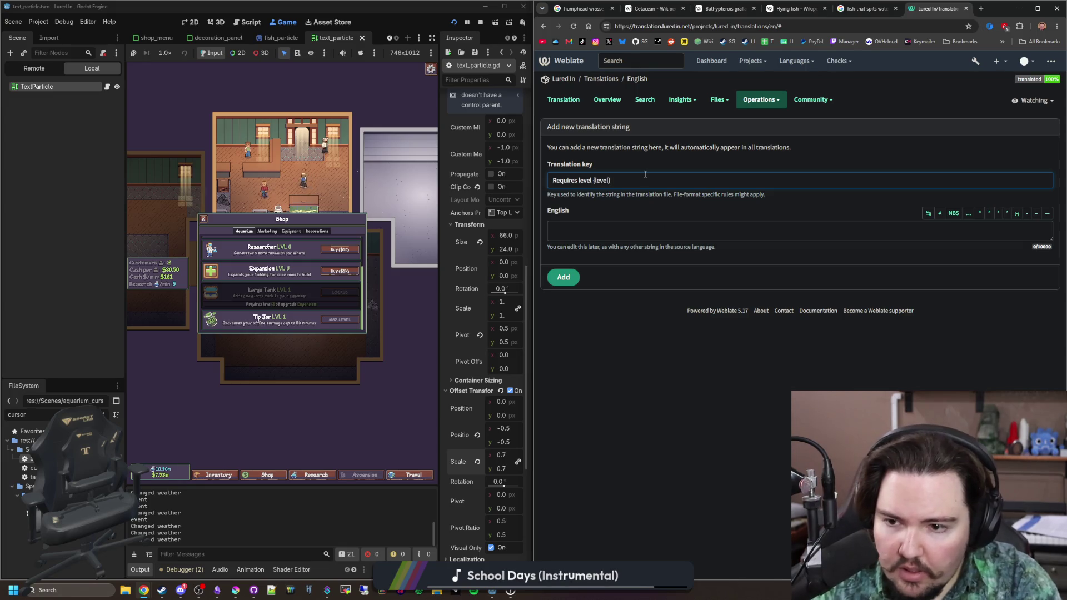
type("} of upgrade {expansion")
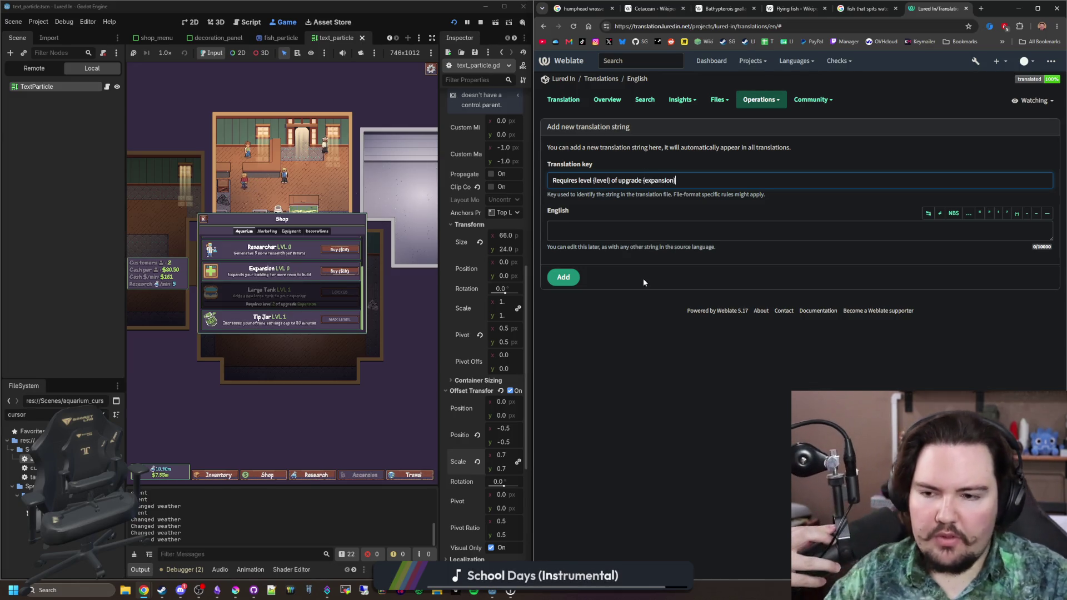
key("BackSpace")
key("BackSpace")
key("BackSpace")
key("BackSpace")
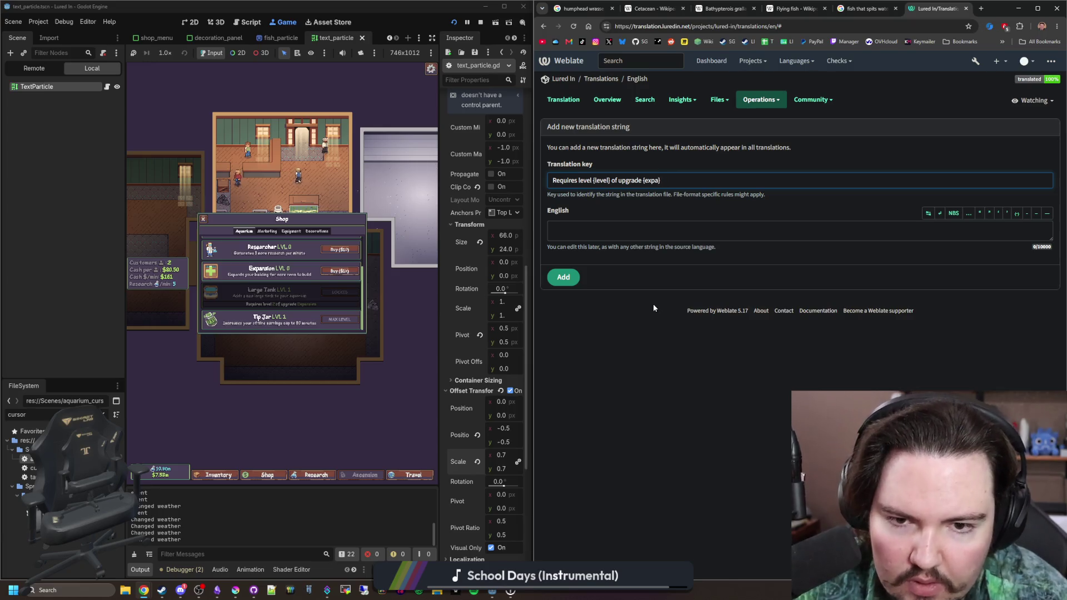
type("upgrade}")
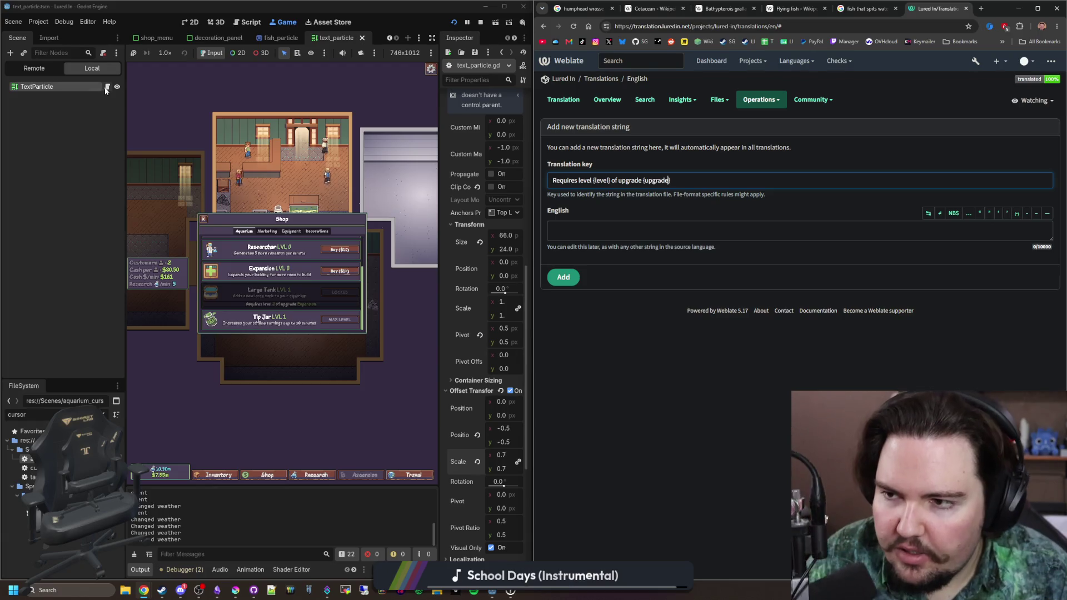
Step: Find upgrade_panel.gd in Godot's file filter, open it and scroll through its code
left_click(103, 415)
type("upgrade")
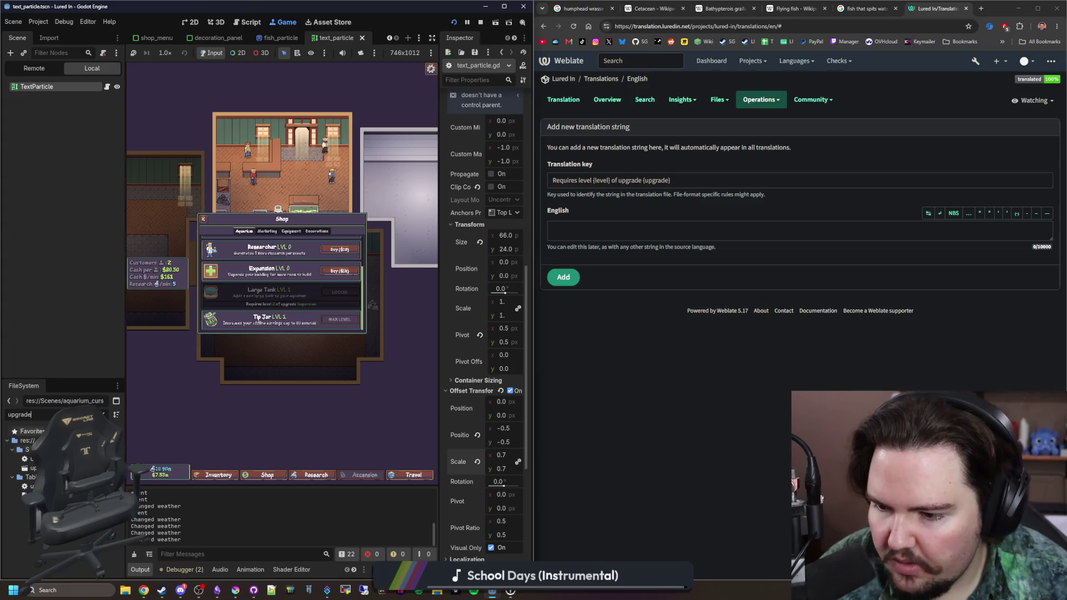
double_click(34, 458)
scroll(383, 371, "down", 17)
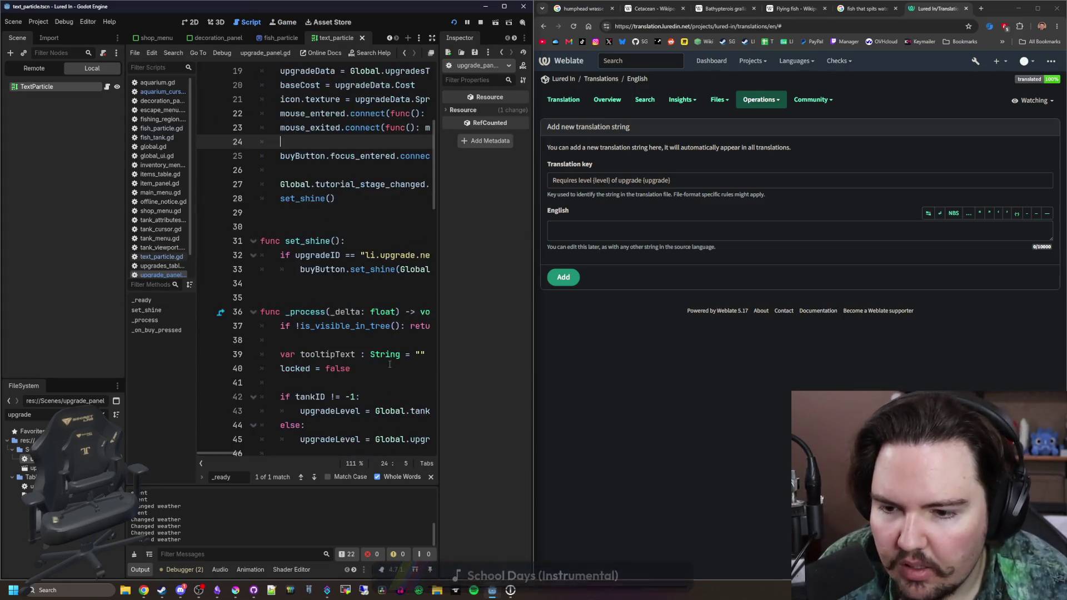
scroll(382, 371, "down", 6)
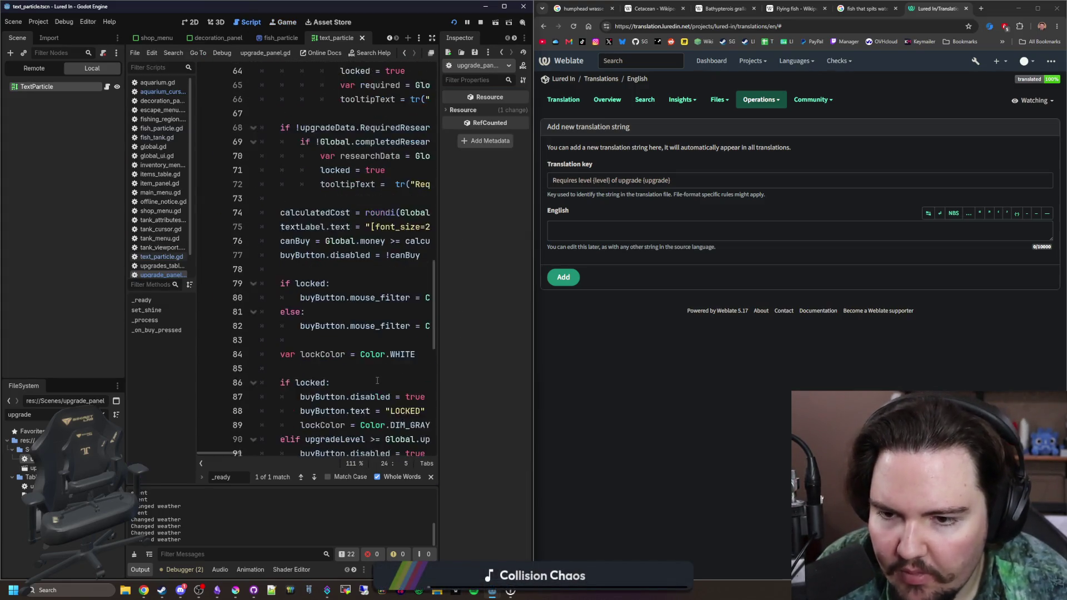
mouse_move(231, 456)
left_mouse_down()
mouse_move(279, 457)
mouse_move(236, 456)
left_mouse_up()
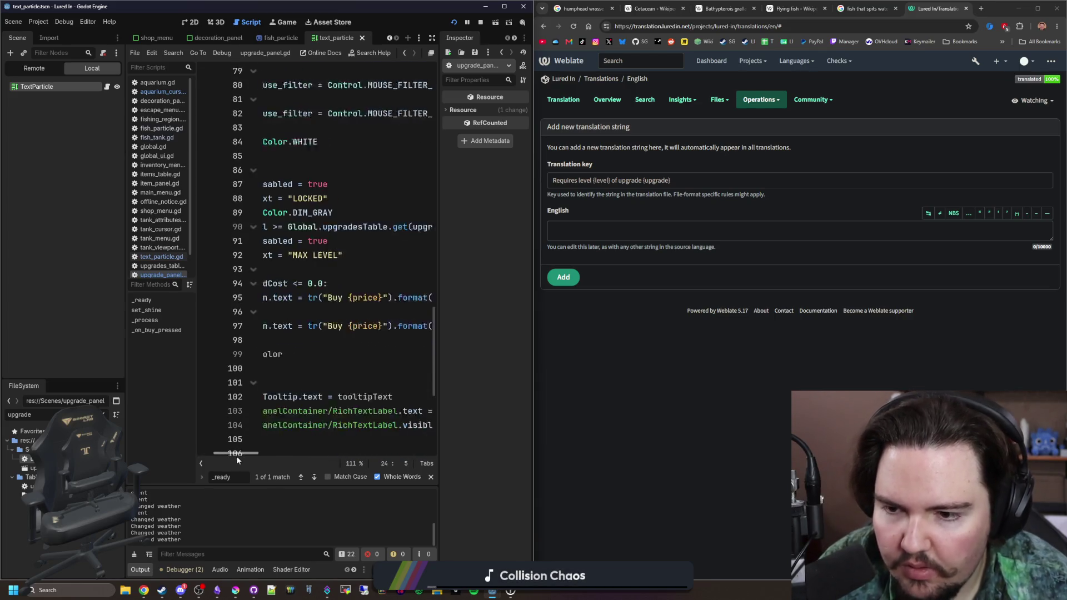
scroll(345, 375, "up", 5)
scroll(320, 304, "up", 2)
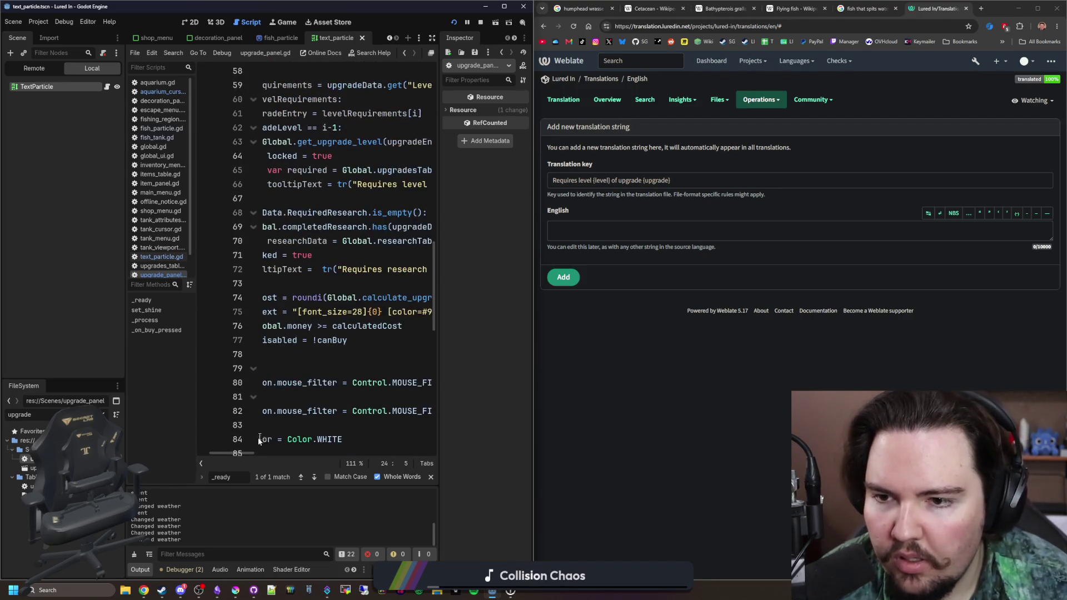
scroll(261, 449, "up", 6)
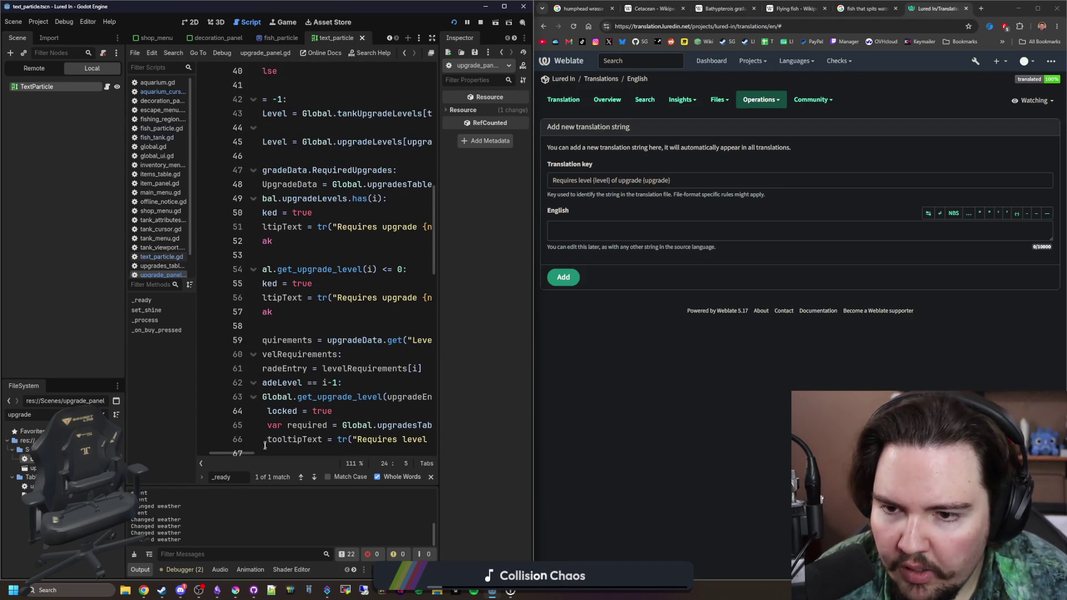
scroll(259, 449, "right", 5)
scroll(262, 448, "left", 6)
scroll(296, 356, "down", 10)
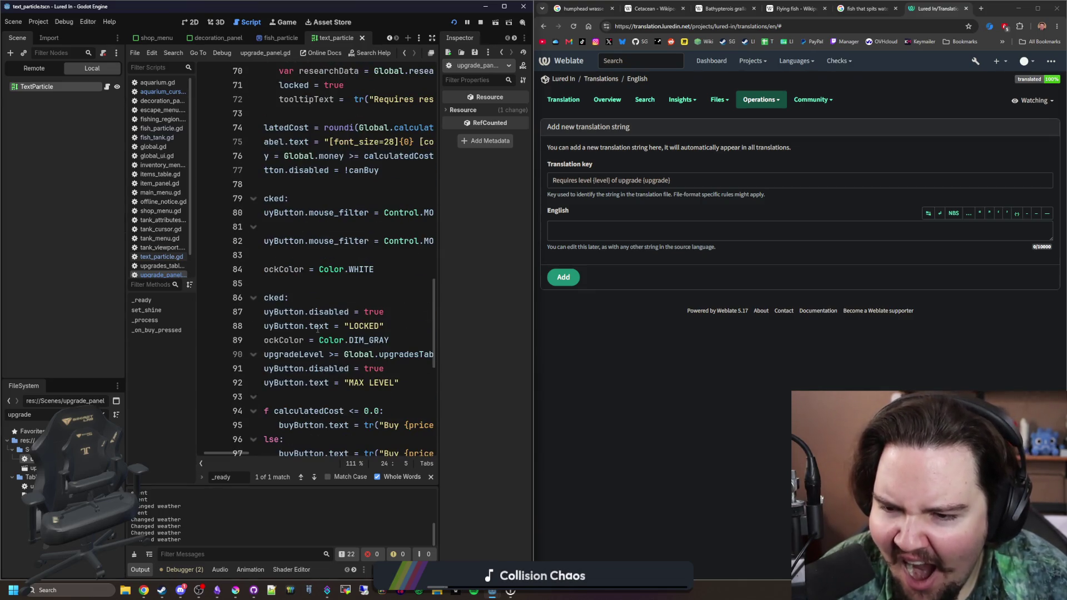
scroll(318, 328, "down", 7)
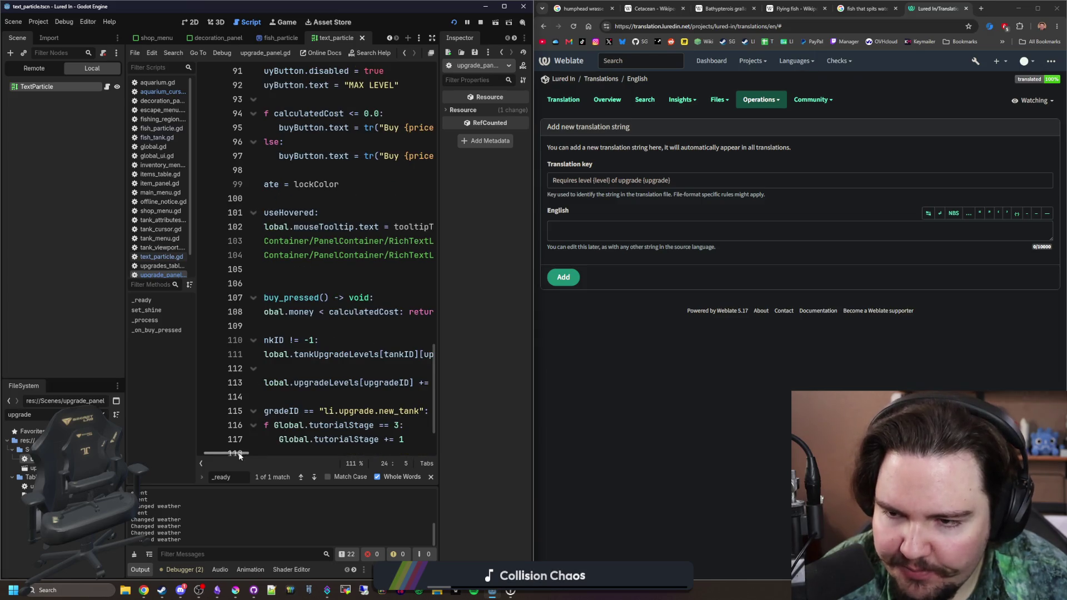
scroll(239, 456, "left", 2)
Step: Search upgrade_panel.gd for 'level' and select the placeholder name used there
left_click(354, 276)
key("ctrl+f")
type("level")
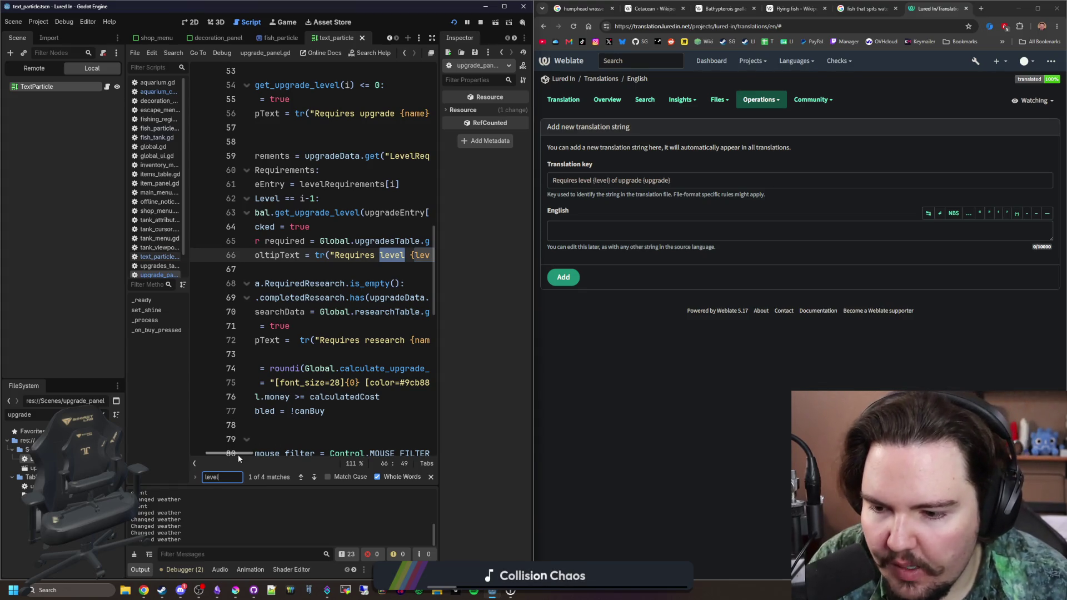
scroll(237, 455, "right", 3)
double_click(656, 180)
Step: Add the 'Requires level {level} of upgrade {name}' string, with the key copied as its English text
type("nam")
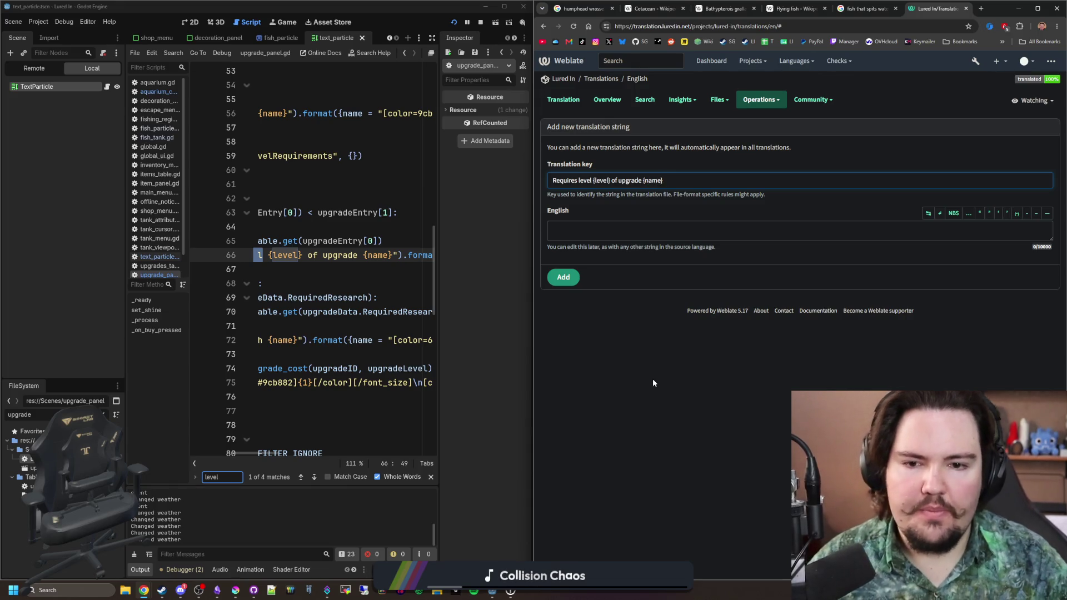
triple_click(674, 179)
key("ctrl+c")
left_click(612, 230)
key("ctrl+v")
left_click(565, 285)
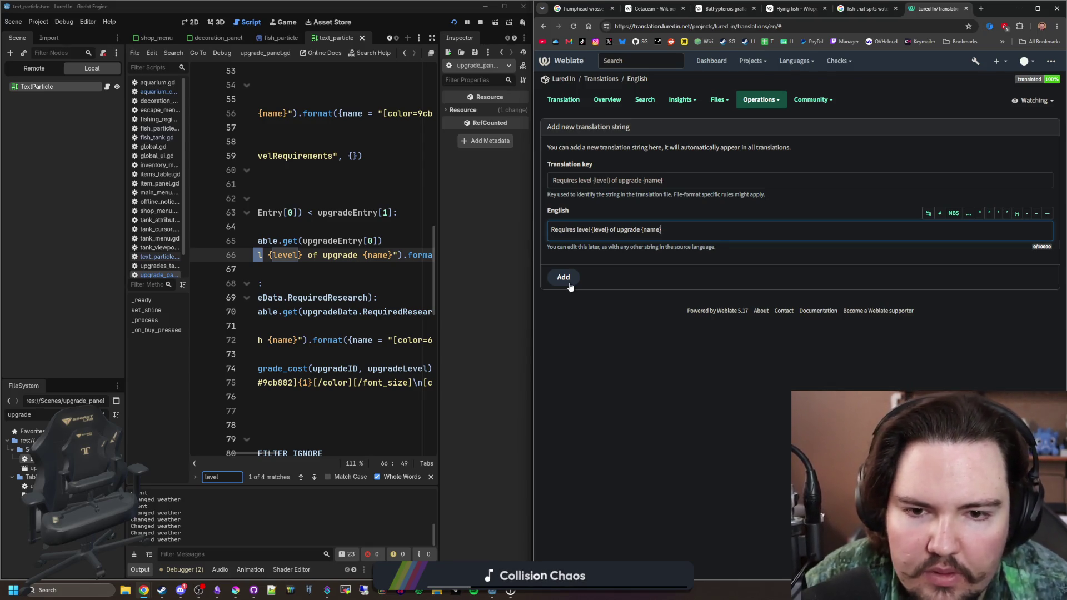
left_click(570, 286)
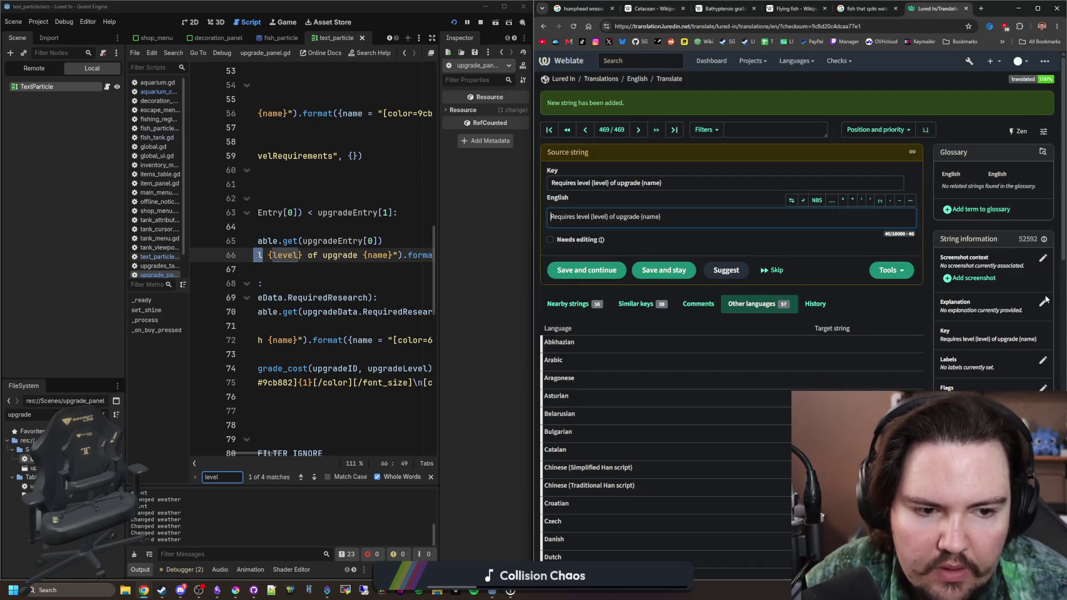
Step: Save an explanation that it describes an upgrade's required level and brackets stay as is, then return to English overview
left_click(1044, 302)
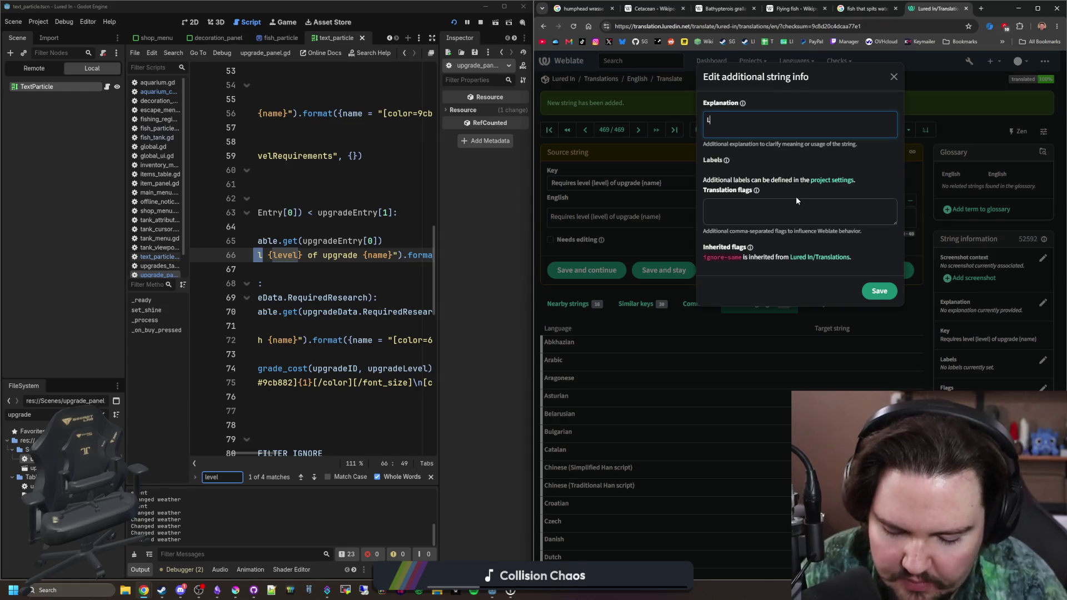
type("ine used to")
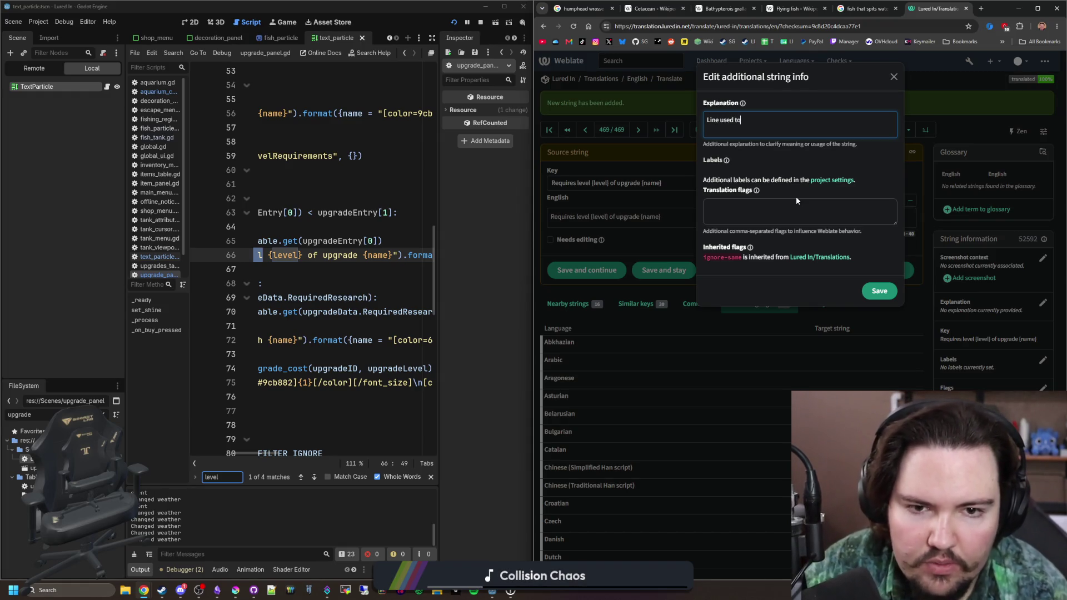
type(" explain a require")
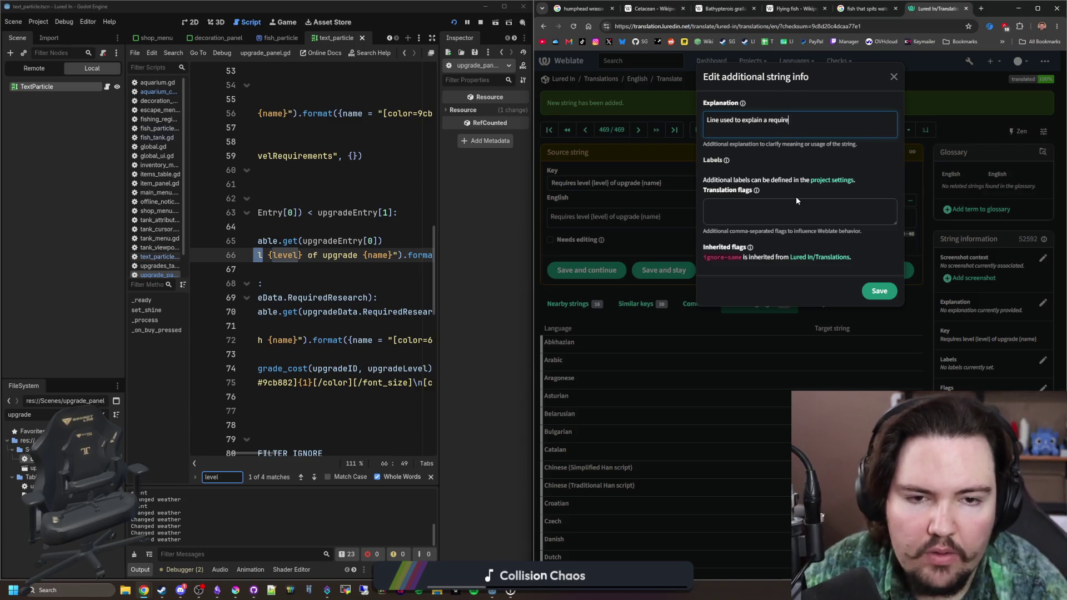
type("d level of a specific")
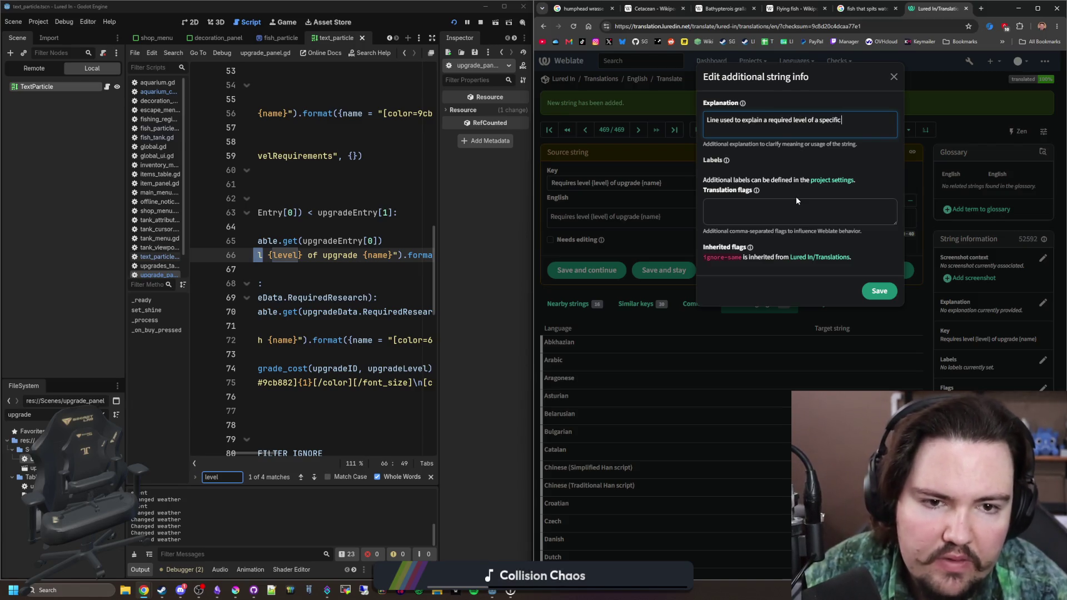
type(" upgrade. Brakets")
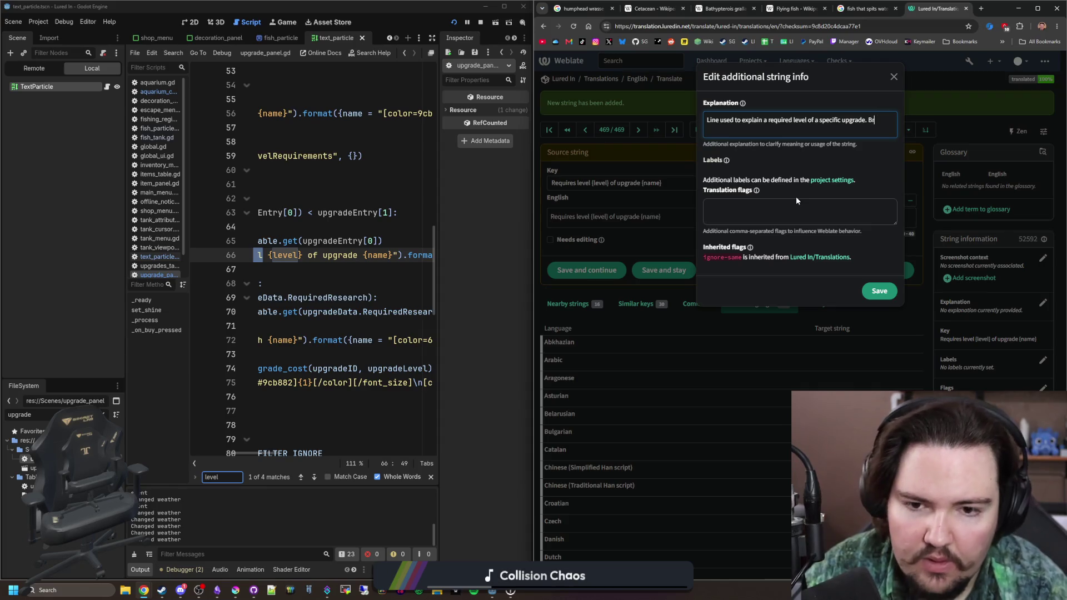
key("BackSpace")
key("BackSpace")
key("BackSpace")
type("ckets are left as it")
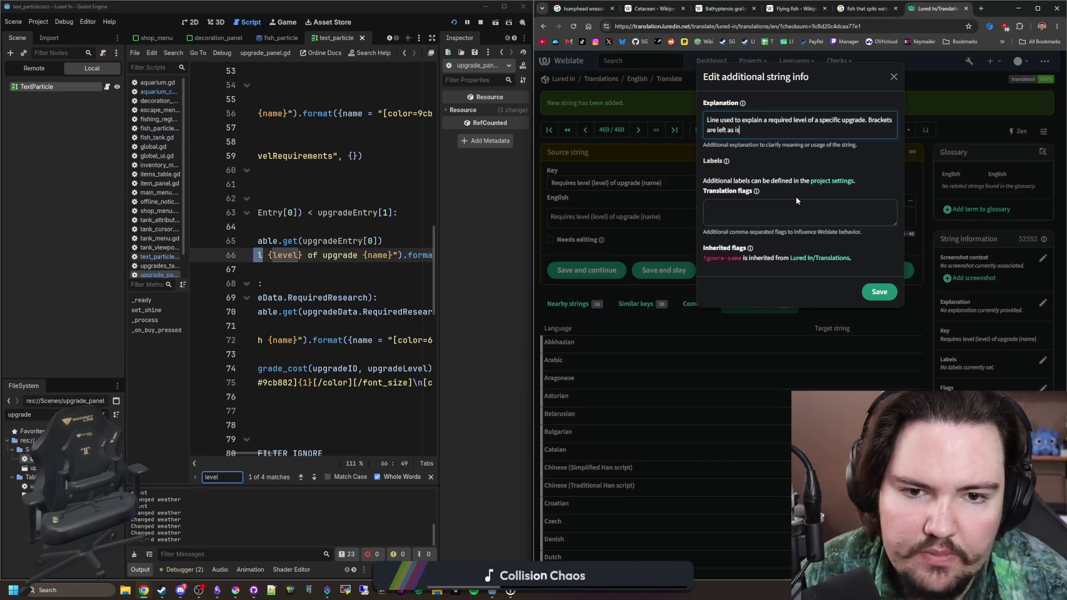
left_click(873, 291)
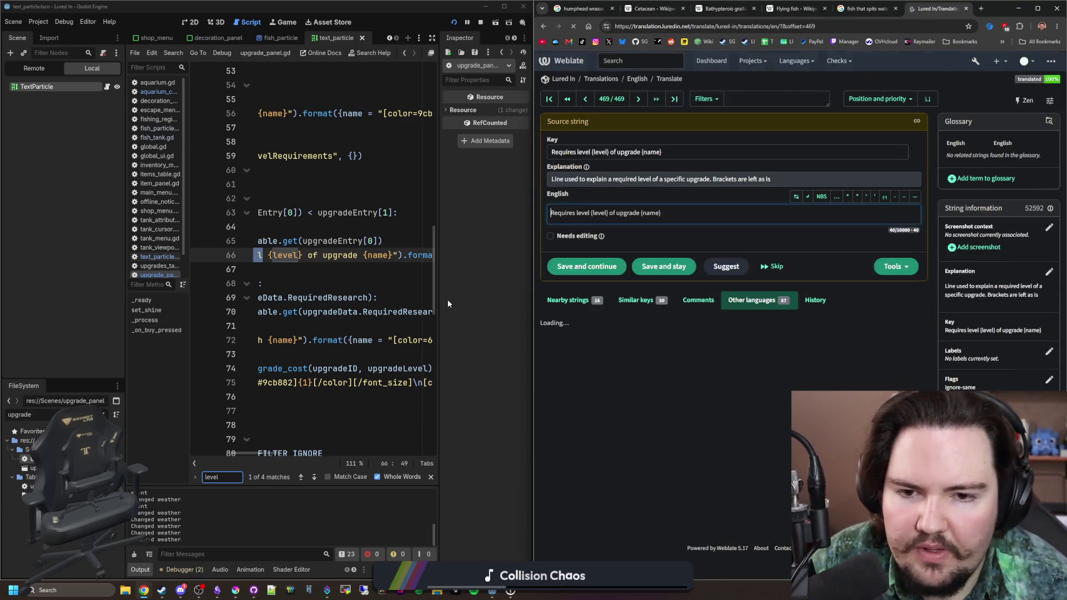
left_click(638, 79)
left_click(395, 281)
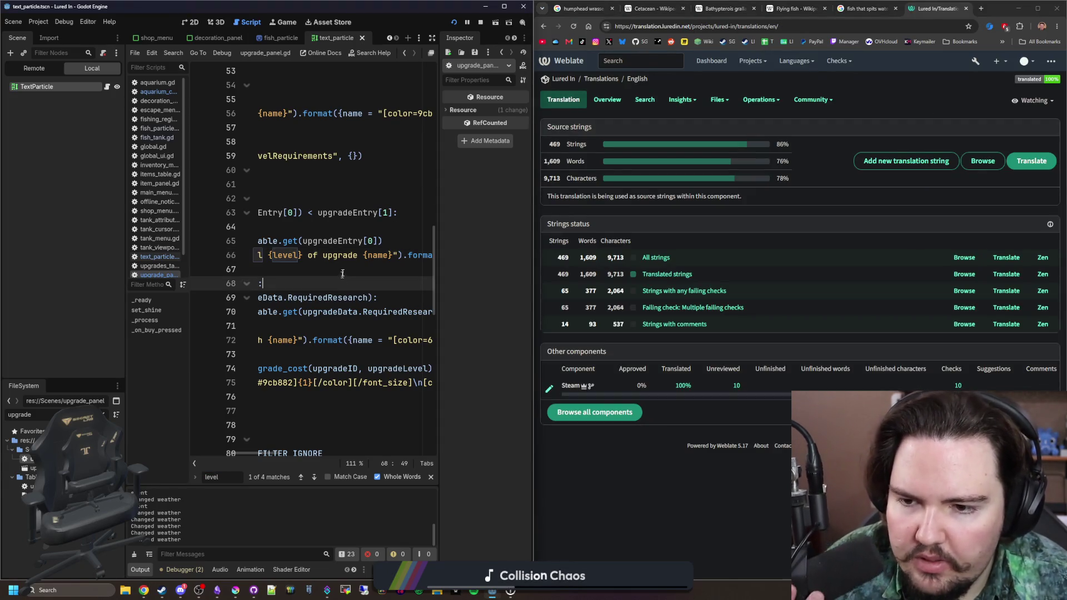
Step: Review the Large Tanks, Lures and Special Lure research entries in the running game, then close it
left_click(505, 6)
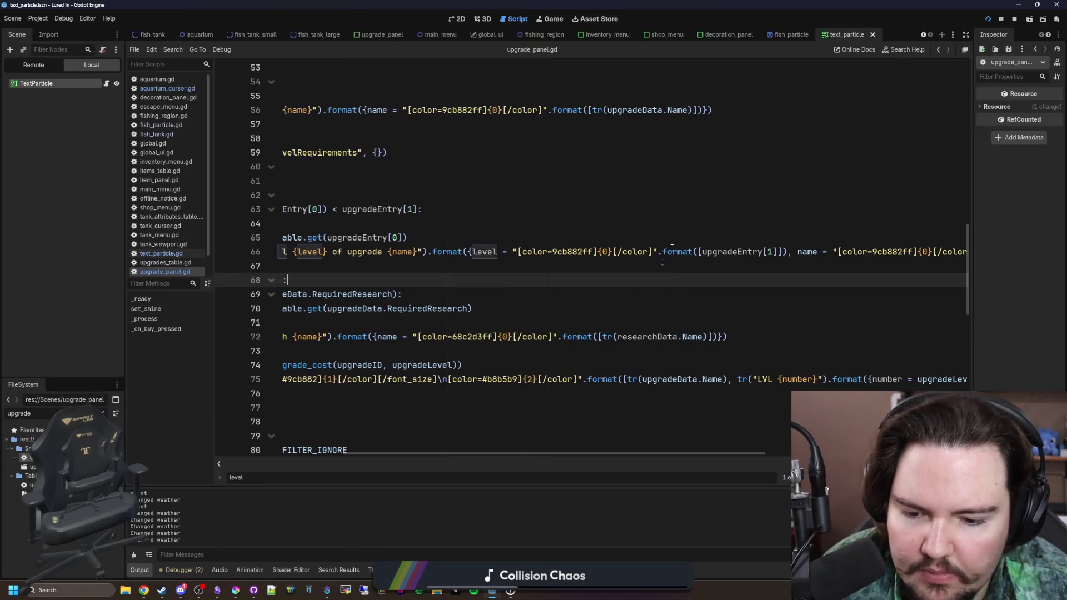
left_click(539, 16)
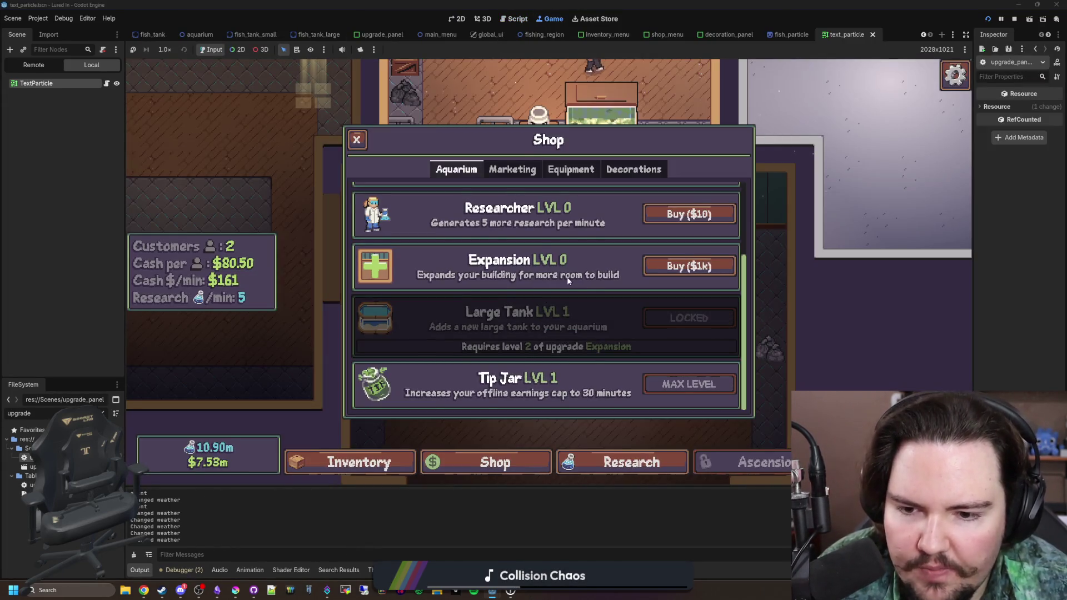
scroll(589, 339, "up", 2)
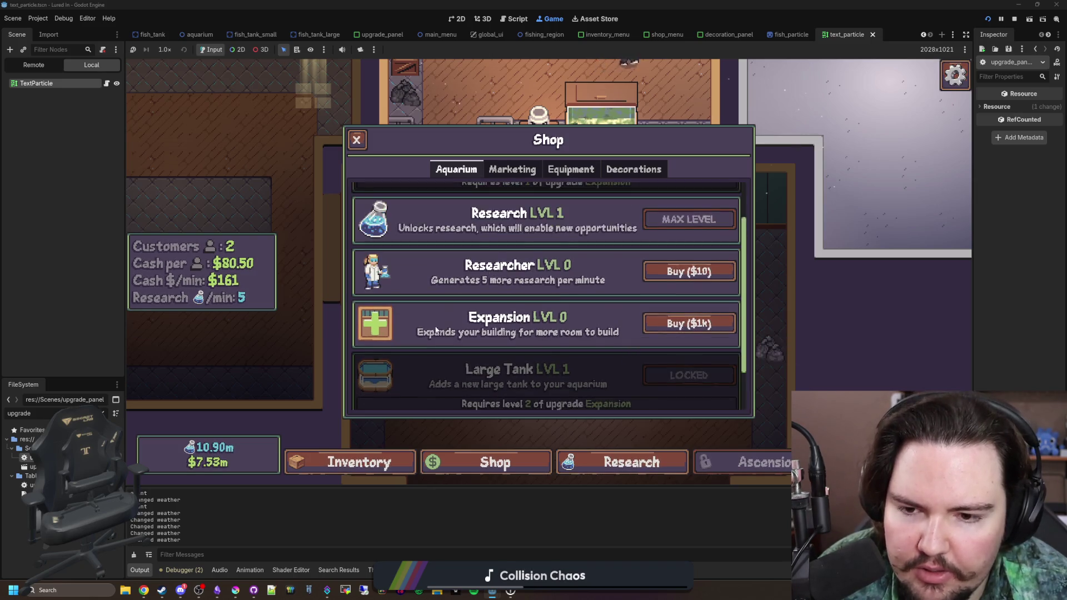
left_click(628, 462)
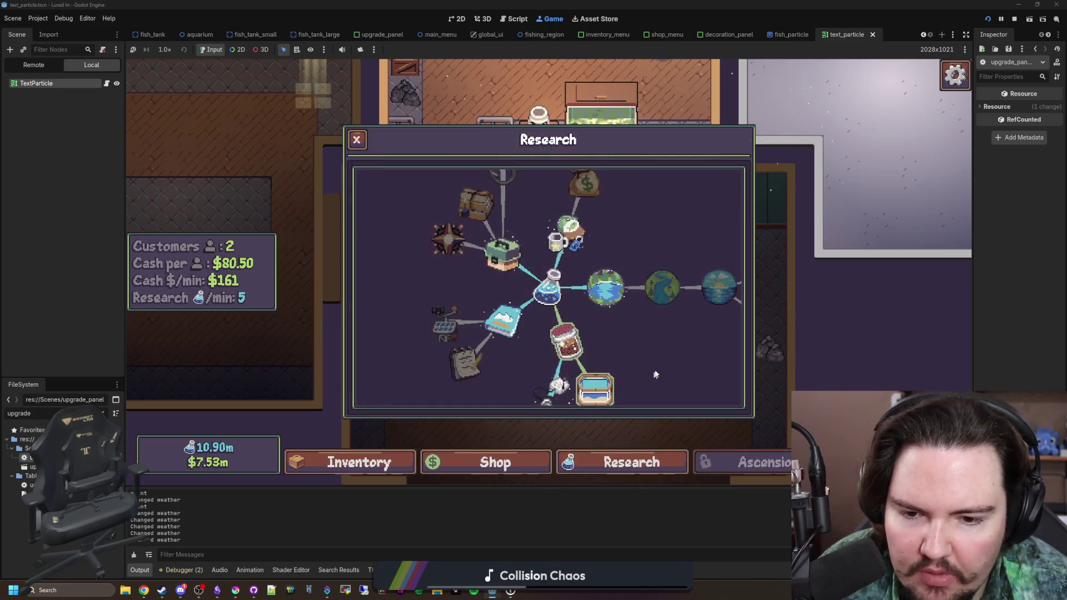
left_click(508, 358)
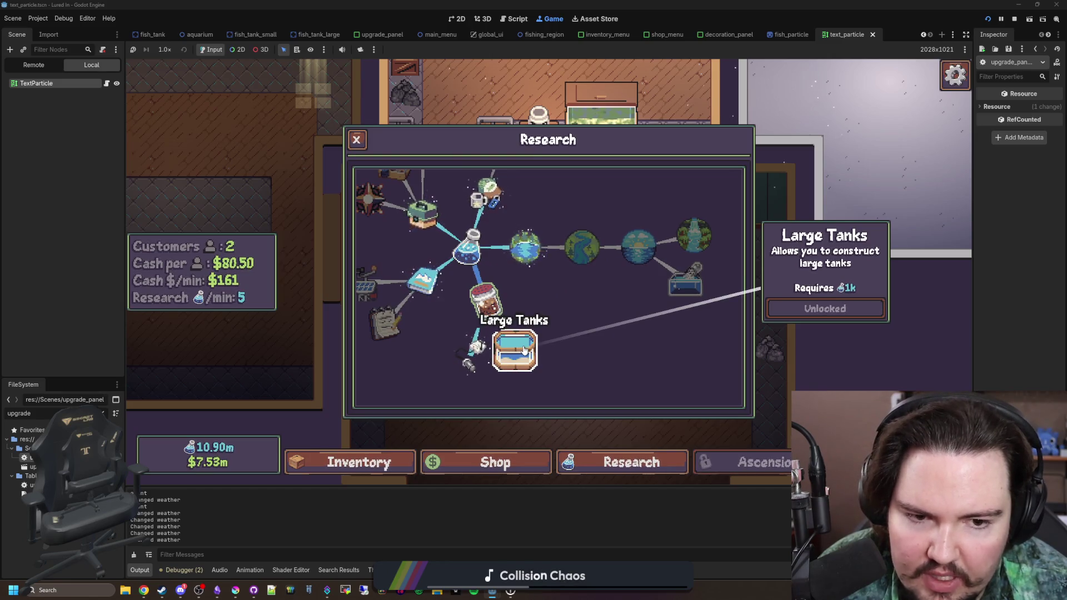
mouse_move(564, 337)
left_mouse_down()
mouse_move(552, 345)
mouse_move(547, 300)
mouse_move(564, 359)
left_mouse_up()
left_click(460, 245)
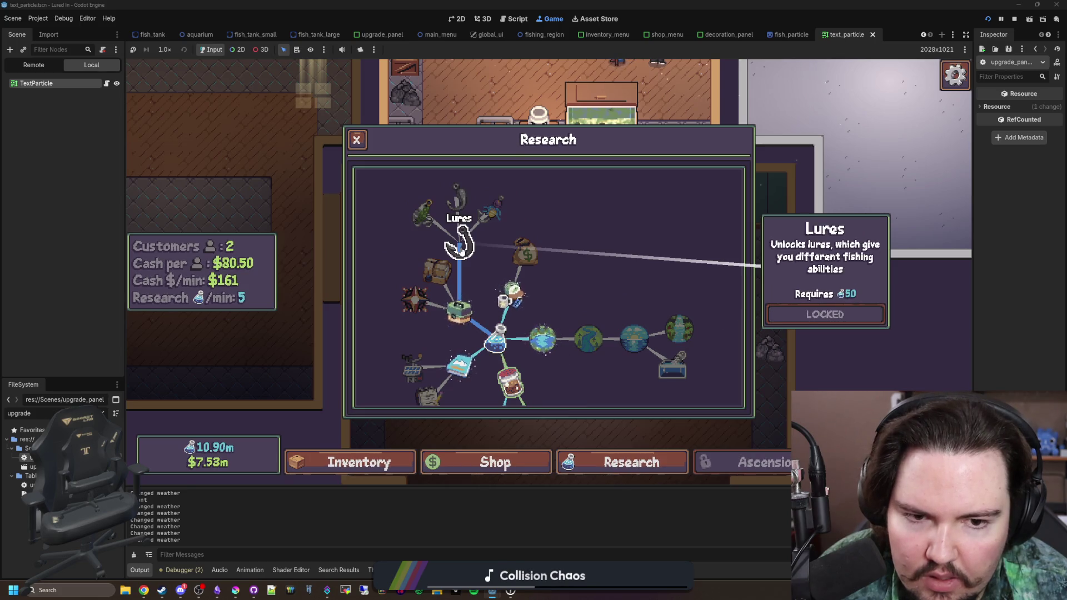
left_click(490, 209)
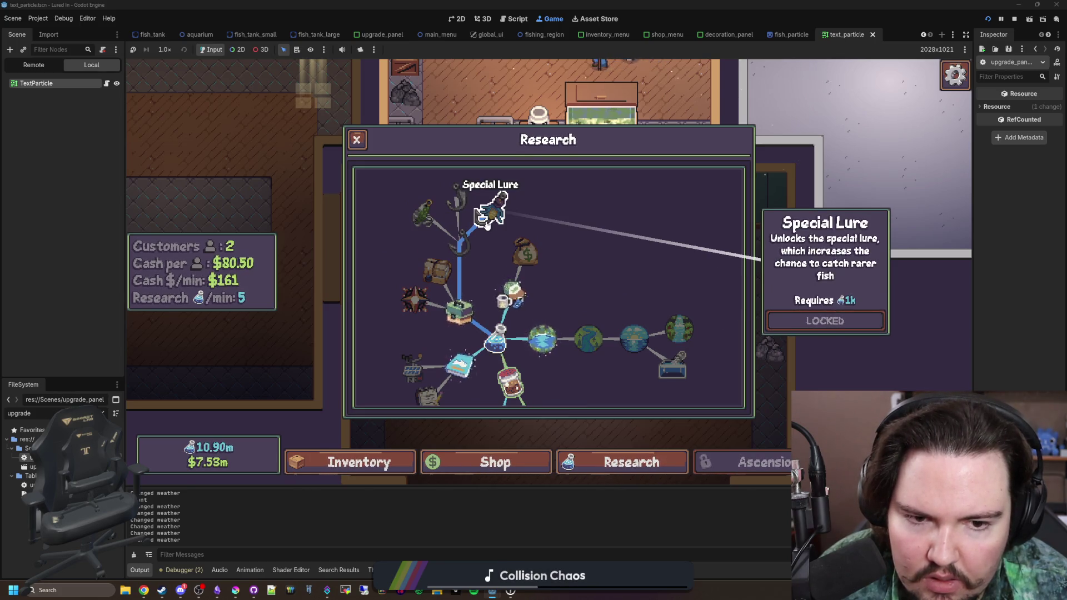
left_click_drag(584, 266, 565, 178)
left_click(515, 347)
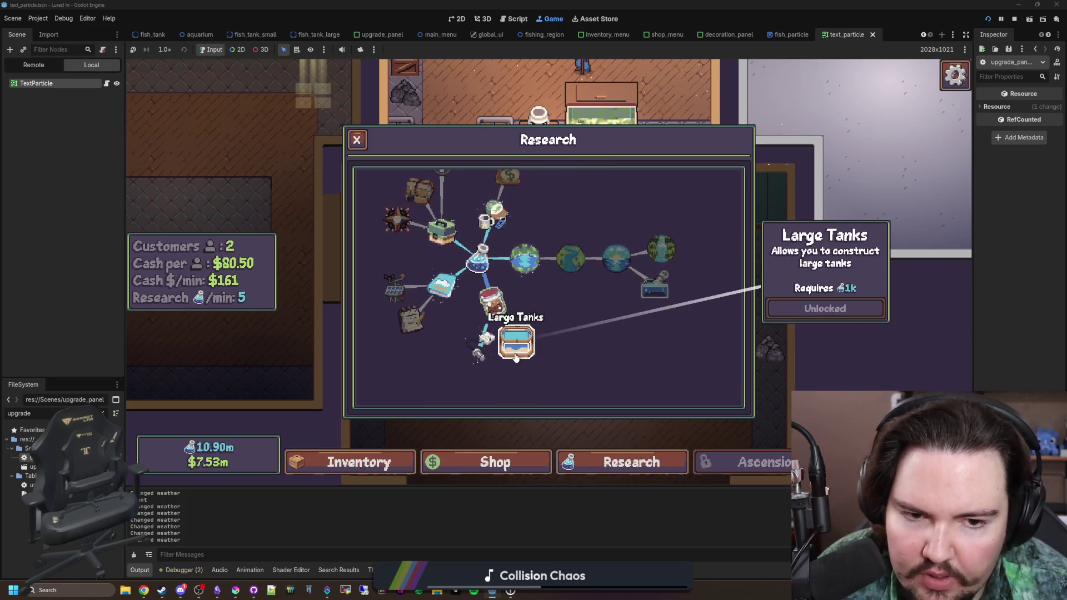
key("alt+F4")
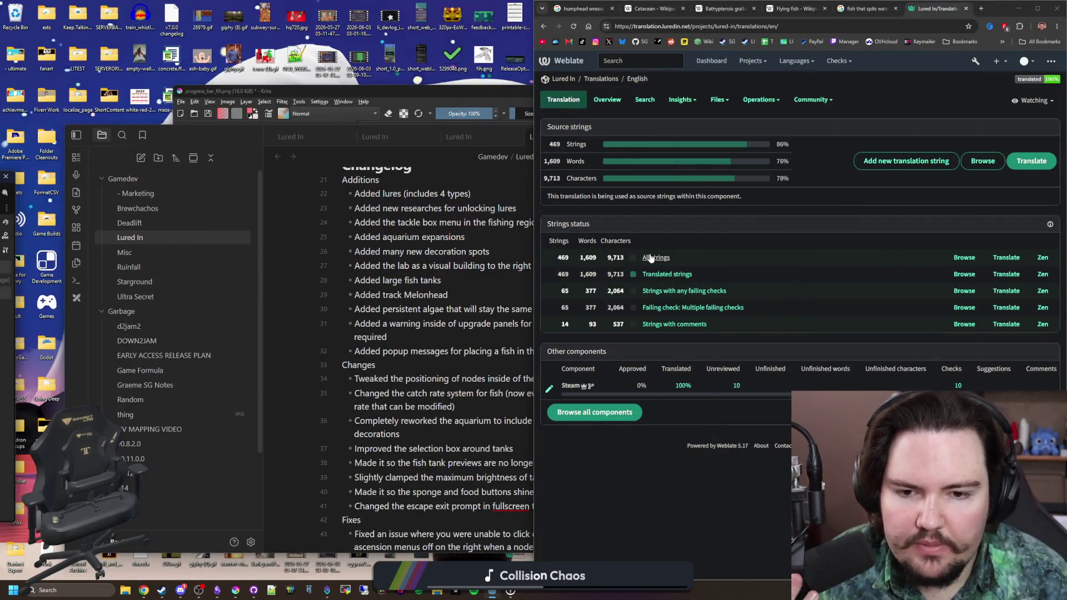
Step: Add the string 'Allows you to construct large tanks', using the same text as key and English
left_click(652, 257)
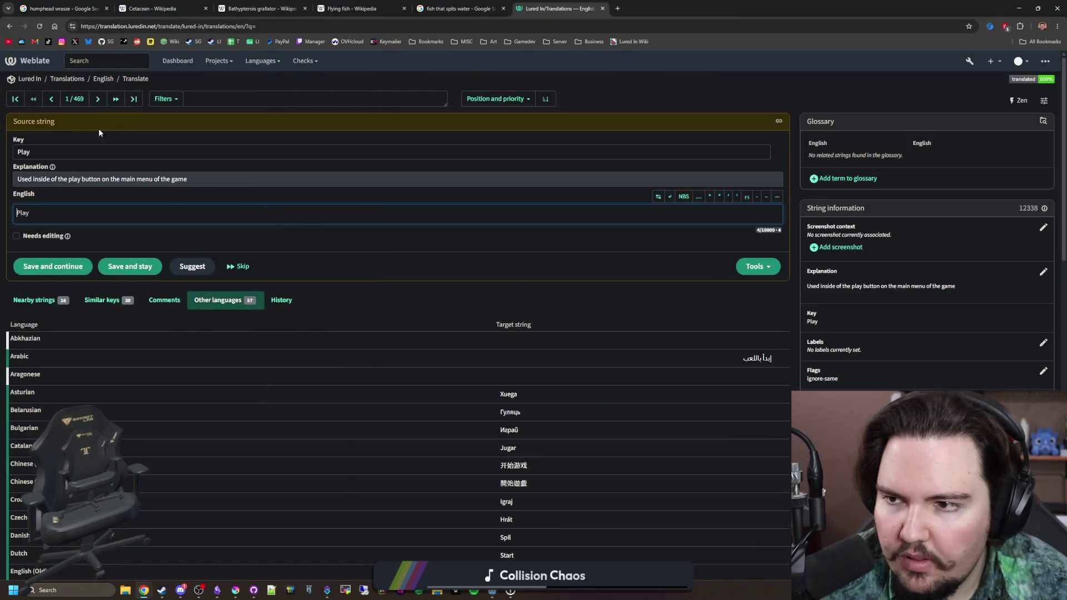
left_click(106, 78)
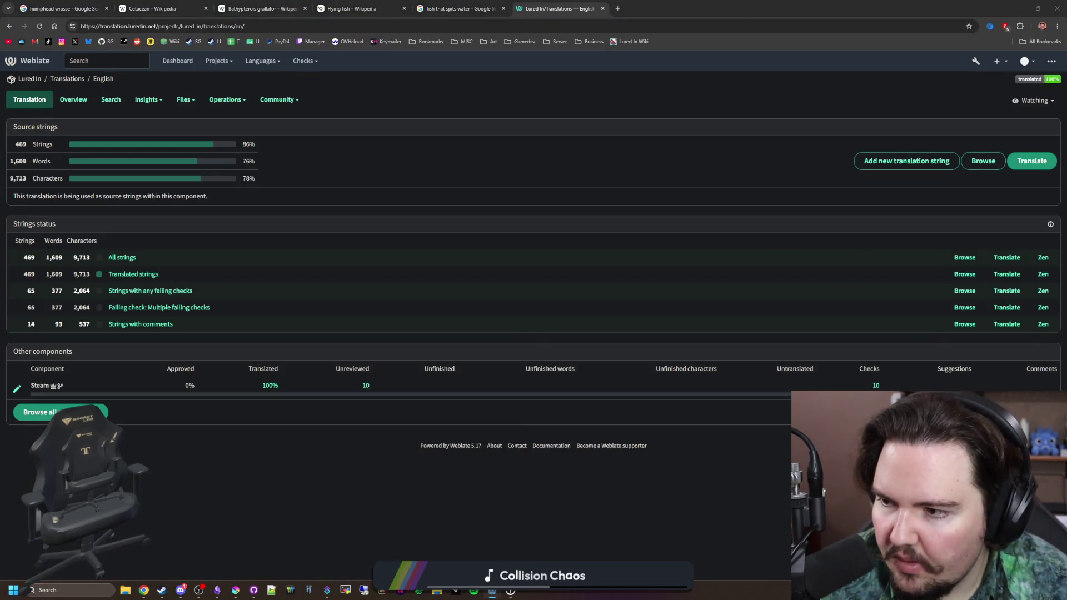
left_click(892, 162)
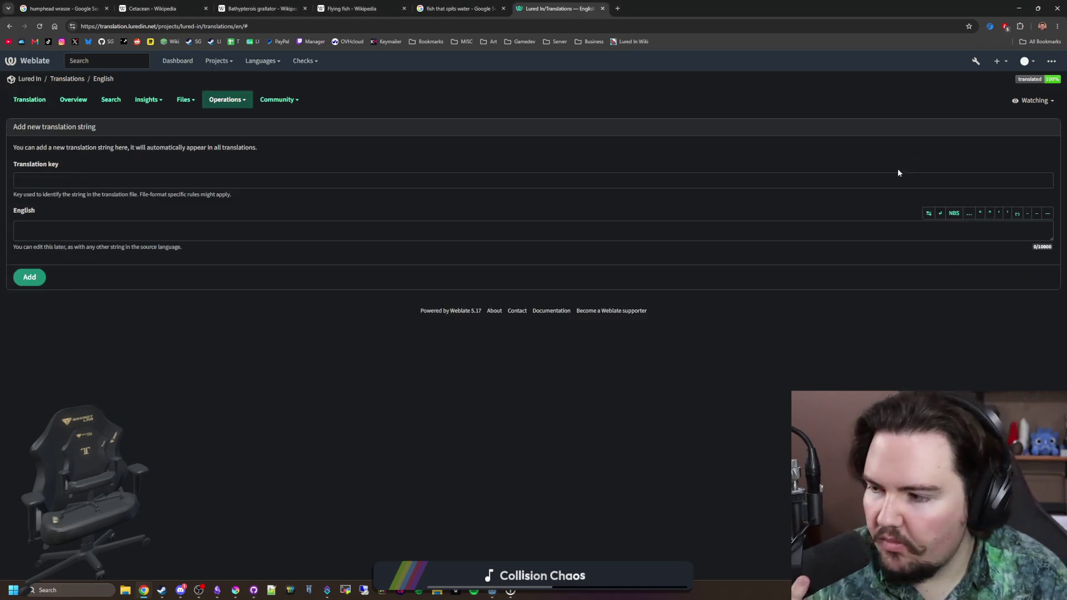
left_click(77, 174)
type("Allows you to construct large")
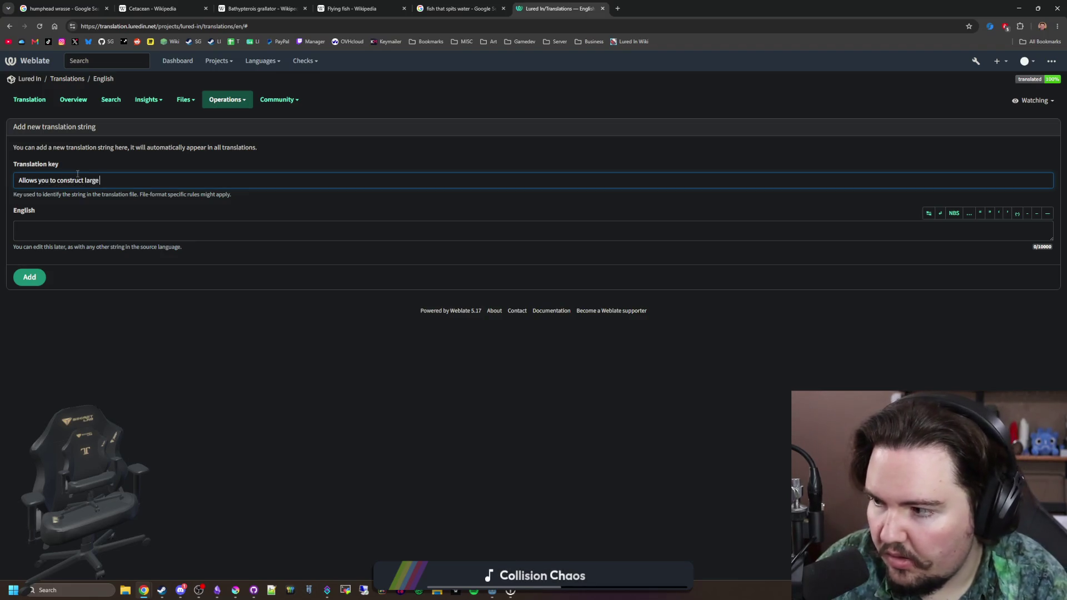
type("tanks")
key("ctrl+a")
key("ctrl+c")
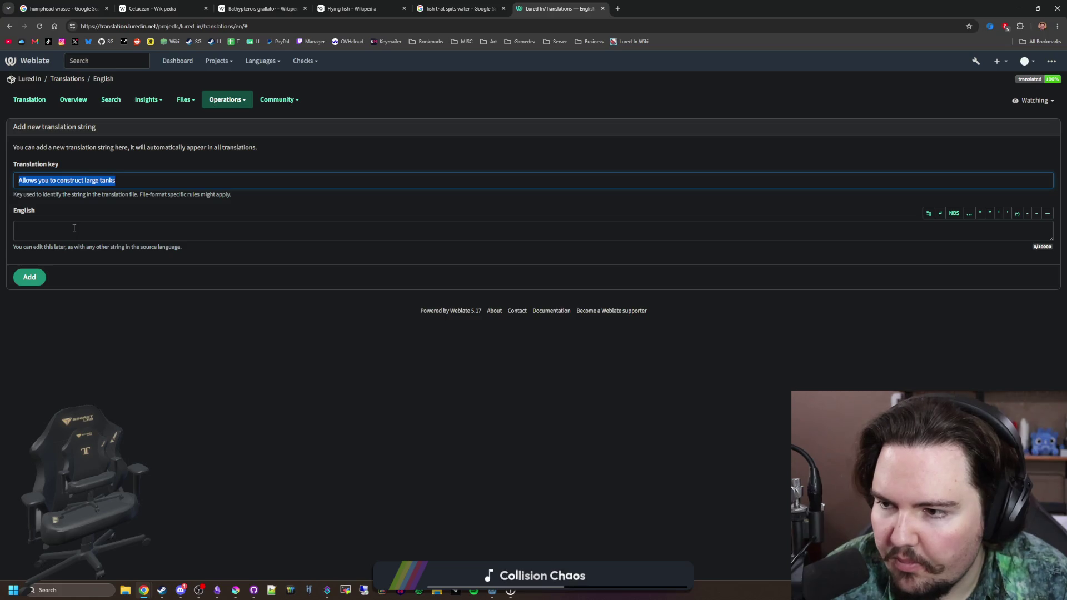
left_click(74, 228)
key("ctrl+v")
left_click(31, 278)
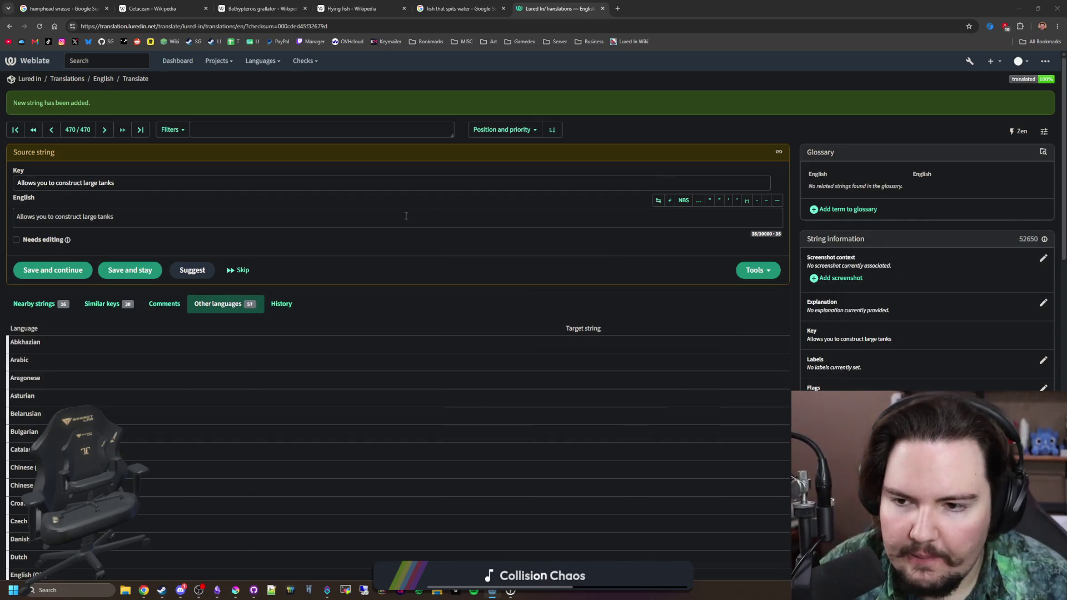
Step: Move past the new string 470 and start a blank add-string form for the next one
left_click(119, 135)
left_click(895, 196)
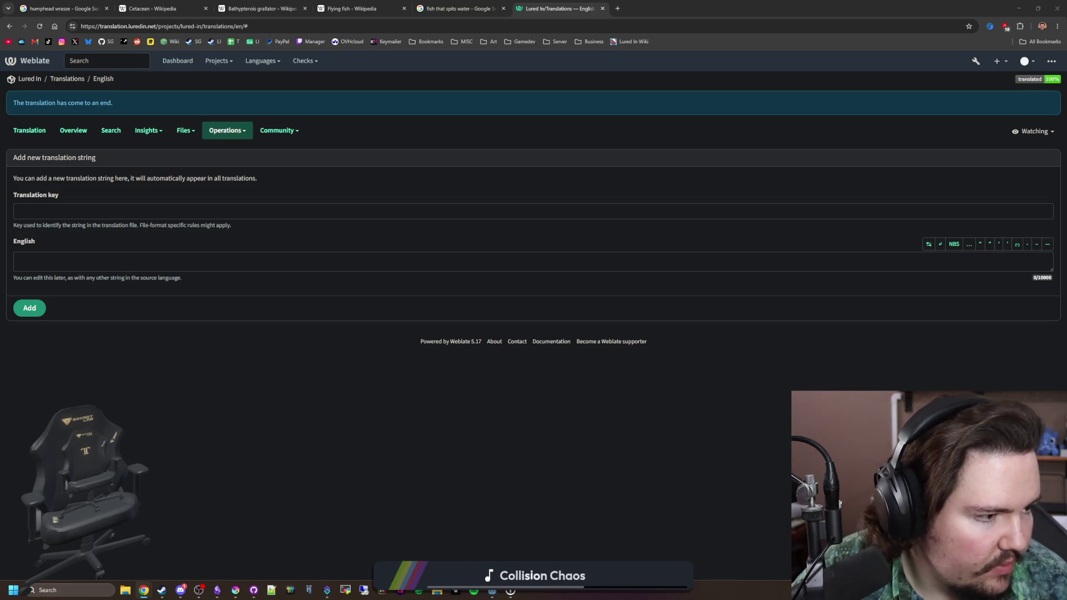
left_click(98, 207)
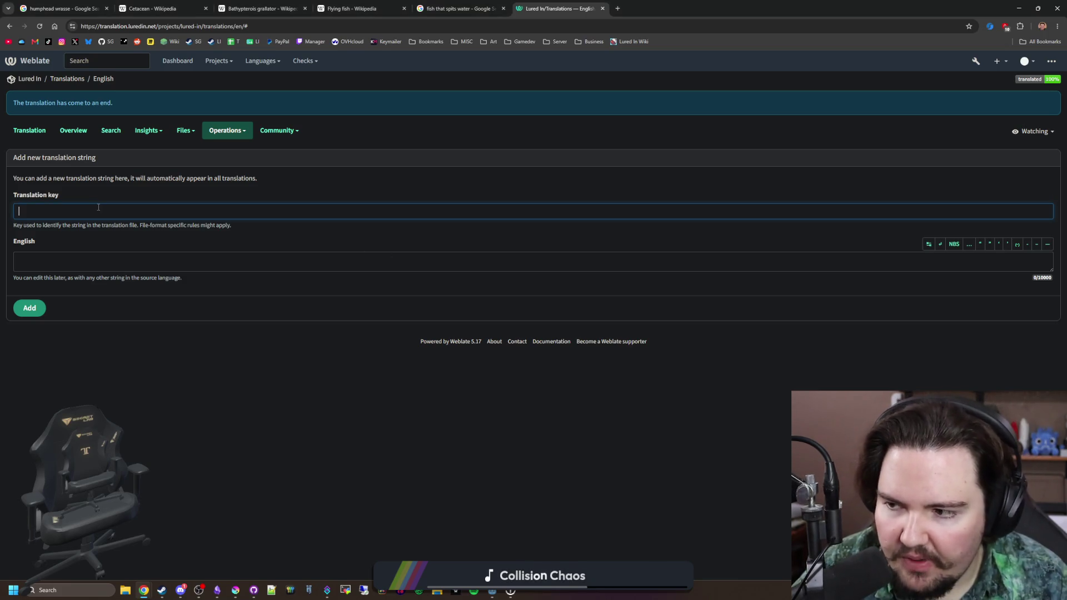
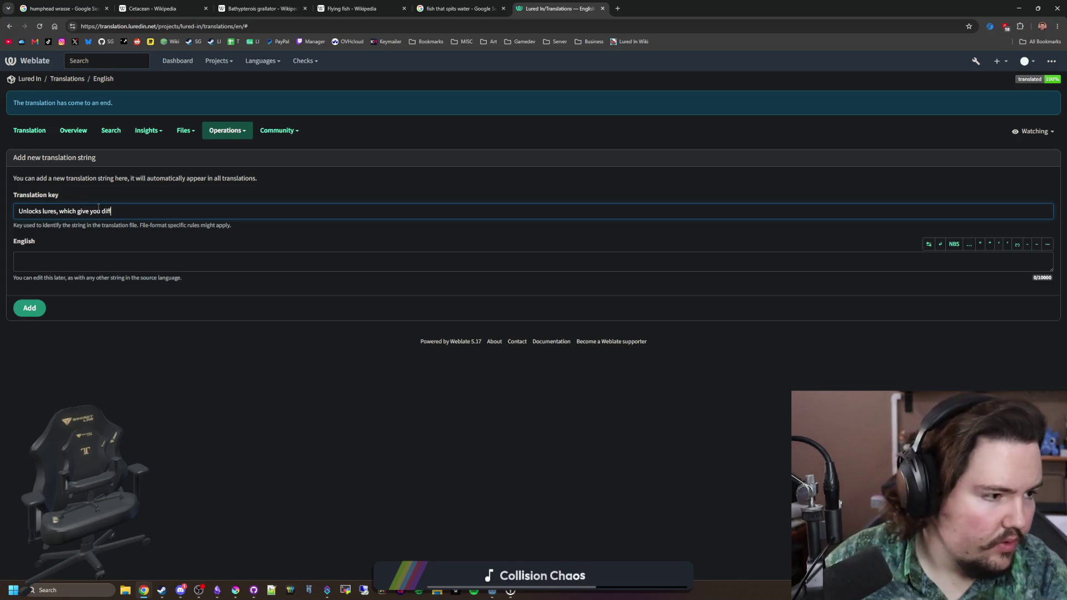
Step: Finish the lure-unlock key and add it as a new English source string with identical text
type("ng abilities")
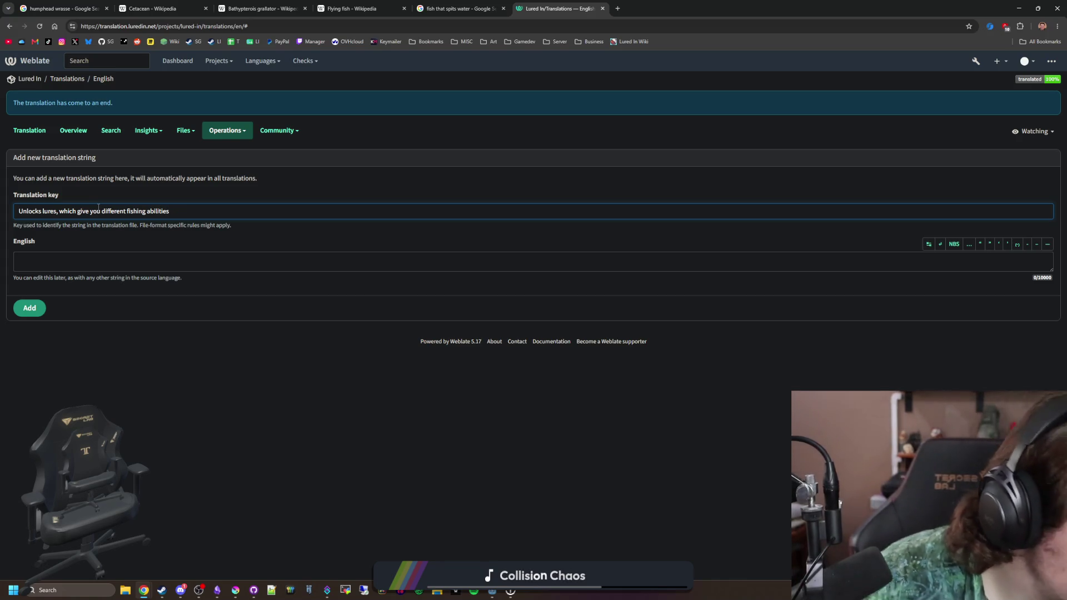
left_click(199, 324)
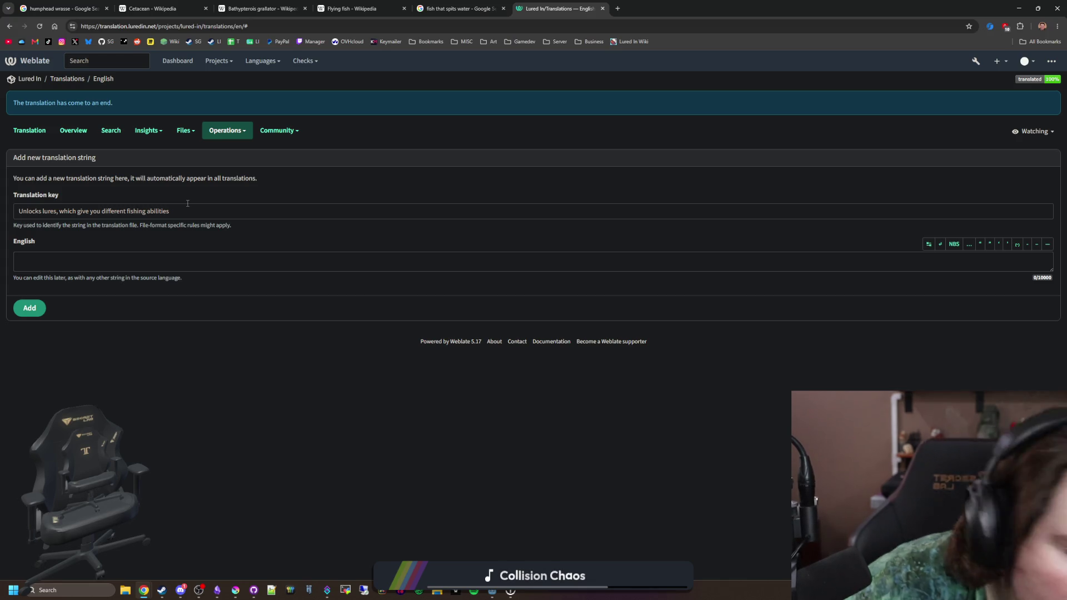
left_click_drag(187, 207, 17, 211)
key("ctrl+c")
left_click(86, 260)
key("ctrl+v")
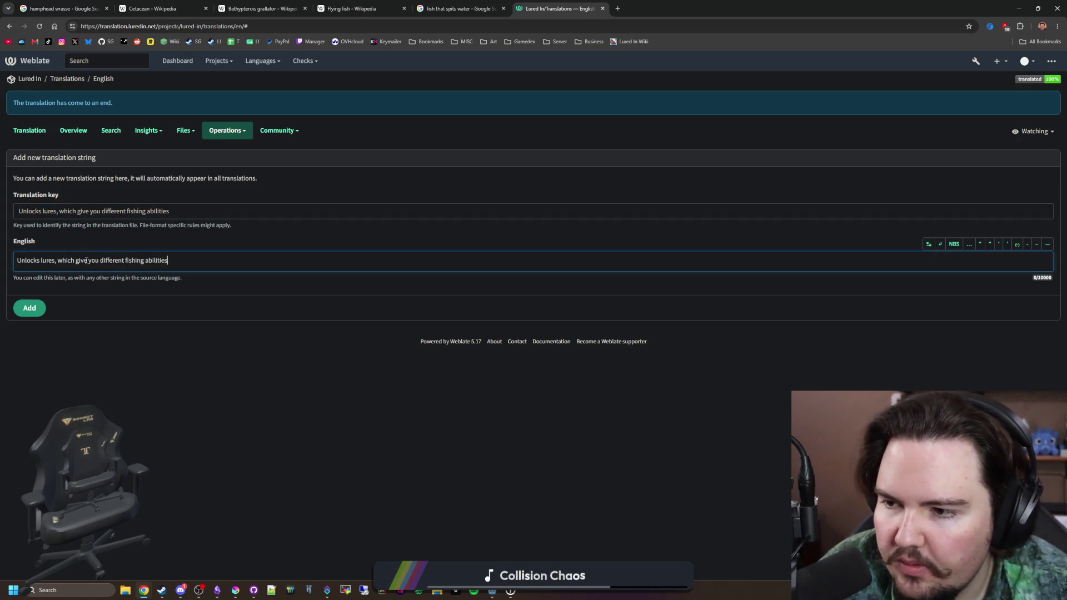
left_click(35, 307)
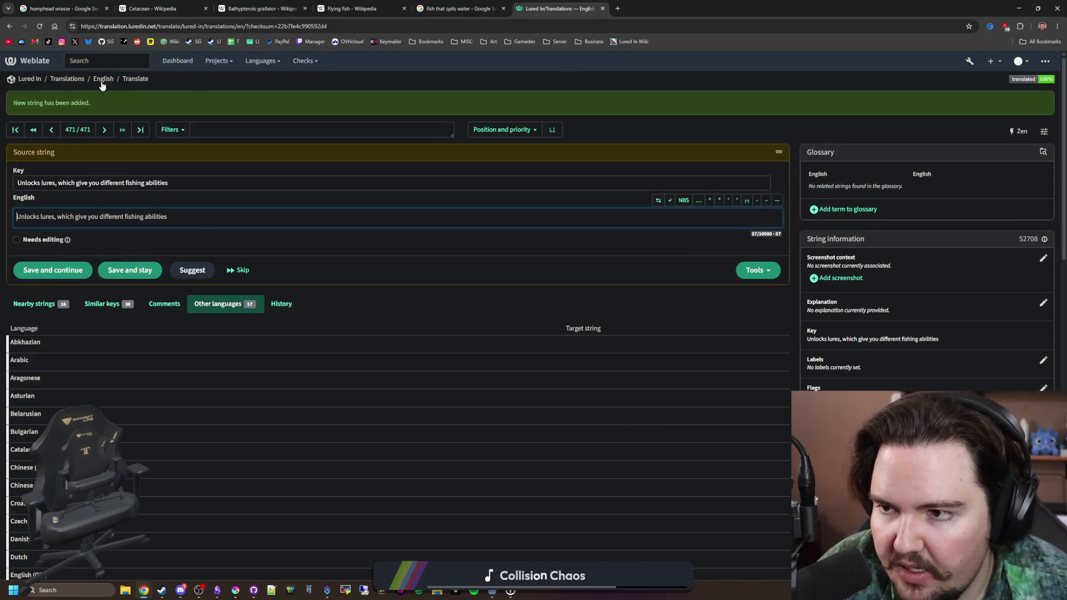
Step: Add the string 'Unlocks the special lure, which increases the chance to catch rarer fish'
left_click(103, 79)
left_click(896, 164)
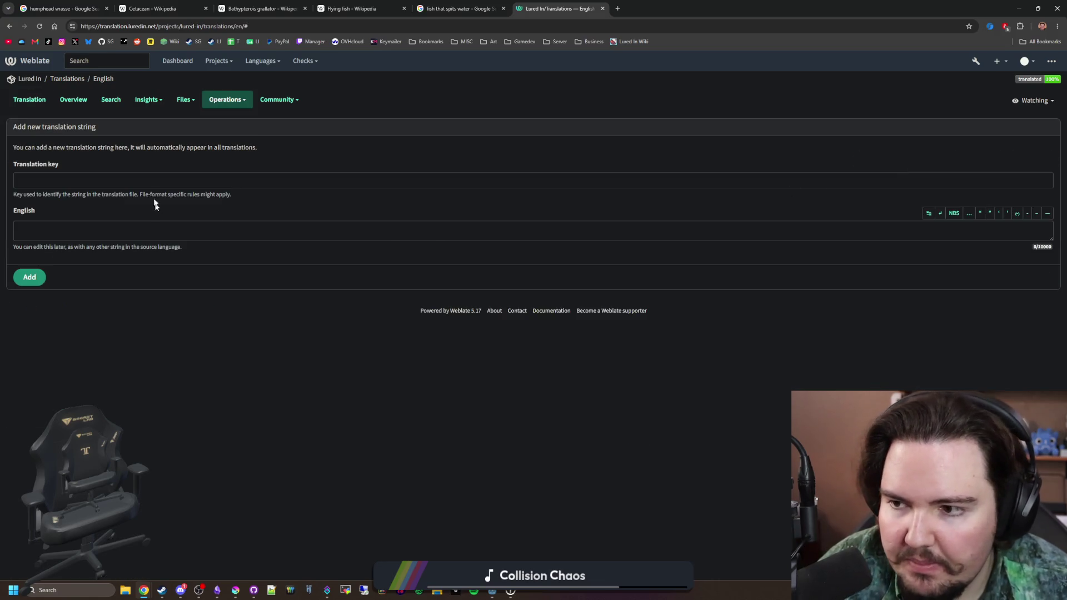
key("alt+Tab")
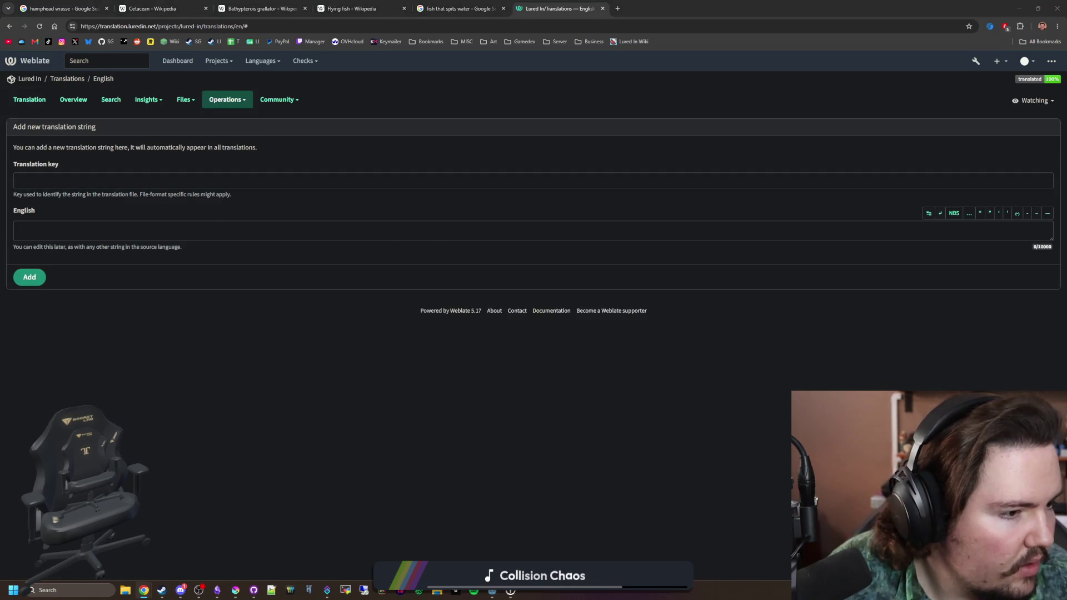
left_click(178, 187)
type("Unlocks the s")
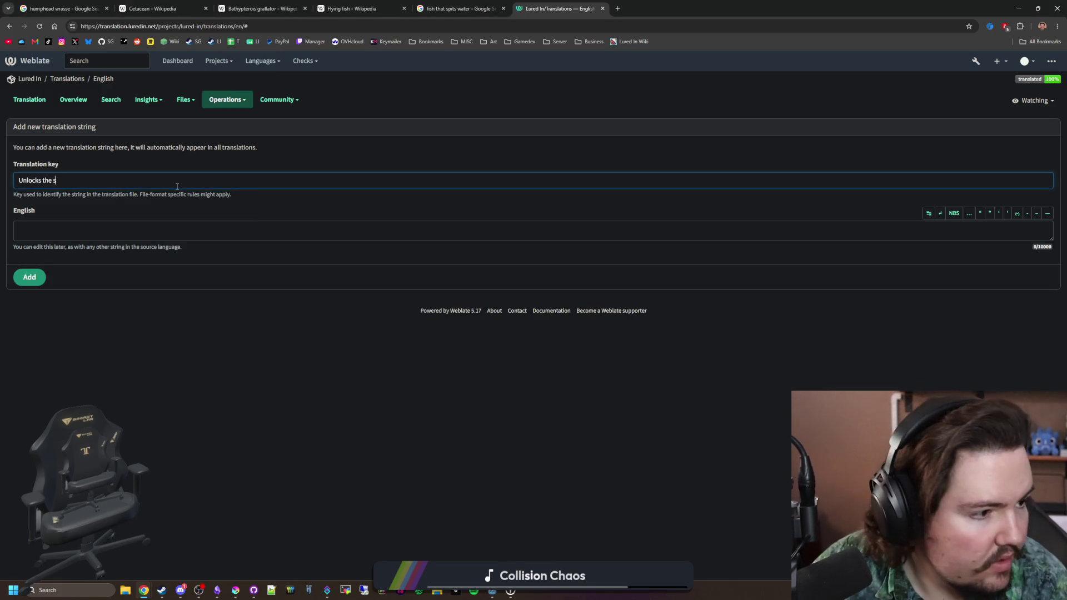
type(" which")
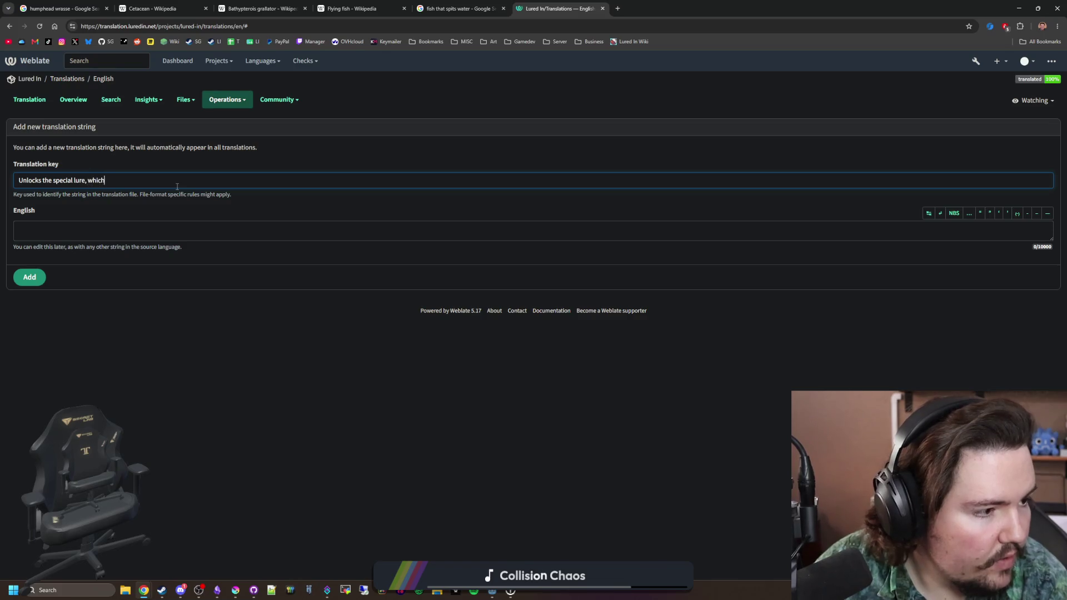
type("ance to catch rarer fish")
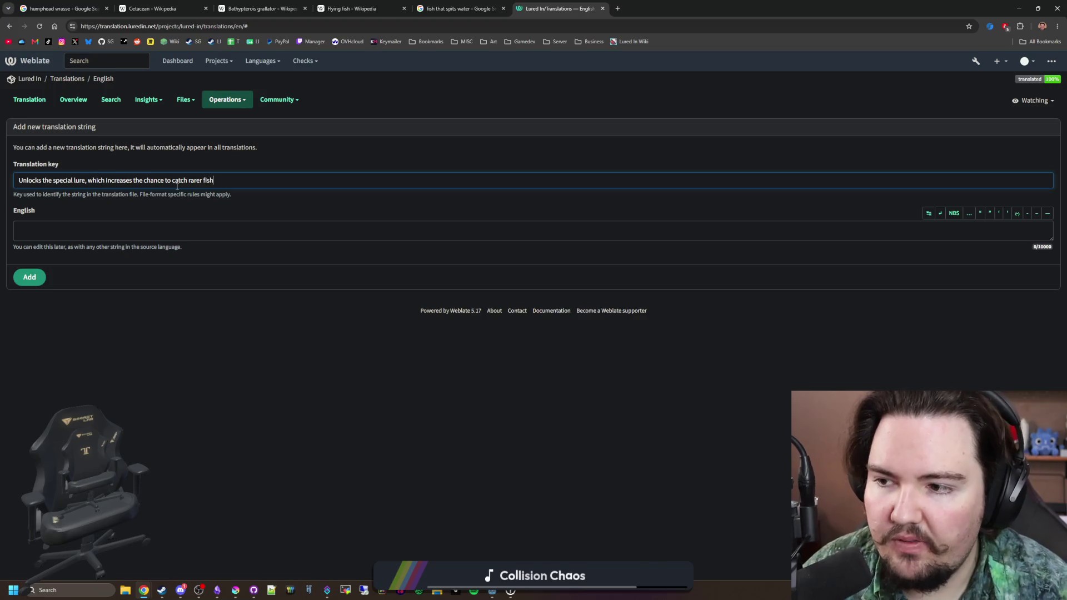
left_click_drag(120, 180, 240, 188)
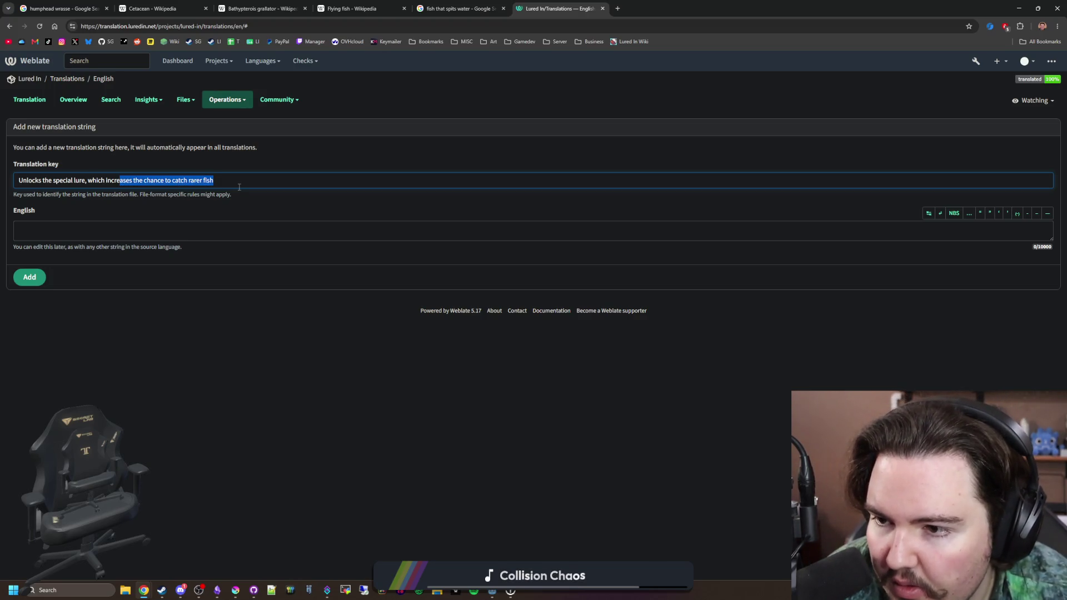
left_click(255, 175)
key("ctrl+a")
key("ctrl+c")
key("Tab")
key("ctrl+v")
left_click(31, 277)
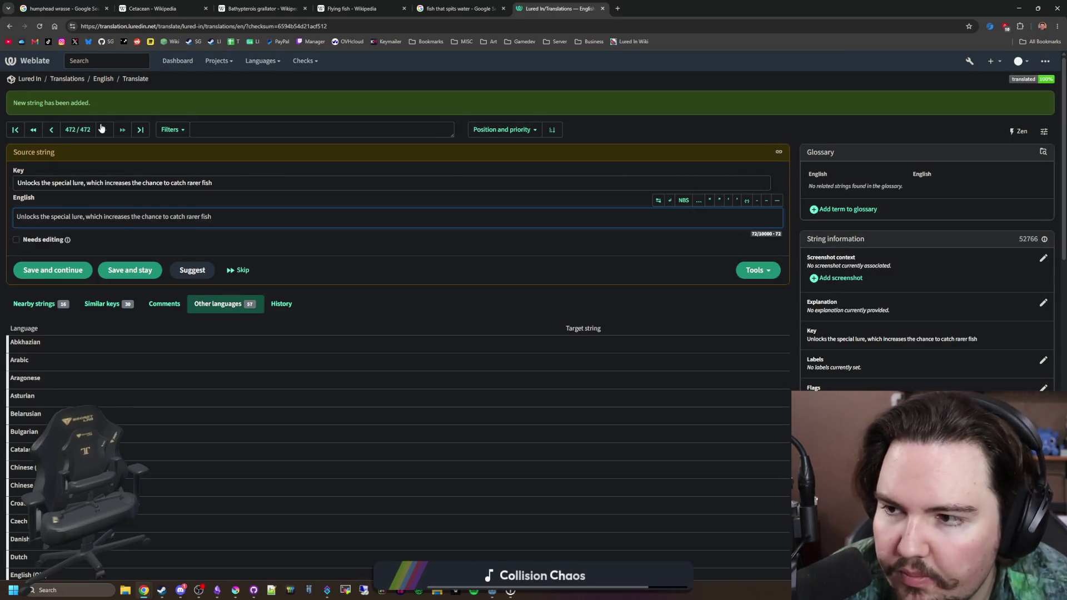
Step: Add the shiny-lure unlock string about nibble speed as key and English text
left_click(104, 129)
left_click(923, 193)
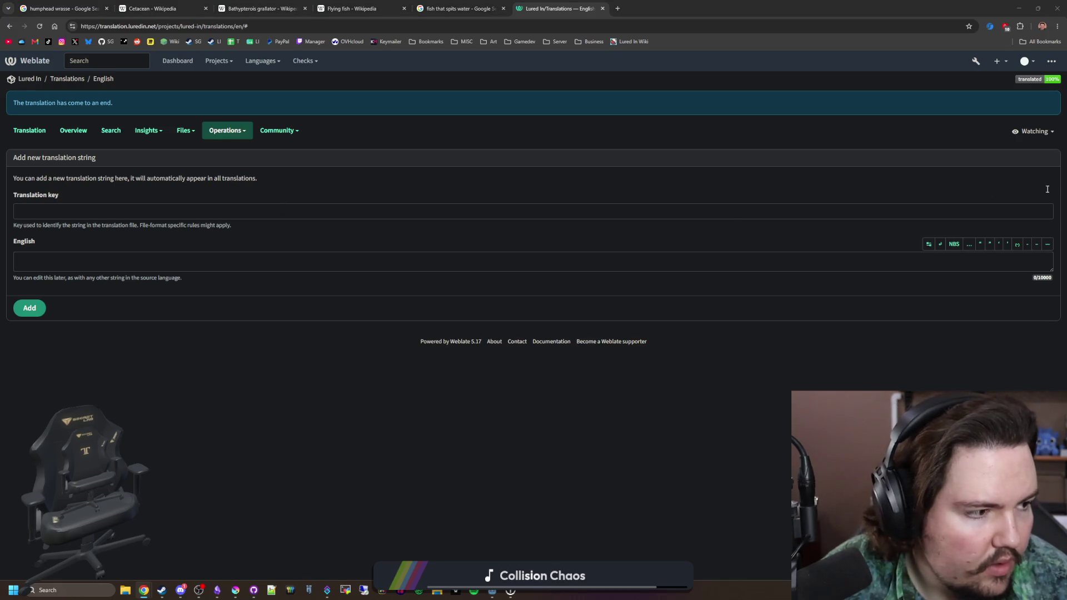
left_click(193, 207)
type("Unlocks the shiny lure, which increases nibble speed")
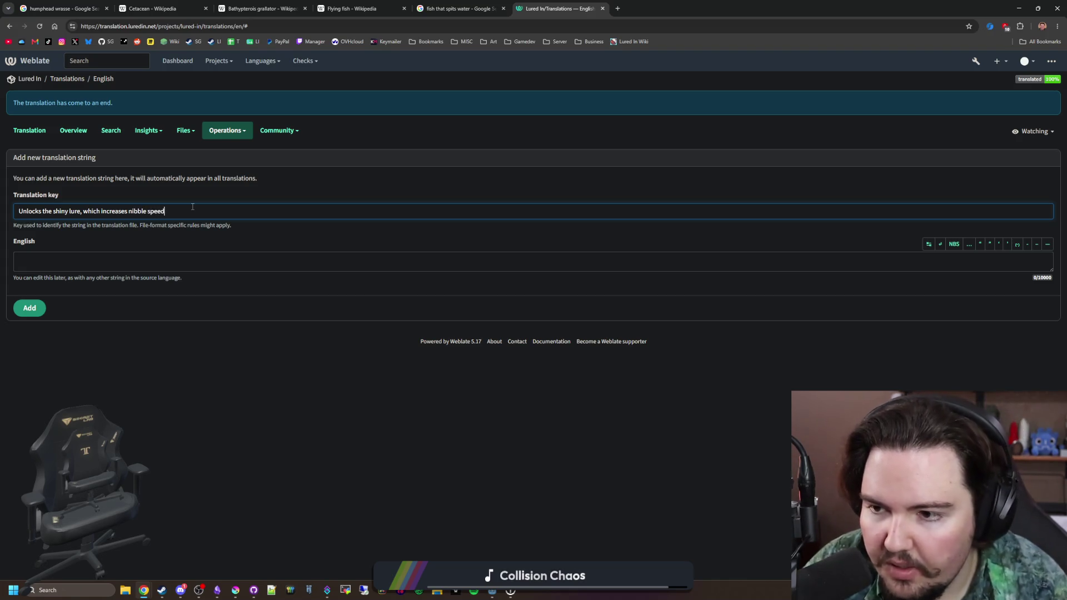
left_click_drag(193, 206, 16, 211)
key("ctrl+c")
left_click(43, 259)
key("ctrl+v")
left_click(28, 309)
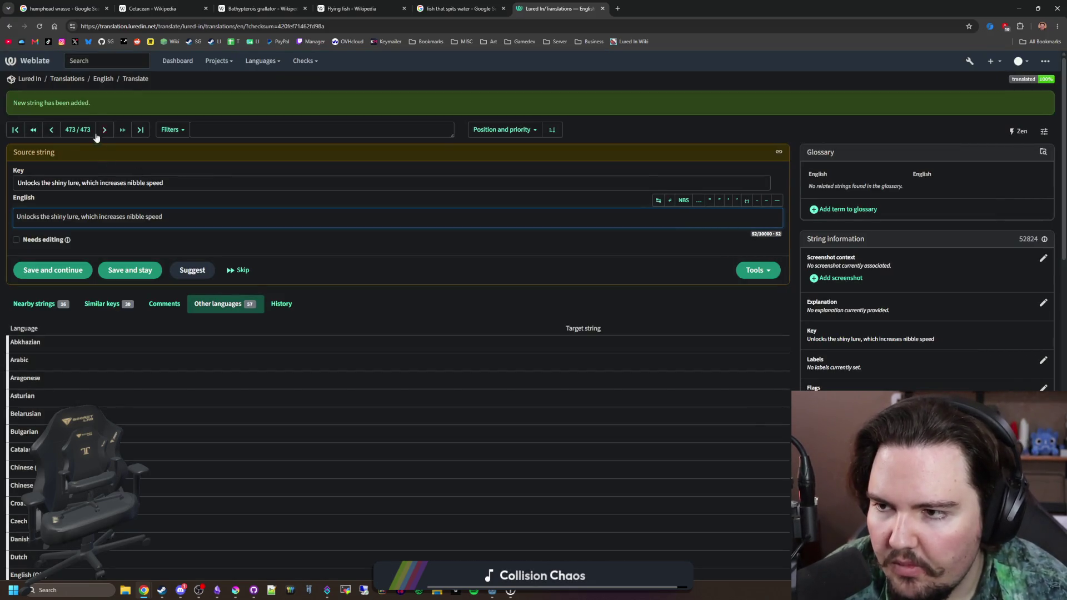
Step: Browse the English strings through to the last one to check the additions
left_click(110, 79)
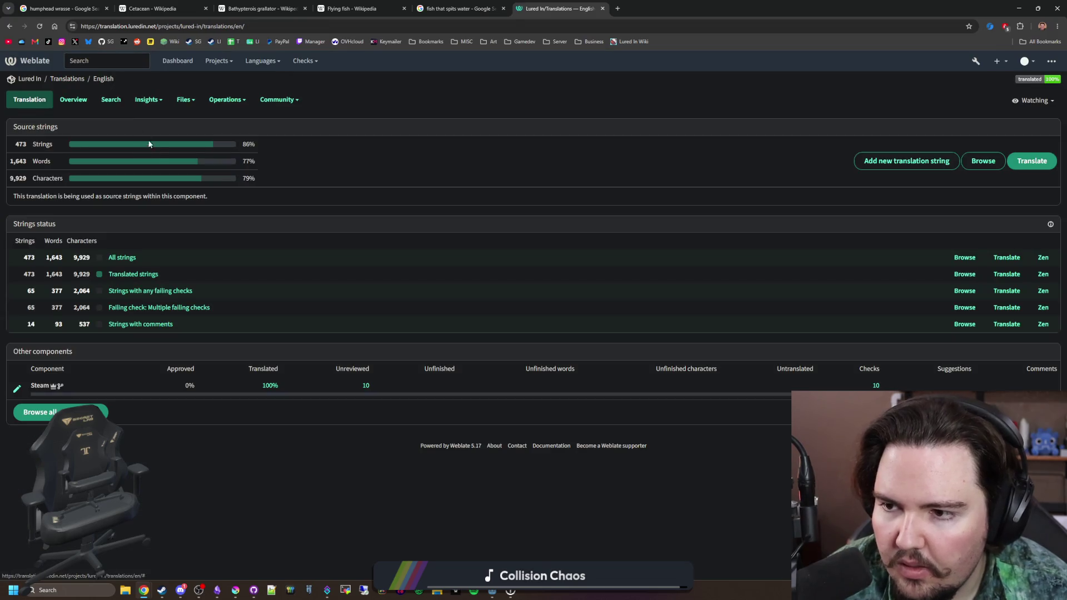
left_click(128, 258)
left_click(99, 98)
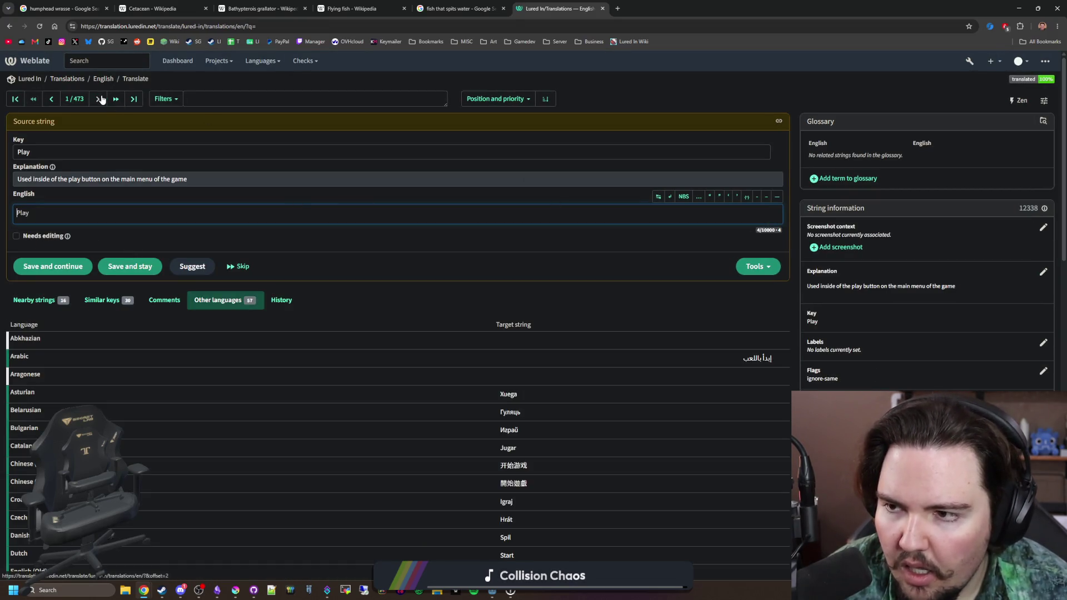
left_click(132, 99)
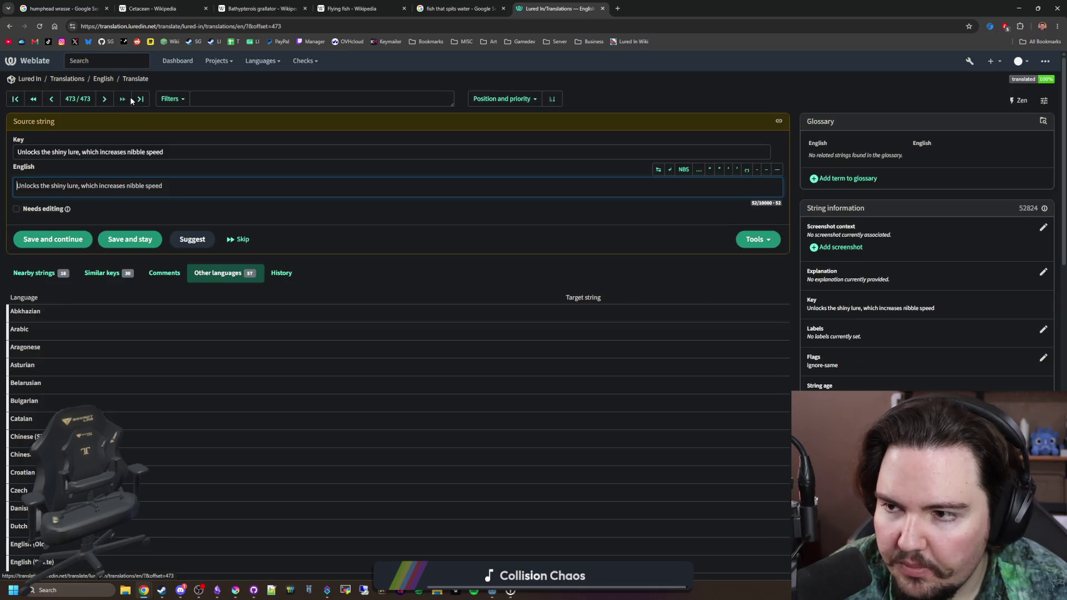
left_click(105, 99)
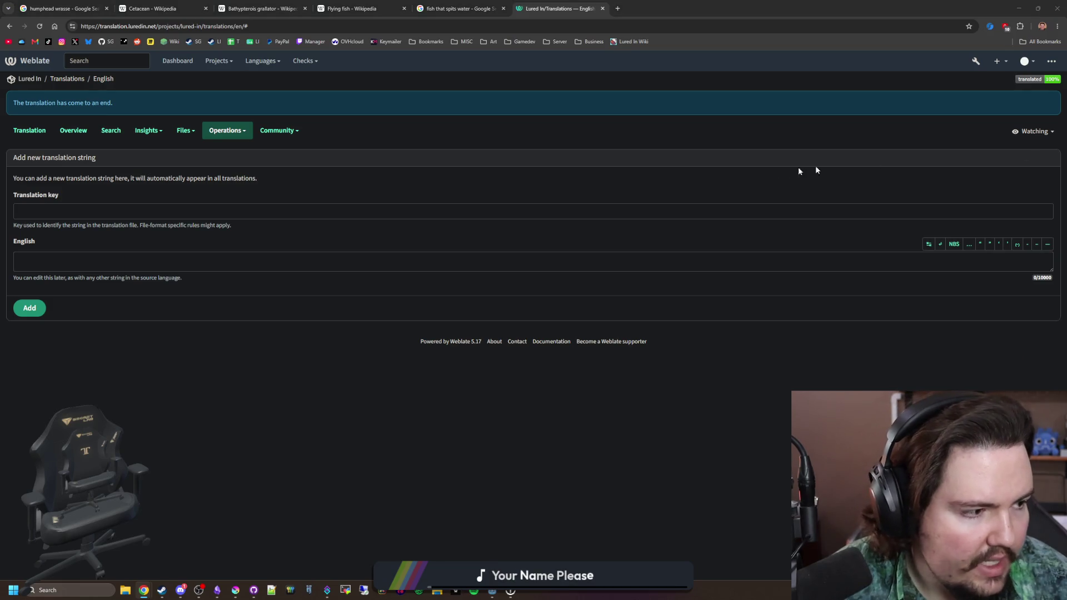
Step: Add the string 'Unlocks the agile lure, which increases your casting speed'
left_click(144, 208)
type("nloc")
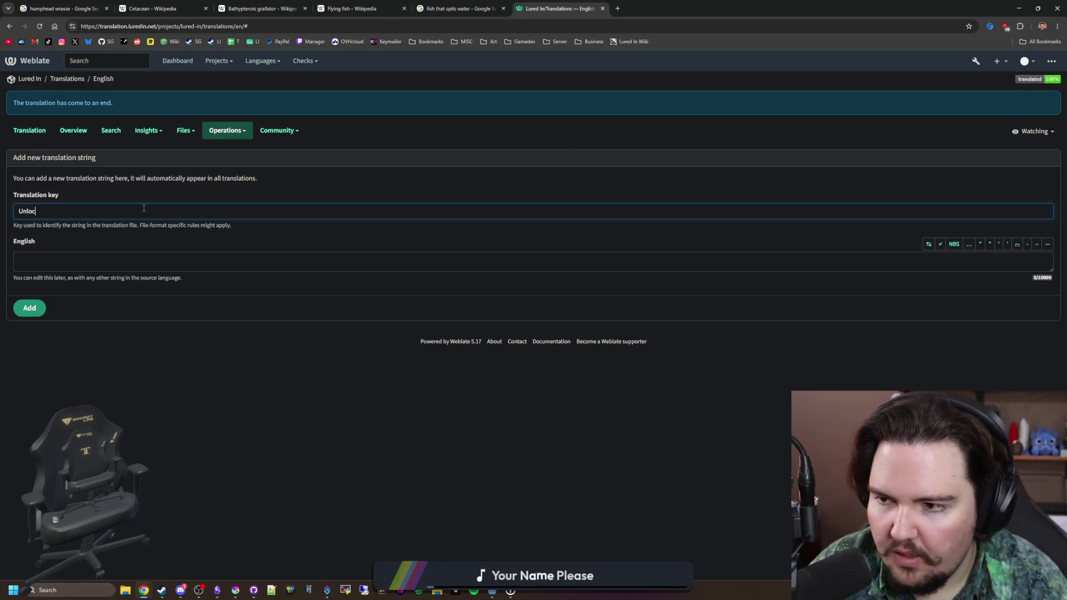
type("ks the agile lure, whic")
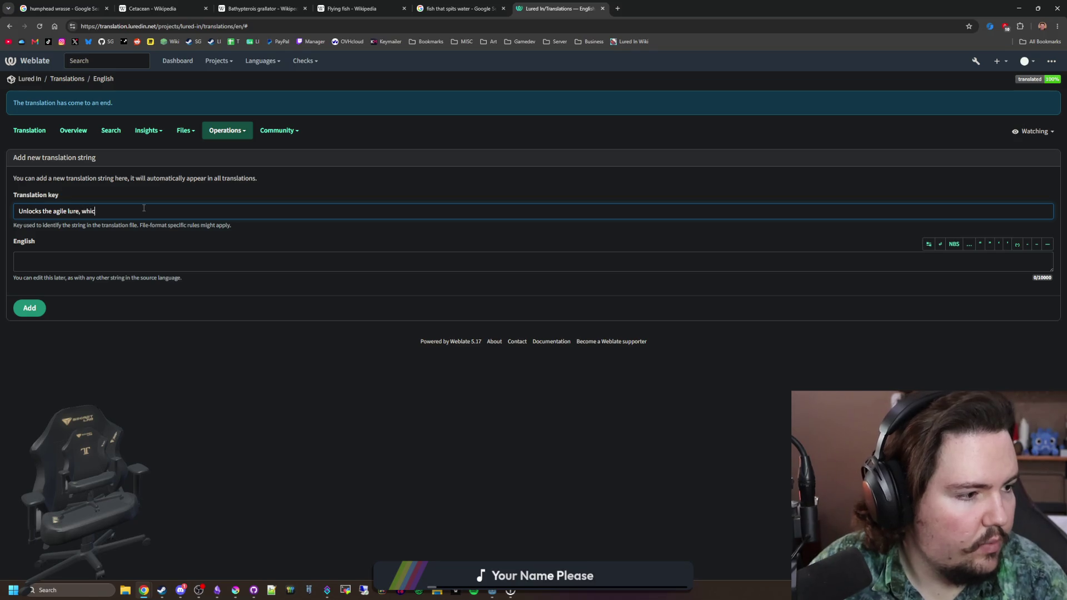
type("h increases your casting sp")
key("ctrl+a")
key("ctrl+c")
left_click(69, 262)
key("ctrl+v")
left_click(27, 315)
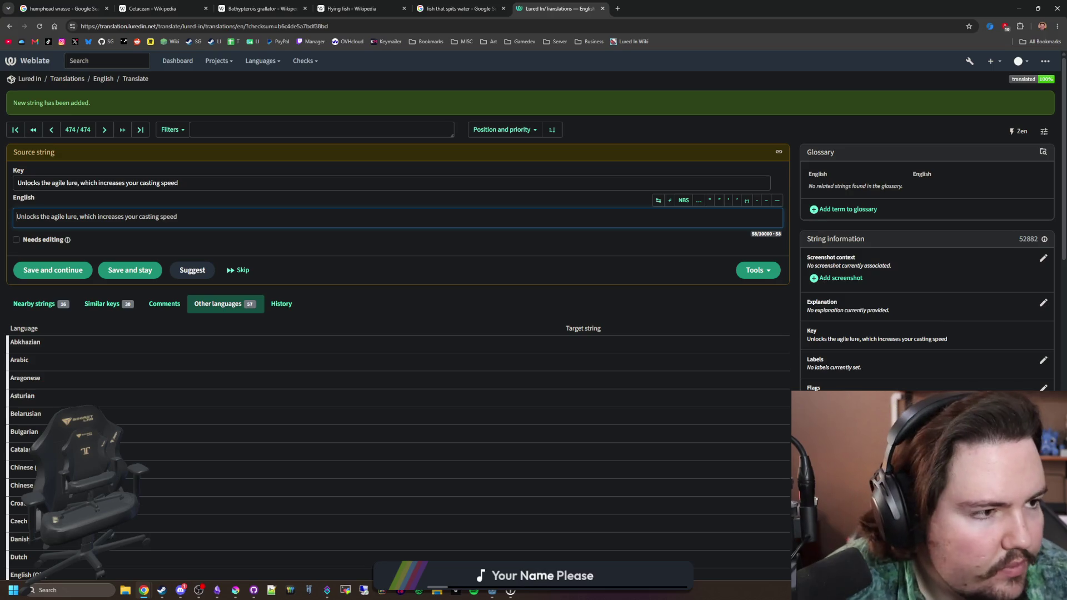
key("alt+Tab")
left_click(359, 148)
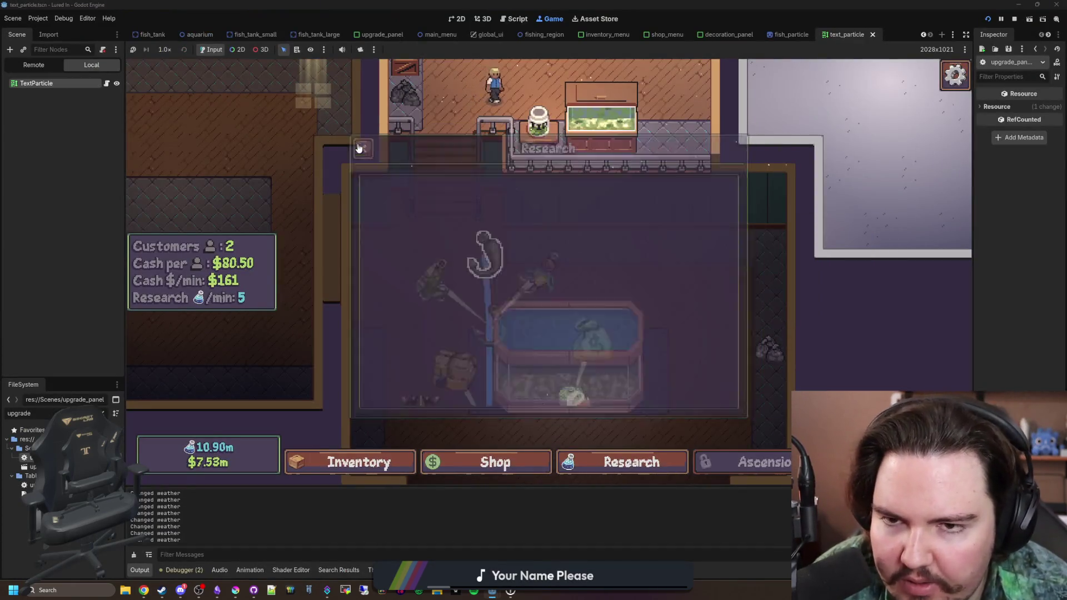
Step: Look through the game's Inventory, Shop and Research tree, including the Tank Sensors node
left_click(377, 458)
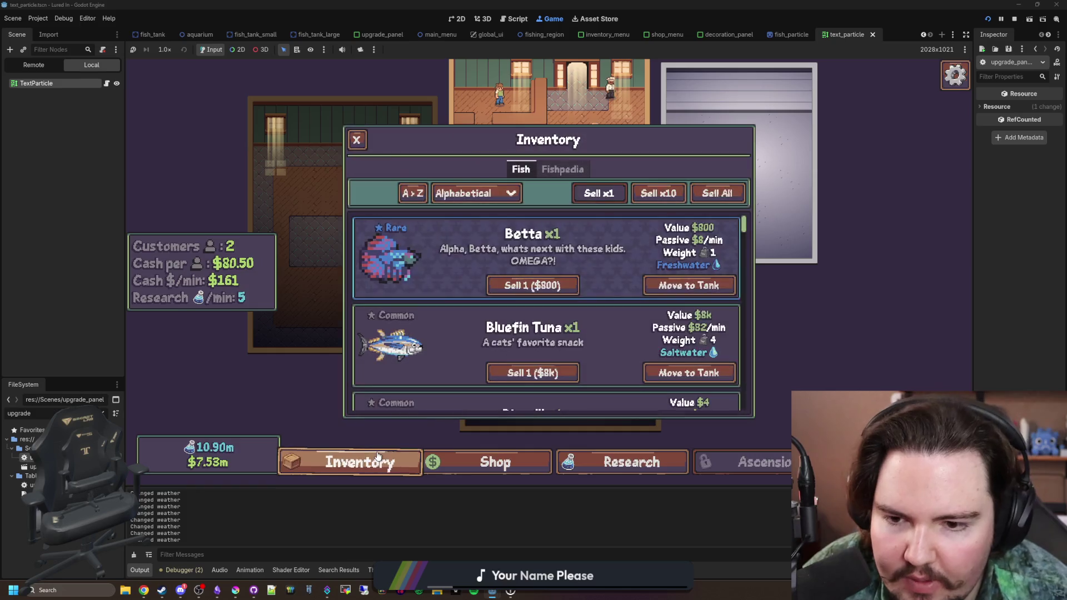
left_click(411, 426)
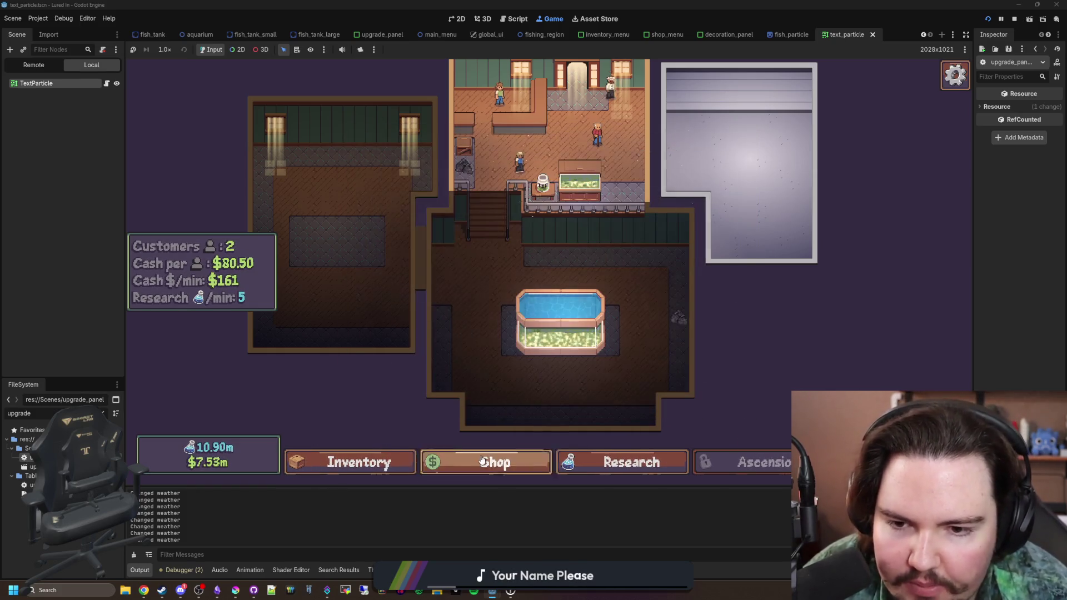
left_click(482, 460)
scroll(600, 403, "down", 3)
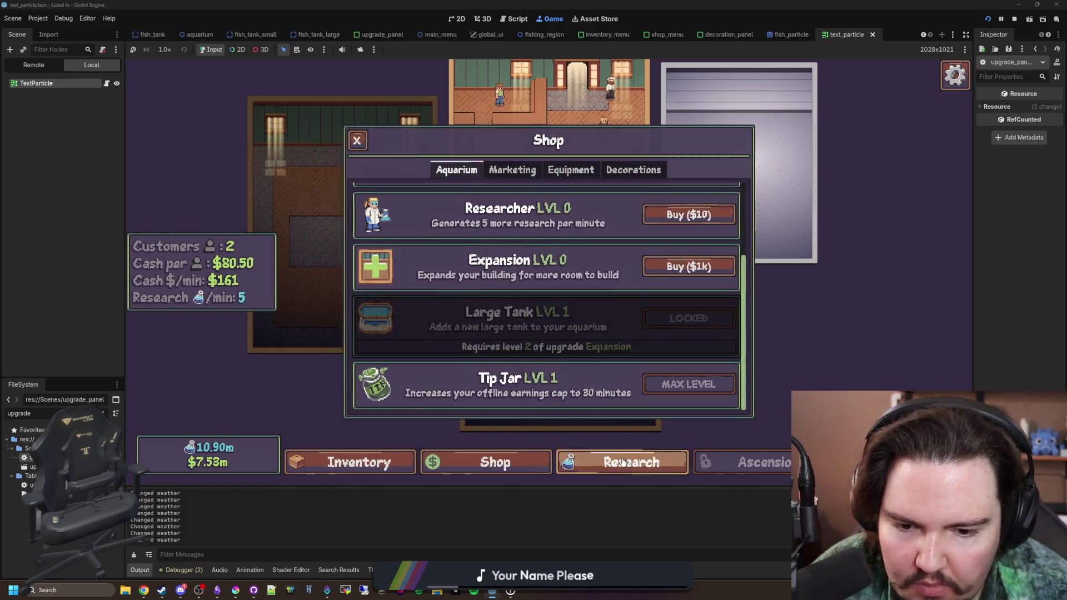
left_click(622, 461)
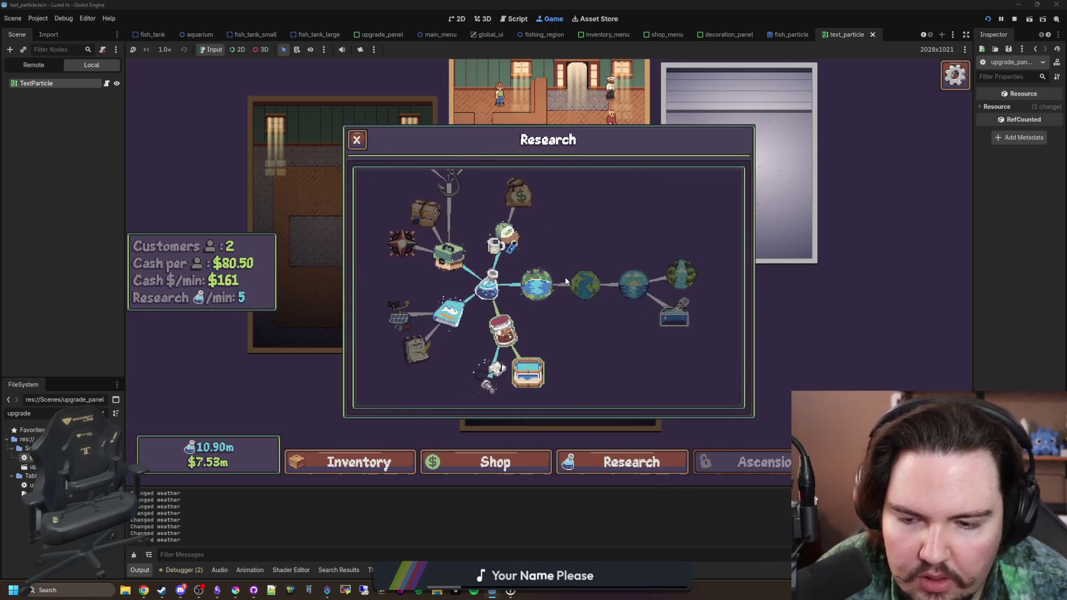
left_click(527, 372)
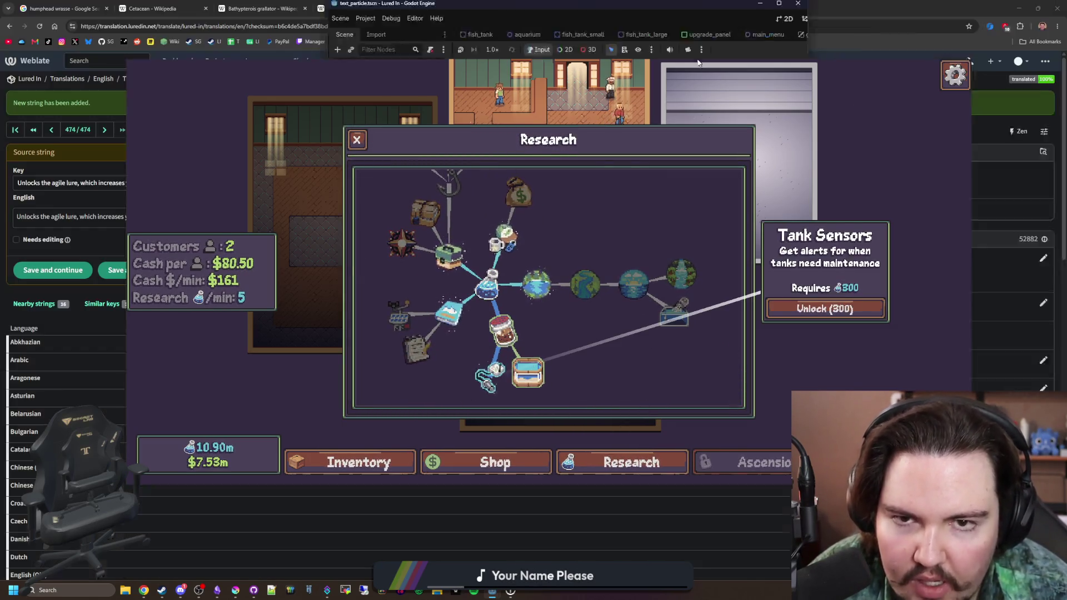
left_click(105, 108)
left_click(231, 129)
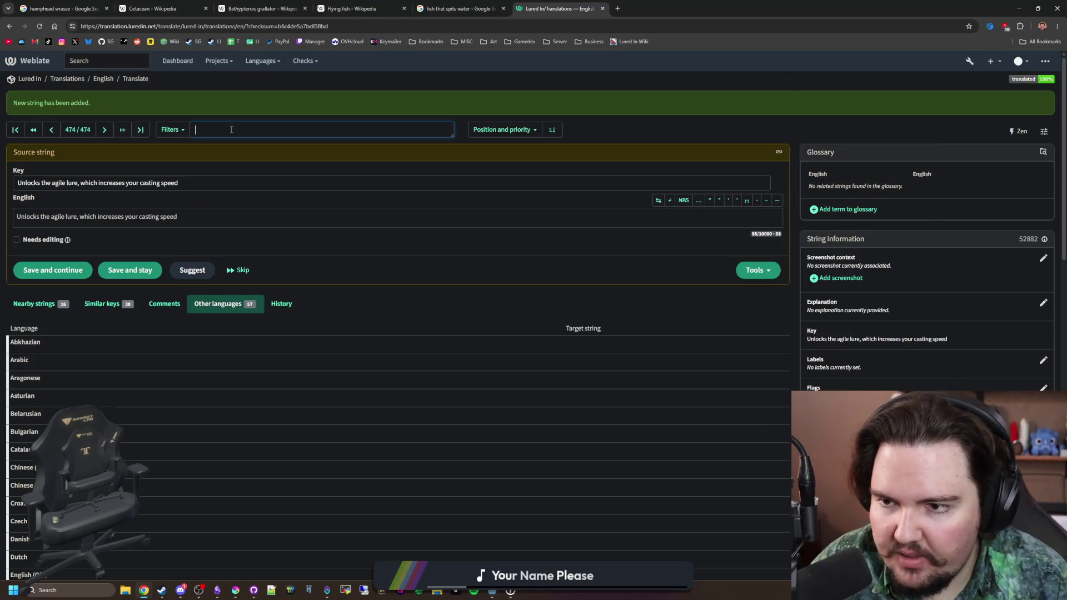
type("tank sensors")
Step: Search Weblate strings for tank sensors, then for the Oranda fish name
key("Return")
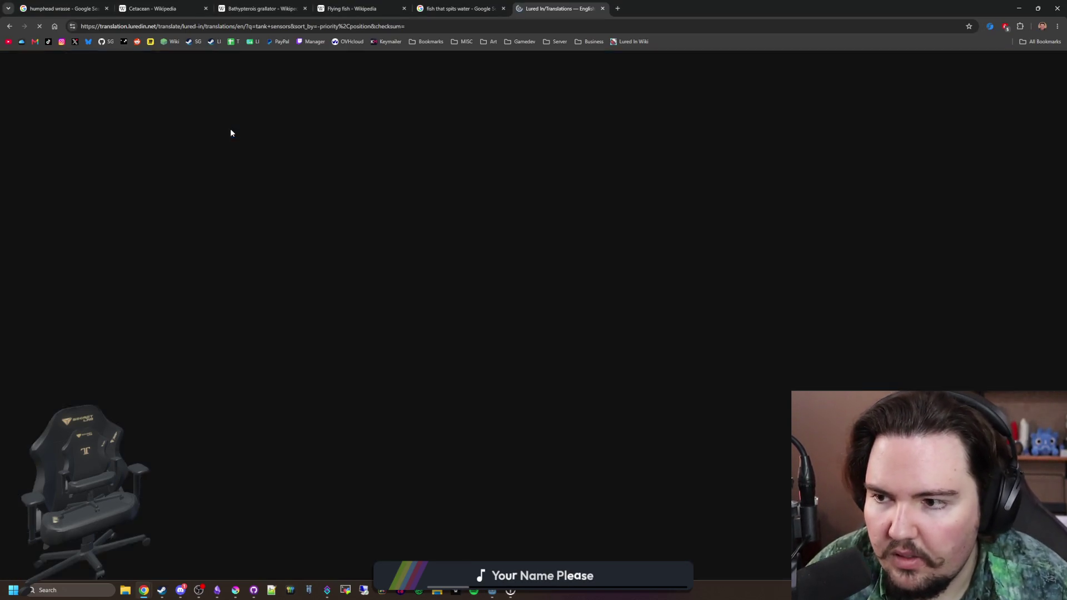
left_click_drag(270, 101, 166, 98)
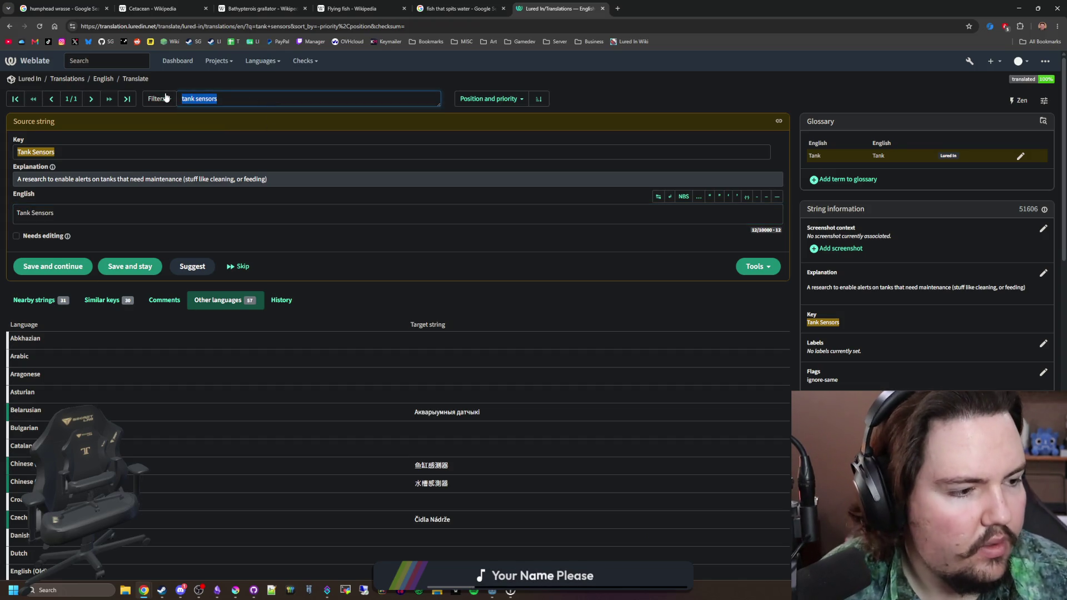
key("BackSpace")
type("nado")
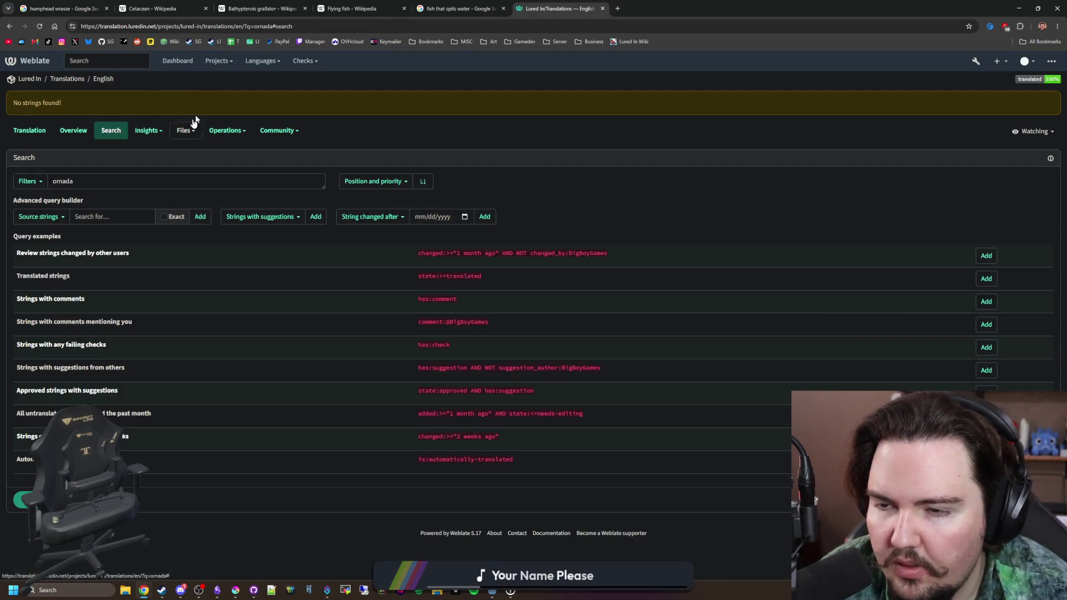
key("alt+Tab")
left_click(355, 462)
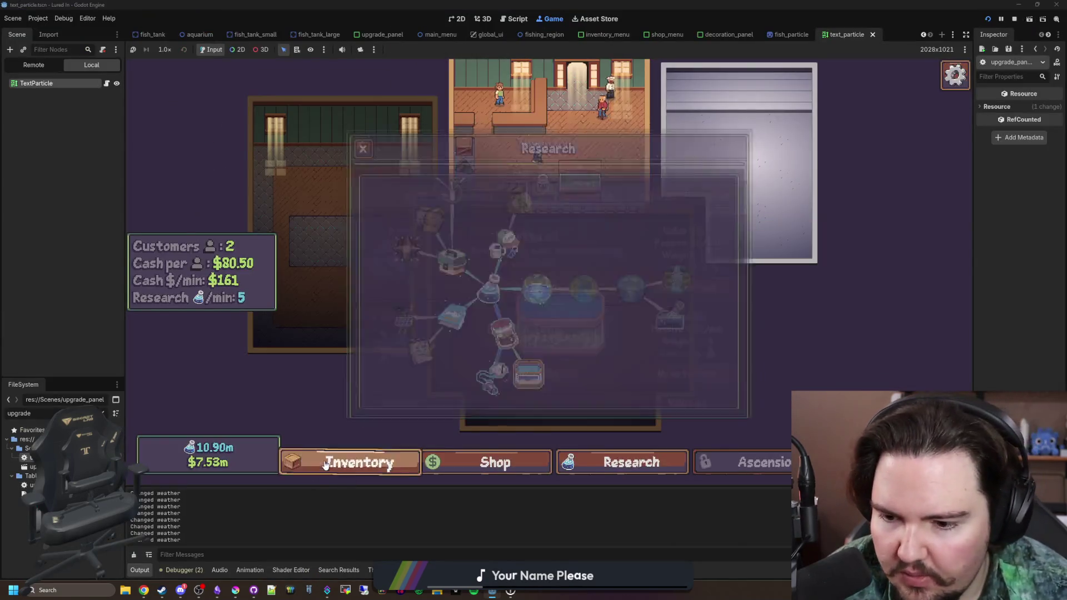
Step: Run the giveall 1 cheat and scroll the Inventory to confirm two of every fish
scroll(425, 285, "down", 3)
key("quoteleft")
type("giveall 1")
key("Return")
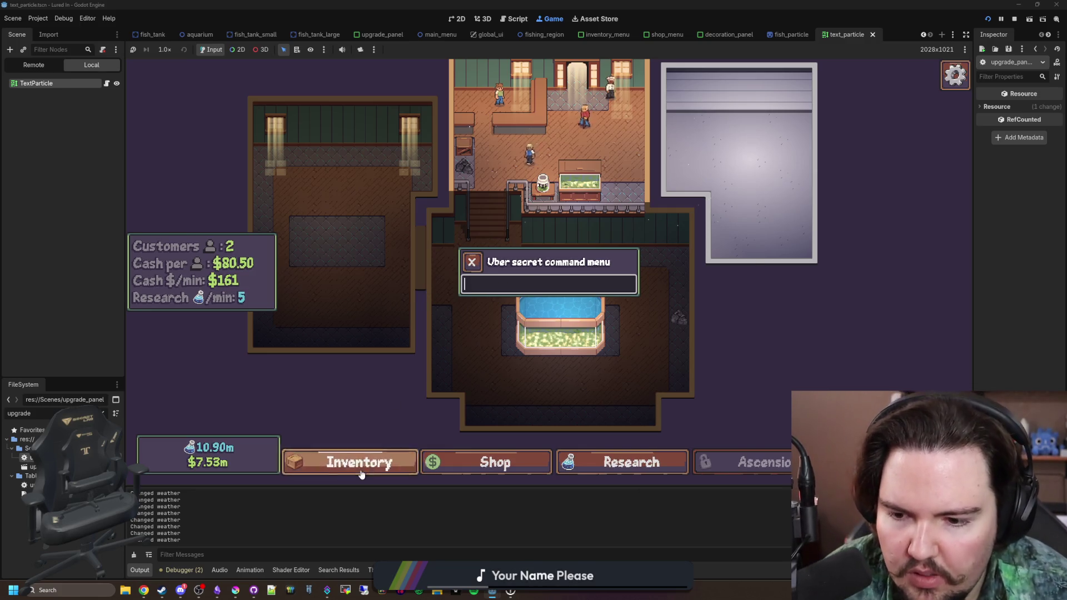
left_click(356, 466)
scroll(545, 318, "down", 2)
scroll(544, 318, "down", 10)
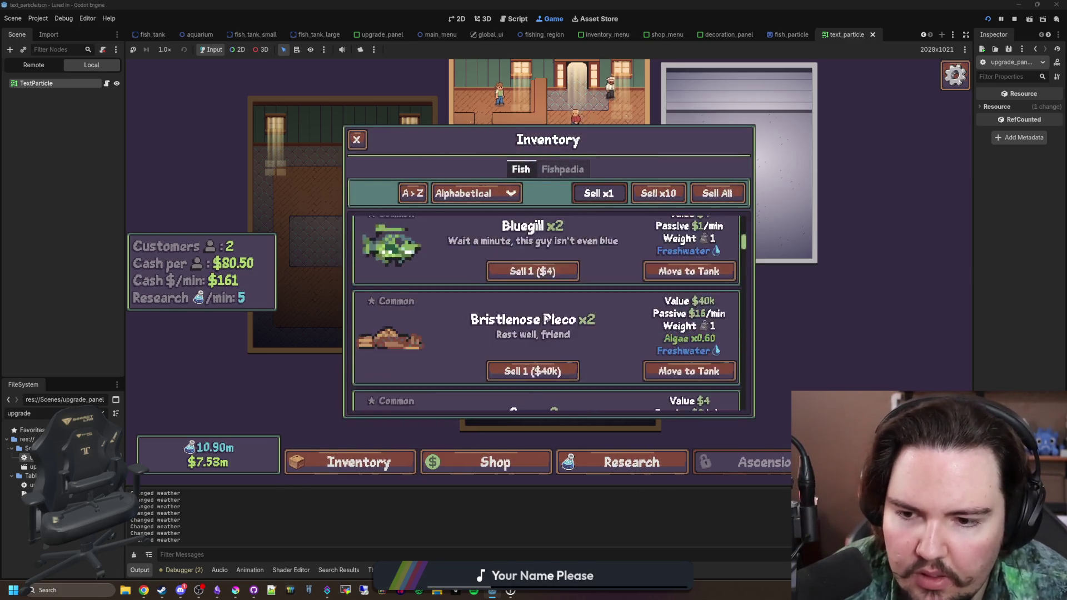
scroll(541, 304, "down", 10)
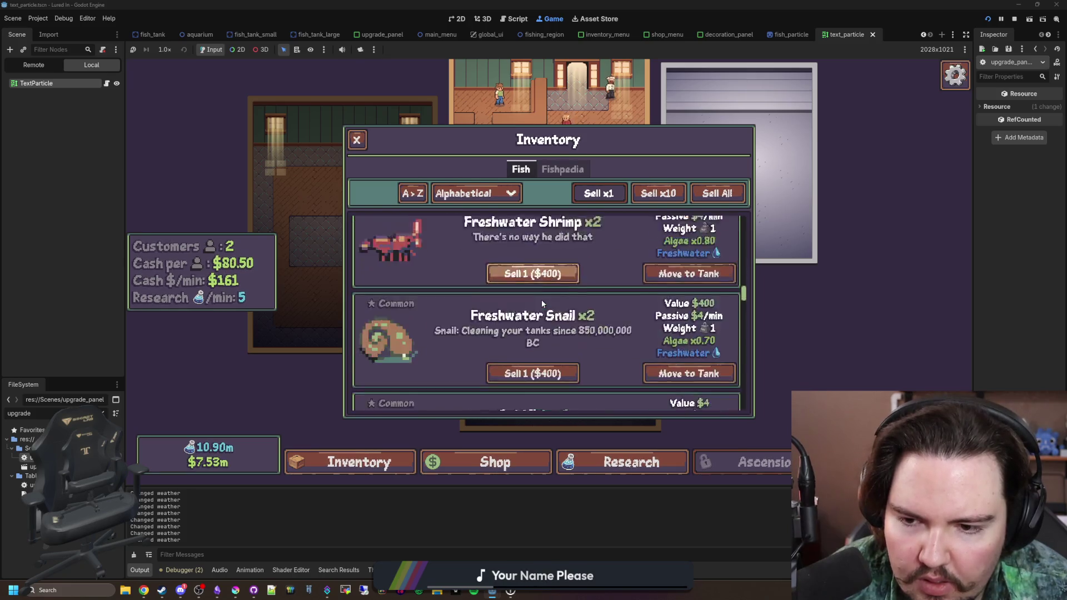
scroll(467, 272, "down", 6)
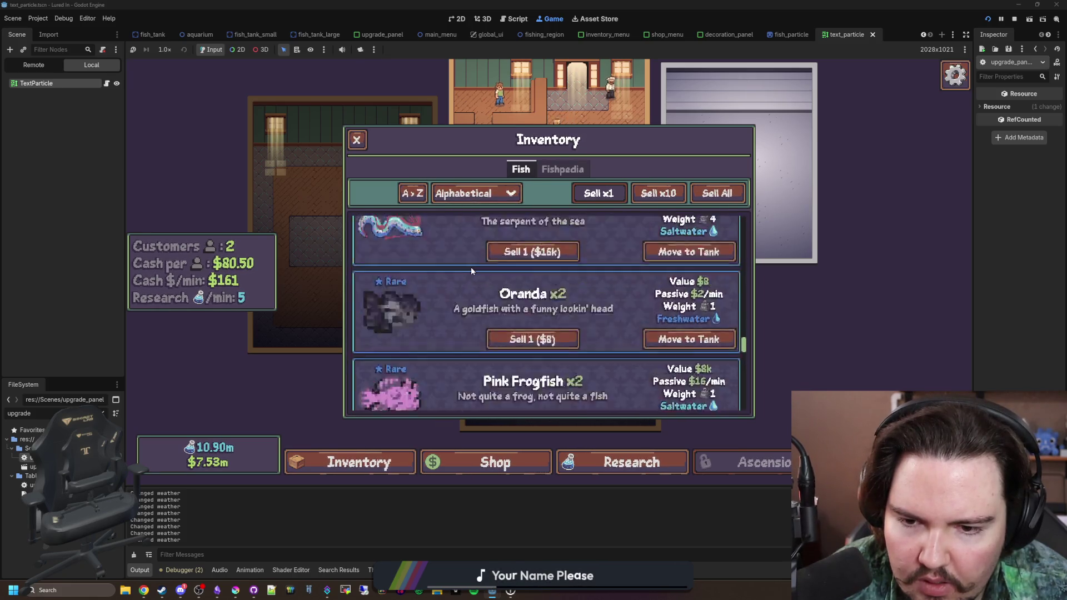
scroll(471, 270, "up", 3)
scroll(471, 267, "up", 2)
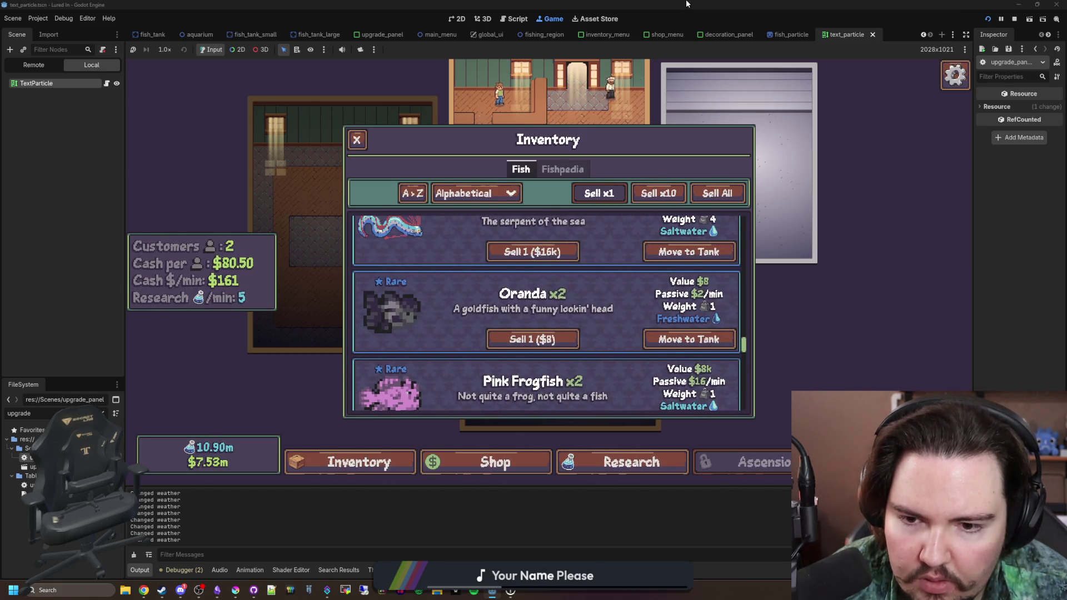
key("alt+Tab")
double_click(94, 179)
Step: Search 'oranda' to find Oranda and review its other-language translations
type("oranda")
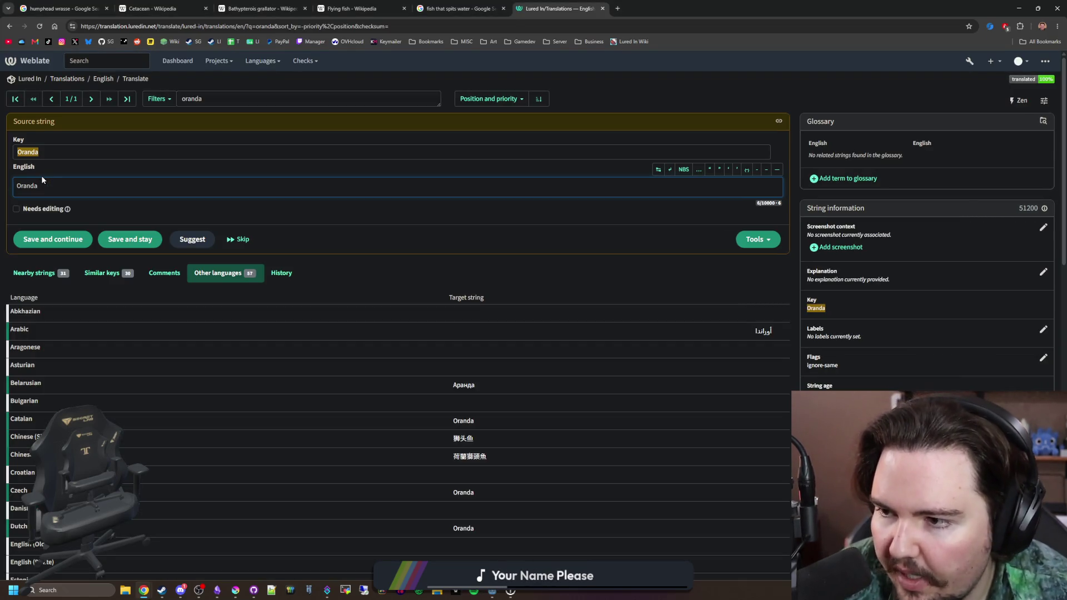
scroll(403, 374, "down", 5)
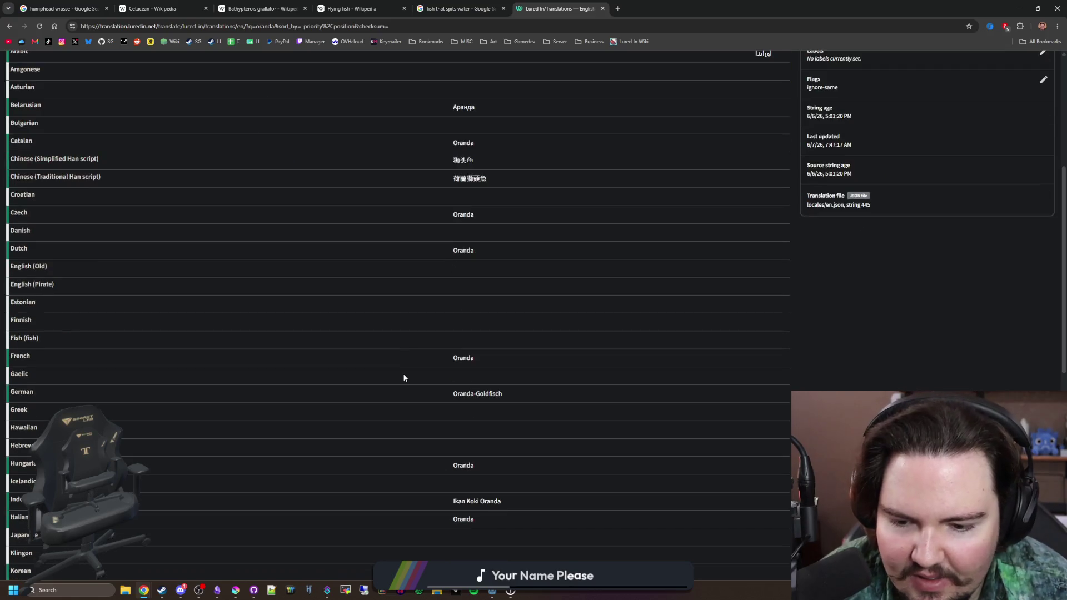
scroll(404, 378, "down", 9)
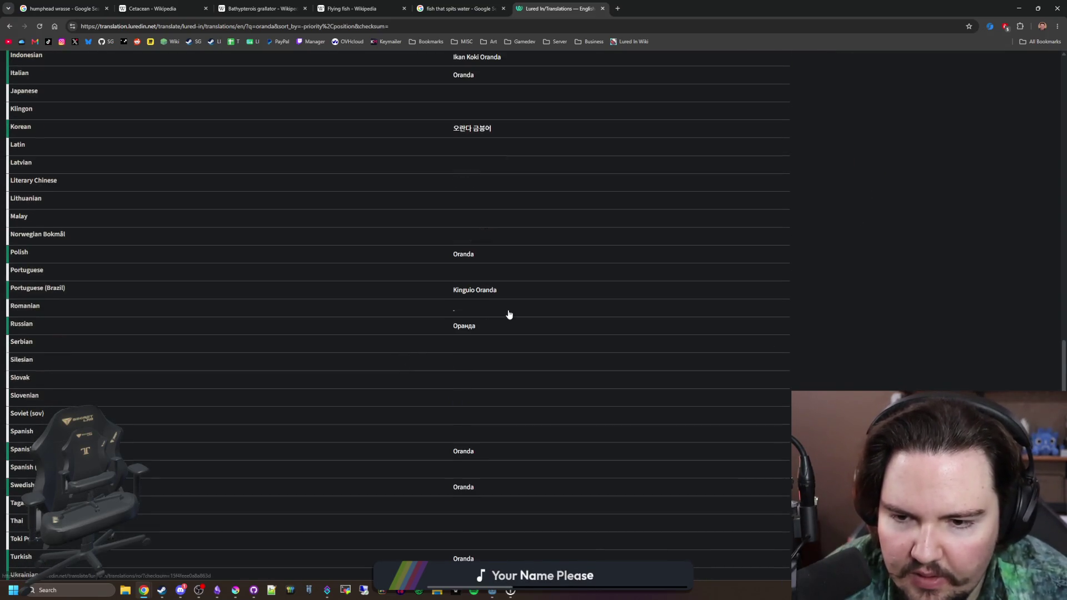
scroll(529, 301, "up", 15)
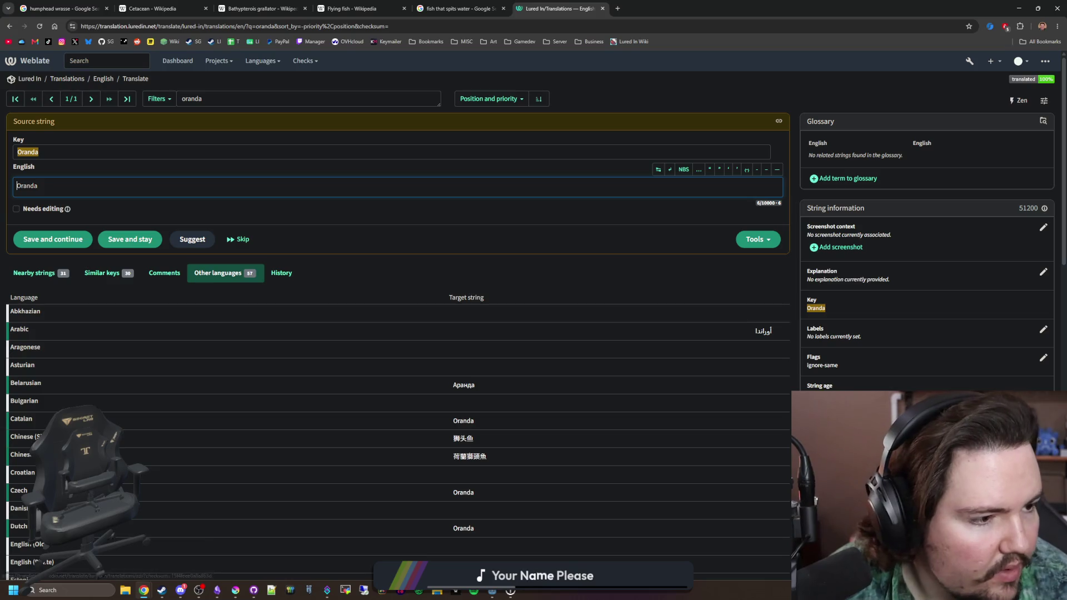
Step: Search for 'oarfish' and review its existing translations
left_click_drag(218, 94, 162, 97)
type("oarfish")
key("Return")
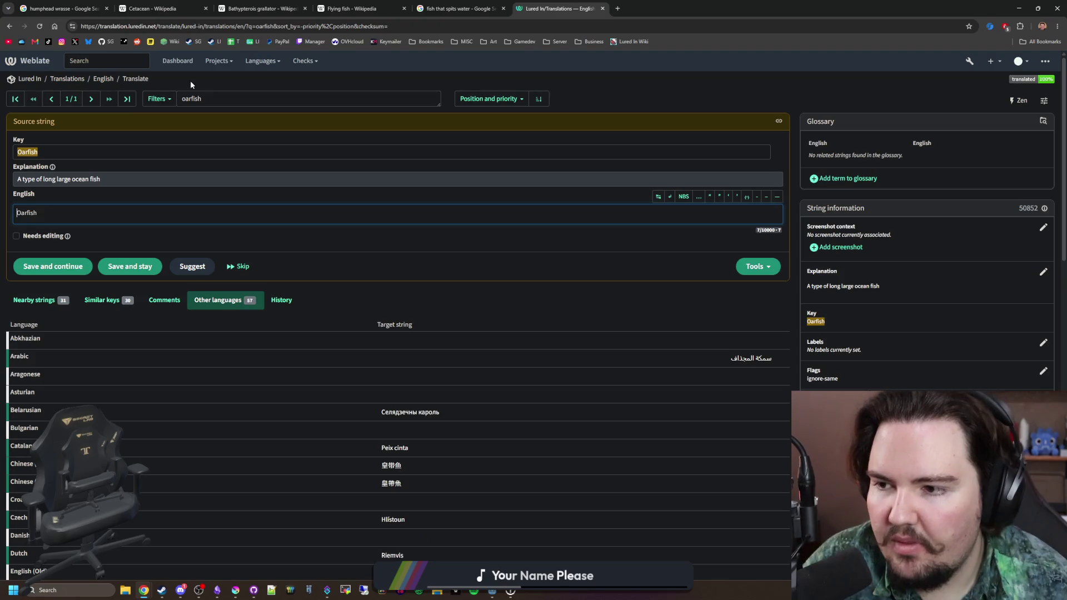
scroll(474, 242, "down", 3)
scroll(474, 242, "down", 1)
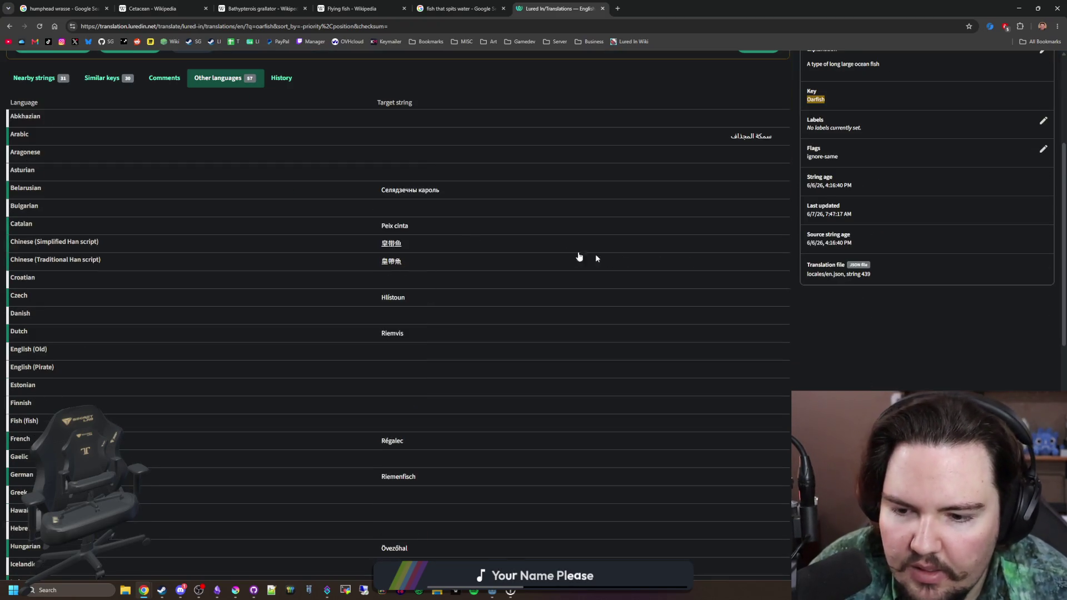
key("alt+Tab")
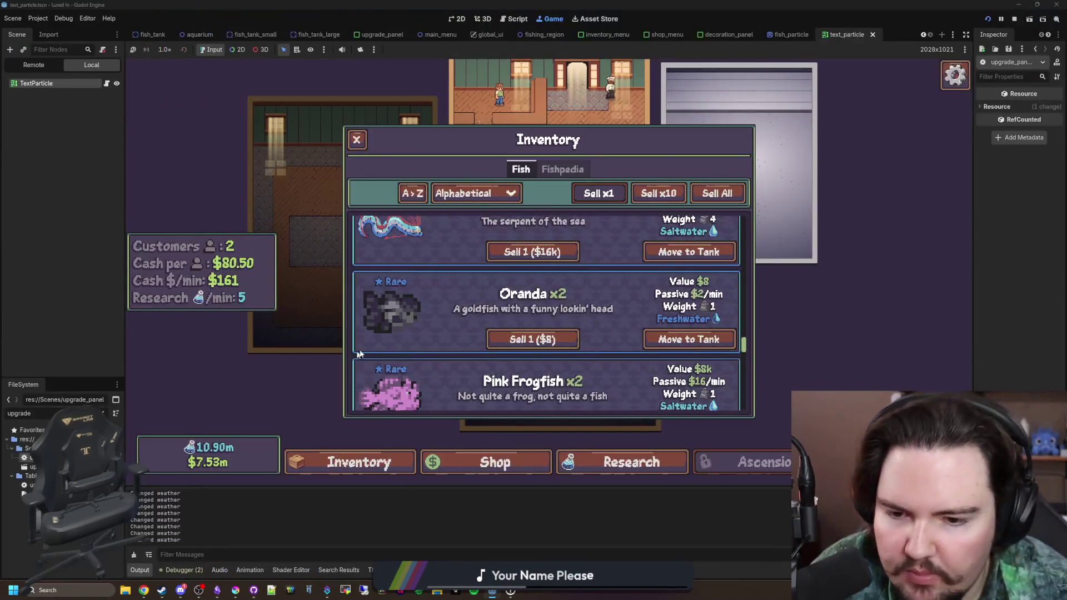
Step: Inspect Fish Tank 7's upgrades, decorations and settings, then Fish Tank 1 and the research tree
scroll(430, 337, "down", 5)
scroll(500, 295, "up", 10)
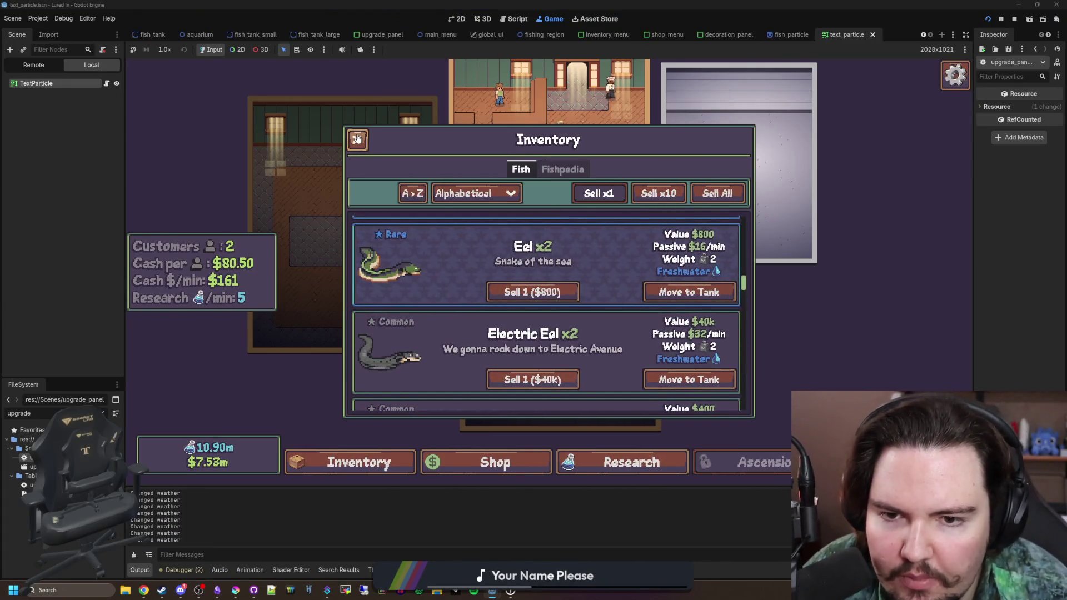
left_click(642, 438)
left_click(496, 463)
left_click(586, 301)
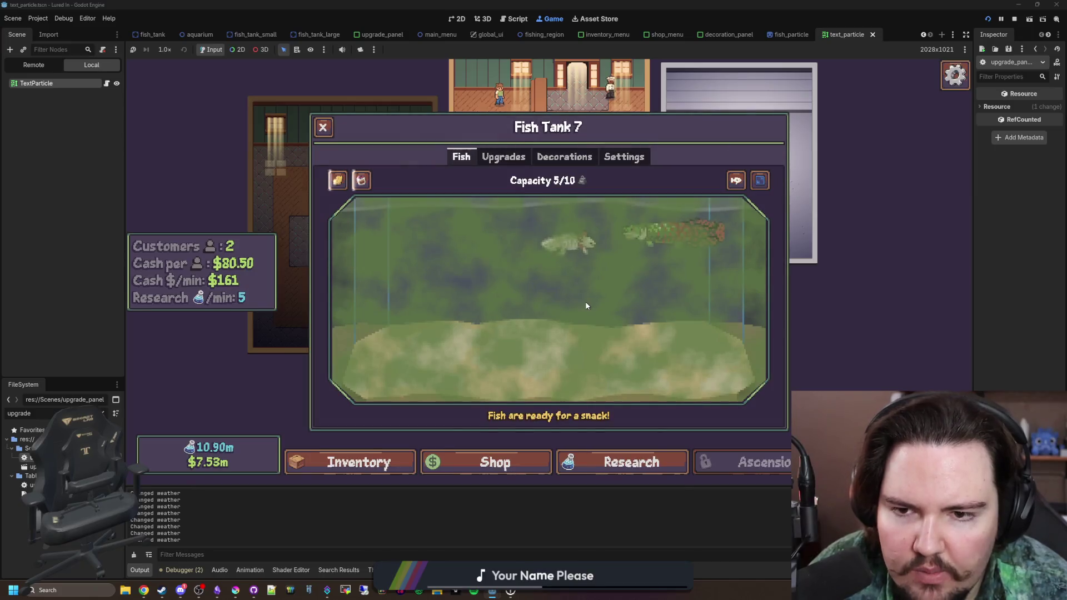
left_click(503, 157)
left_click(565, 167)
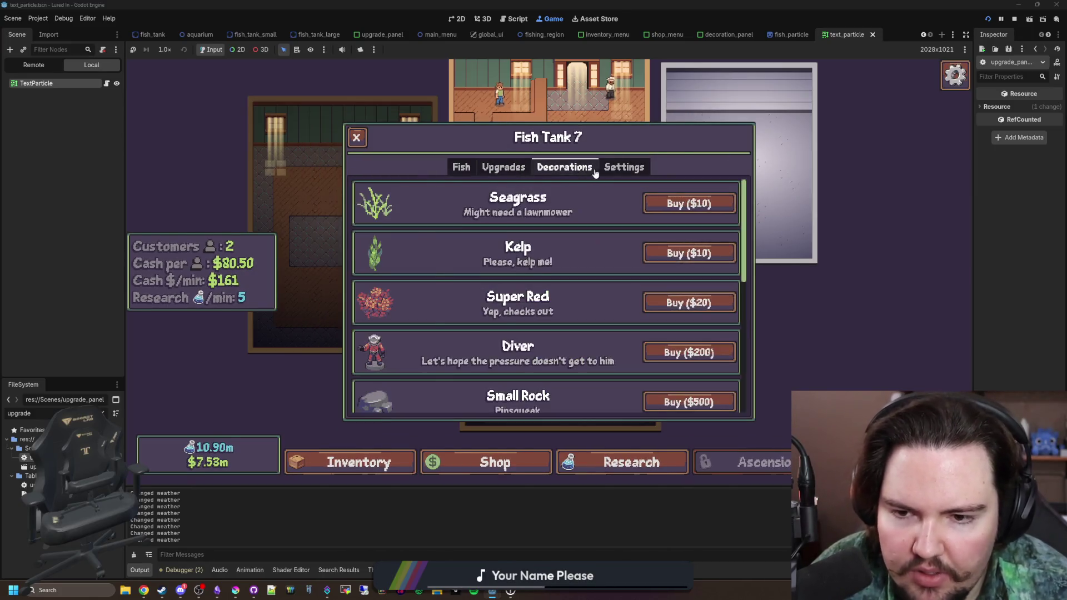
left_click(624, 167)
left_click(453, 169)
key("Escape")
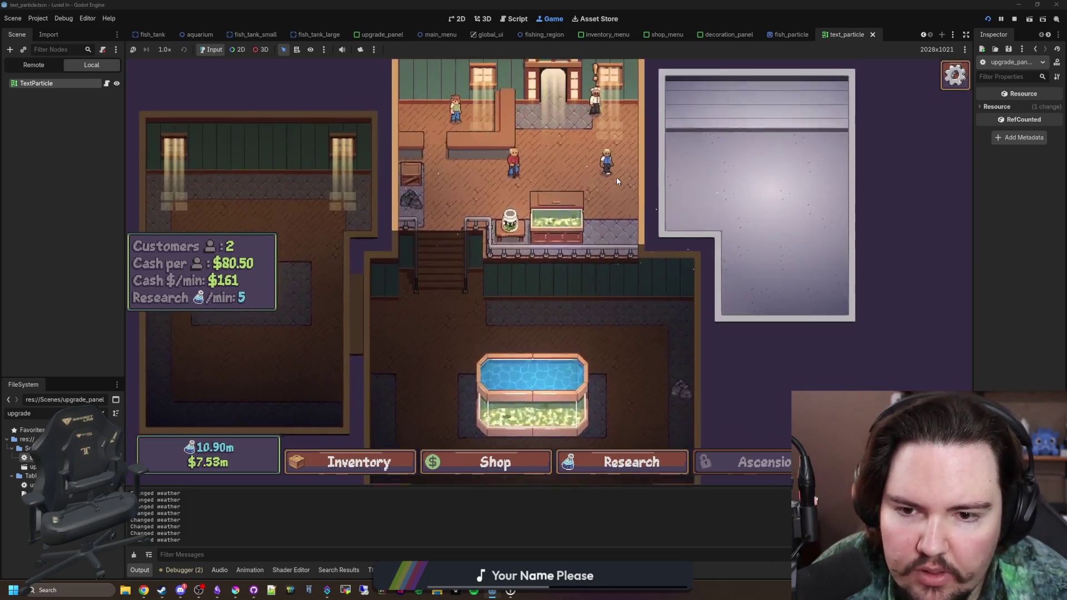
left_click(551, 219)
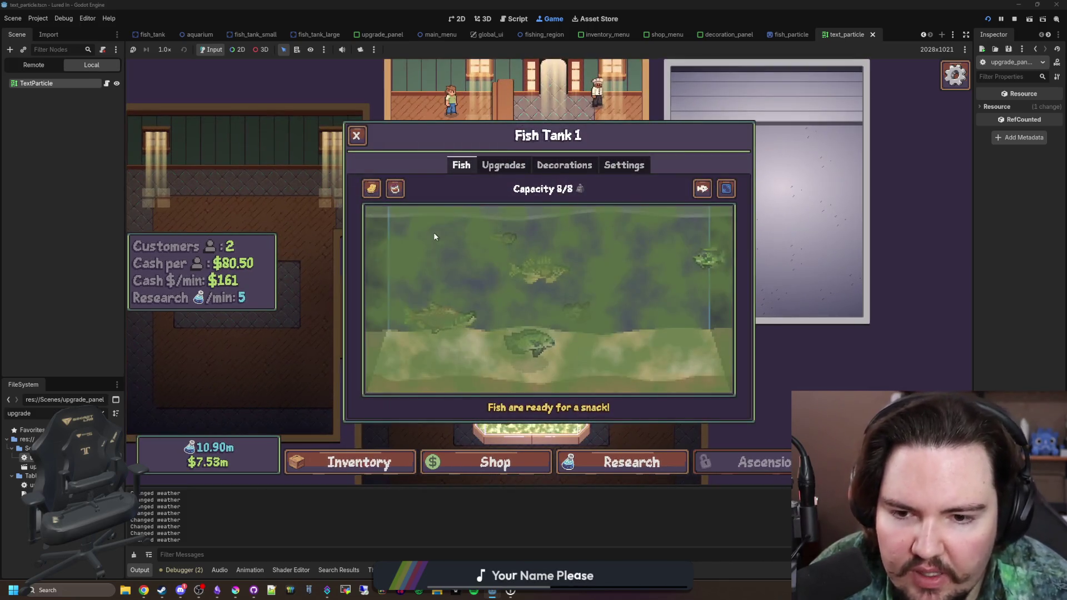
left_click(357, 135)
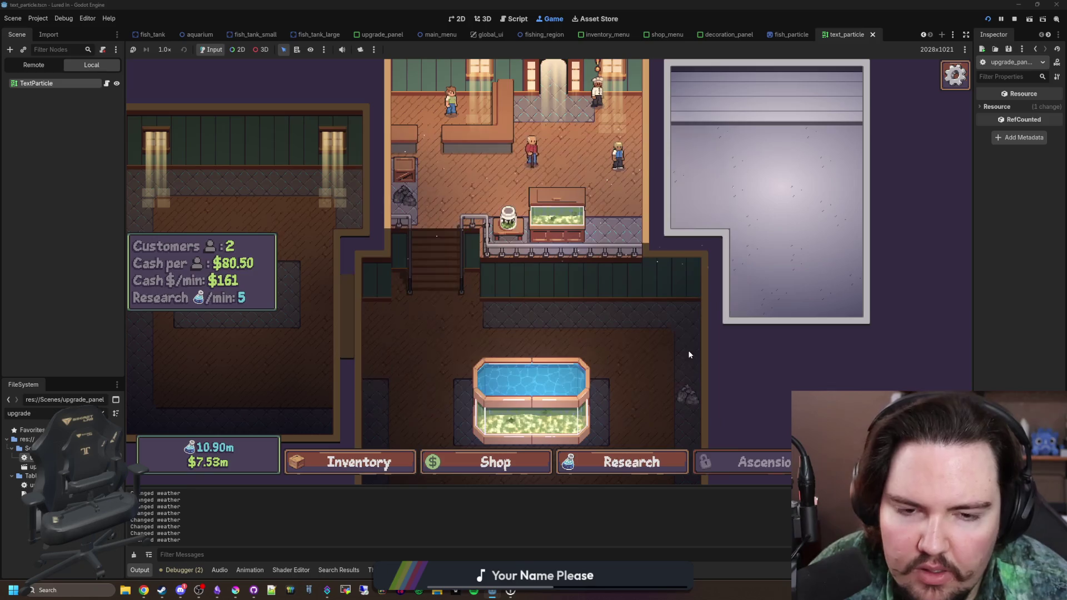
left_click(601, 467)
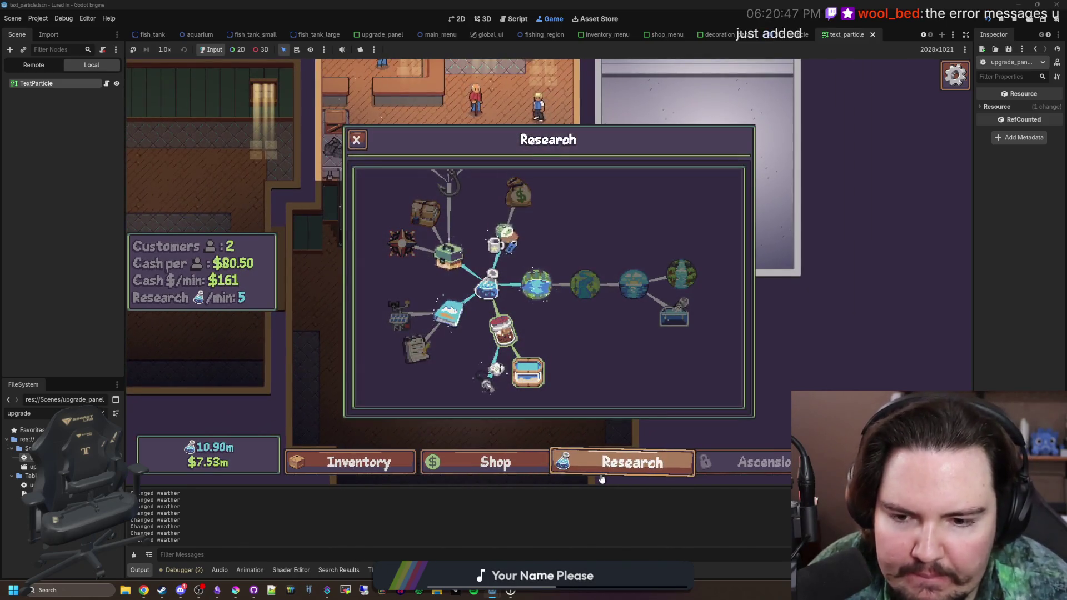
left_click(581, 461)
Step: Move the saltwater Bluefin Tuna into a tank, triggering the 'Wrong liquid!' error
left_click(356, 462)
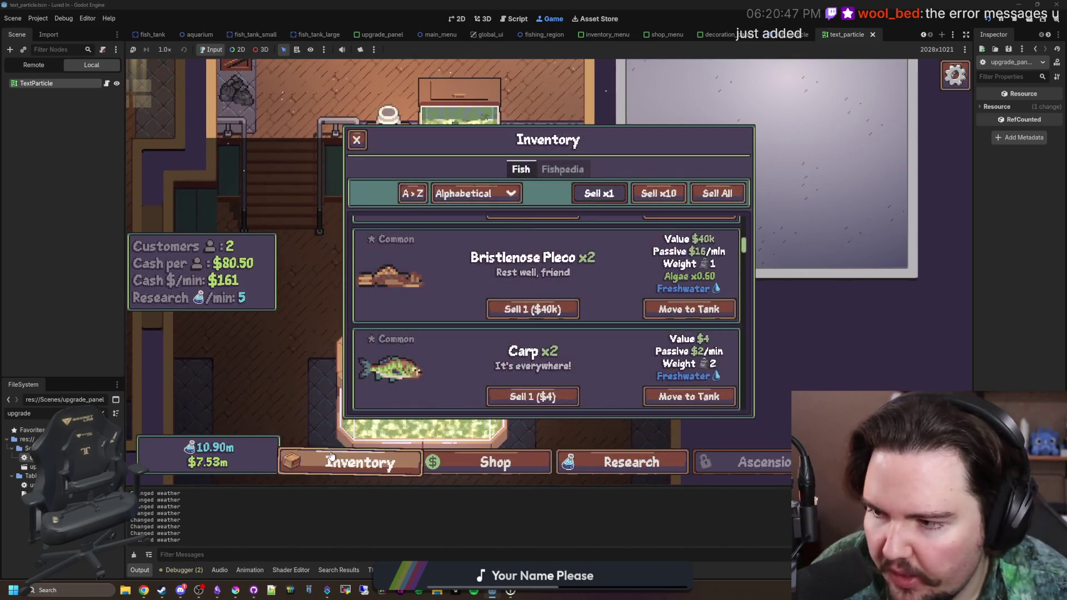
scroll(508, 302, "up", 6)
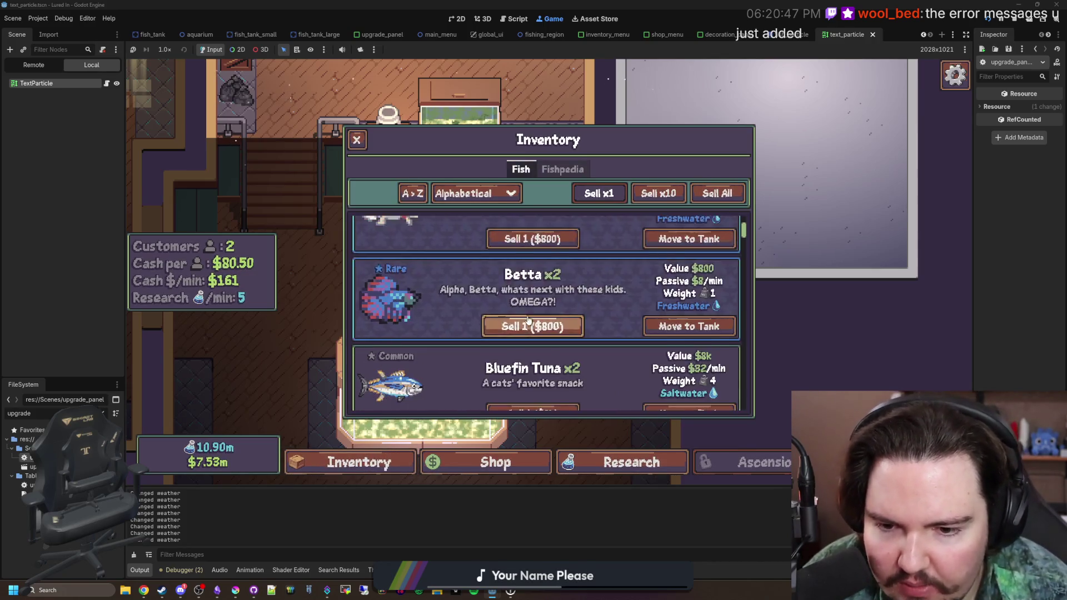
left_click(730, 387)
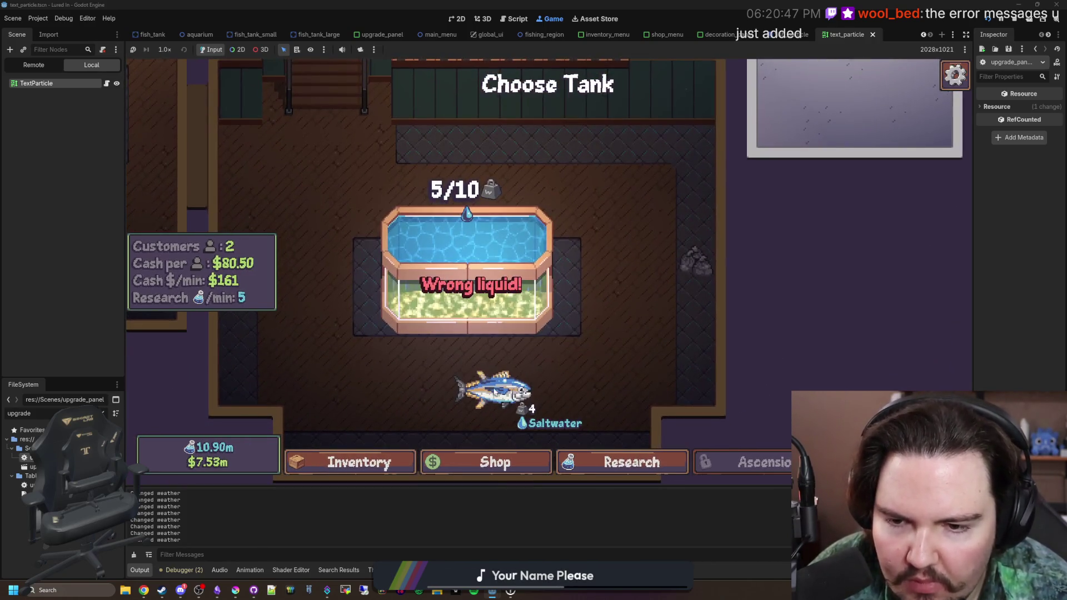
Step: Open aquarium_cursor.gd and search it for 'error' to find the tank error messages
left_click(103, 413)
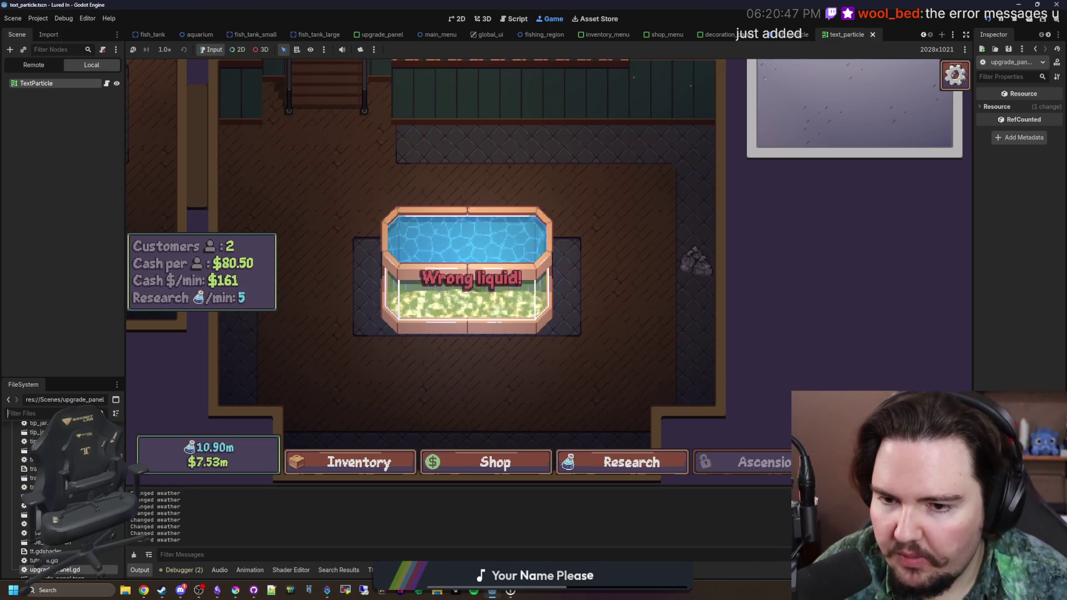
type("a")
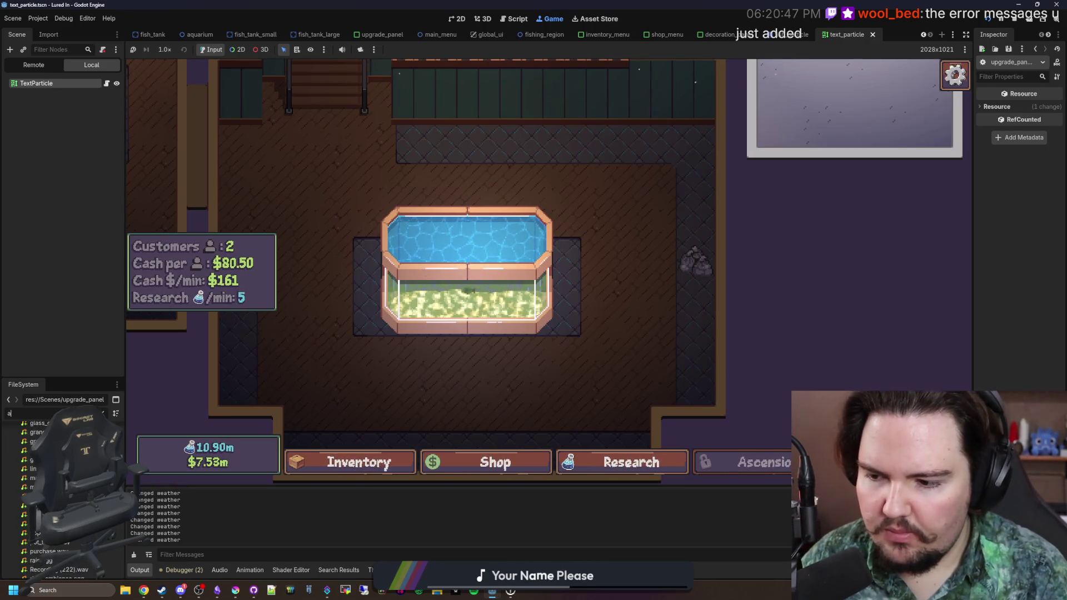
type("quarium_c")
double_click(33, 467)
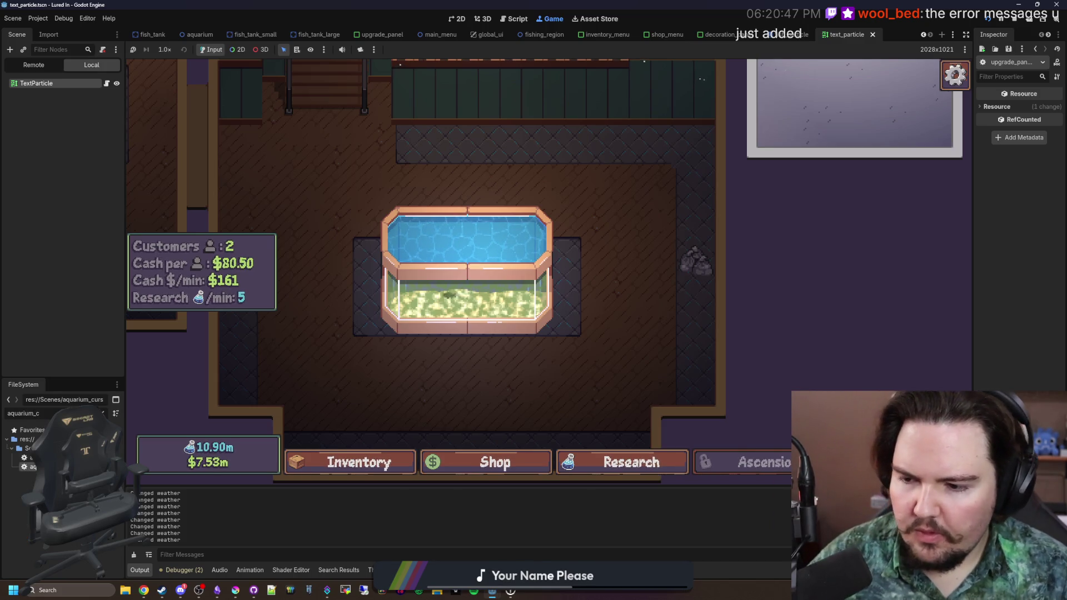
scroll(667, 295, "up", 6)
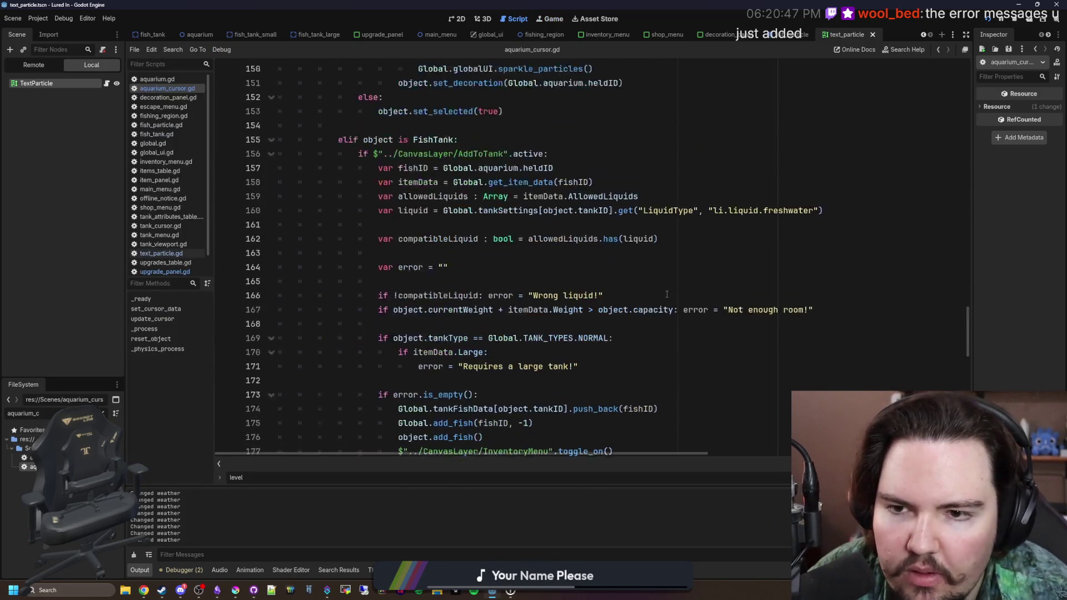
key("ctrl+f")
type("error =")
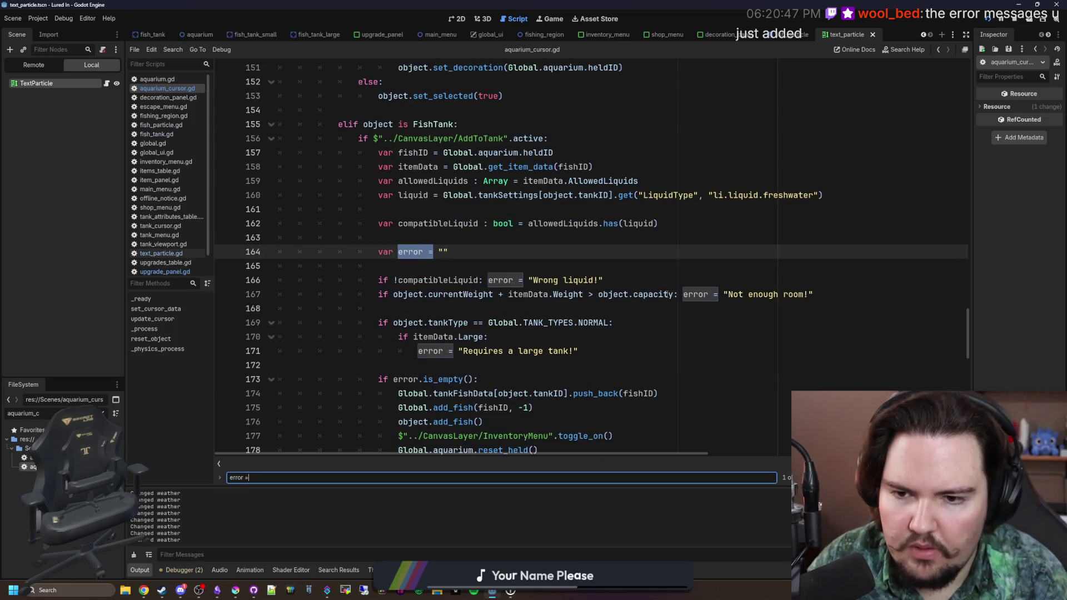
scroll(667, 294, "down", 2)
key("alt+Tab")
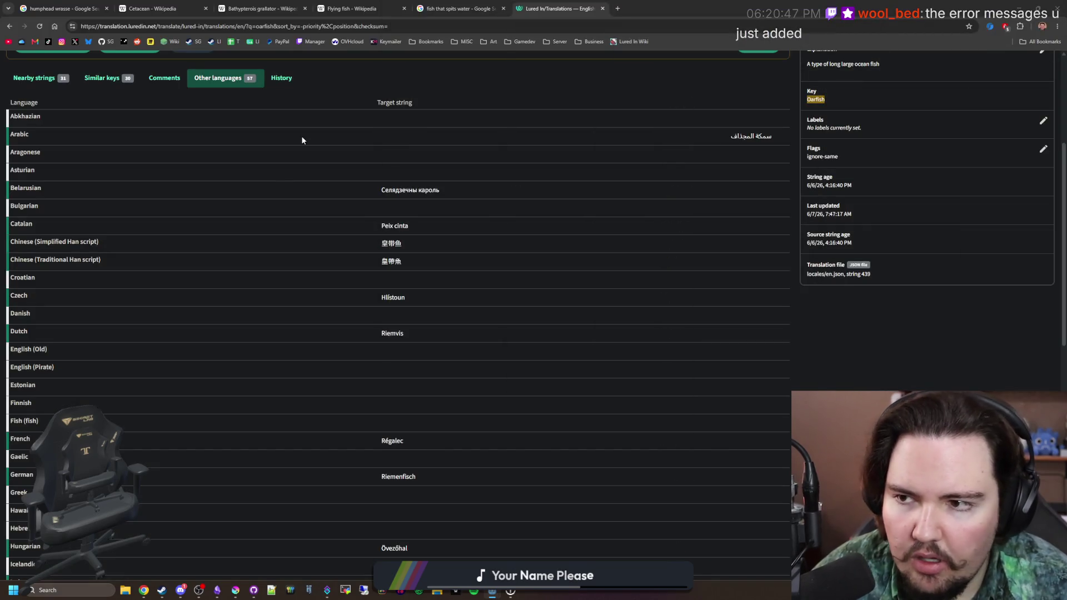
Step: Add a new English string with key and text 'Wrong liquid!'
scroll(302, 140, "up", 5)
left_click(105, 78)
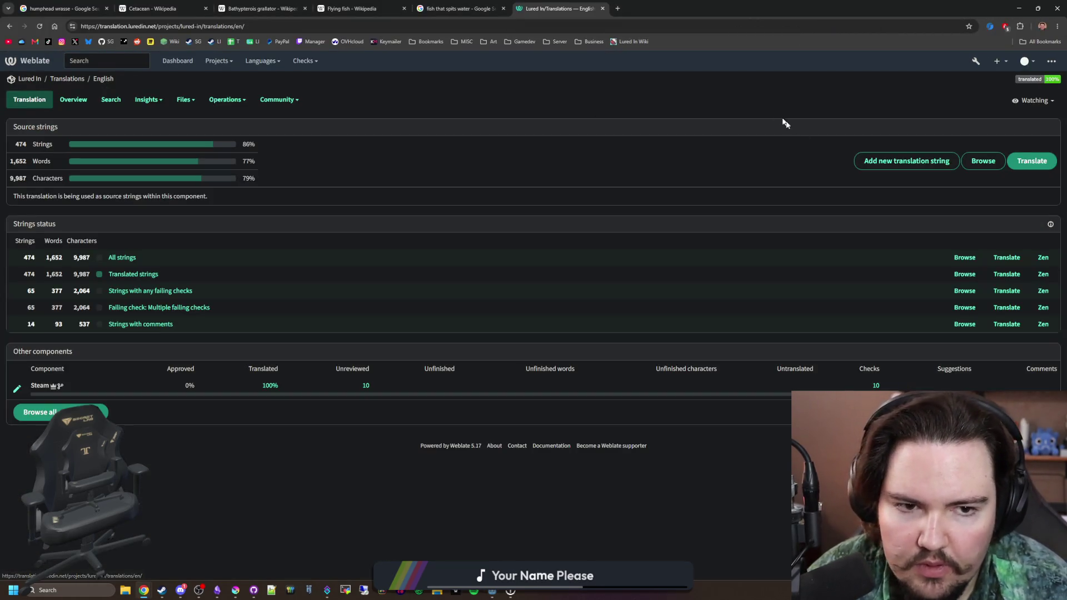
left_click(889, 161)
left_click(239, 182)
type("Wrong")
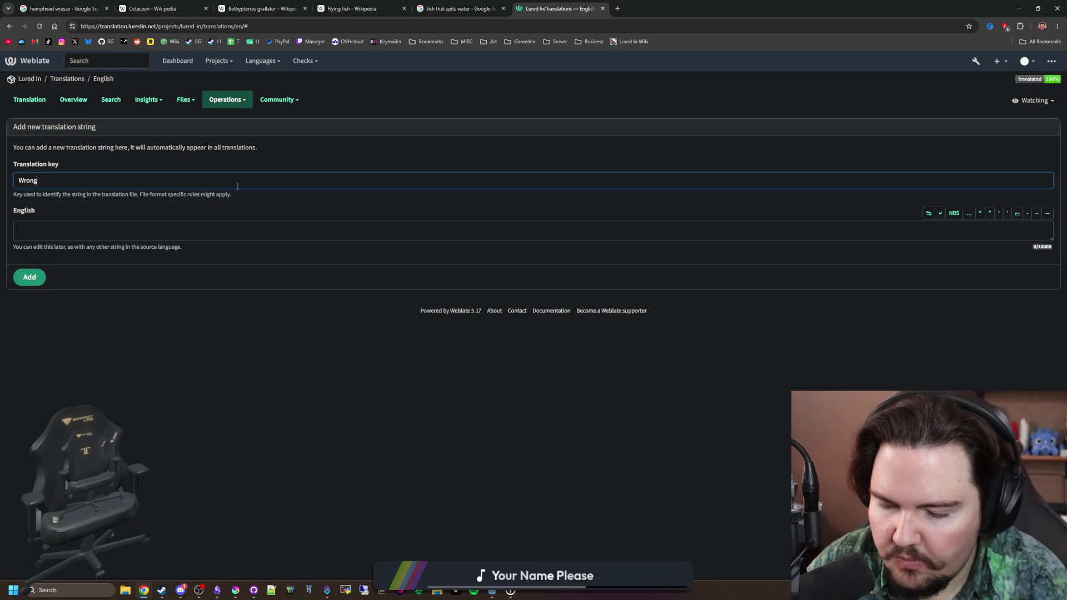
type(" Liquid")
key("BackSpace")
key("BackSpace")
type("liquid")
key("ctrl+a")
key("ctrl+c")
key("Tab")
key("ctrl+v")
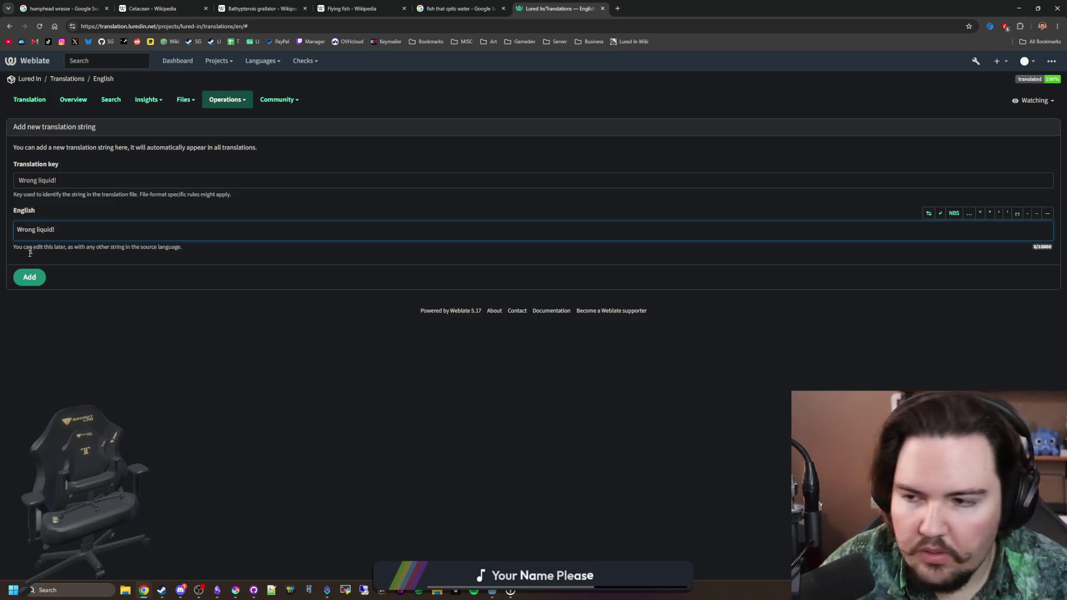
left_click(36, 278)
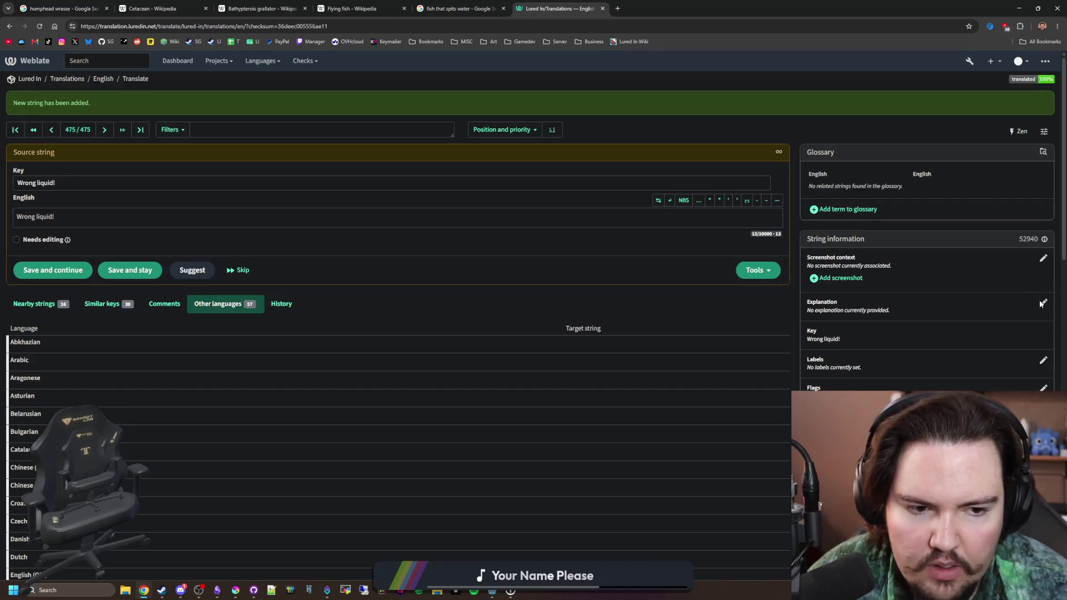
Step: Explain it as an error popup when adding a fish to a tank with the wrong liquid
left_click(1042, 303)
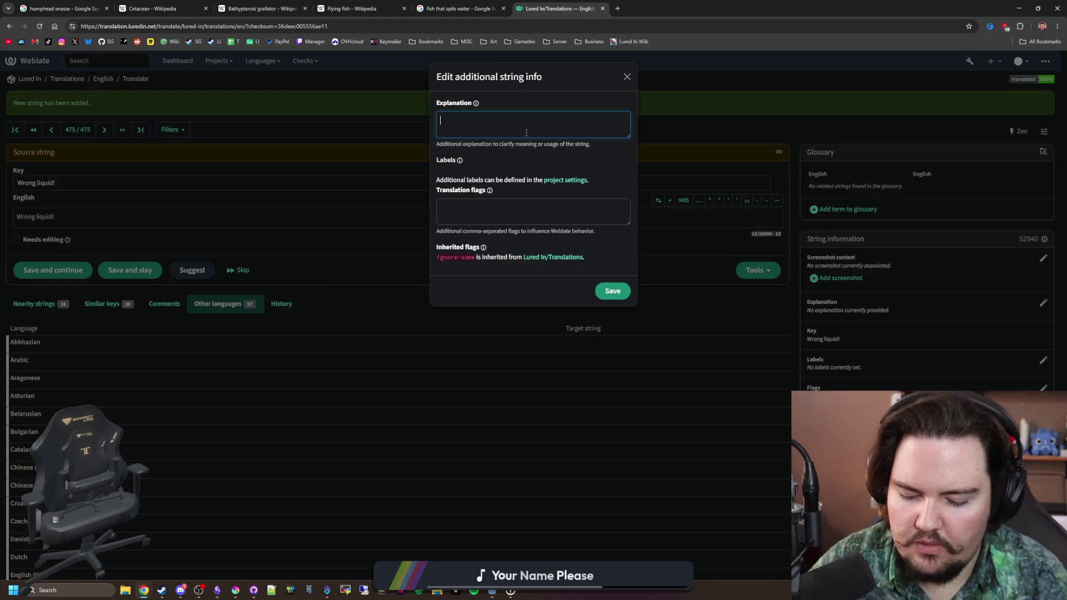
type("Anerror popup whenever y")
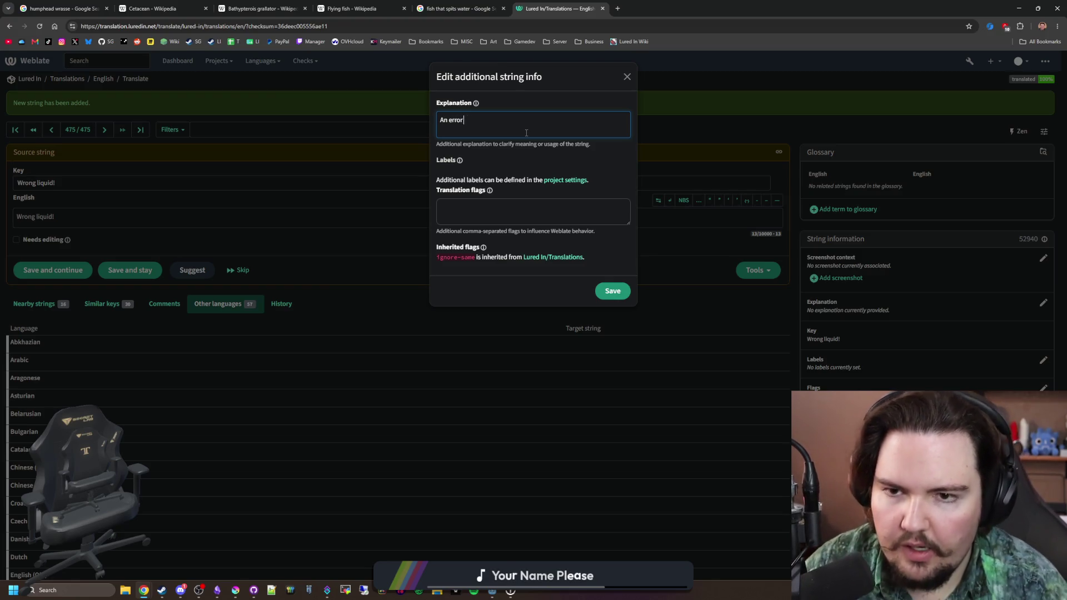
type("ou add")
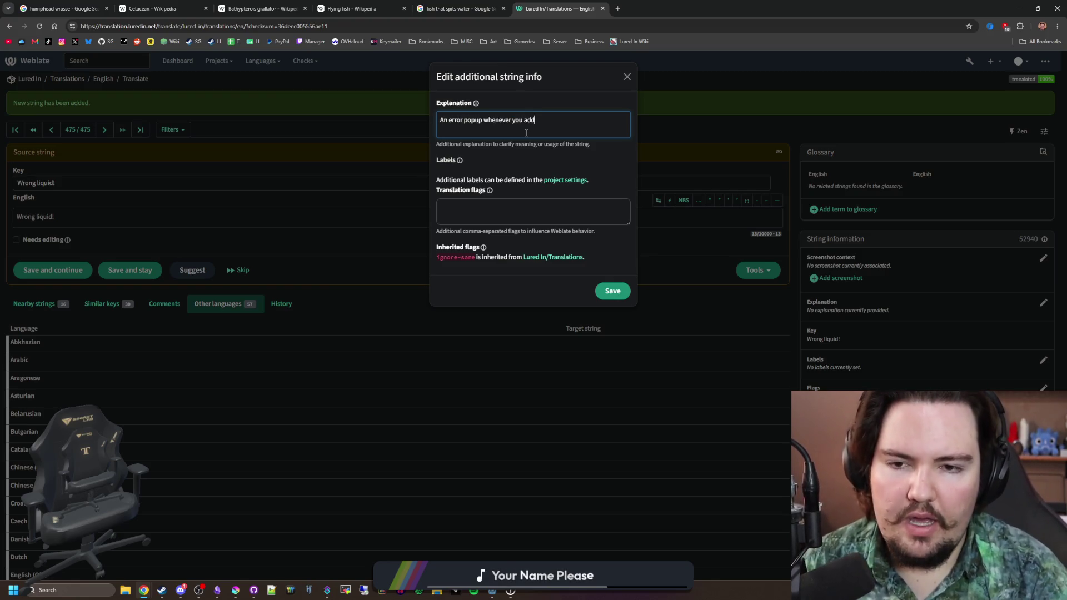
type(" a fish to a tank with t")
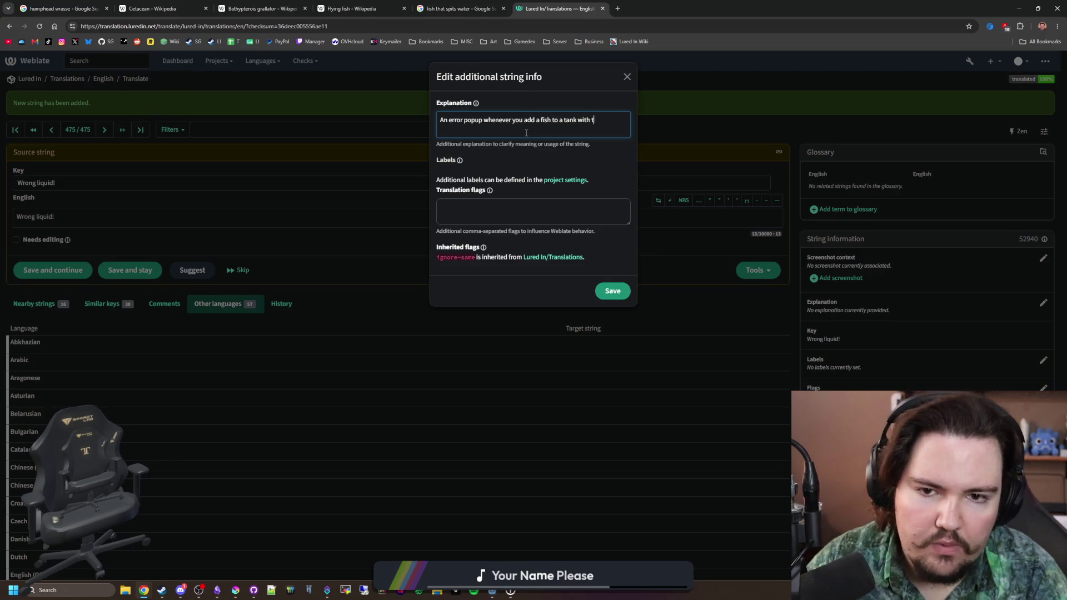
type("he wrong type of liqu")
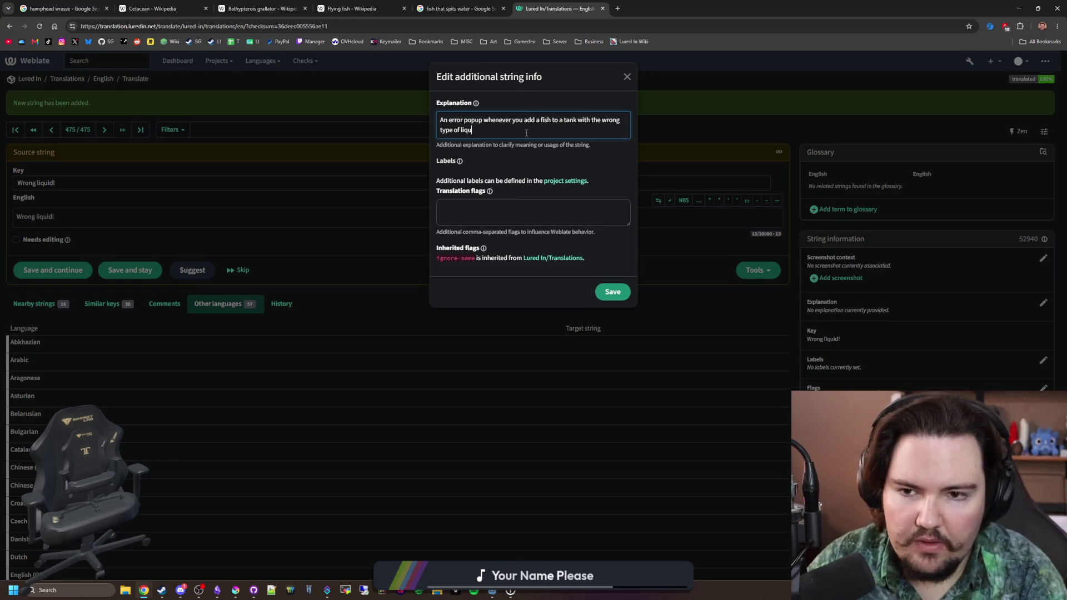
type("id (saltwate")
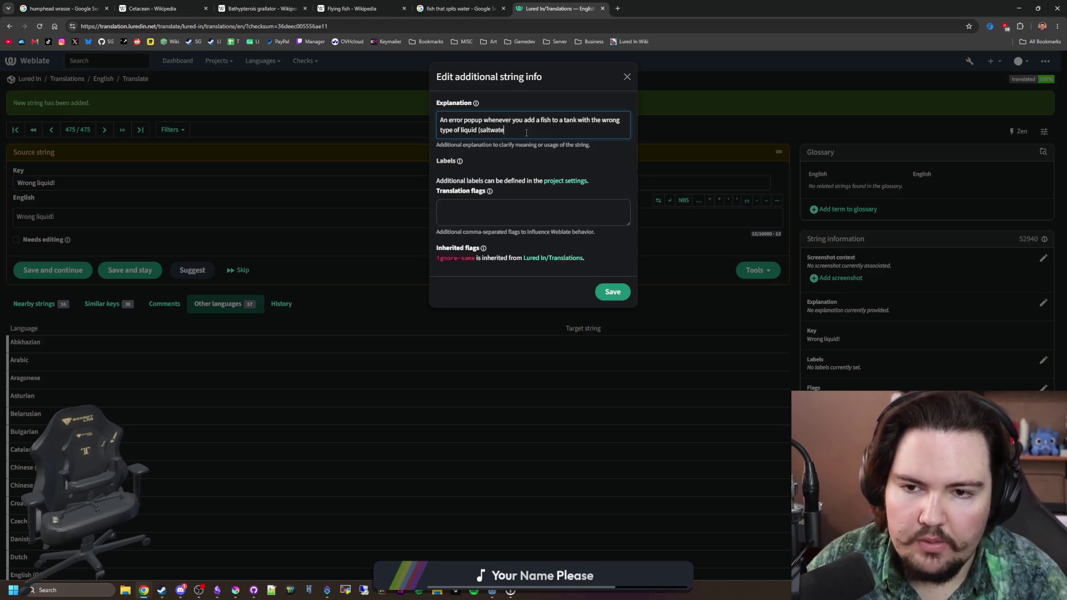
type("r vs freshwater")
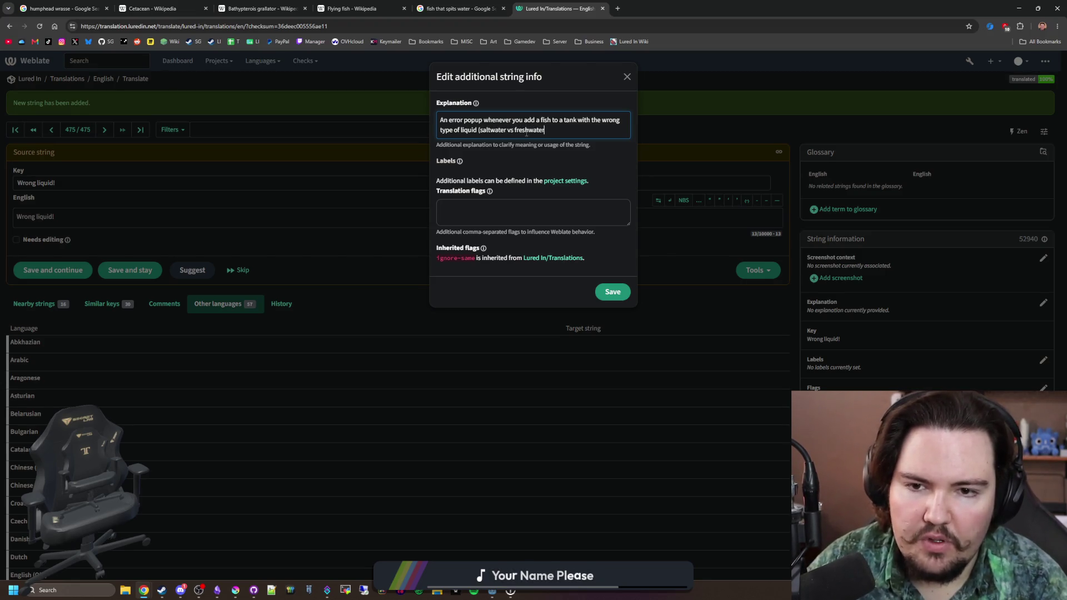
left_click(612, 292)
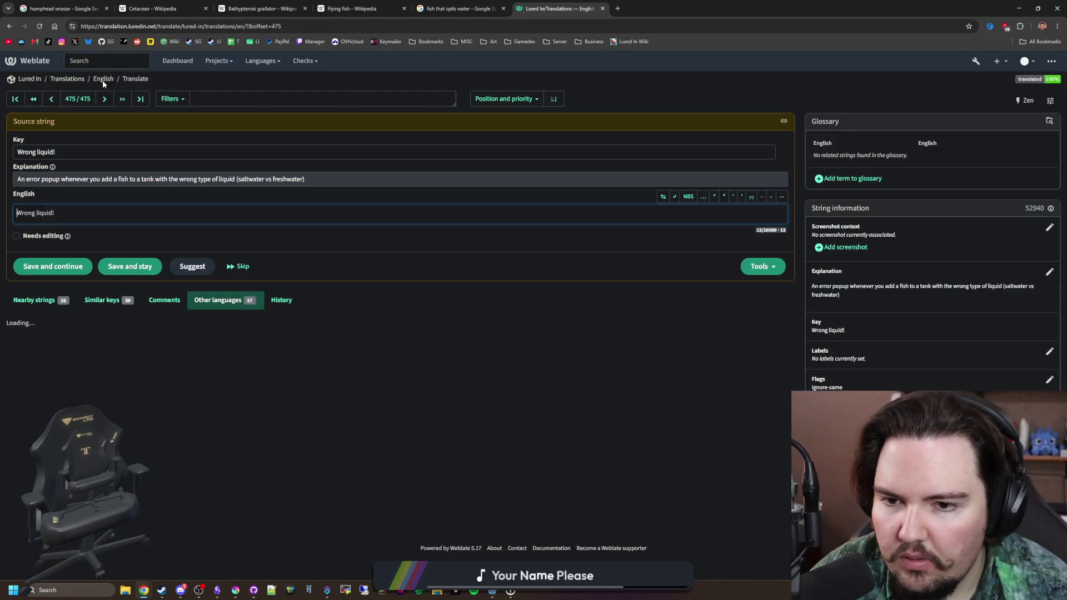
left_click(102, 80)
Step: Add a new English string with key and text 'Not enough room!'
left_click(919, 166)
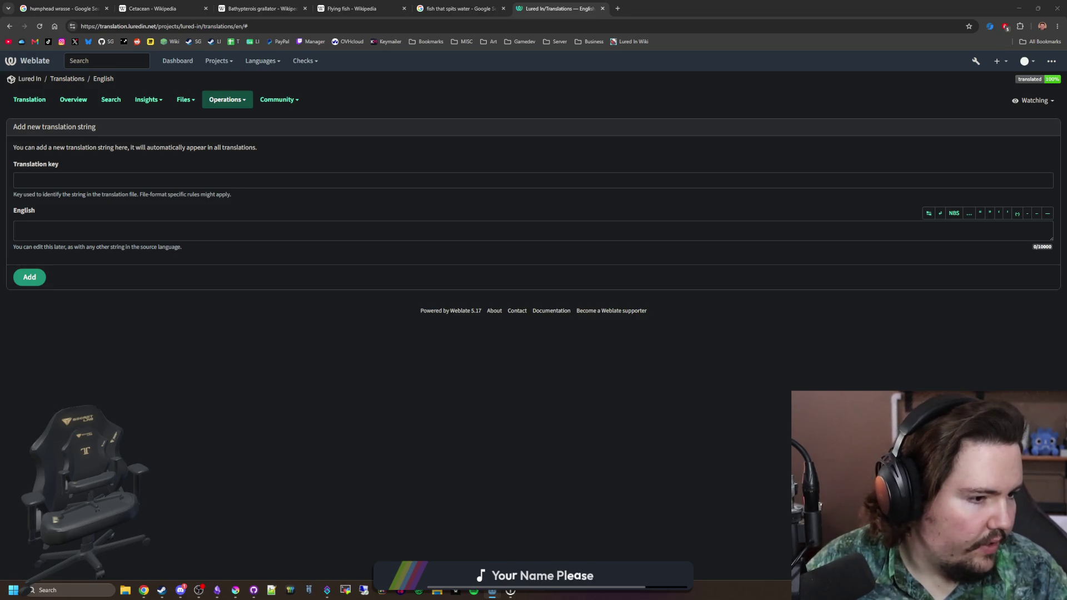
left_click(67, 178)
type("Not enough room!")
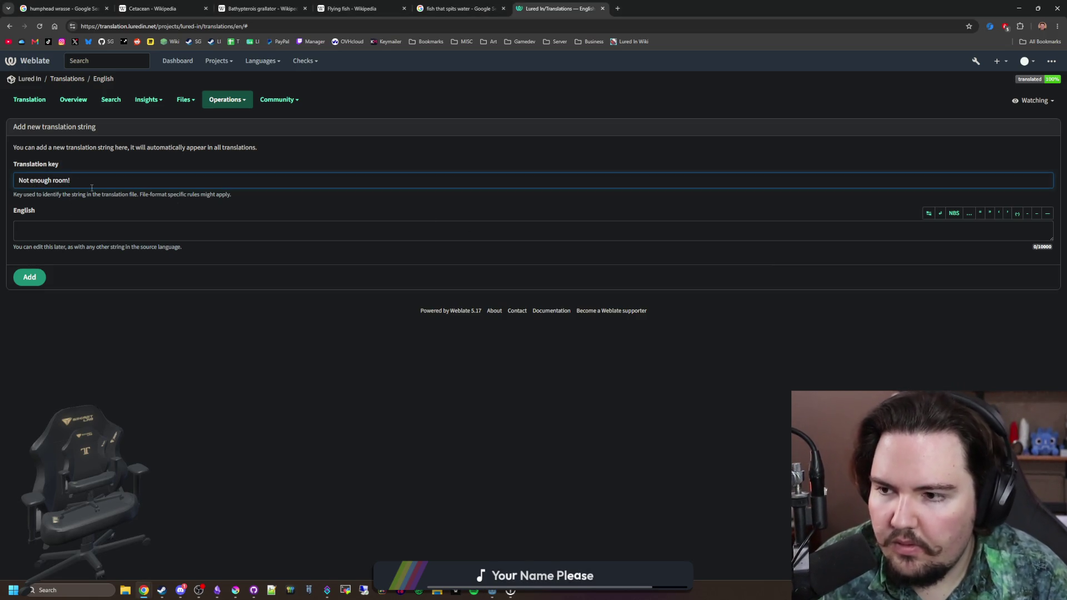
key("ctrl+a")
key("ctrl+c")
left_click(61, 231)
key("ctrl+v")
left_click(30, 277)
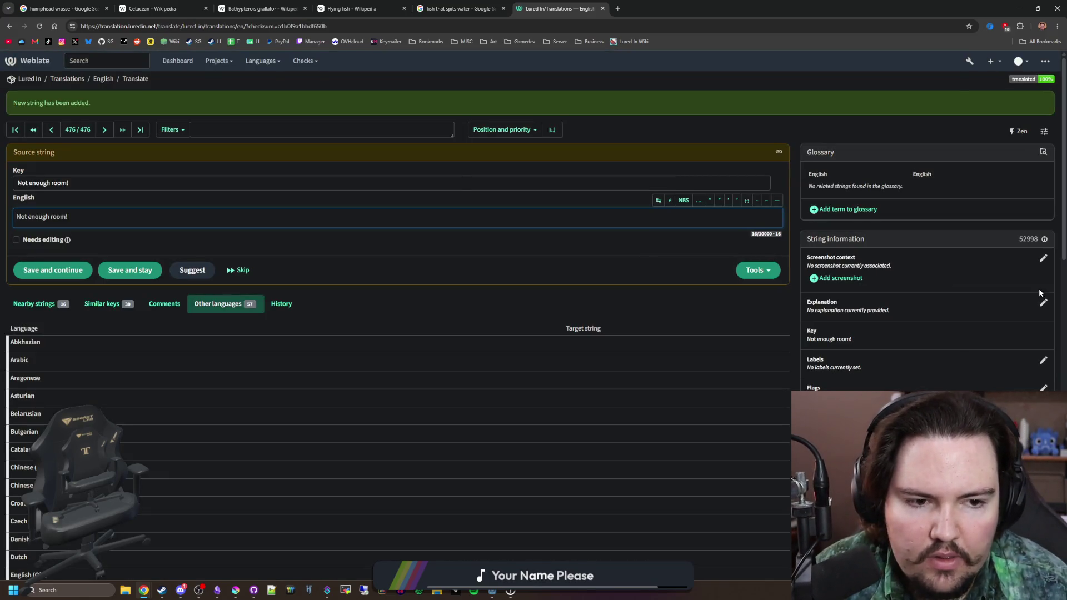
Step: Explain it as a warning popup shown when adding a fish to a full tank
left_click(1044, 303)
type("Warning popup for")
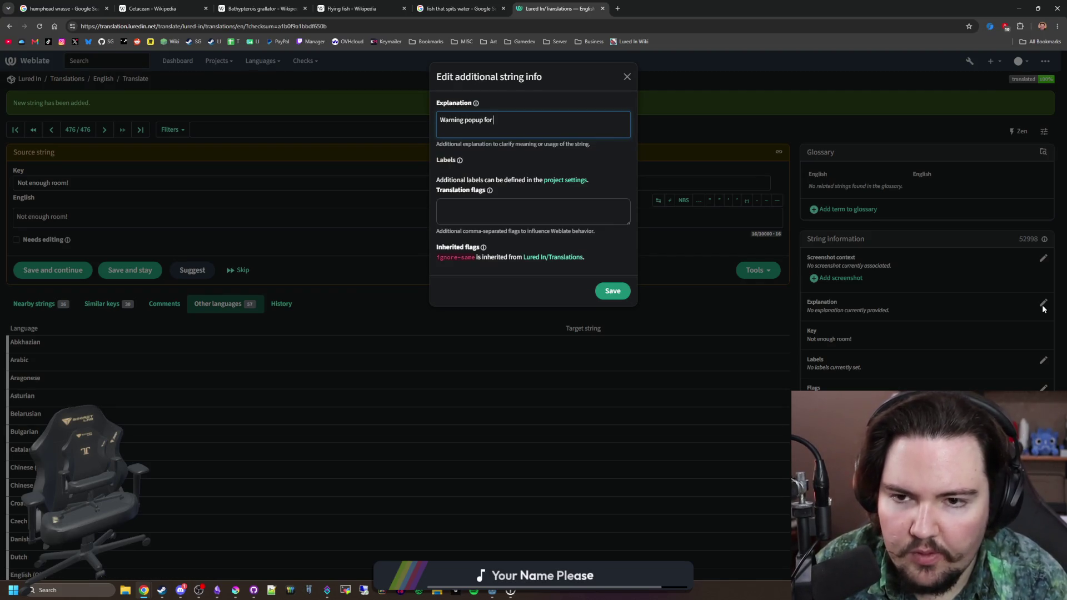
type(" when you add a fish to a tank that is full")
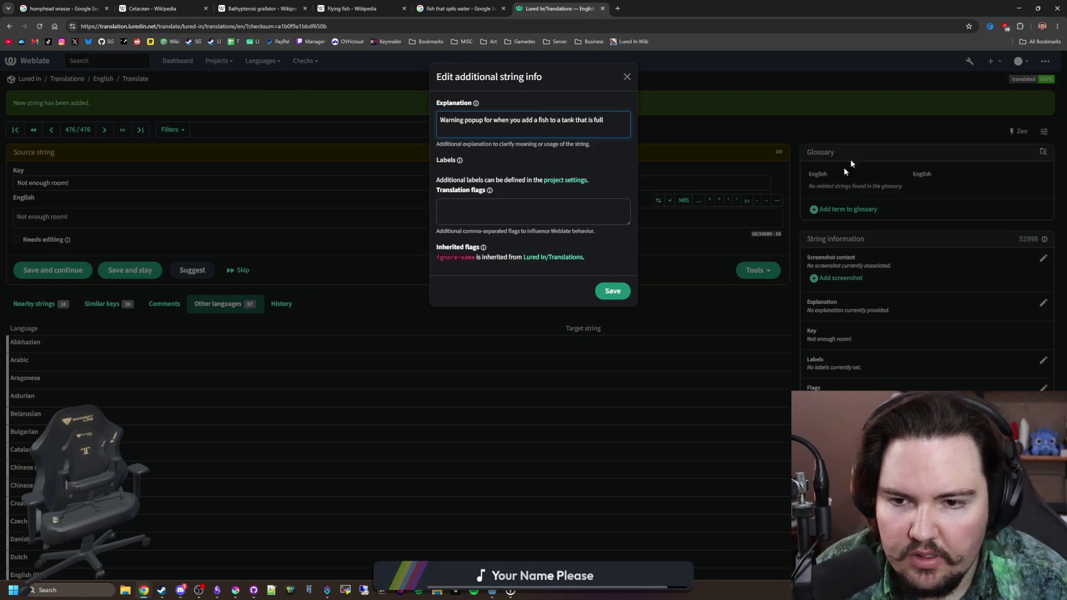
left_click(617, 292)
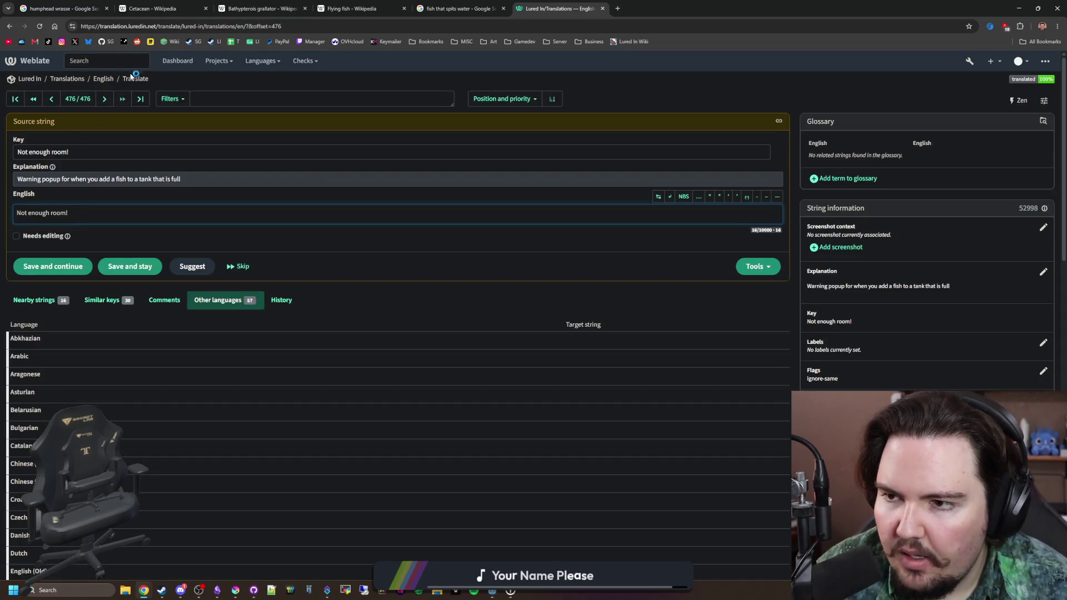
left_click(103, 78)
left_click(906, 161)
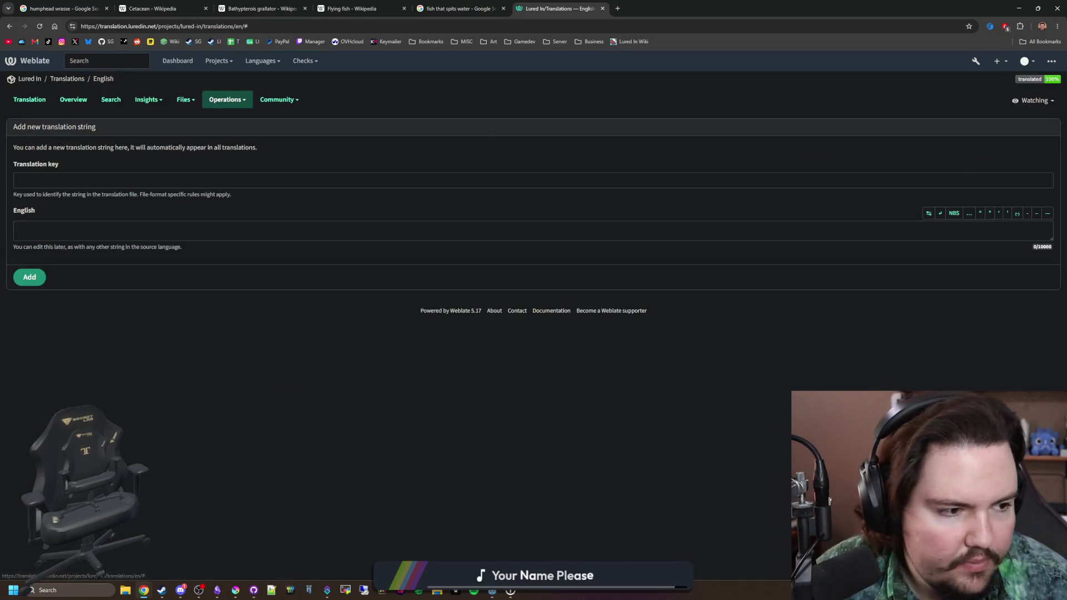
Step: Add the key 'Requires a large tank!' and submit it with the same English text
left_click(87, 179)
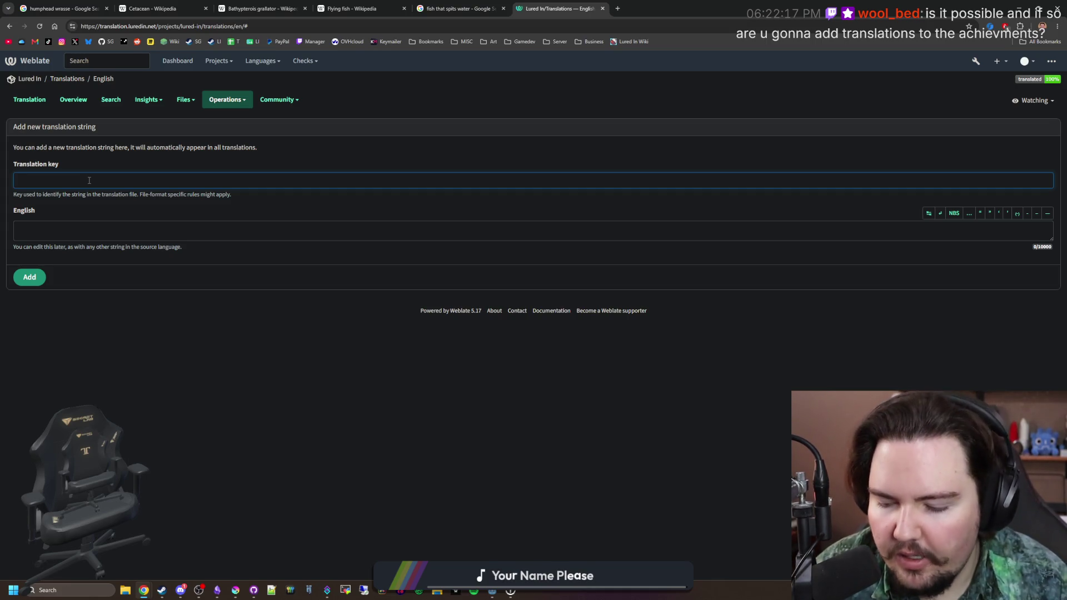
type("Requires a lar")
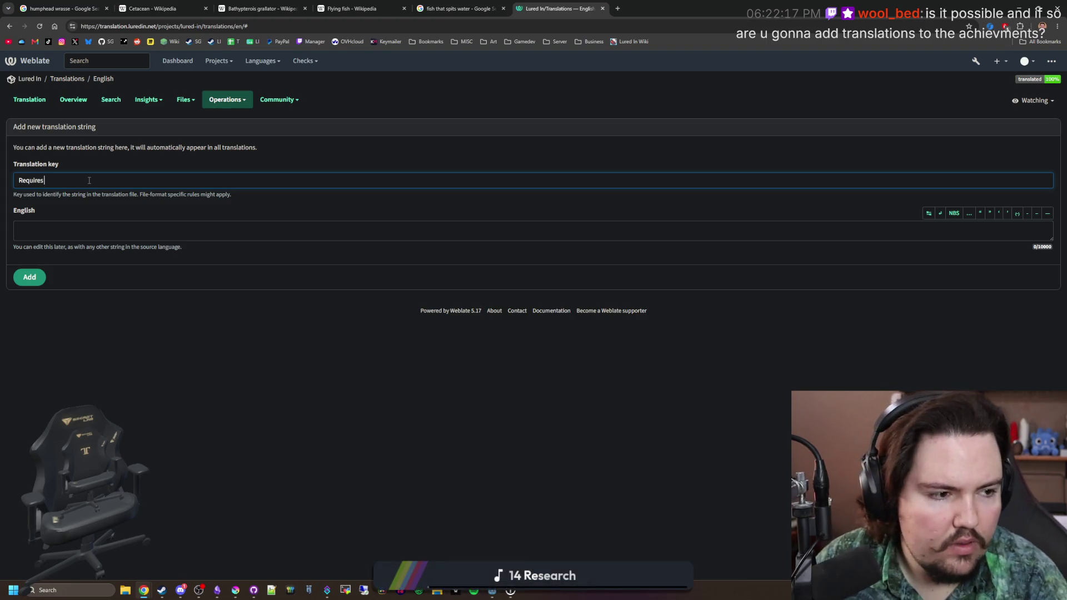
type("ge tank!")
key("ctrl+a")
key("ctrl+c")
left_click(61, 232)
key("ctrl+v")
left_click(30, 277)
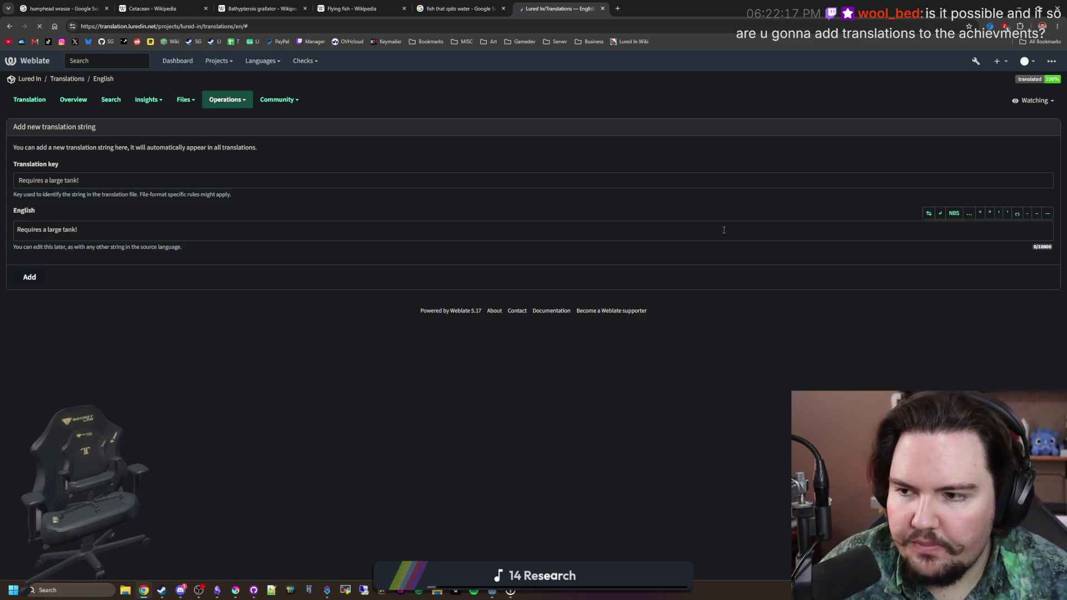
Step: Explain the string as the error popup for placing a large fish in a small tank
left_click(1043, 304)
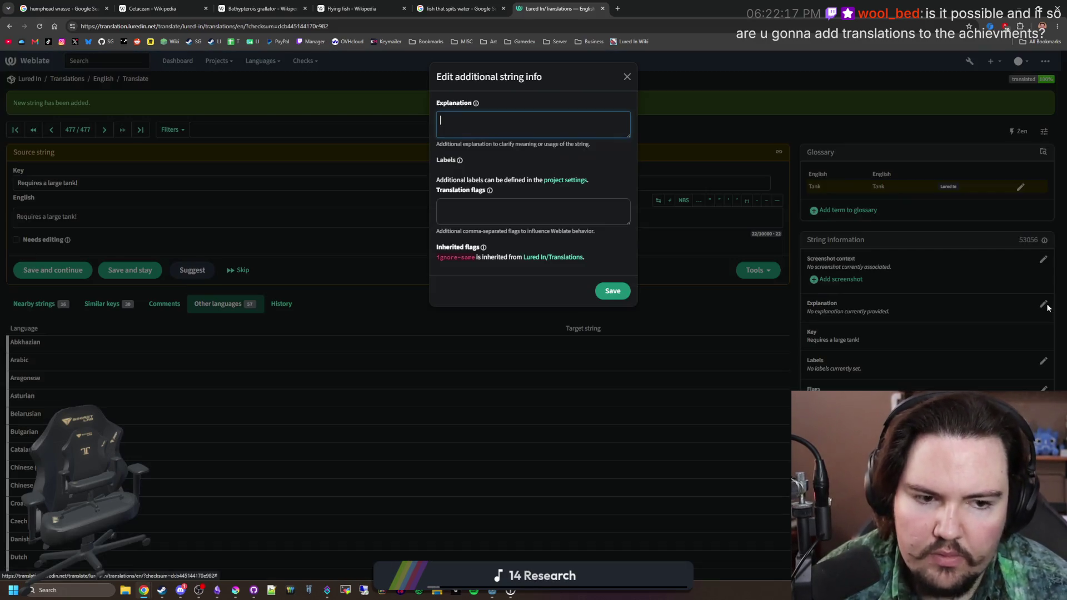
type("Error popup when you tryto place ")
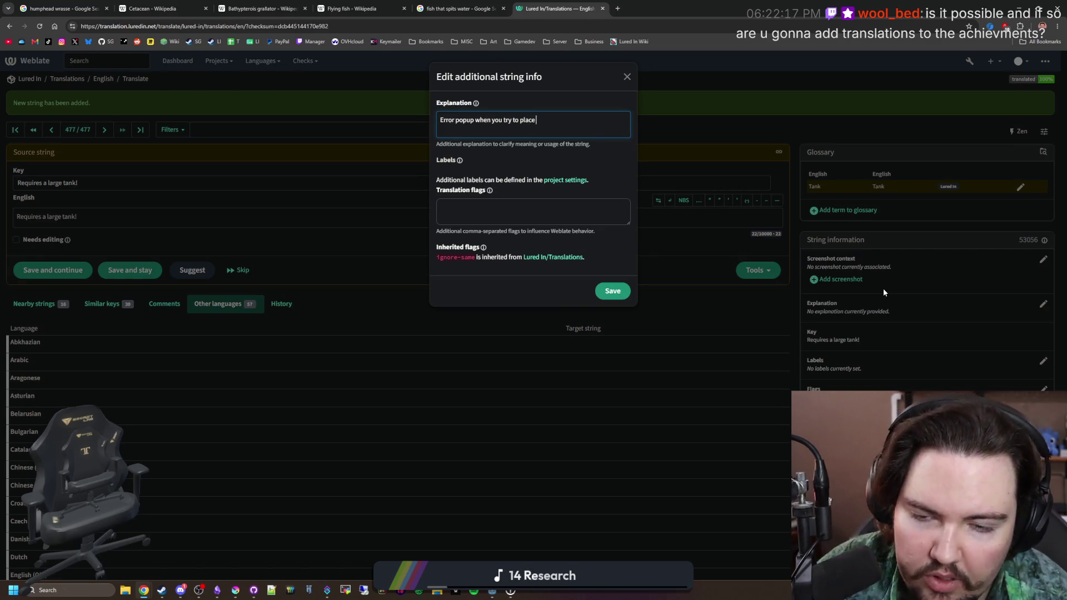
type("large t")
type("fish into a small tank")
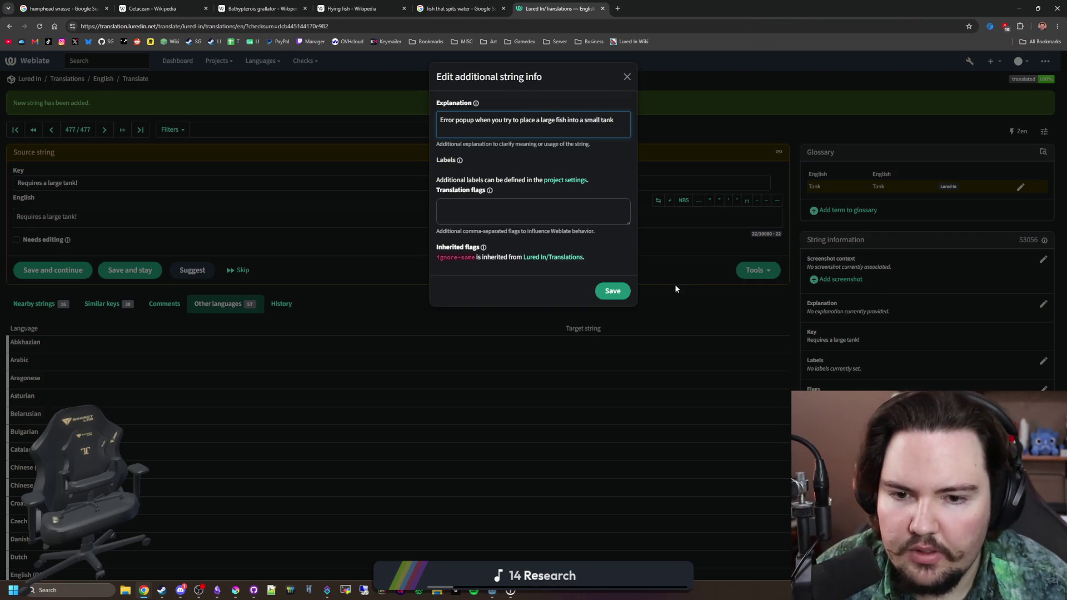
left_click(623, 290)
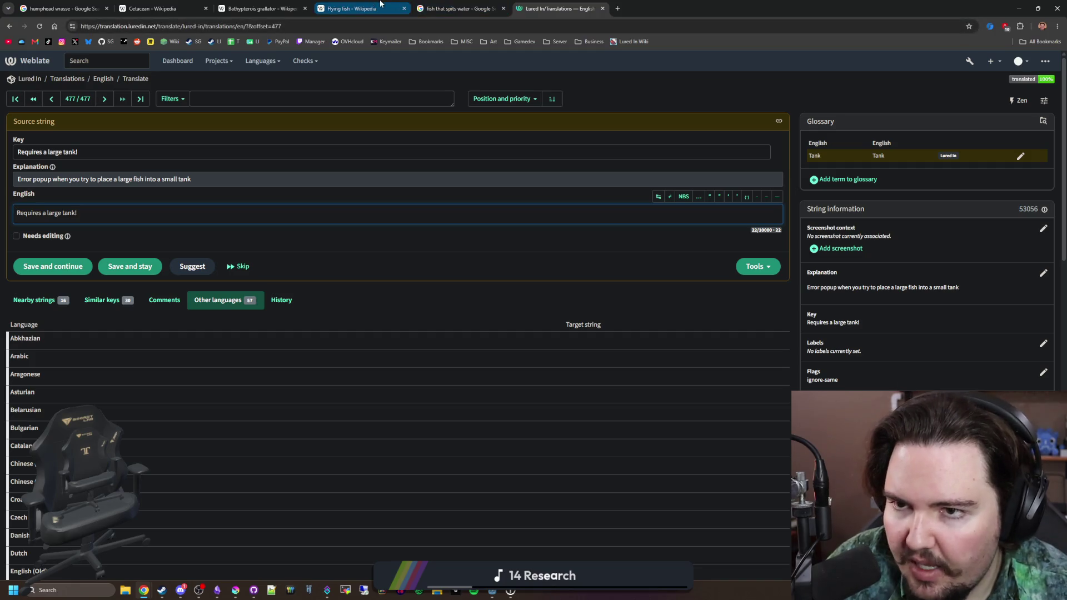
left_click(78, 79)
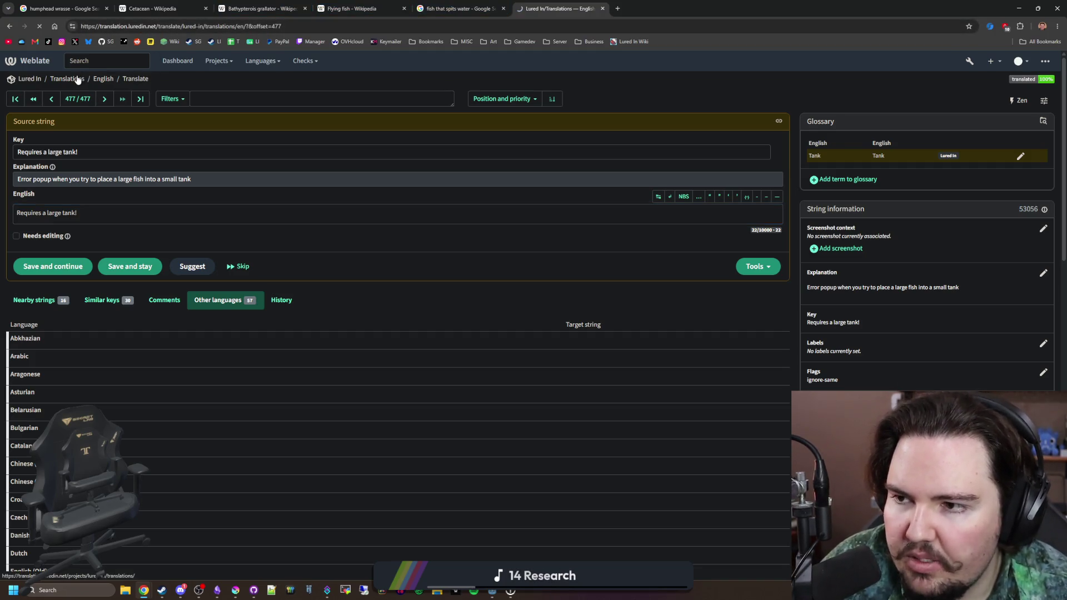
Step: Open the Lured In component list, check the Steam component's languages, and return to Components
left_click(30, 78)
left_click(77, 98)
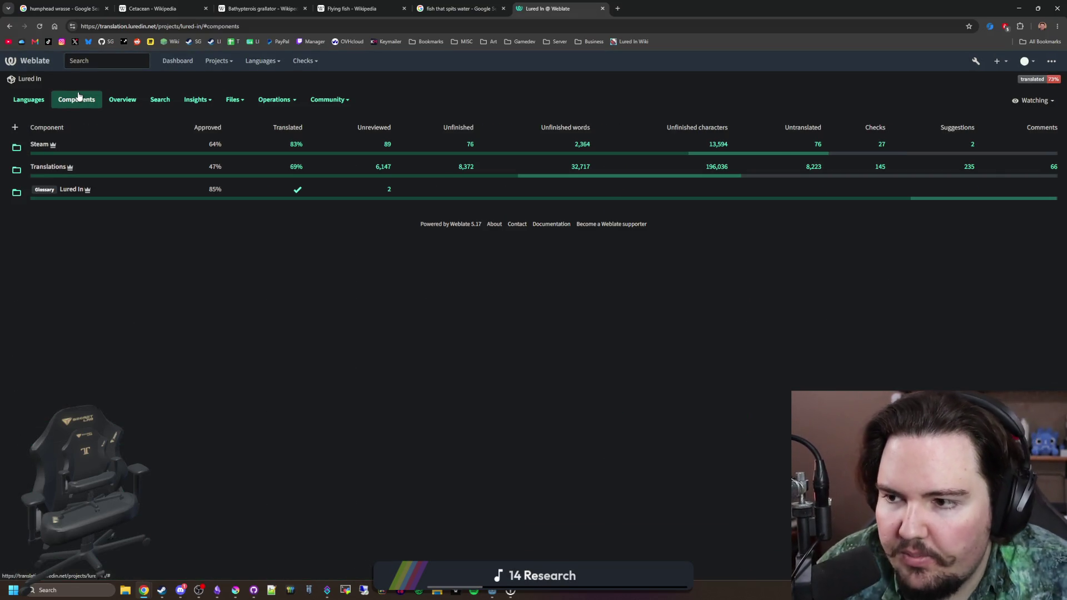
left_click(40, 144)
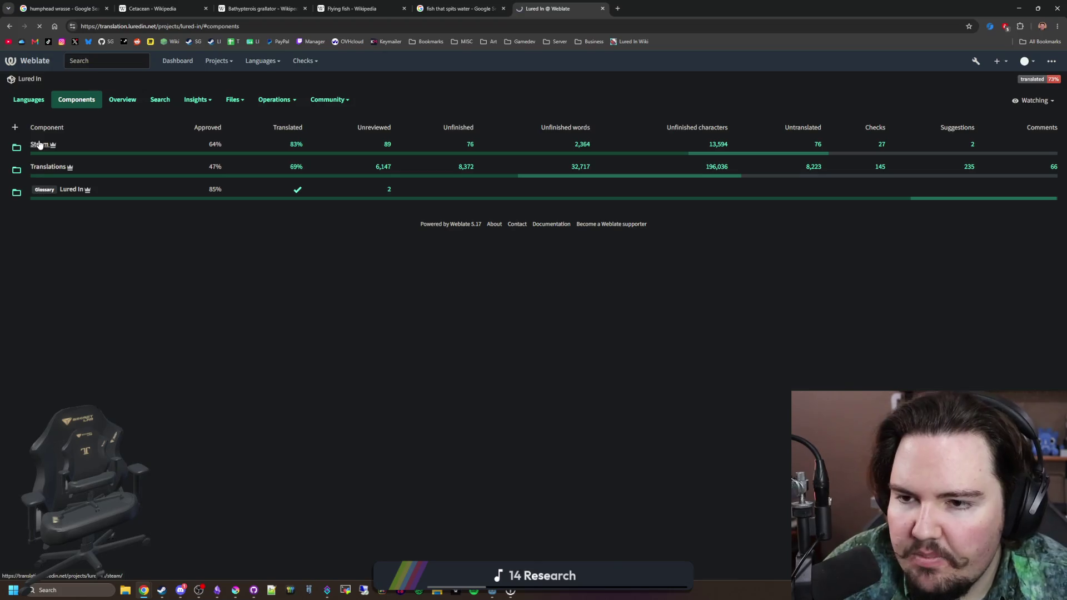
scroll(320, 238, "down", 10)
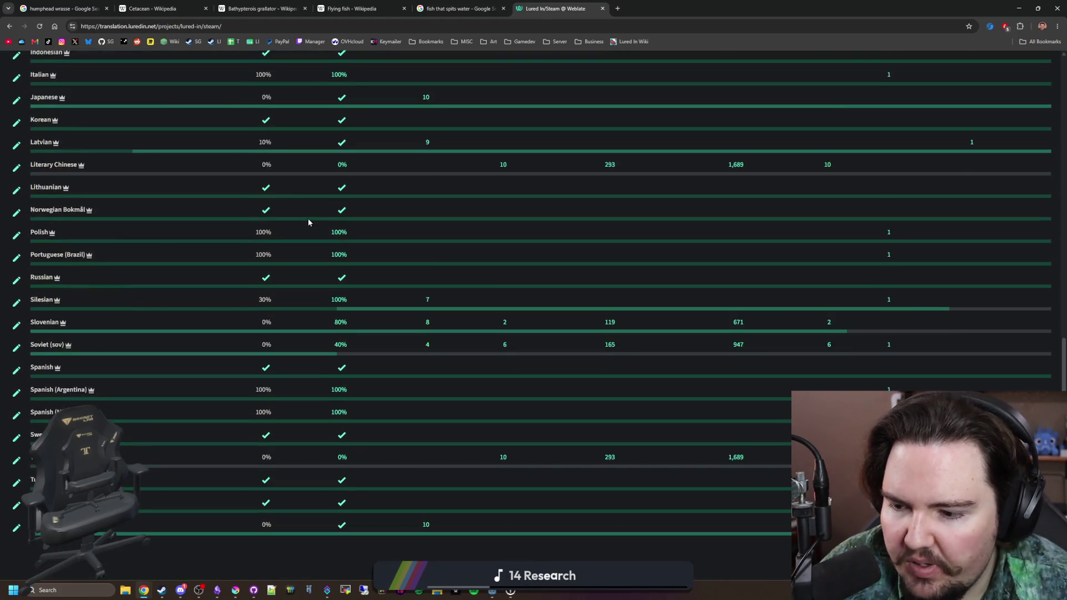
scroll(307, 218, "up", 10)
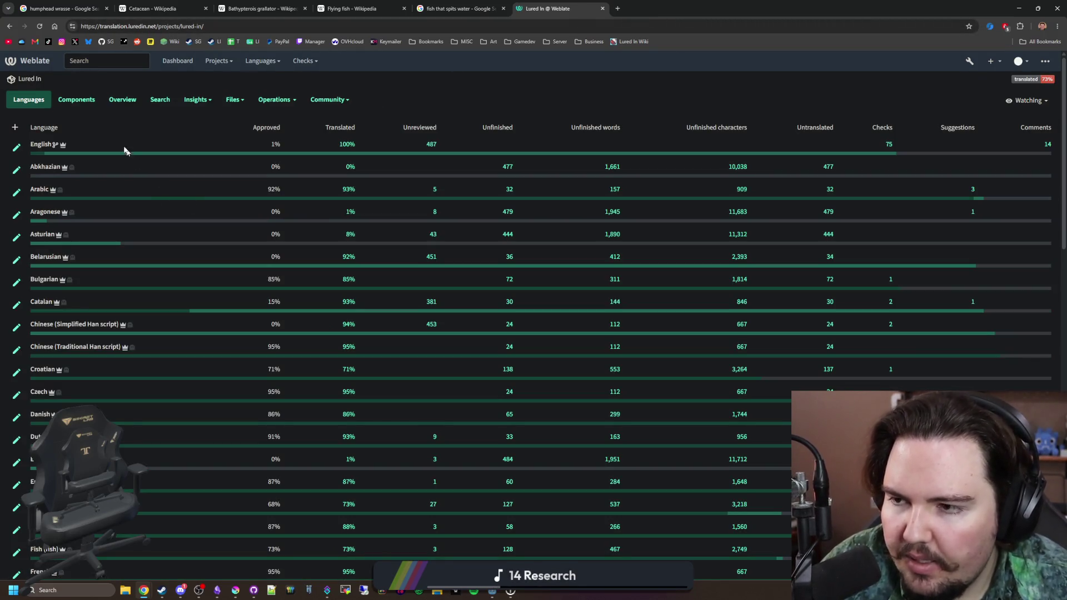
left_click(76, 100)
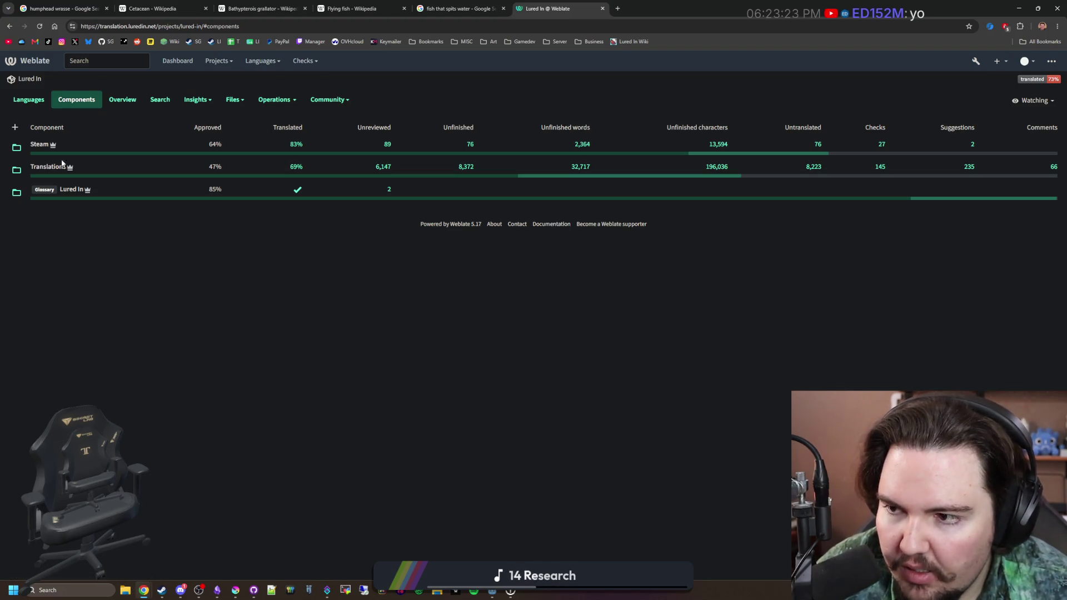
Step: In a new tab, open the Lured In store page, pausing the broadcast and showing its chat
key("ctrl+t")
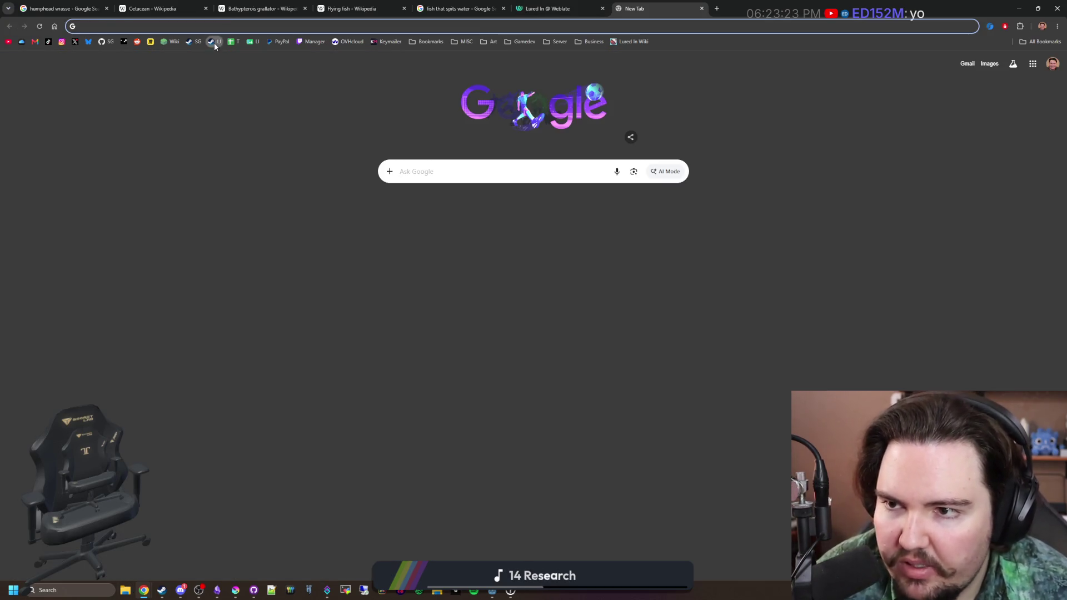
left_click(214, 41)
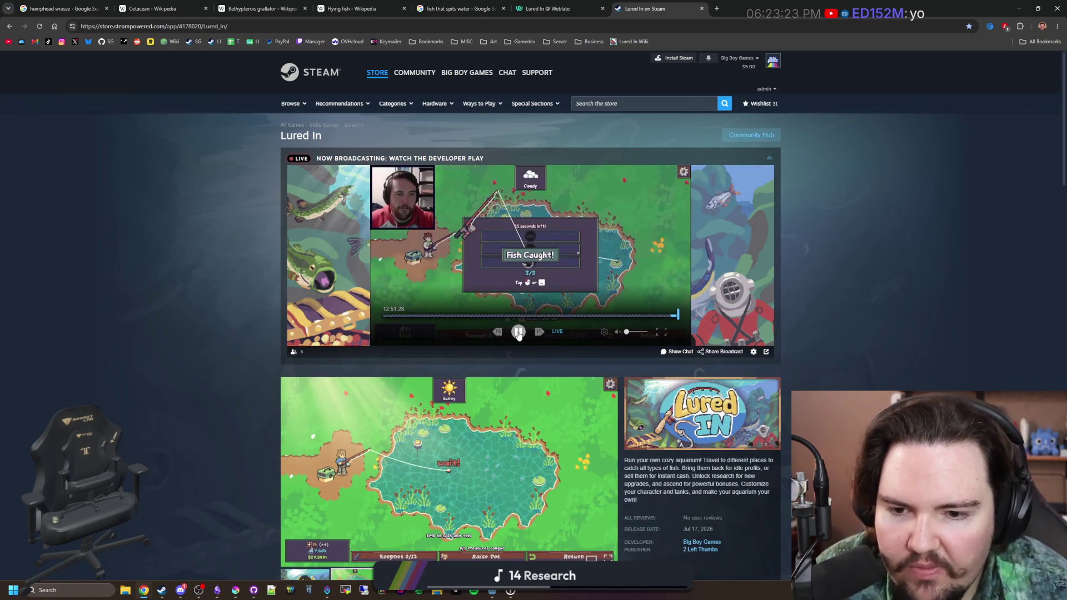
left_click(518, 333)
left_click(678, 353)
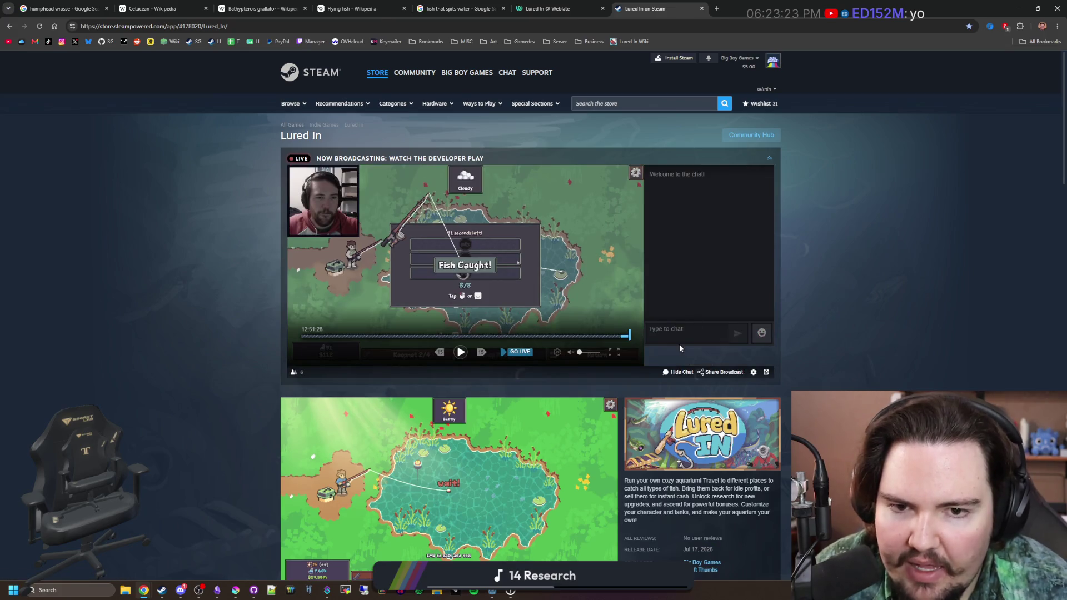
scroll(639, 367, "down", 15)
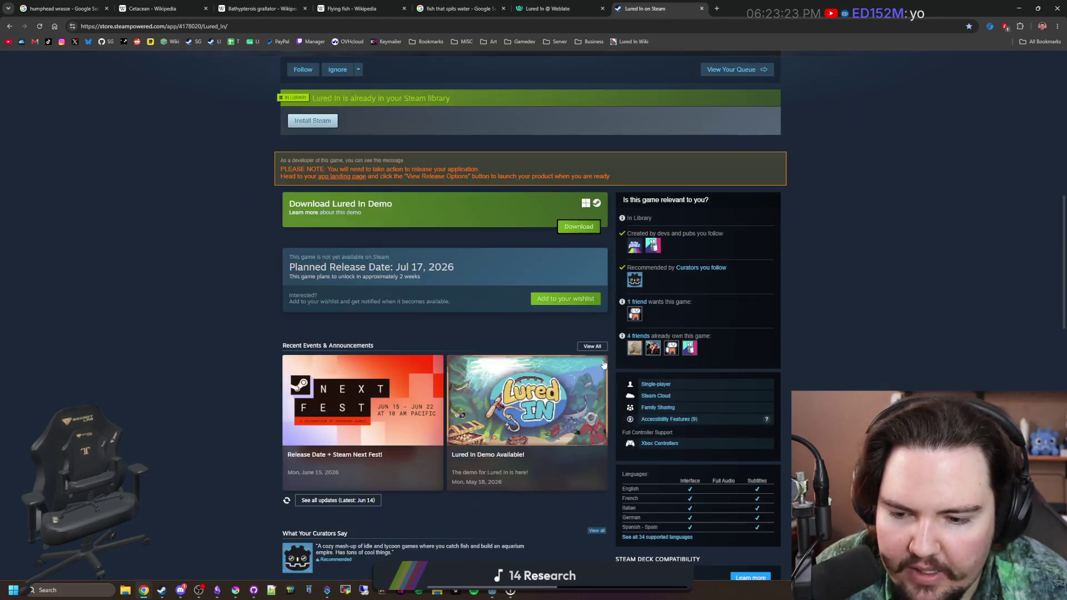
scroll(604, 352, "down", 15)
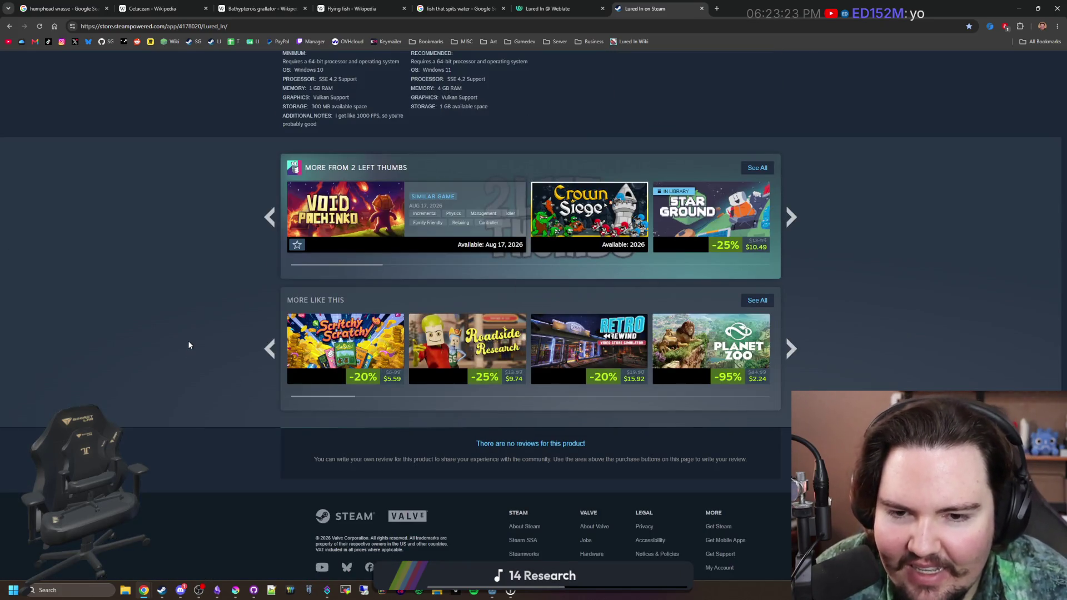
scroll(188, 344, "up", 4)
scroll(366, 373, "up", 9)
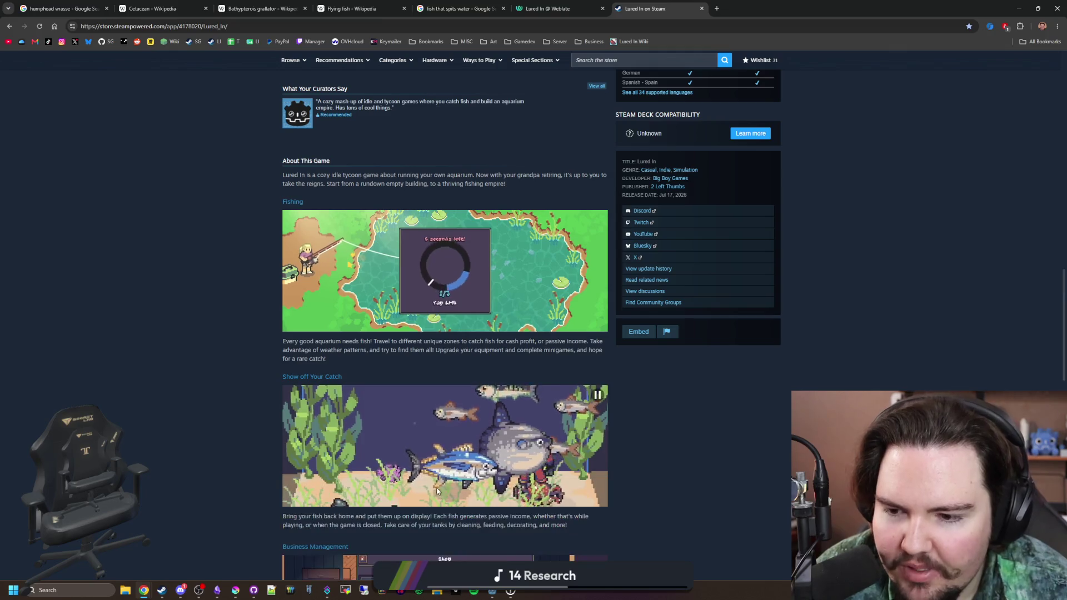
scroll(374, 343, "down", 10)
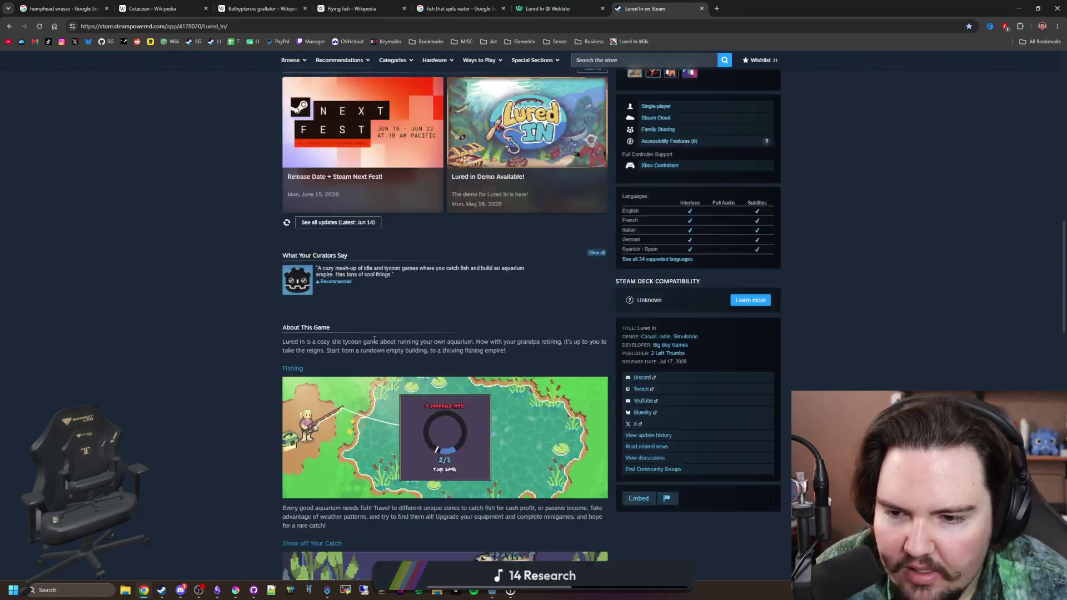
scroll(374, 343, "down", 8)
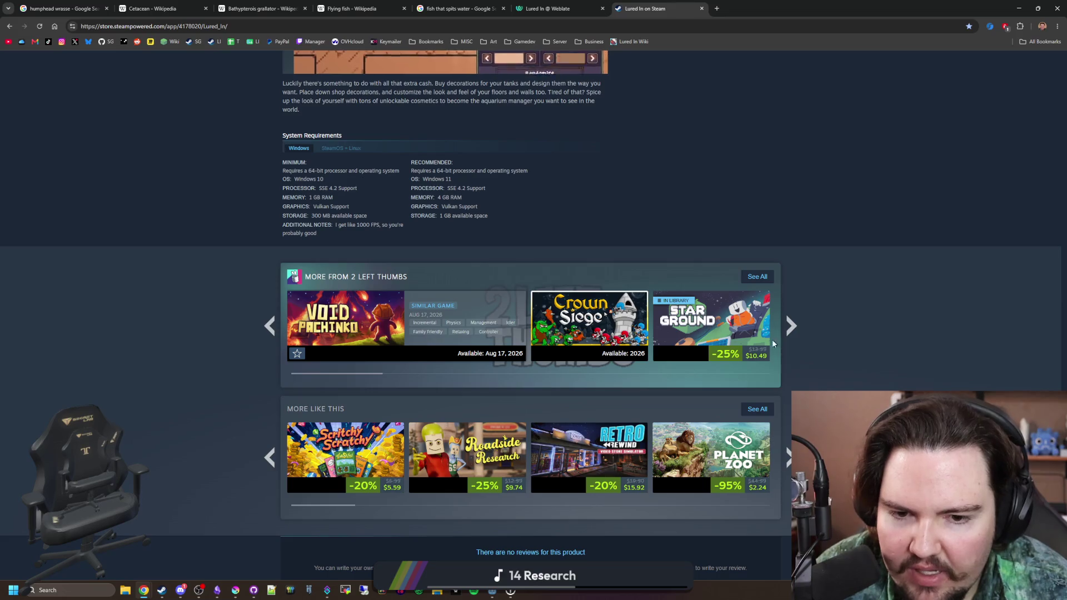
Step: Browse the related Starground, Void Pachinko and Void Pachinko Demo store pages
mouse_move(687, 334)
left_click(687, 334)
key("alt+Left")
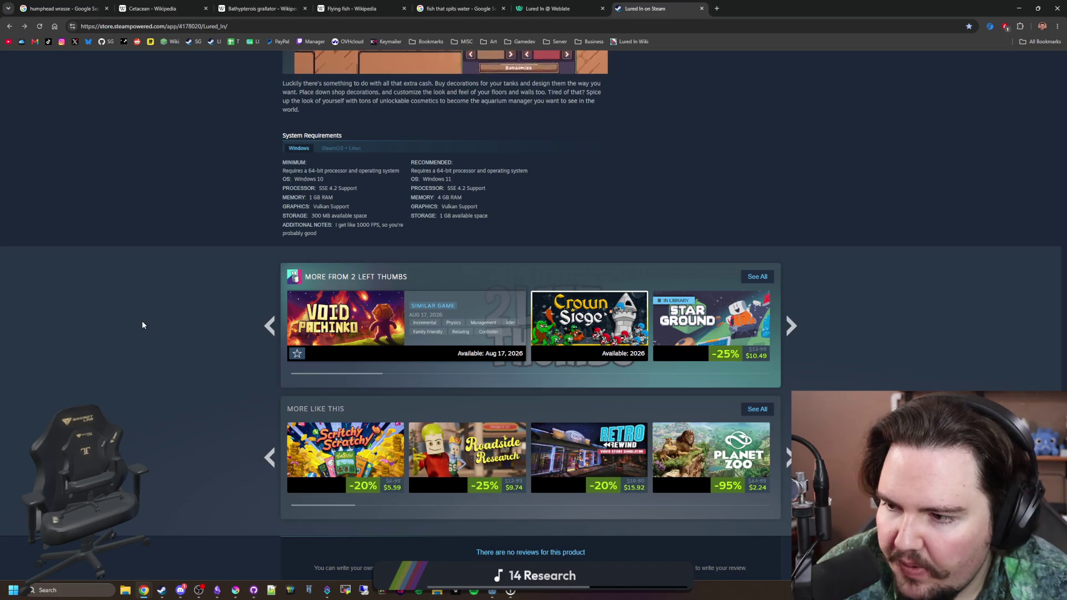
left_click(367, 338)
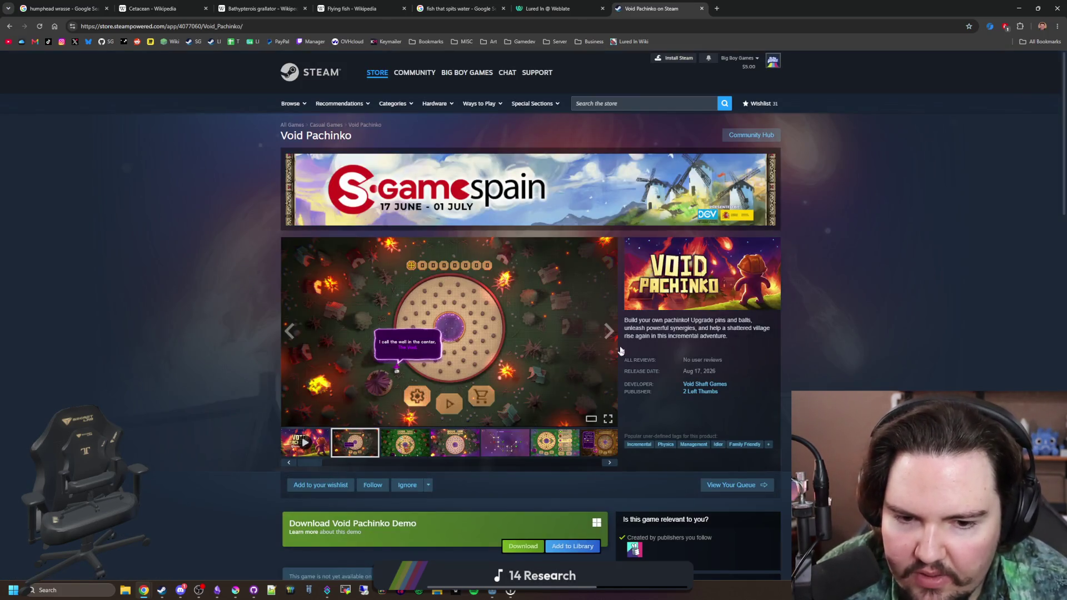
scroll(715, 411, "down", 3)
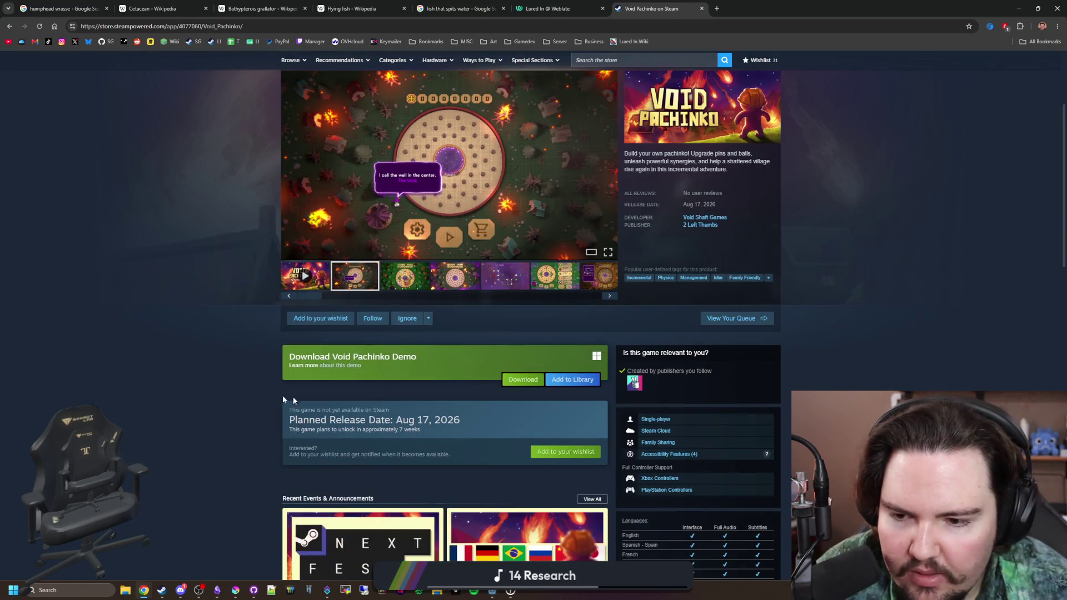
left_click(309, 371)
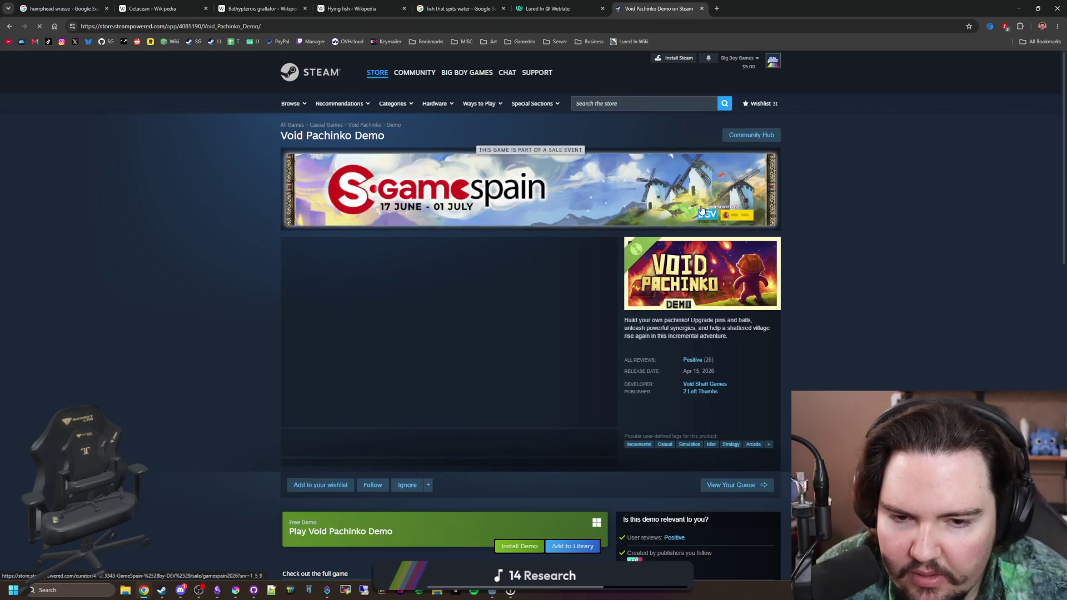
key("alt+Left")
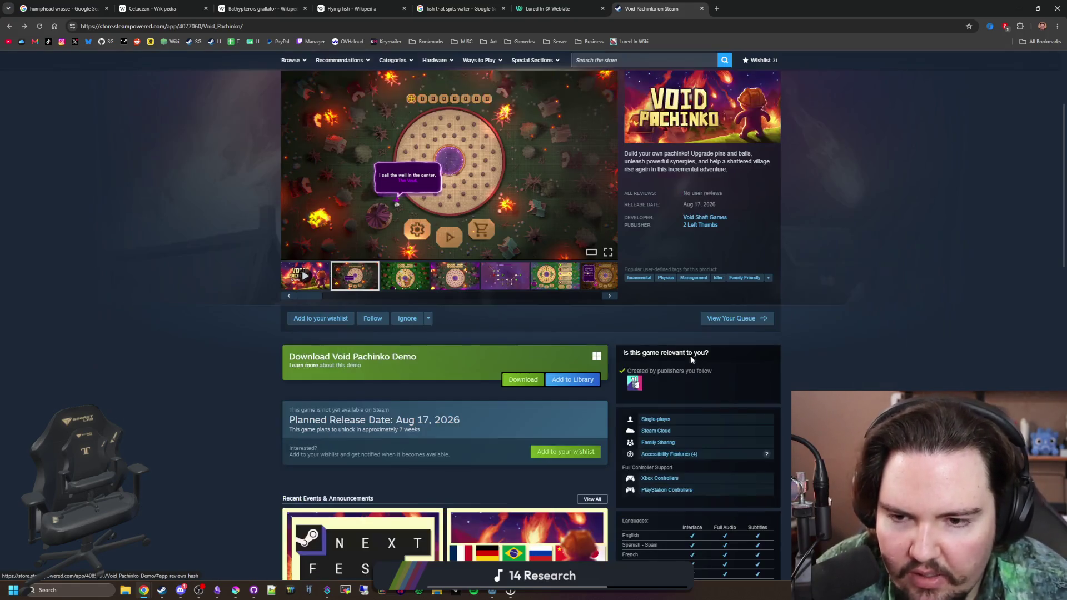
scroll(266, 255, "up", 2)
scroll(265, 256, "up", 3)
Step: Go back to Lured In and continue to the Lured In Demo store page
left_click(215, 43)
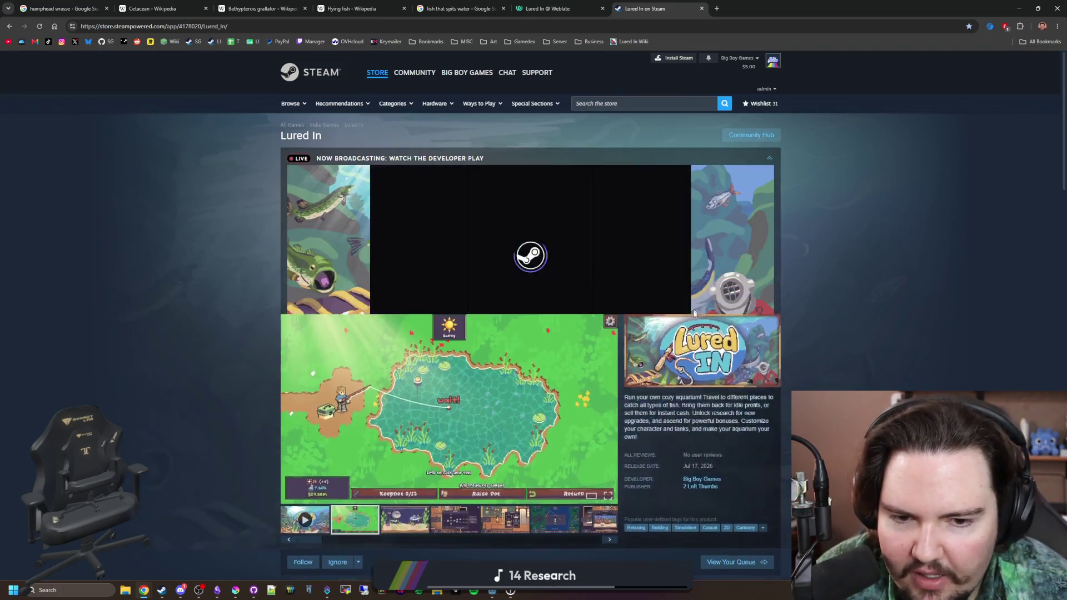
scroll(667, 358, "down", 4)
scroll(666, 358, "down", 4)
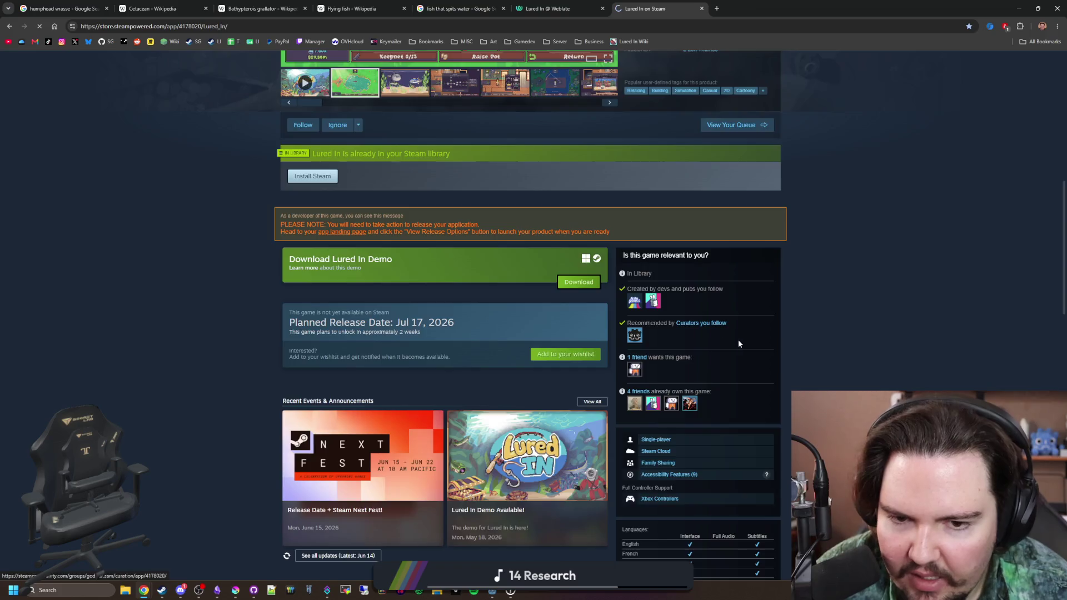
left_click(738, 339)
scroll(723, 348, "down", 3)
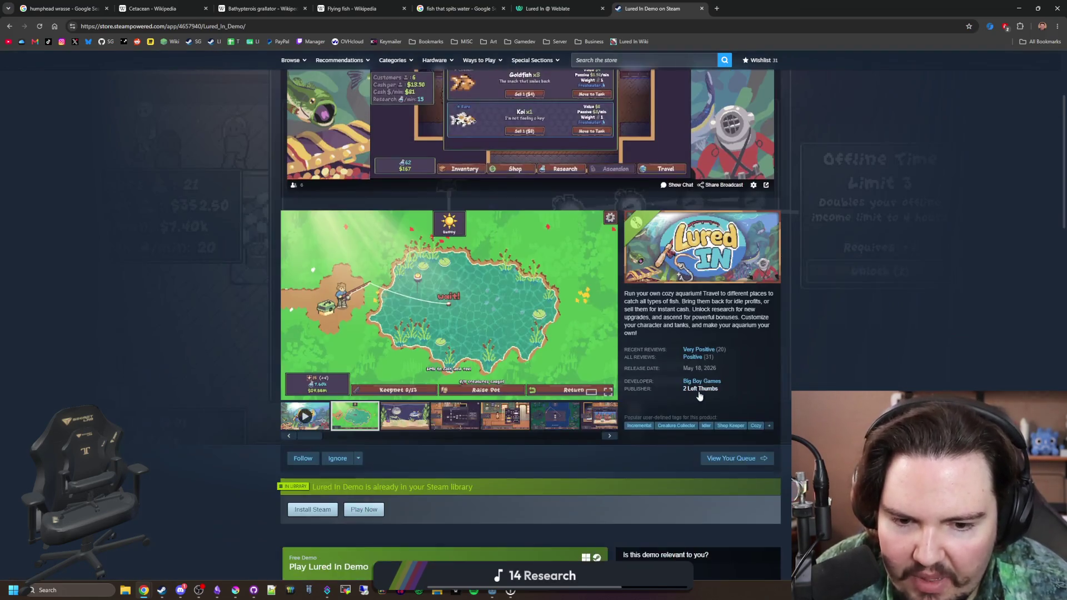
Step: Jump to the demo's reviews and expand the full Not Recommended review
left_click(700, 357)
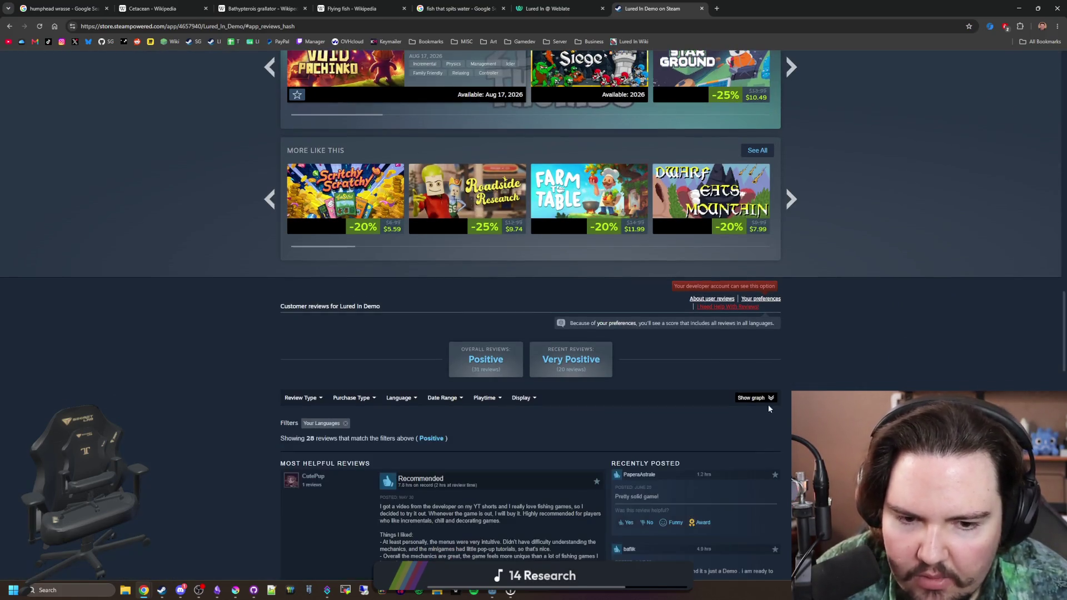
scroll(764, 403, "down", 6)
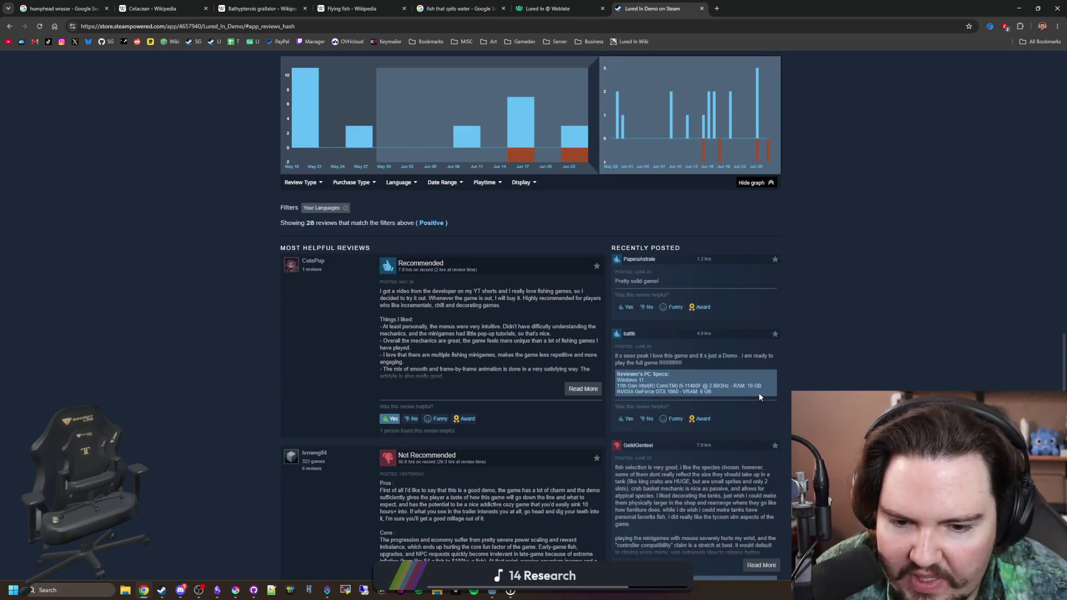
scroll(759, 396, "down", 2)
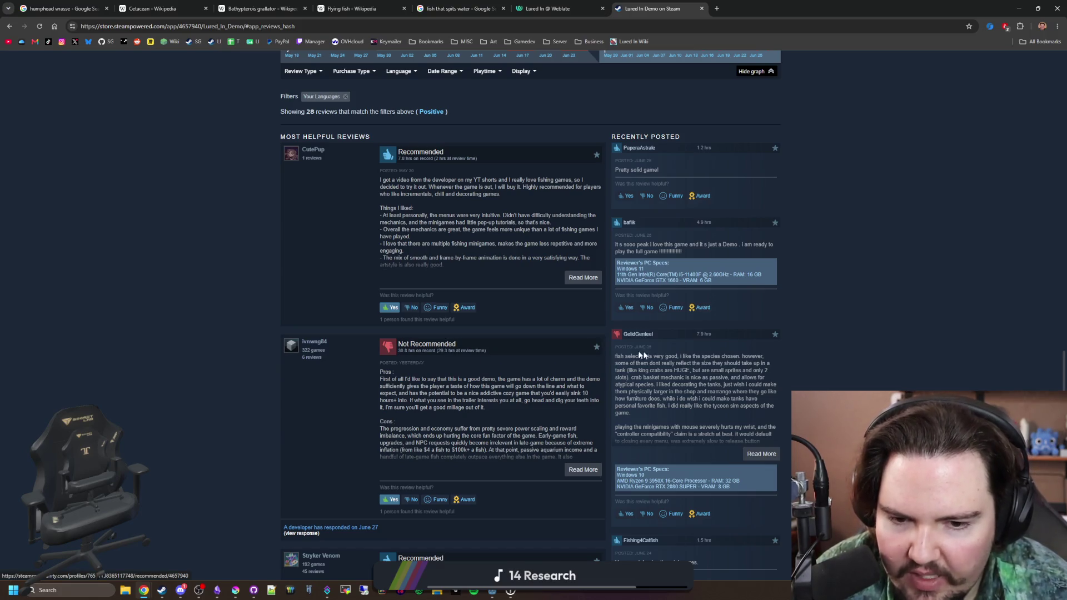
scroll(654, 363, "down", 1)
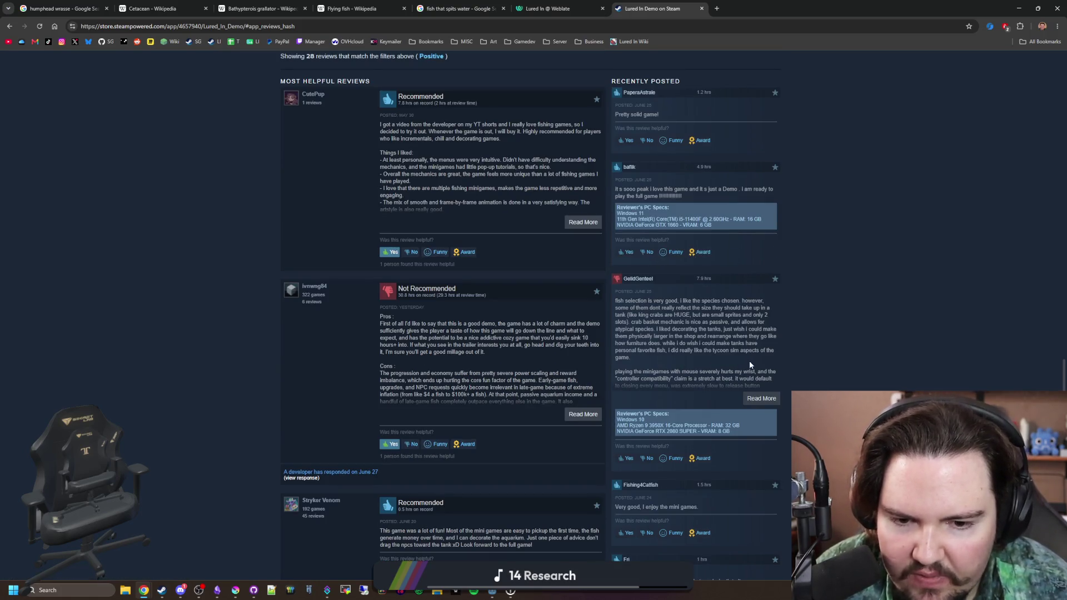
scroll(755, 364, "down", 2)
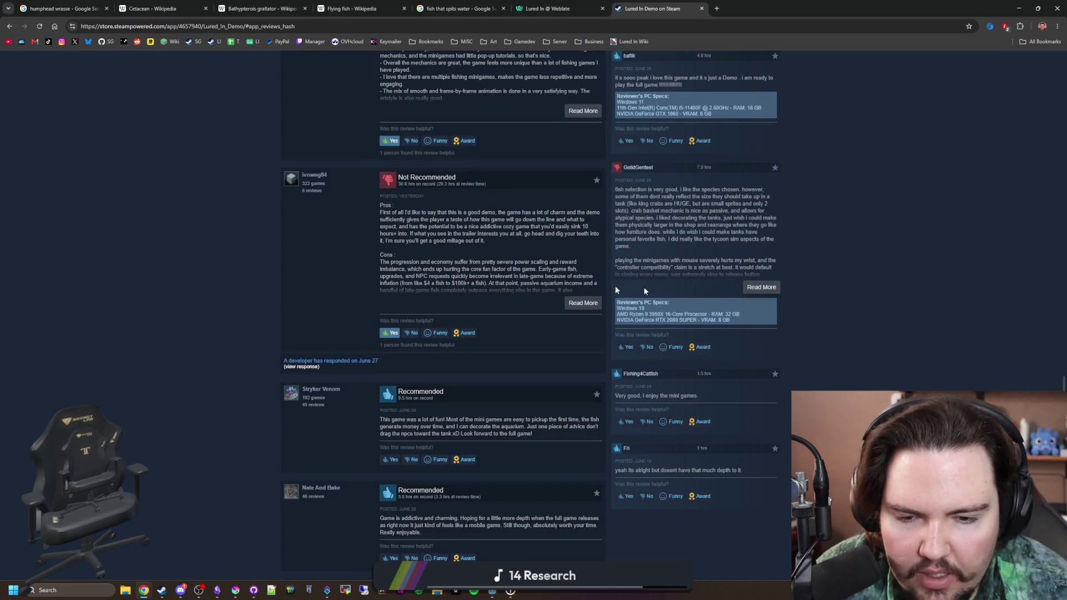
left_click(594, 303)
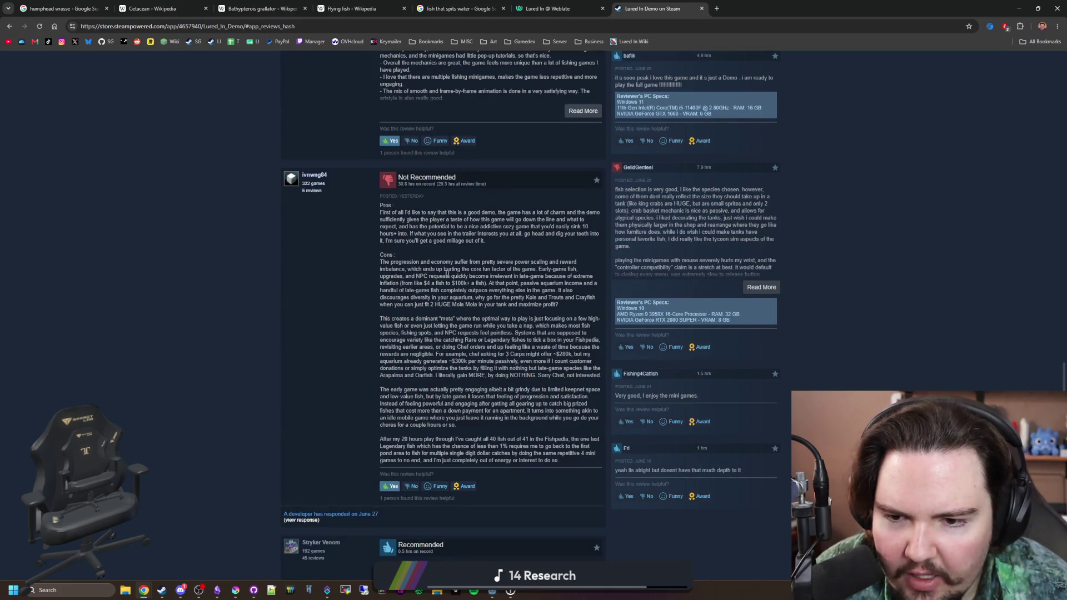
mouse_move(398, 269)
left_mouse_down()
mouse_move(522, 356)
mouse_move(549, 439)
left_mouse_up()
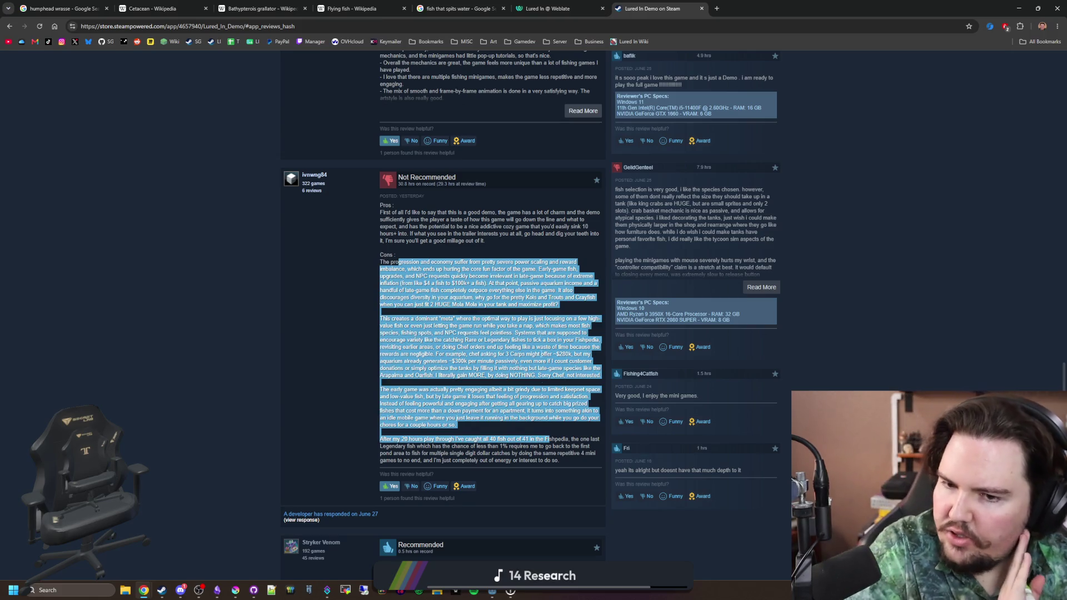
left_click(536, 326)
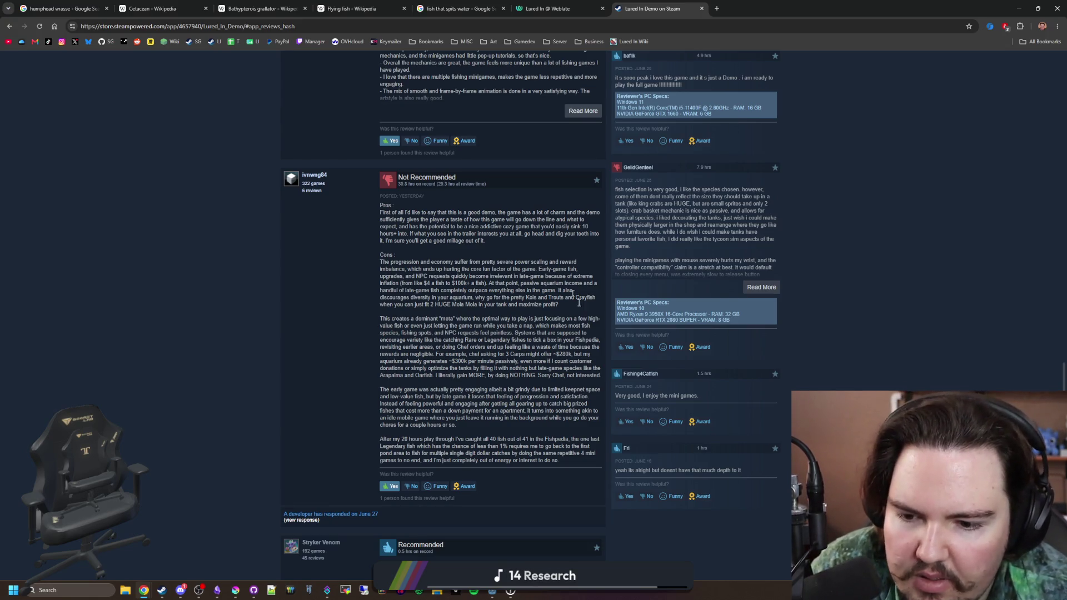
Step: Expand the long right-column review to its full text
scroll(739, 328, "up", 1)
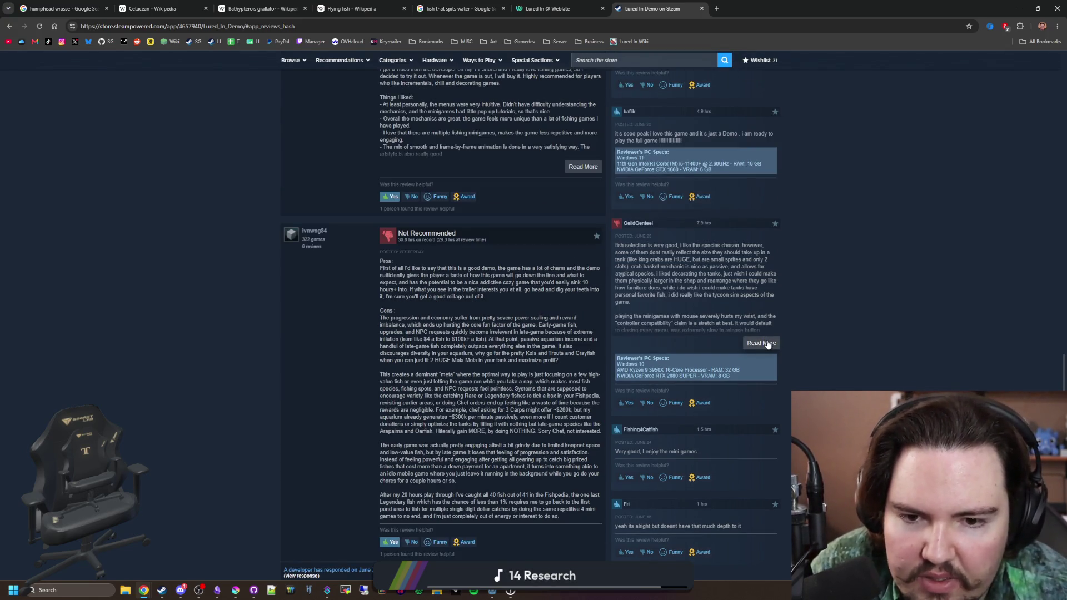
left_click(768, 345)
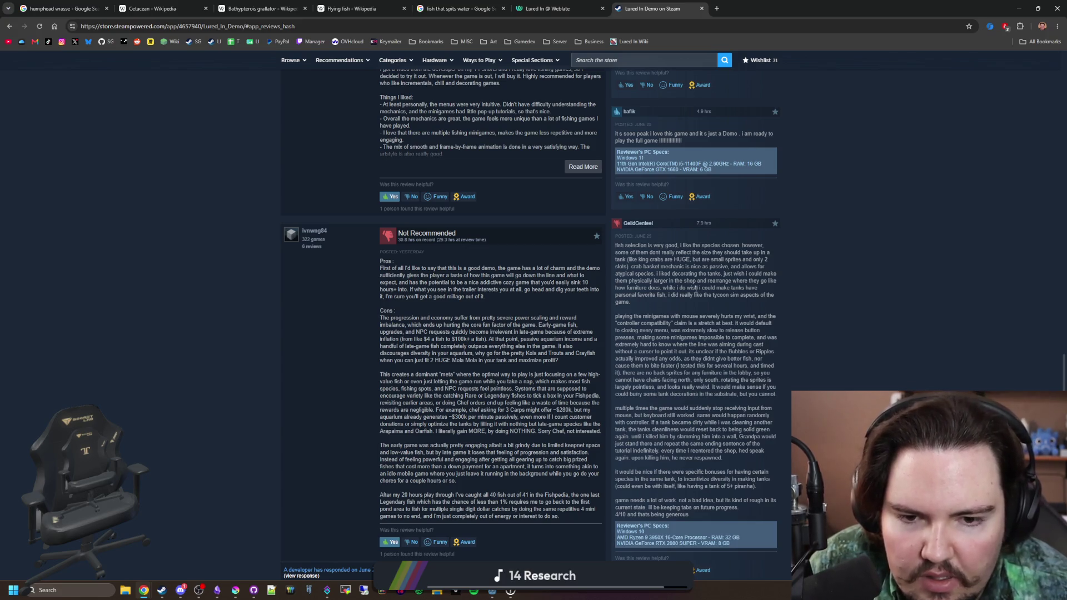
scroll(672, 270, "down", 1)
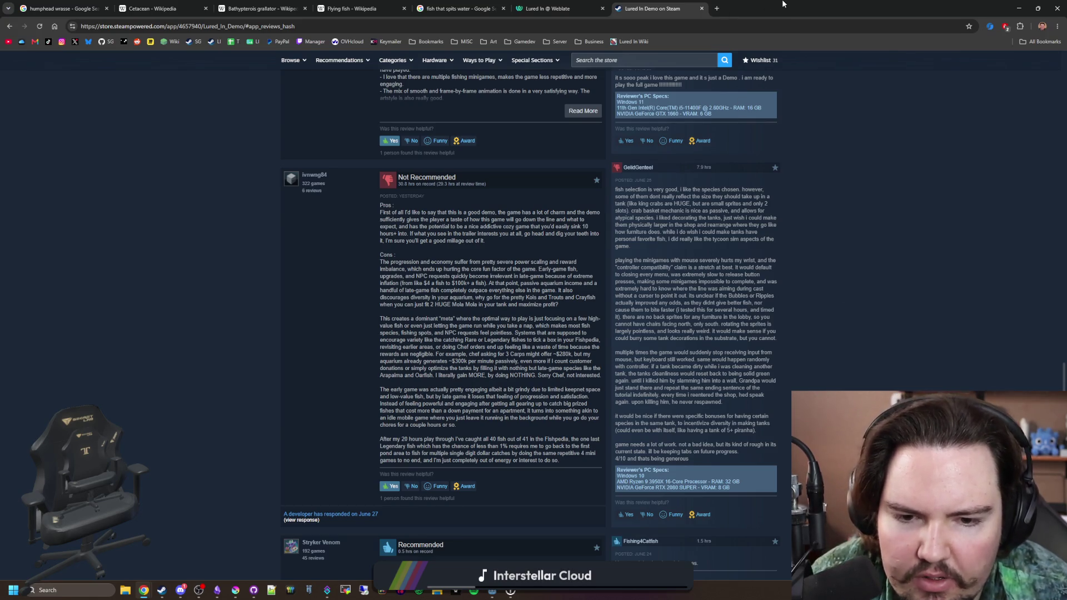
Step: Bring Krita with progress_bar_fill.png to the front and preview the Godot taskbar windows
key("alt+Tab")
key("alt+Tab")
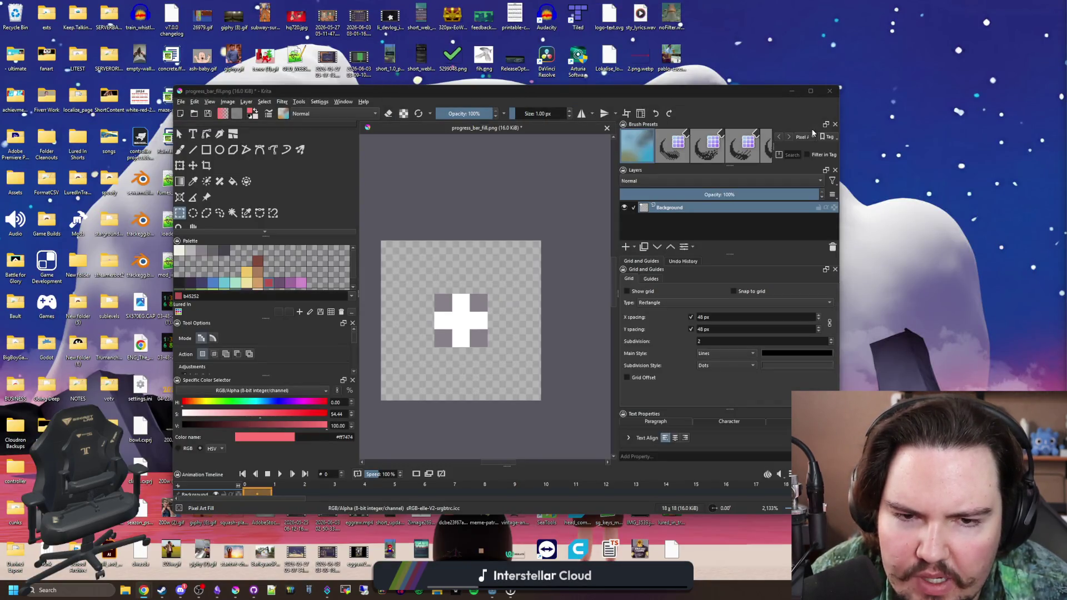
key("alt+Tab")
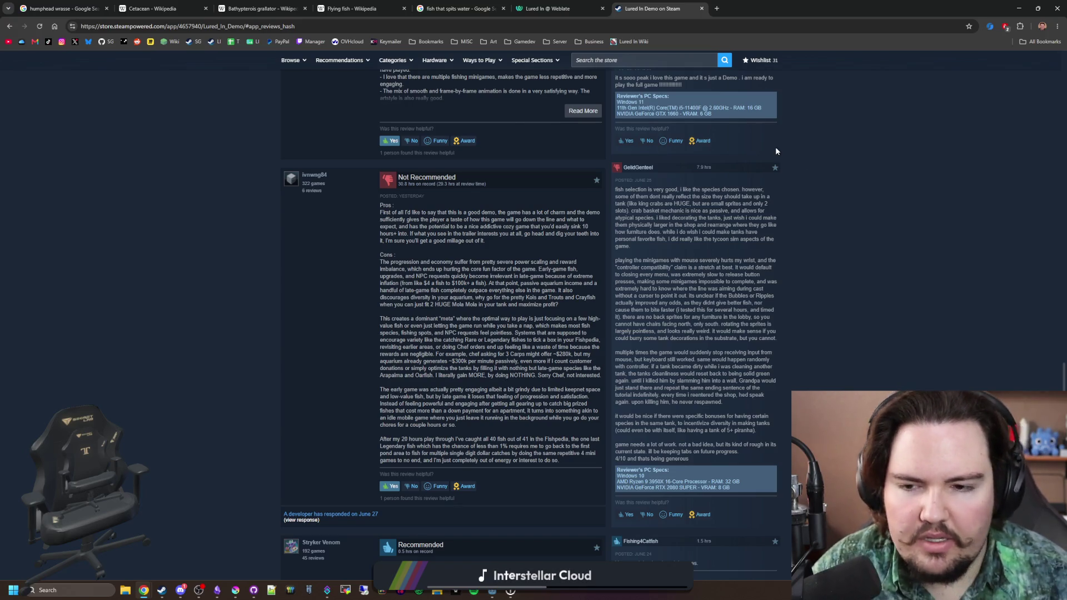
left_click(446, 593)
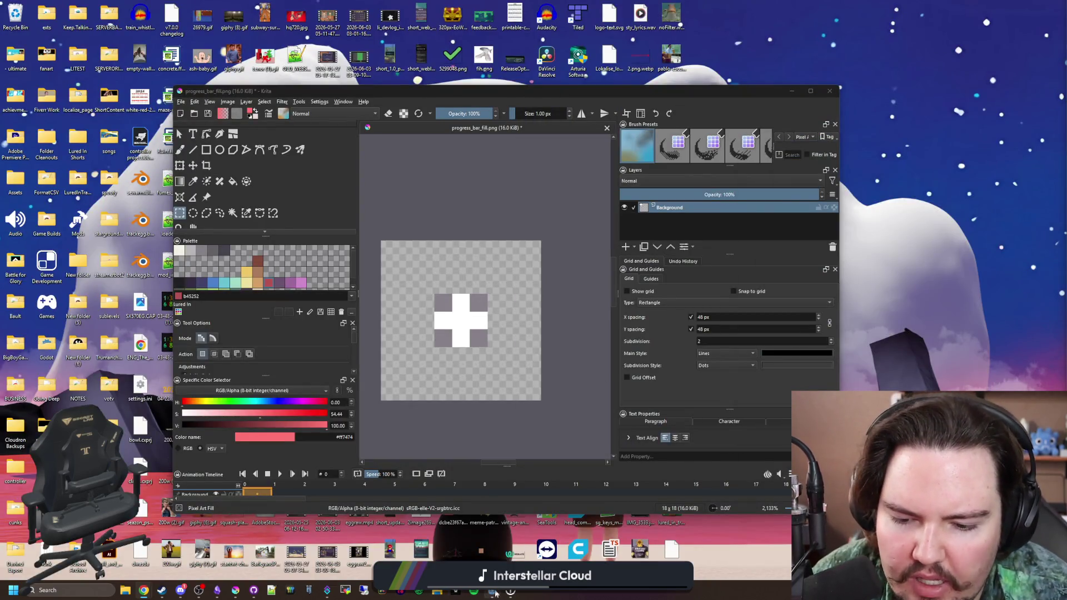
mouse_move(492, 591)
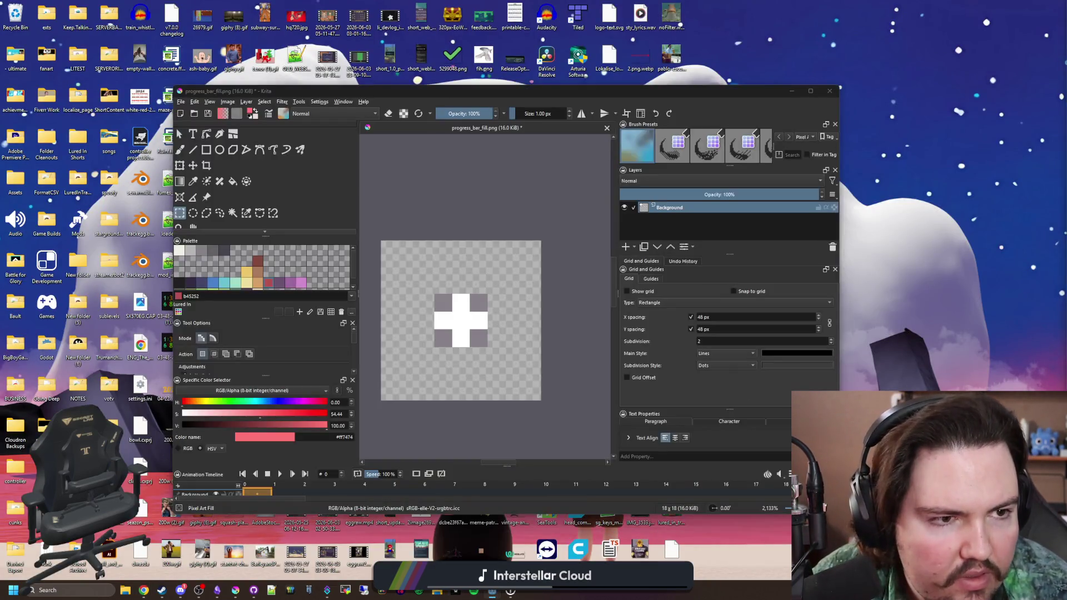
Step: Restart the game's tutorial with the 'tutorial' command and click through Grandpa's dialog
left_click(479, 559)
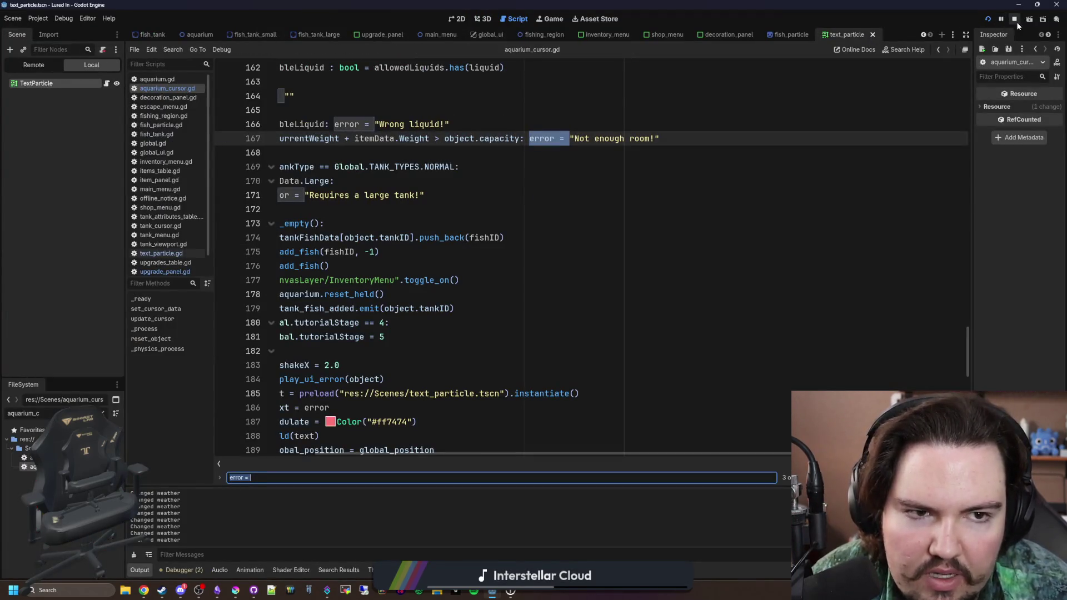
left_click(549, 18)
key("grave")
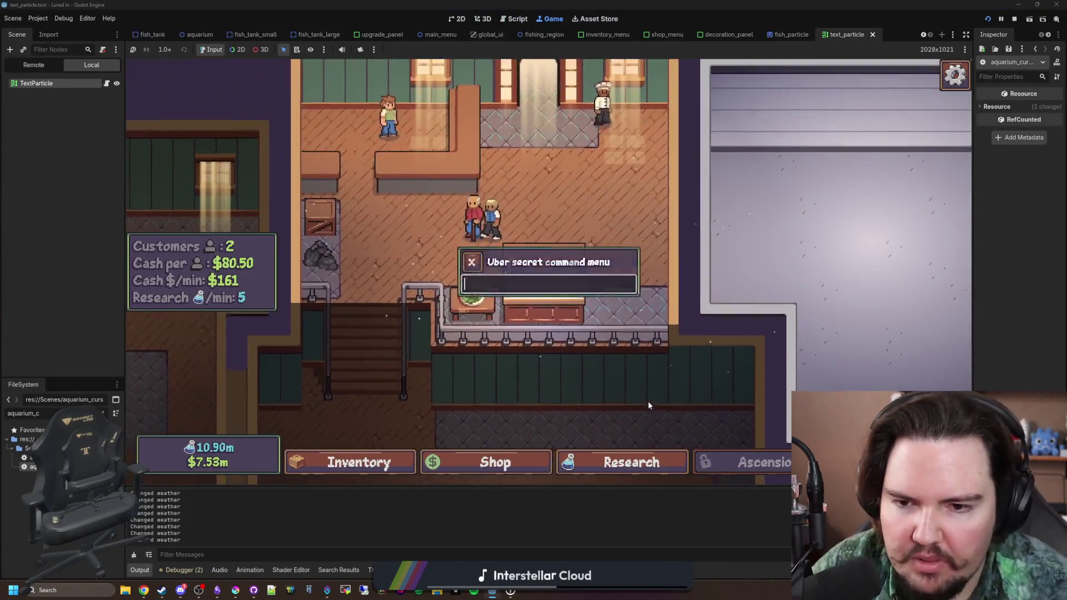
type("tutorial")
key("Return")
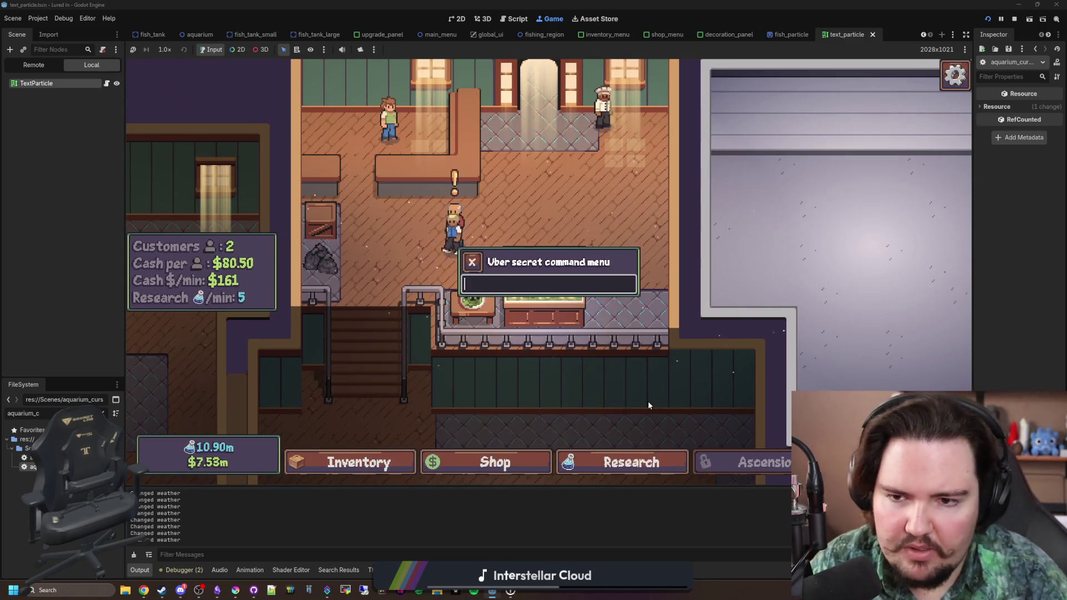
key("Escape")
left_click(548, 301)
left_click(180, 279)
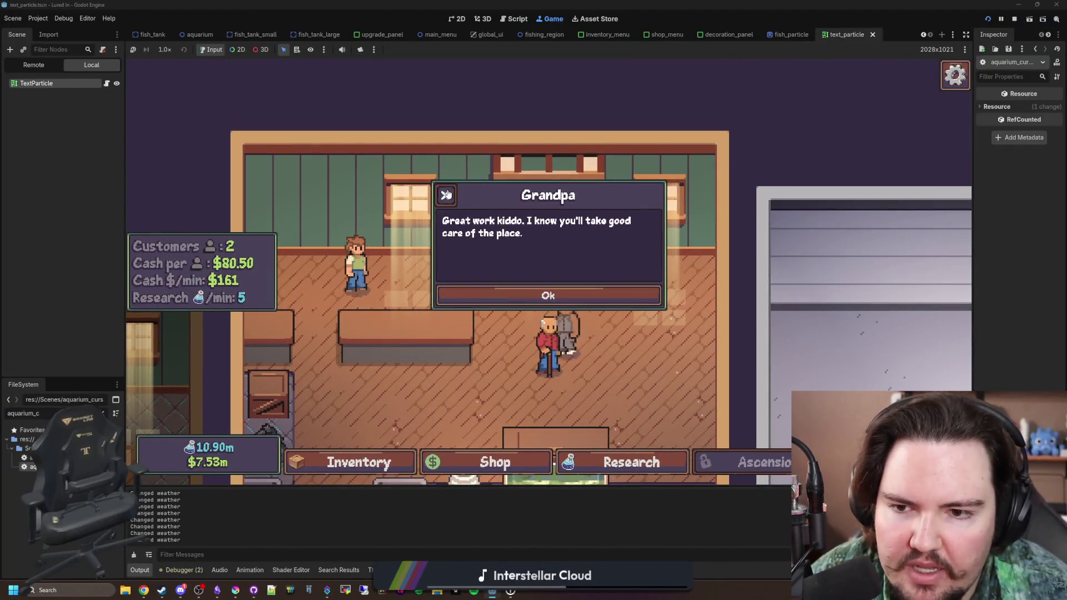
left_click(548, 295)
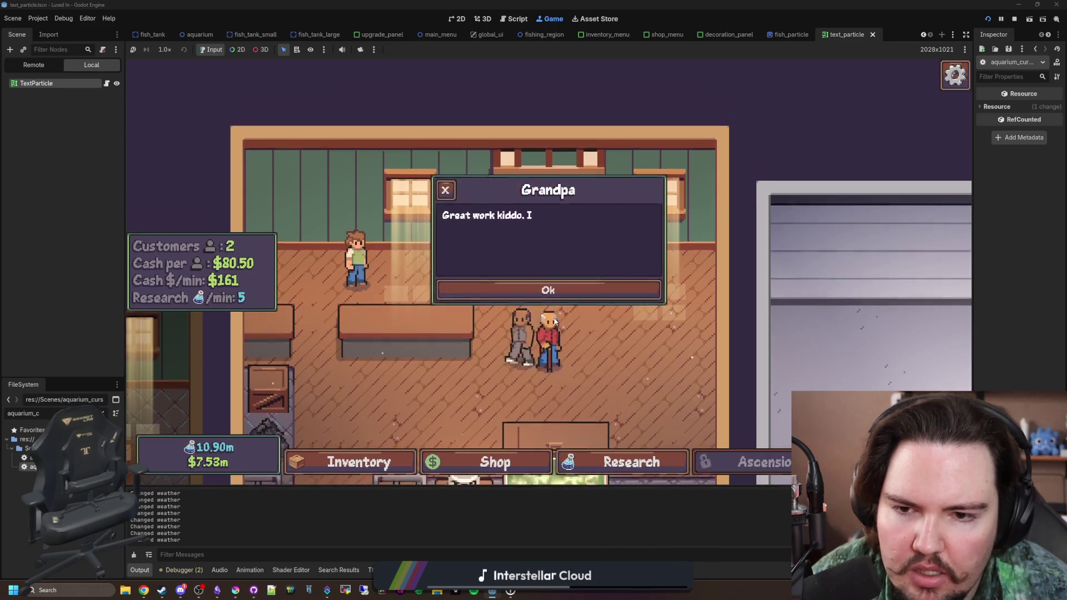
left_click(546, 293)
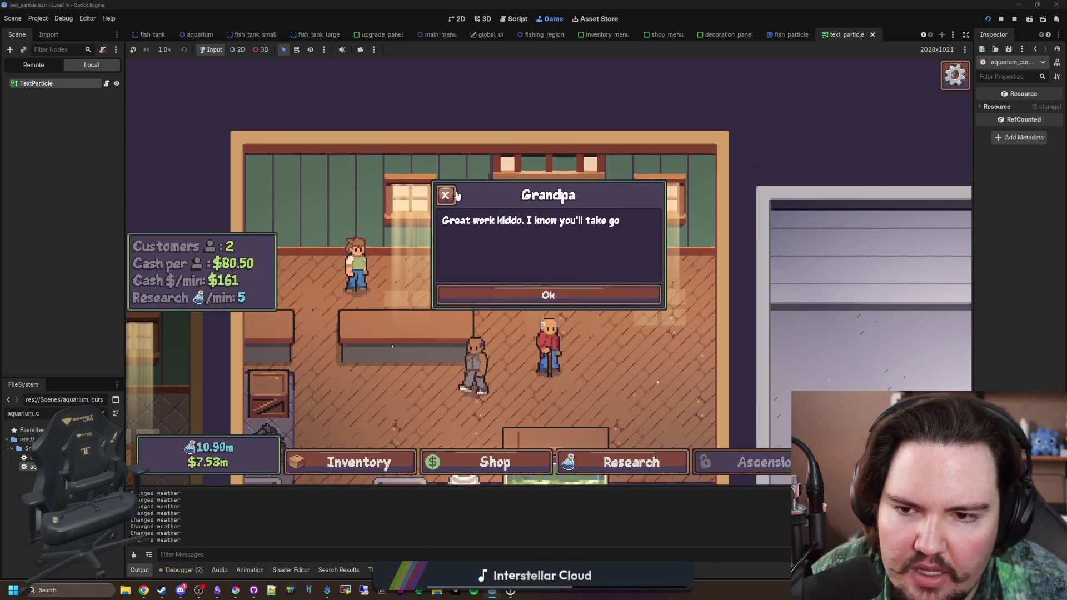
left_click(522, 277)
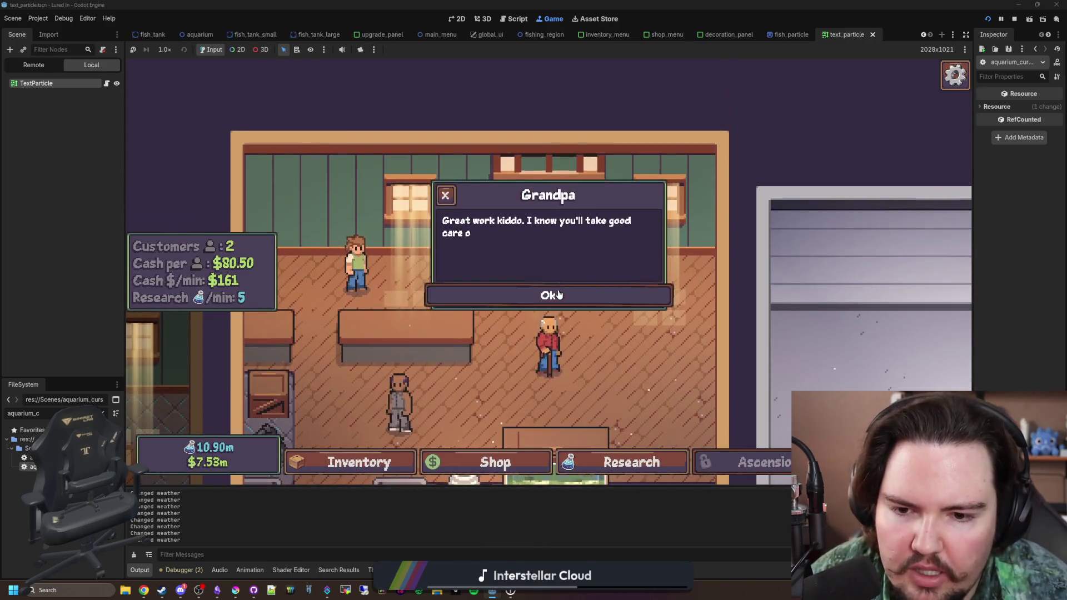
left_click(559, 294)
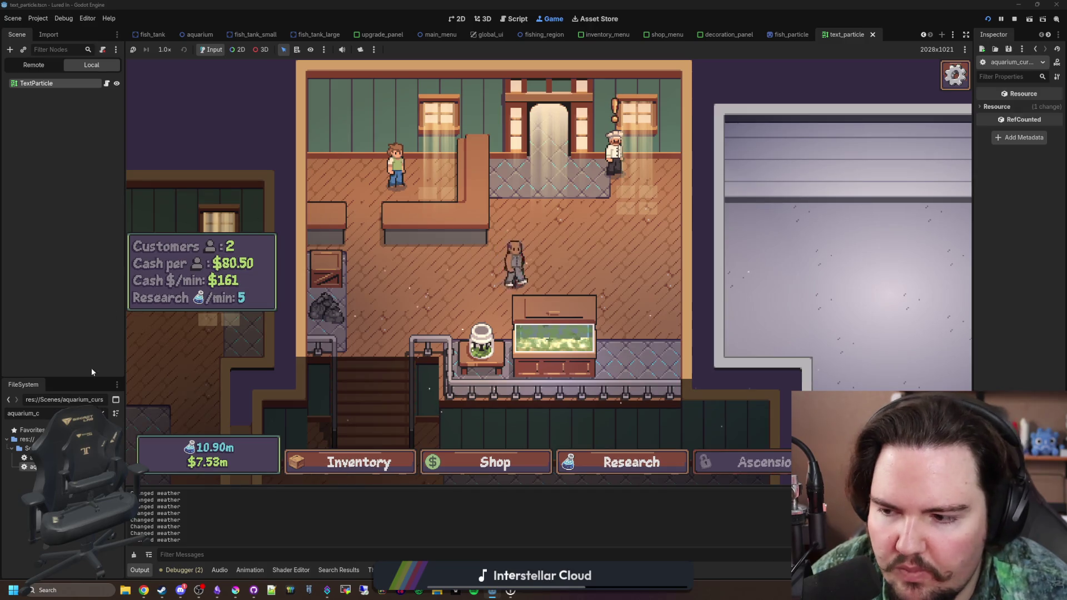
Step: Filter the Godot files by 'grand', then rerun the tutorial and dismiss Grandpa's messages
left_click(103, 413)
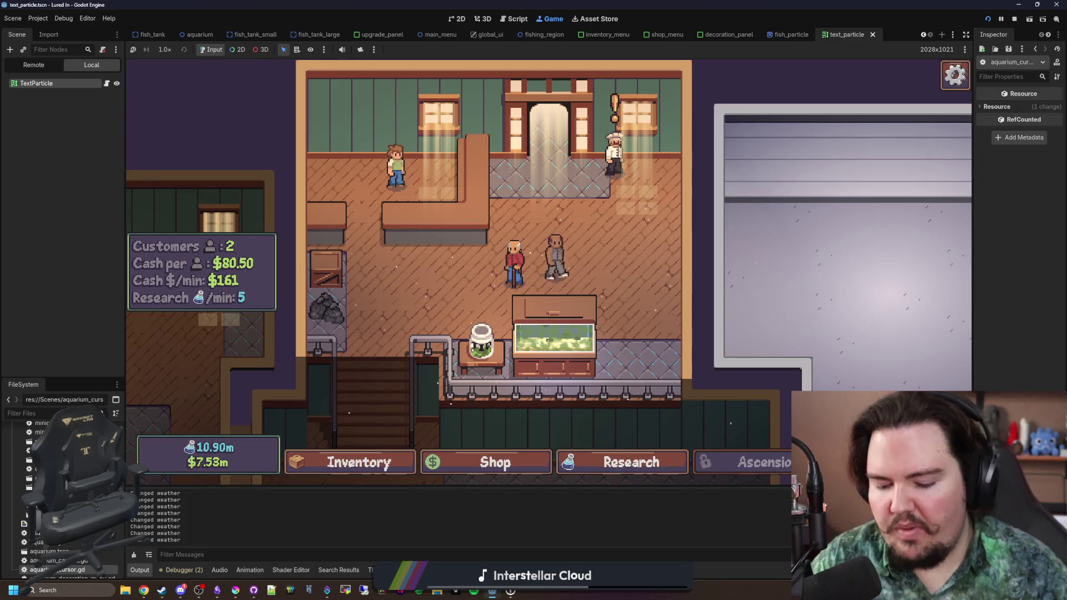
type("grand")
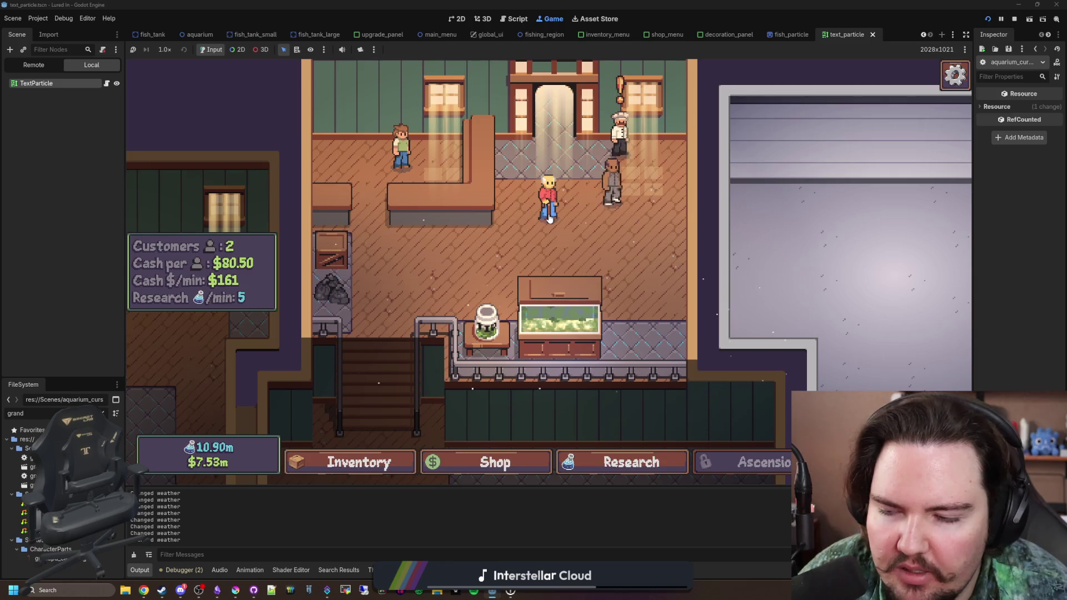
key("grave")
type("tutorial")
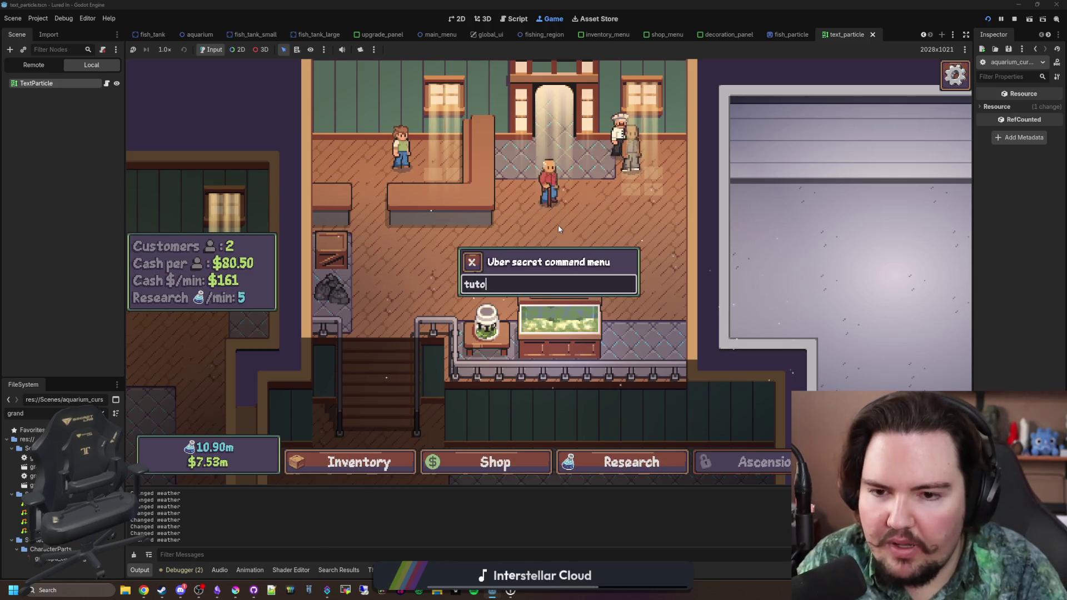
key("Return")
key("Escape")
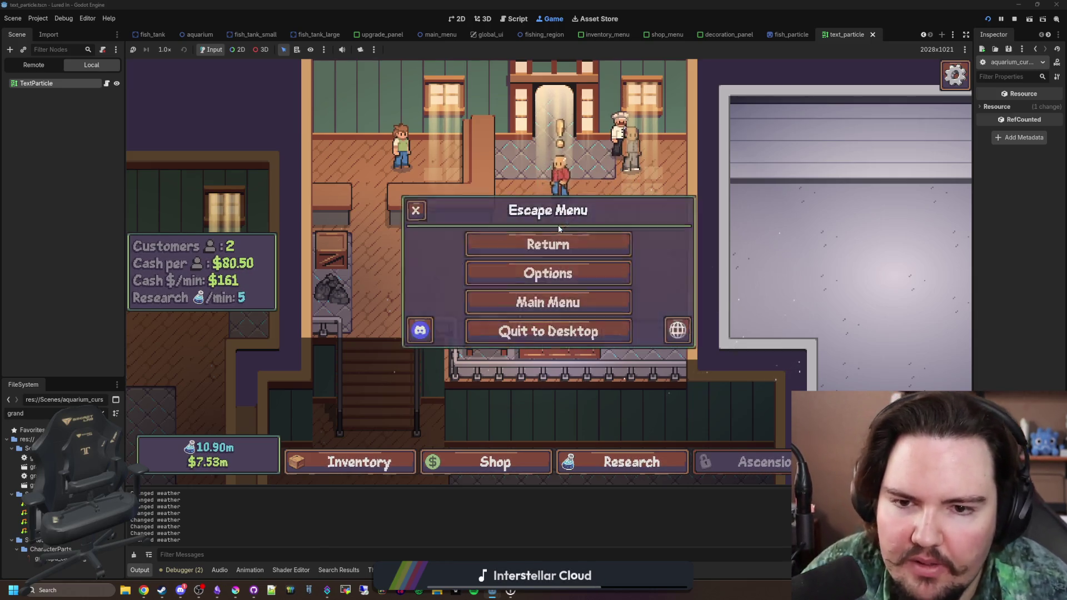
left_click(556, 302)
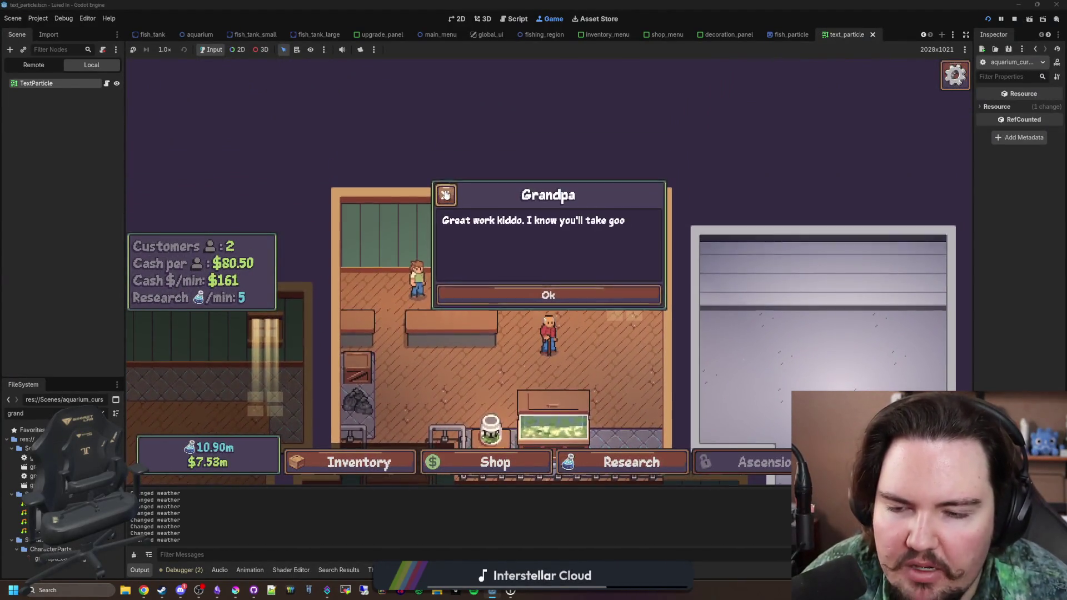
left_click(550, 294)
key("Escape")
key("Escape")
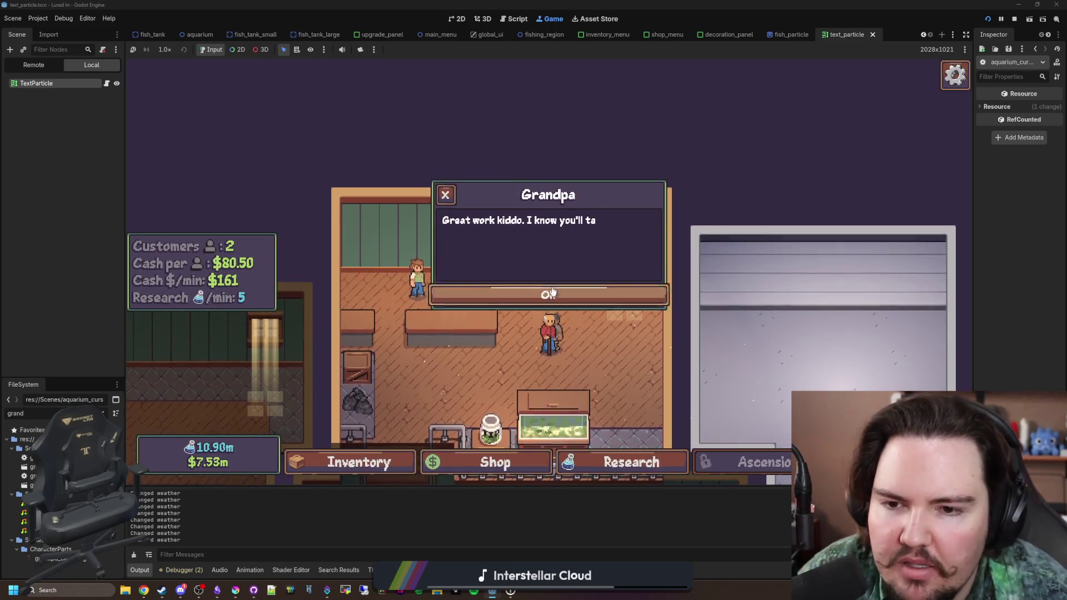
left_click(454, 203)
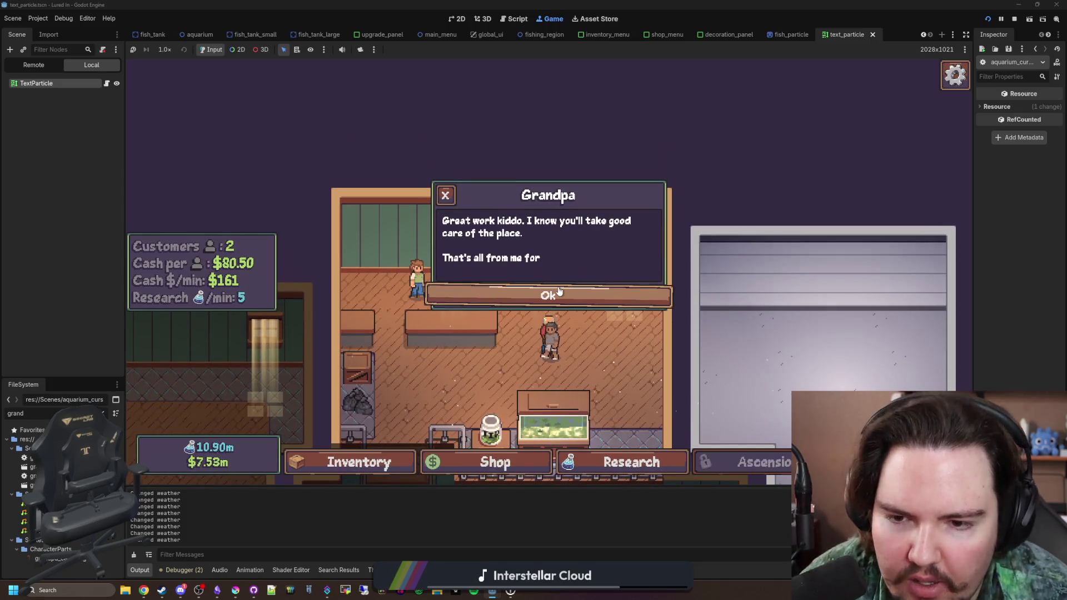
left_click(563, 303)
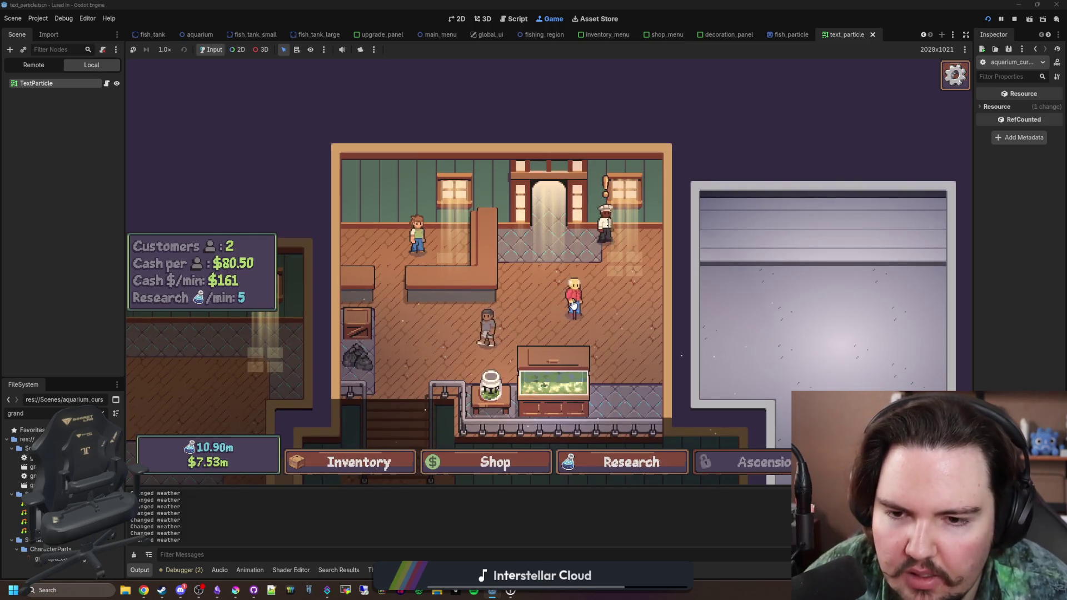
Step: Run the 'tutorial' command a third time and dismiss Grandpa's opening dialog
key("grave")
type("tutorial")
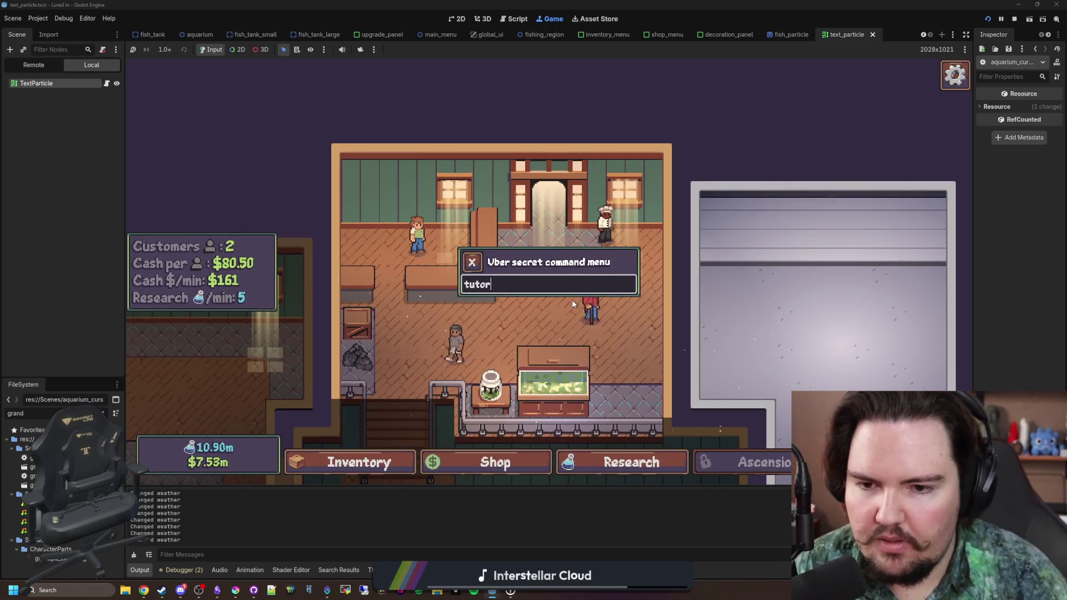
key("Return")
key("Escape")
left_click(543, 305)
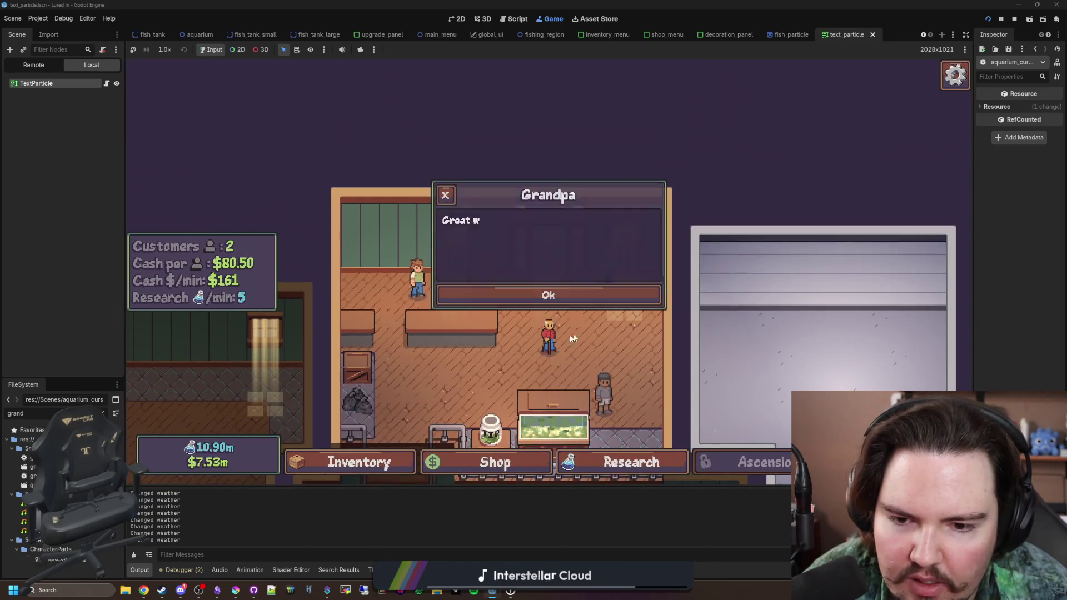
left_click(447, 198)
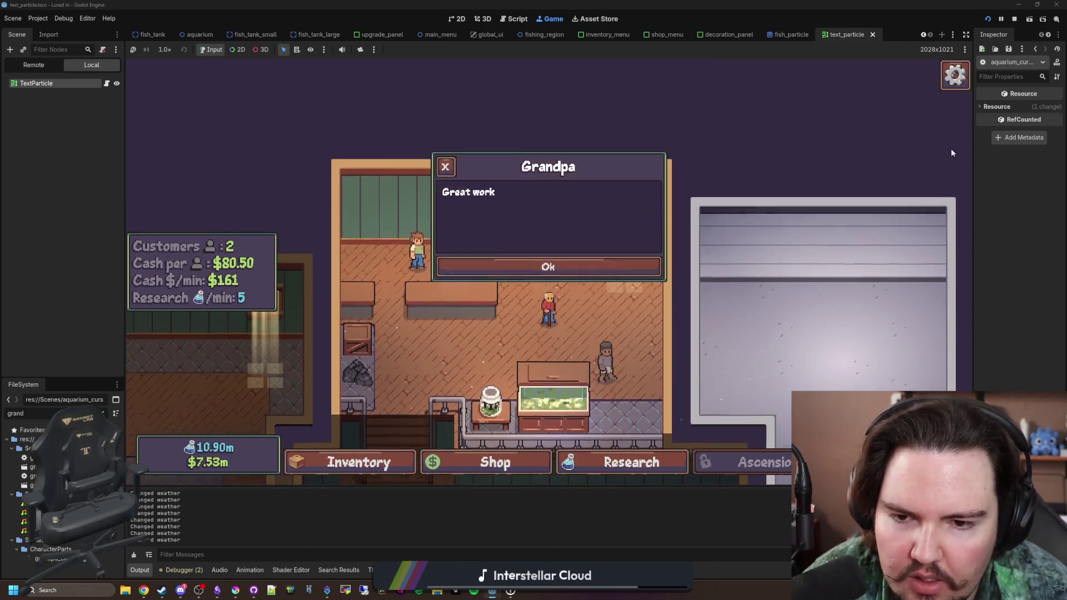
left_click(549, 296)
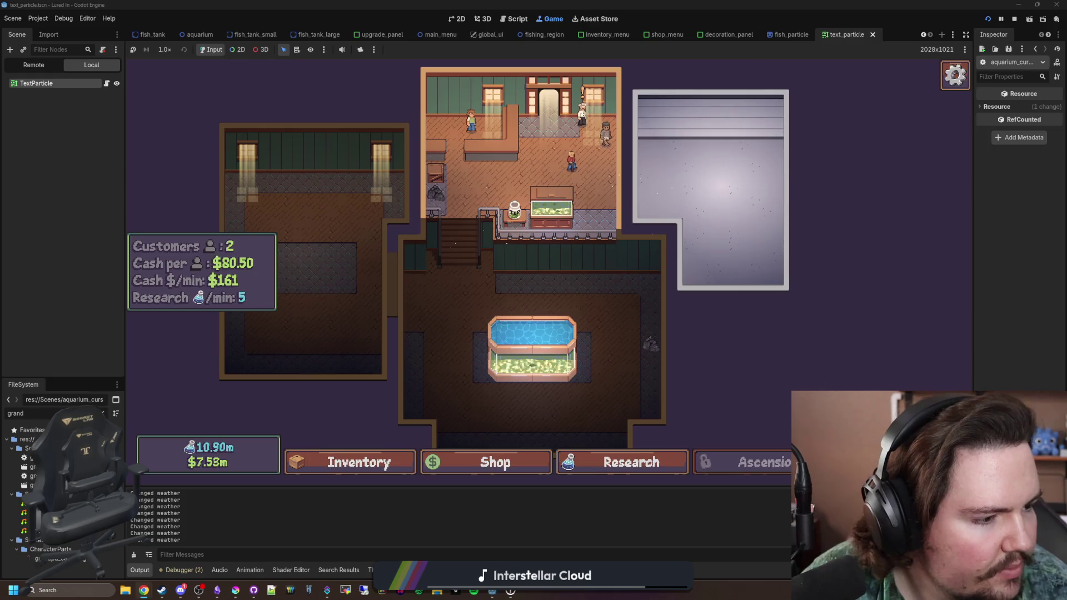
Step: Glance at the Steam reviews, then rerun the tutorial and skip through Grandpa's dialogue
key("alt+Tab")
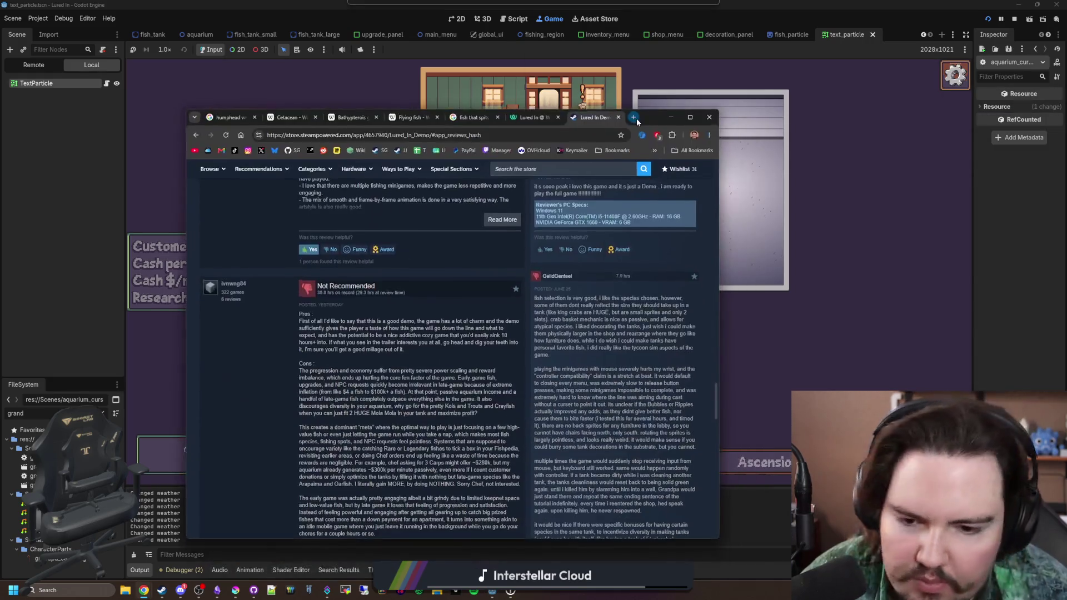
scroll(668, 250, "down", 3)
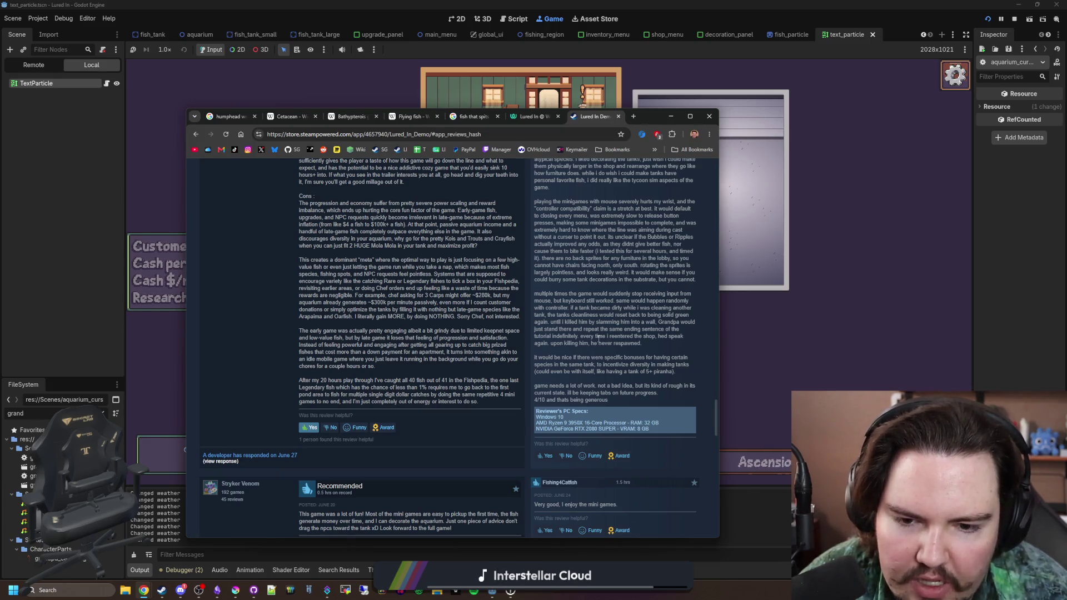
left_click(763, 327)
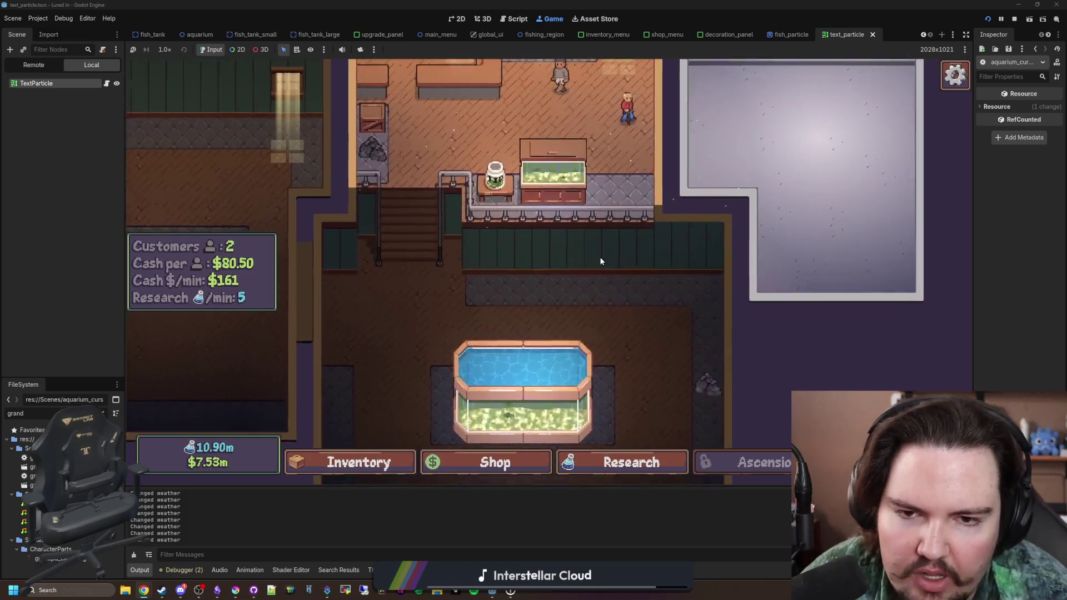
key("grave")
type("tutorial")
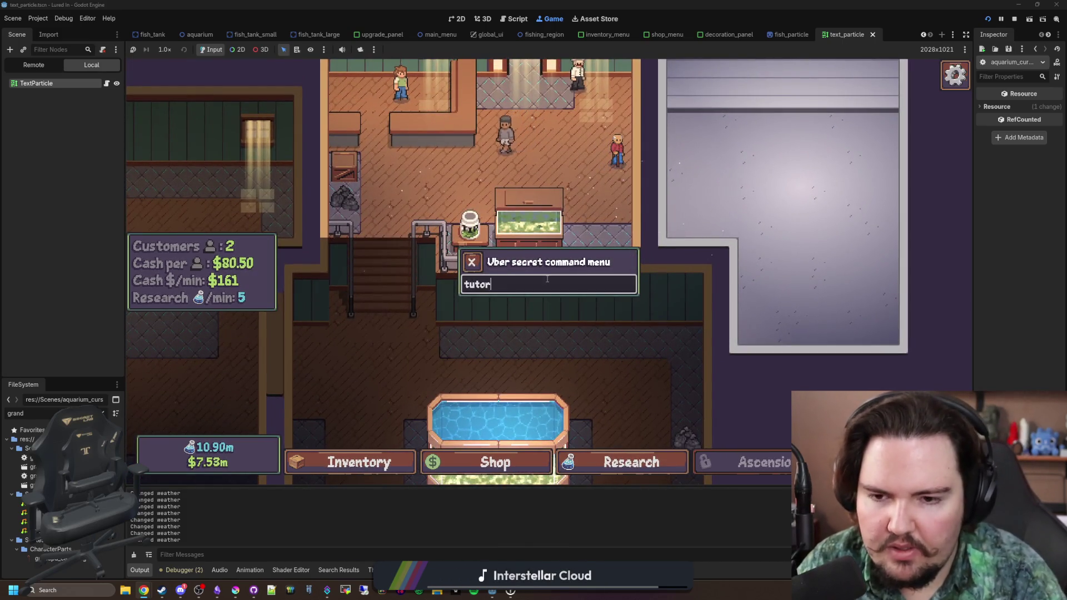
key("Return")
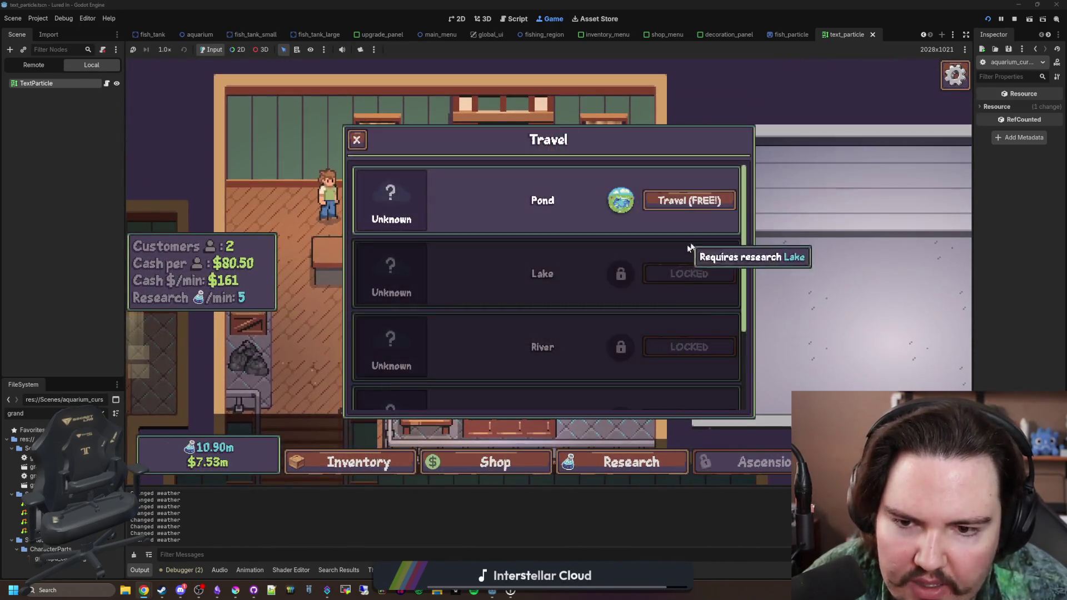
left_click(714, 200)
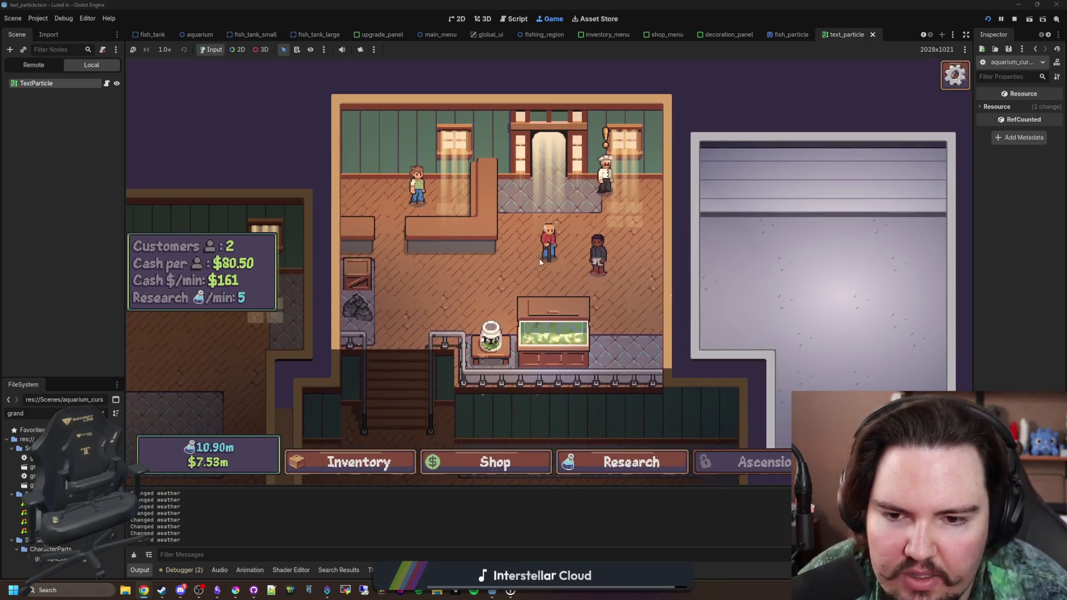
left_click(552, 297)
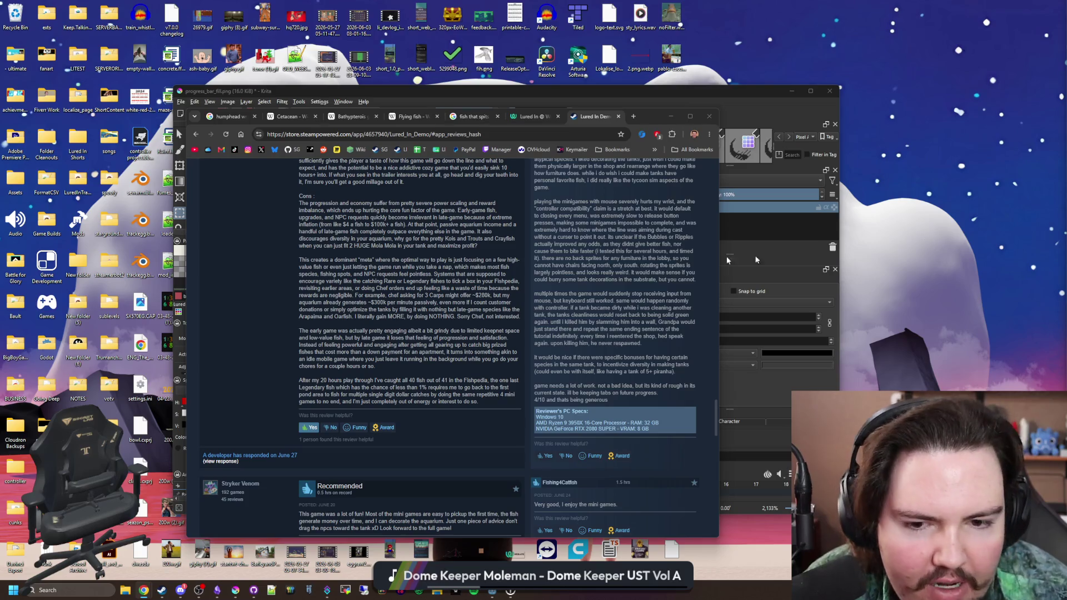
Step: Finish reading the demo reviews and switch to the Lured In Playtest Feedback spreadsheet
scroll(449, 348, "up", 1)
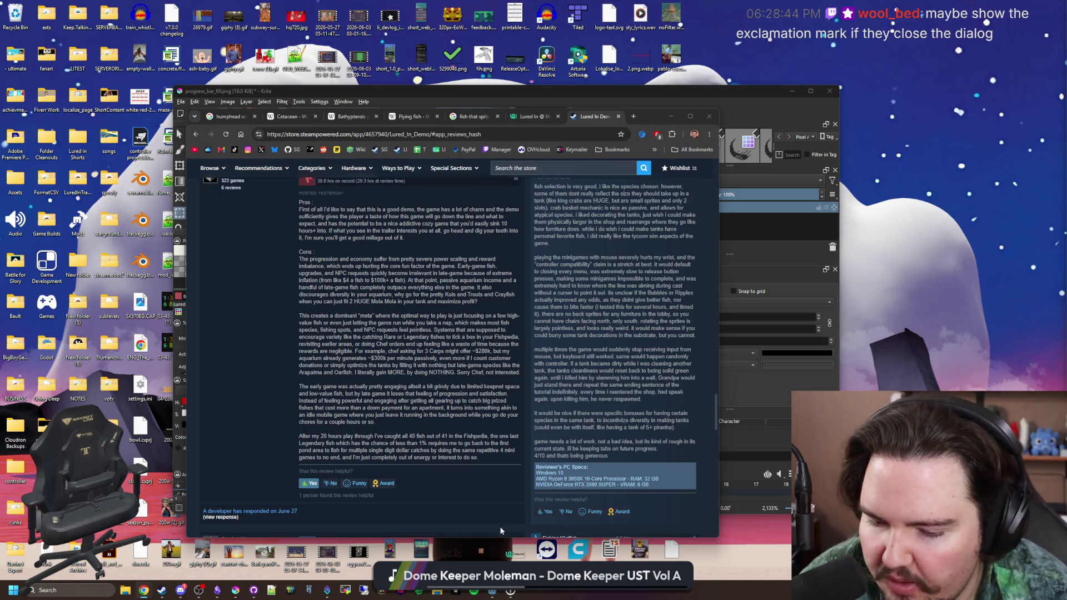
mouse_move(493, 590)
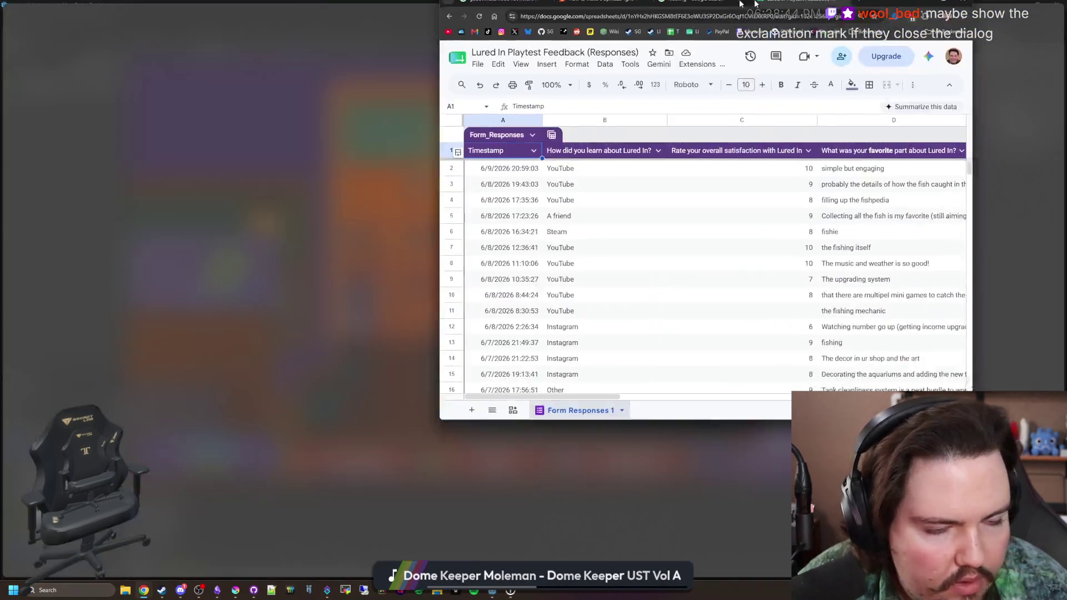
Step: Maximize the Sheets window and sort responses by Timestamp Z to A, newest first
double_click(740, 4)
left_click(218, 160)
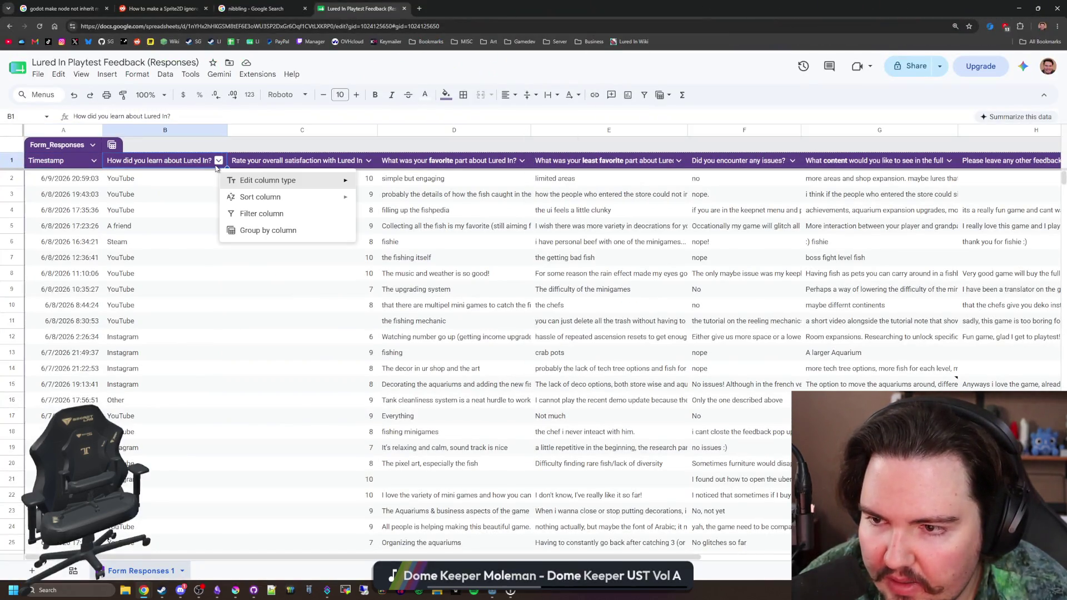
left_click(94, 160)
mouse_move(128, 199)
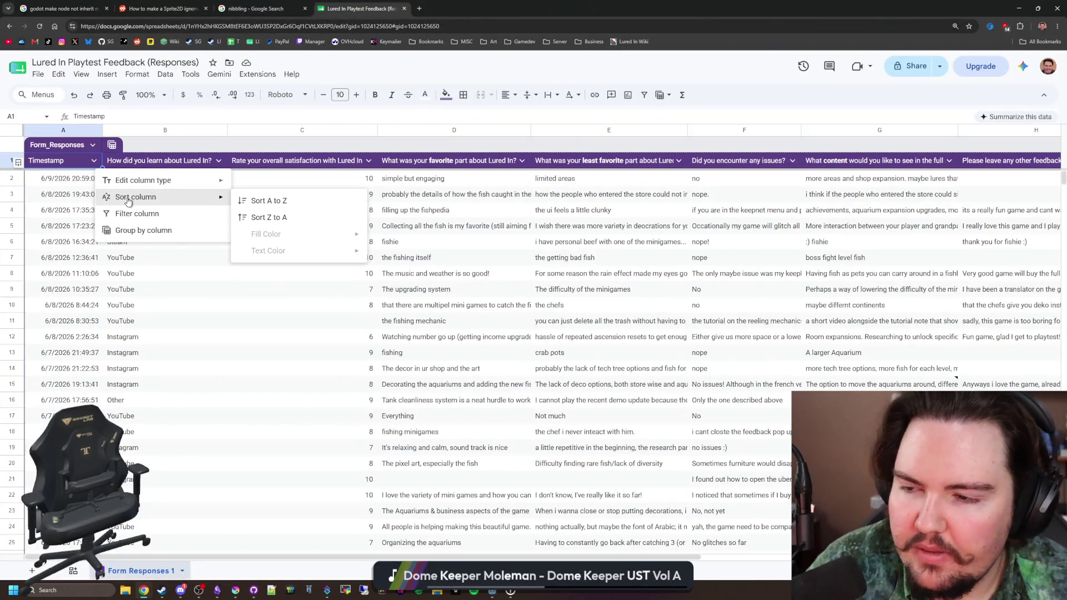
left_click(261, 200)
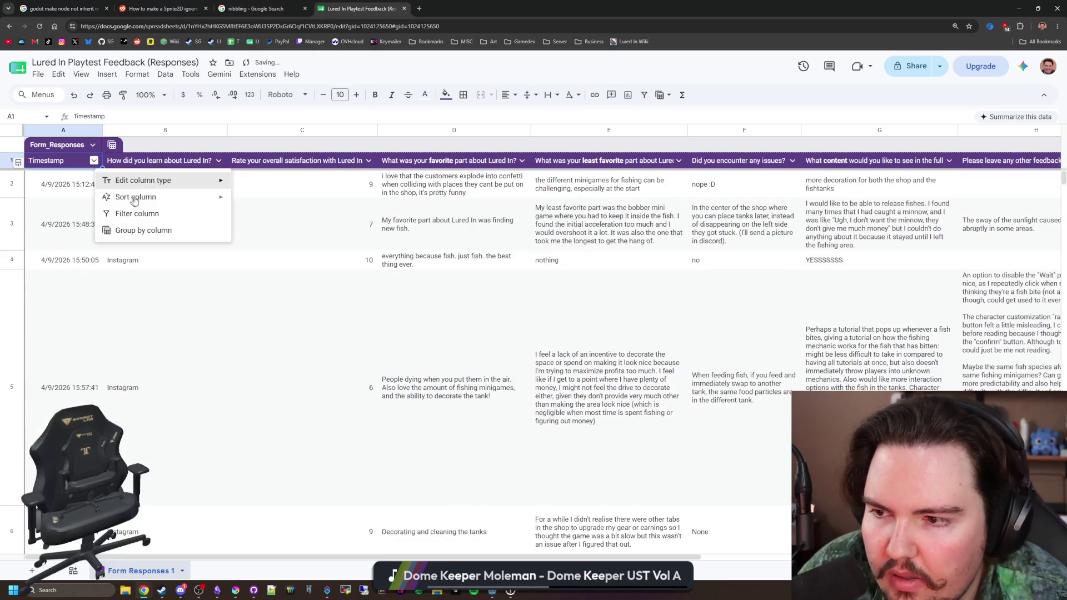
left_click(259, 203)
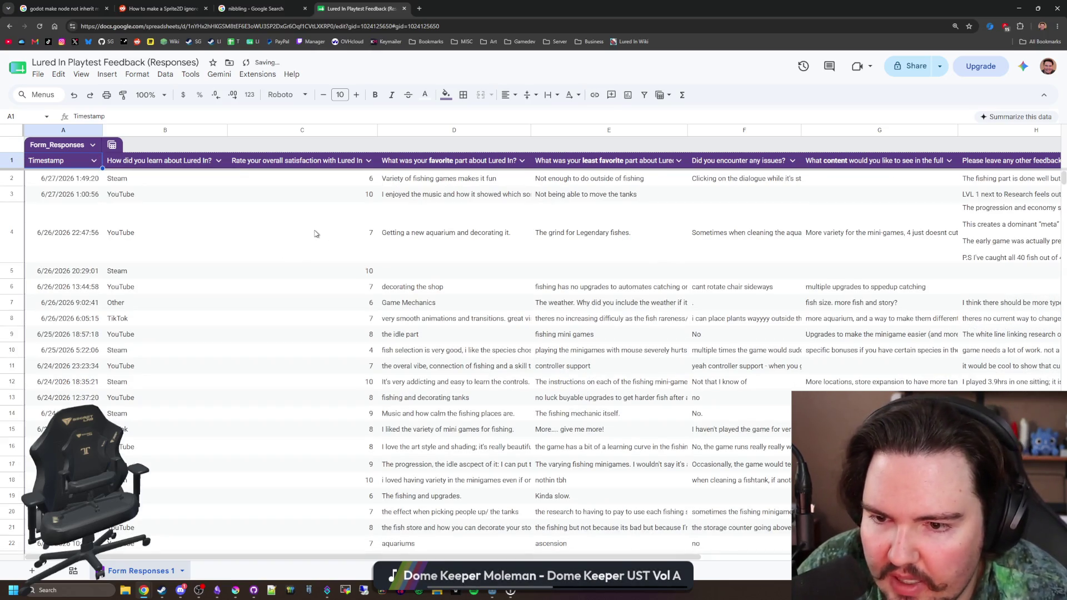
Step: Scroll through the sorted responses, checking the satisfaction rating in row 29
scroll(315, 233, "down", 2)
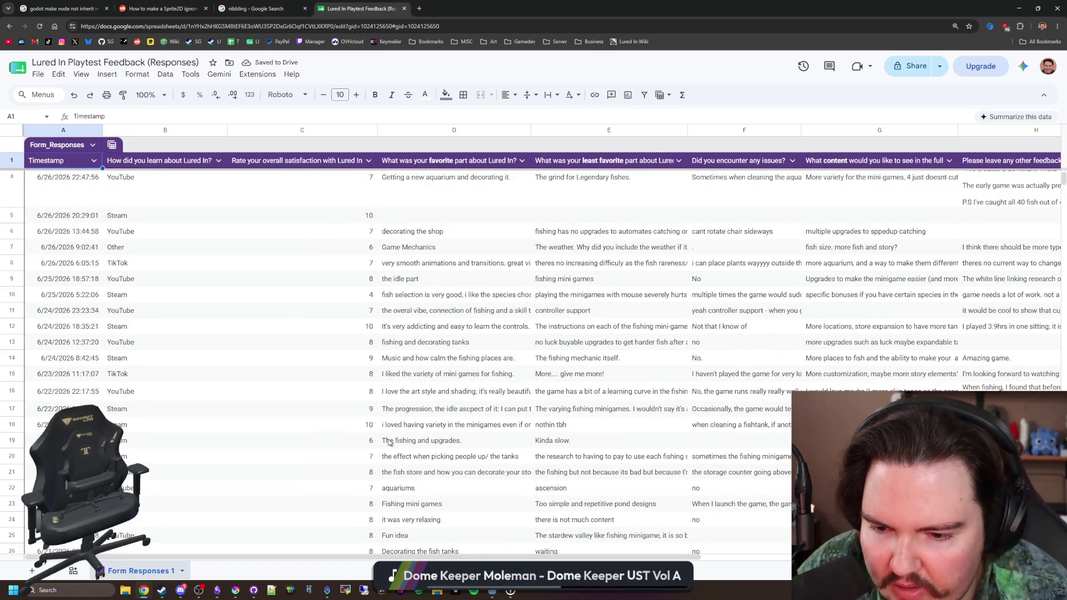
scroll(389, 441, "down", 4)
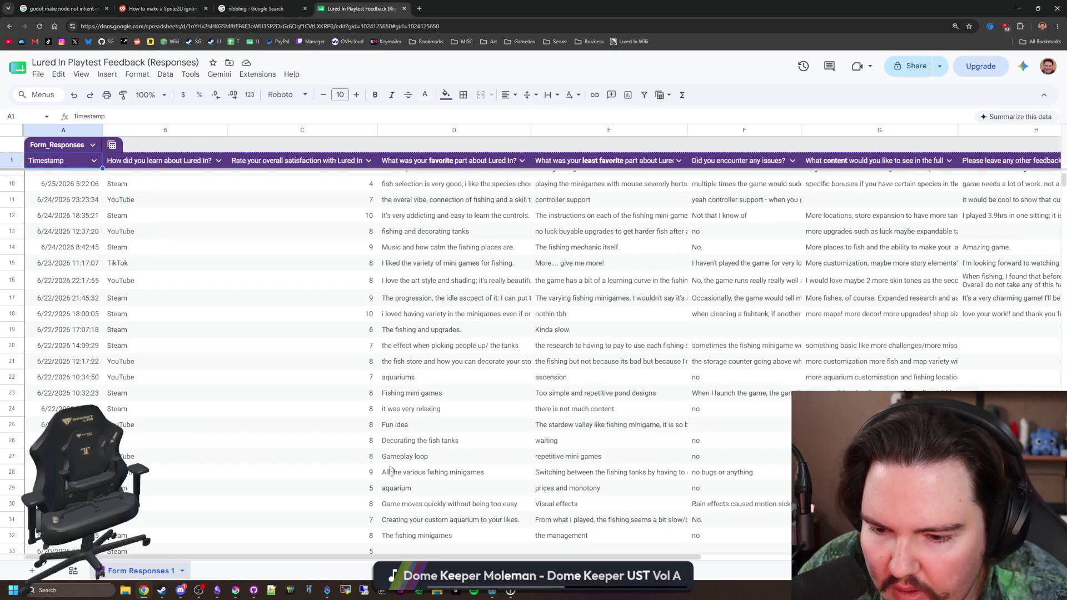
left_click(372, 488)
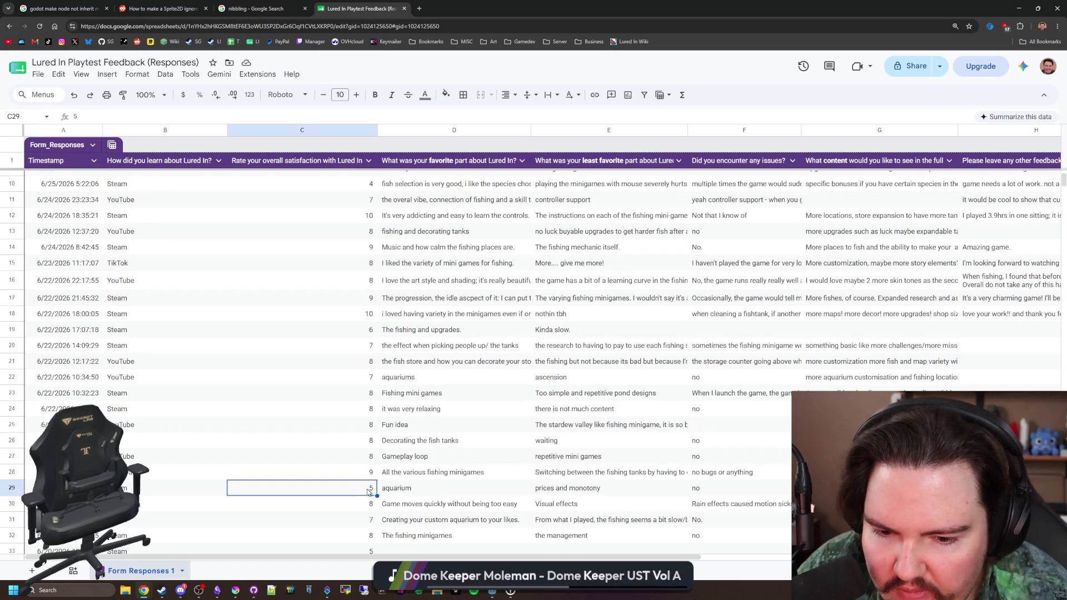
scroll(368, 491, "down", 10)
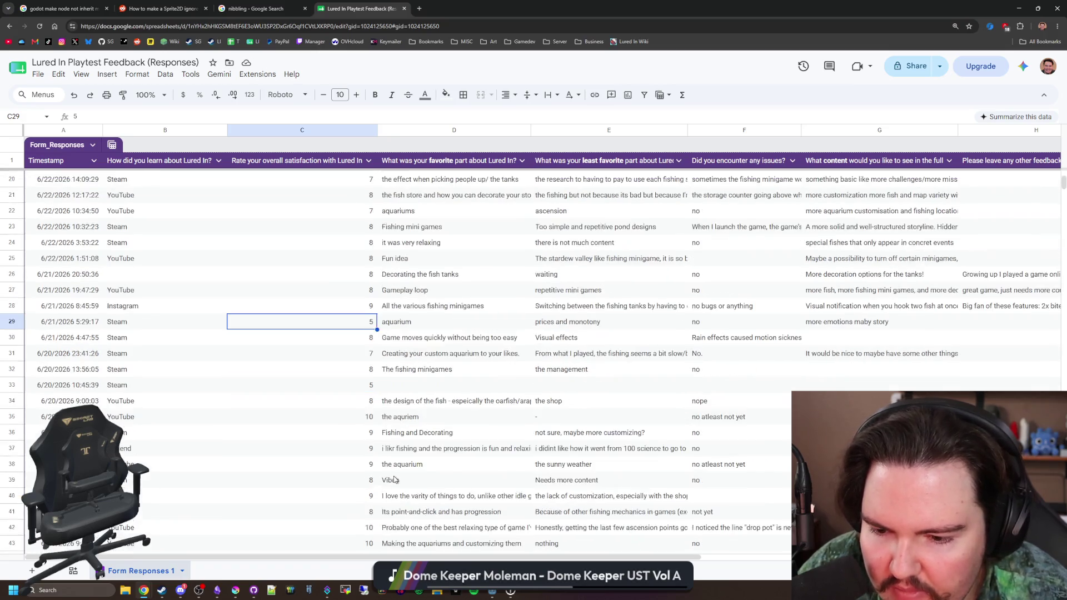
scroll(352, 462, "up", 15)
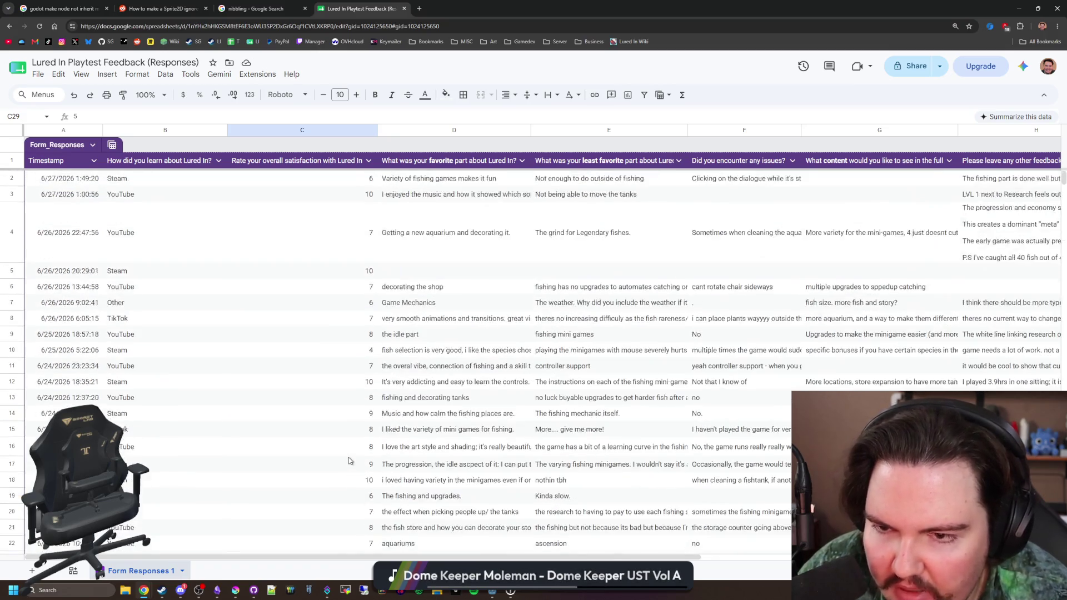
left_click(369, 177)
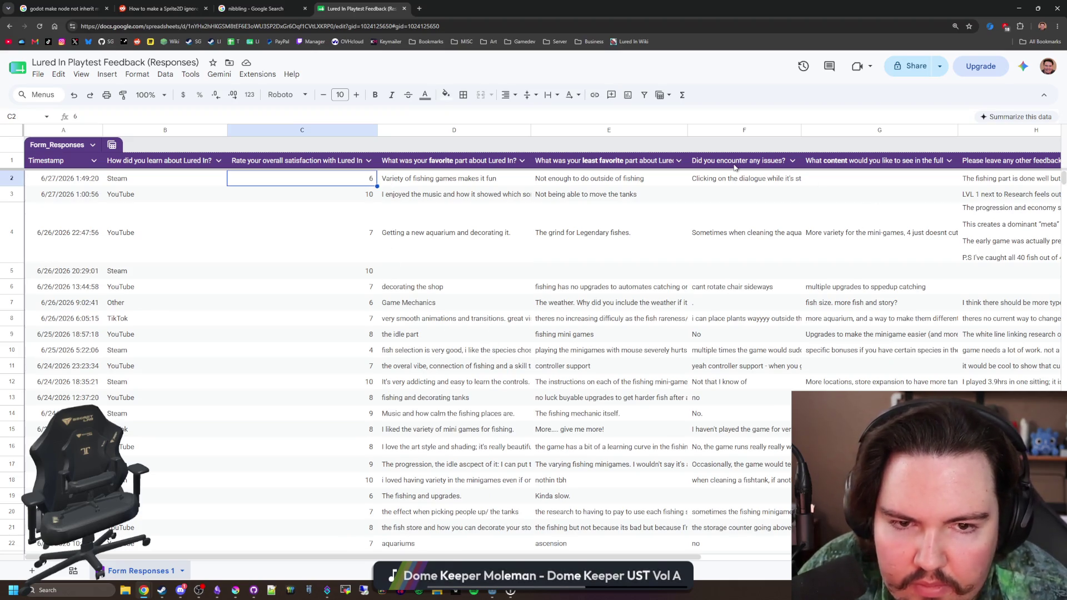
left_click(762, 181)
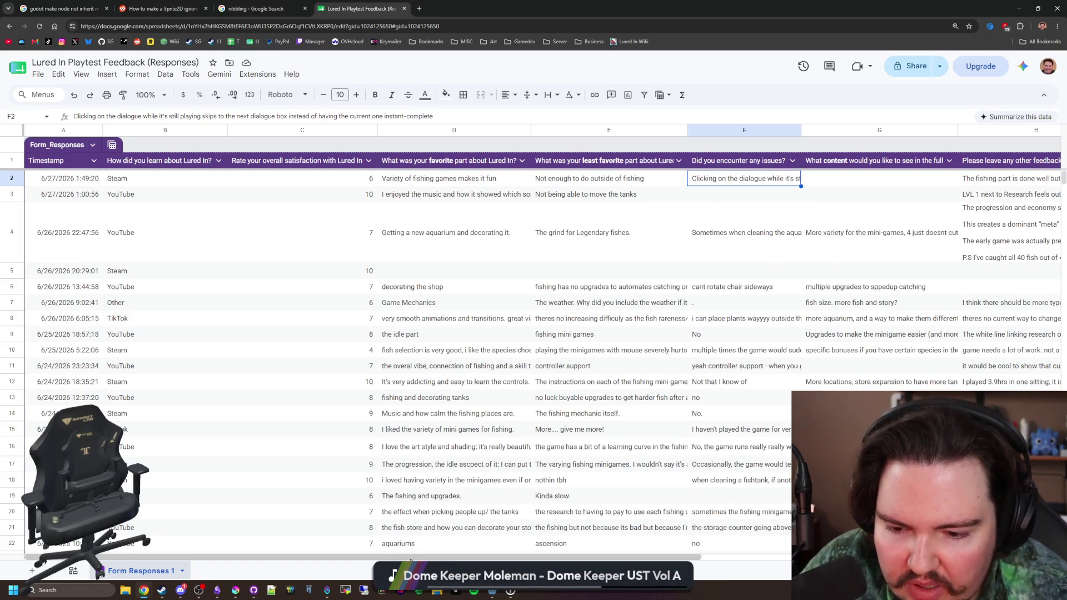
left_click_drag(410, 559, 577, 557)
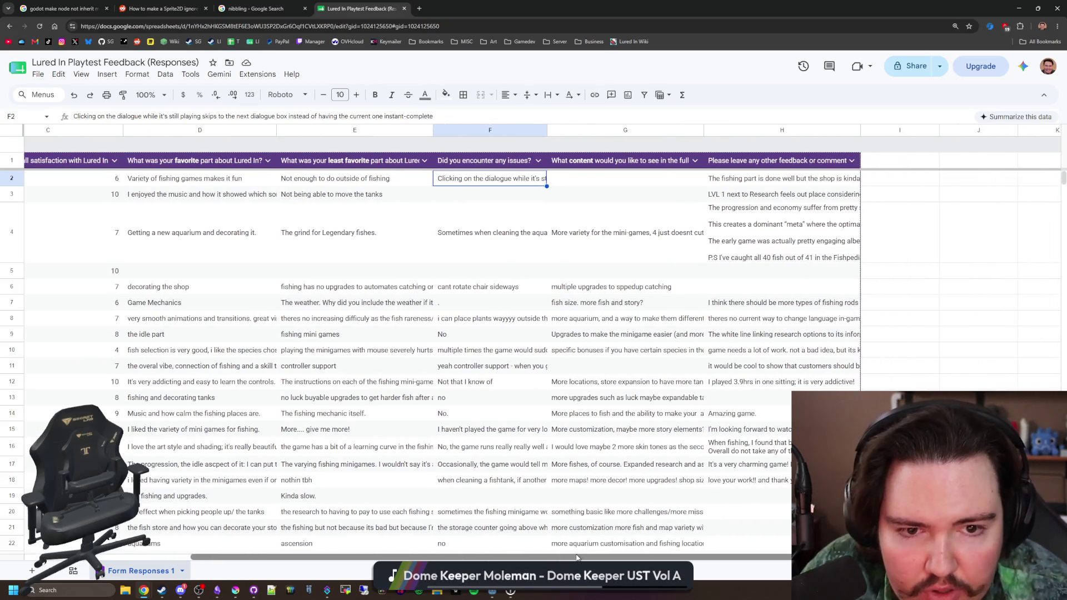
left_click(818, 184)
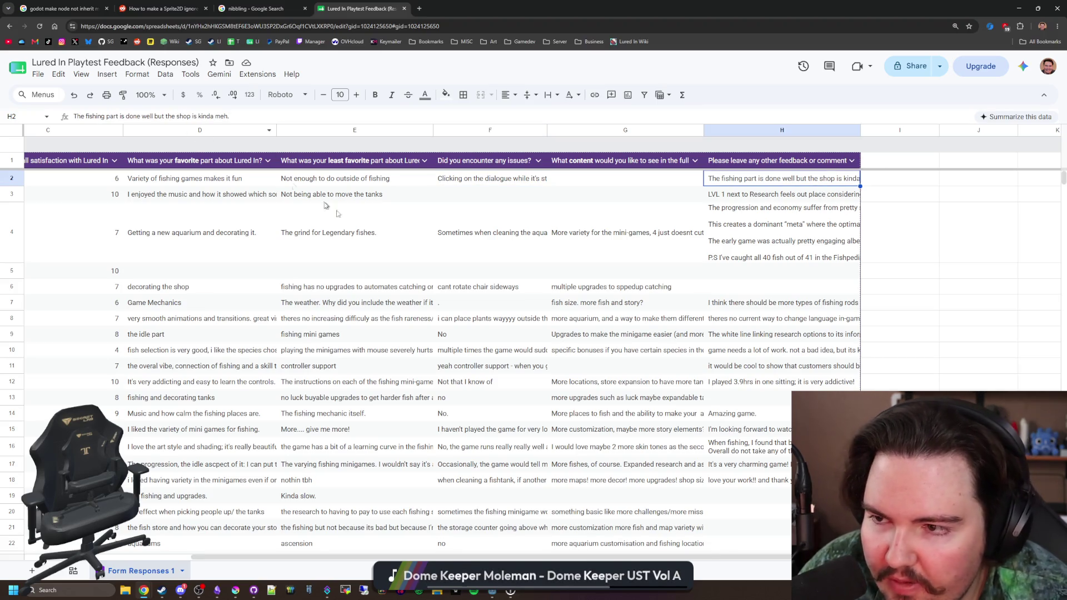
left_click_drag(728, 557, 561, 558)
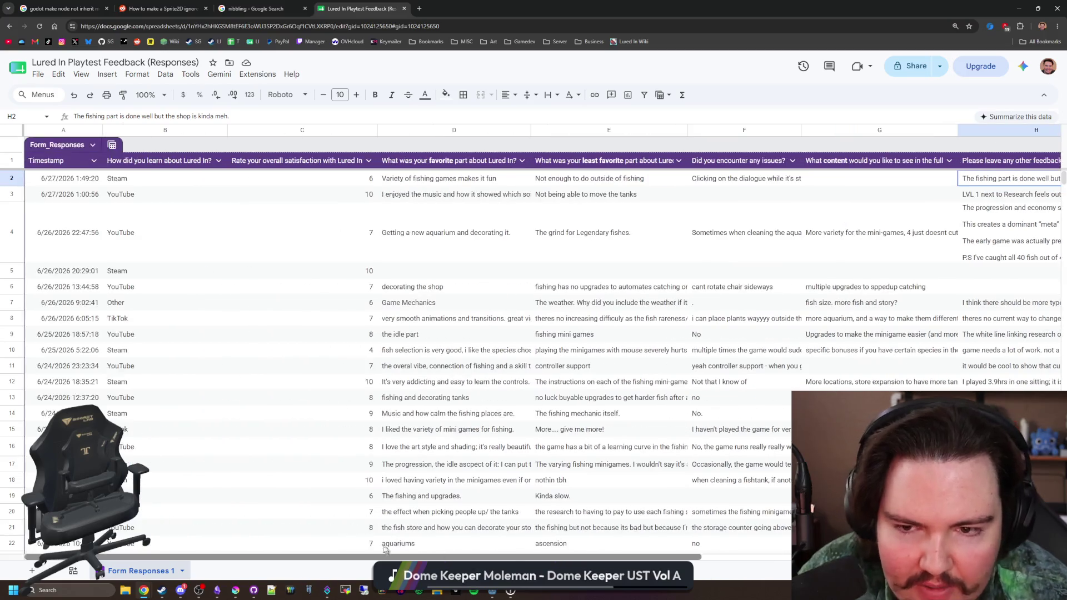
left_click(400, 238)
left_click(342, 239)
left_click(354, 276)
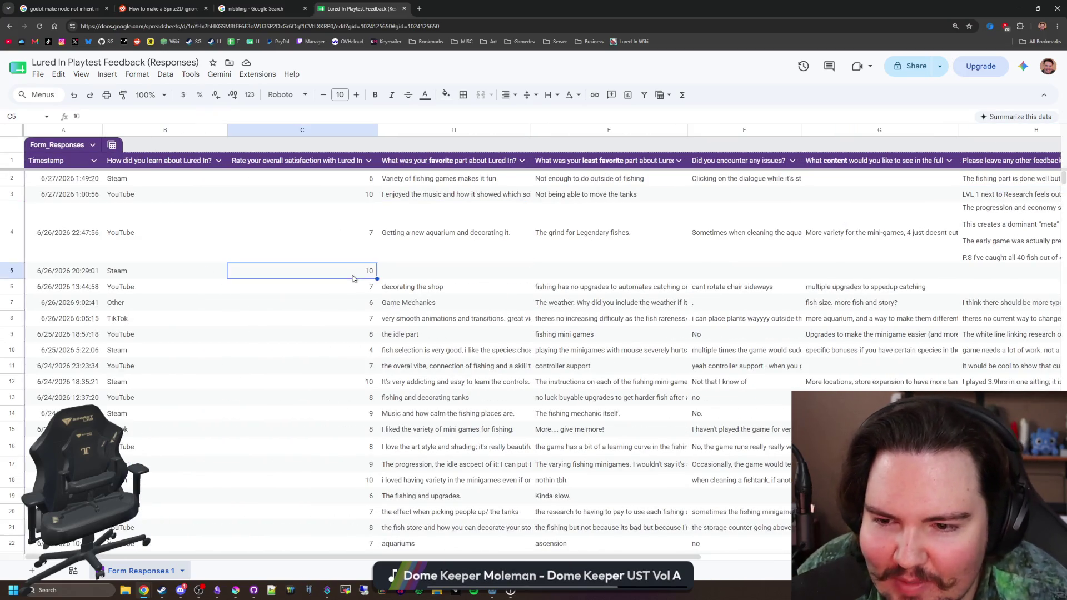
left_click(362, 289)
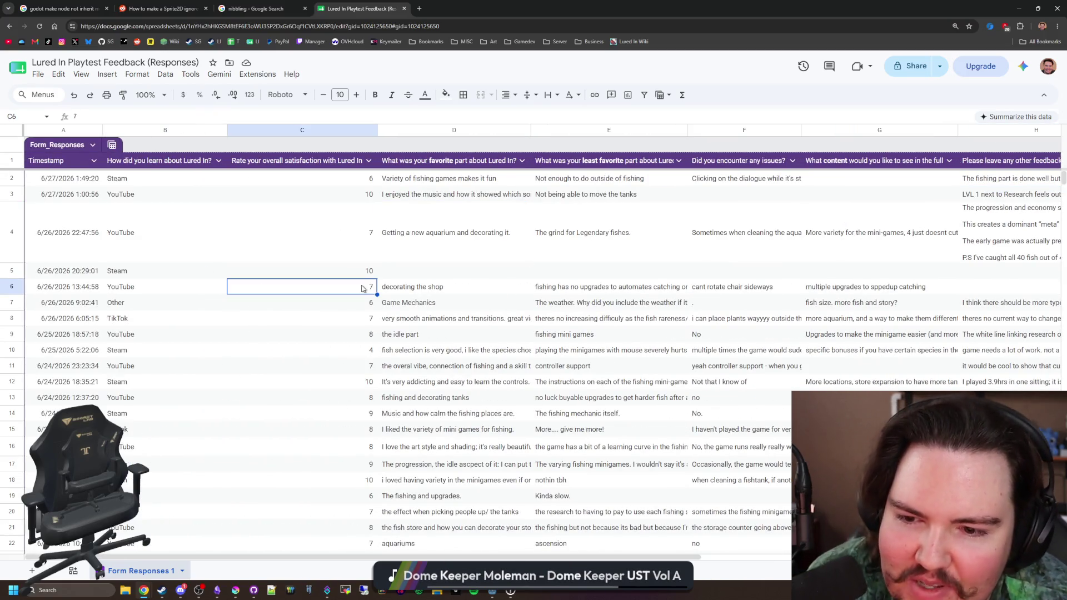
left_click(604, 289)
left_click(917, 289)
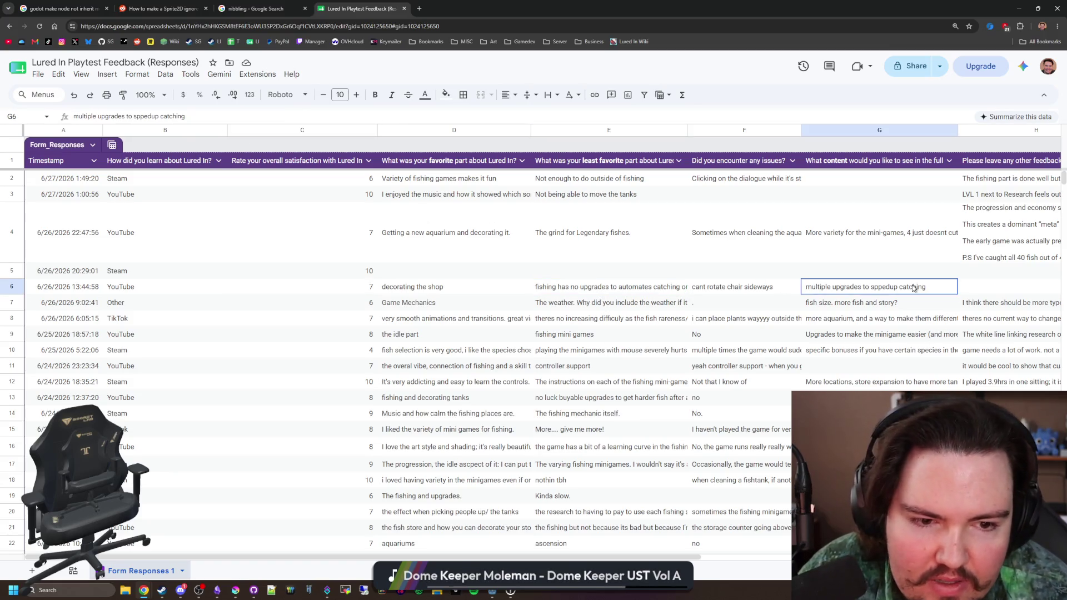
left_click(358, 289)
left_click(354, 309)
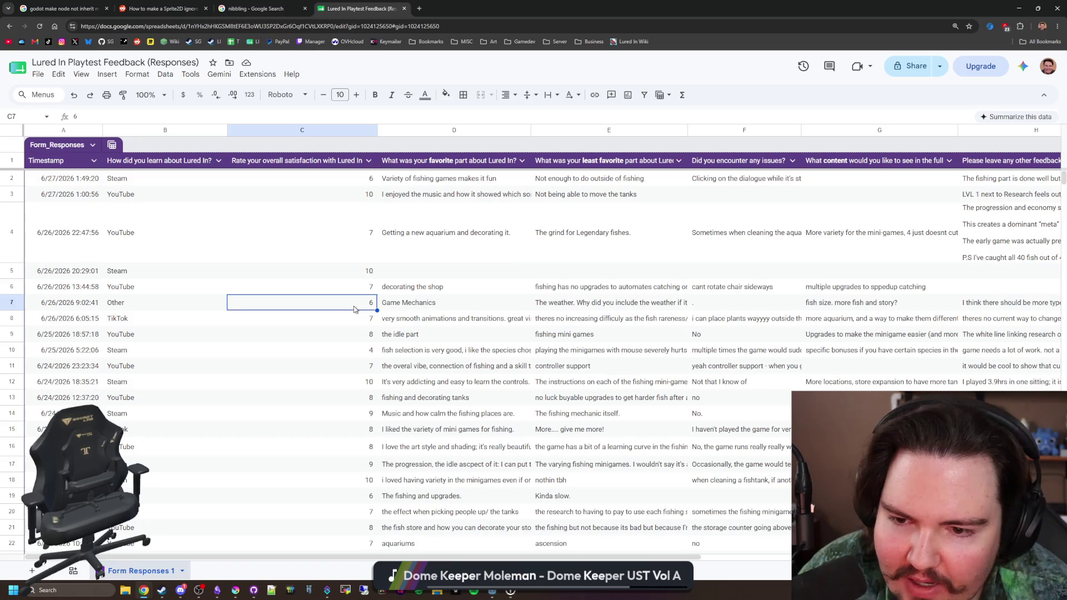
left_click(413, 303)
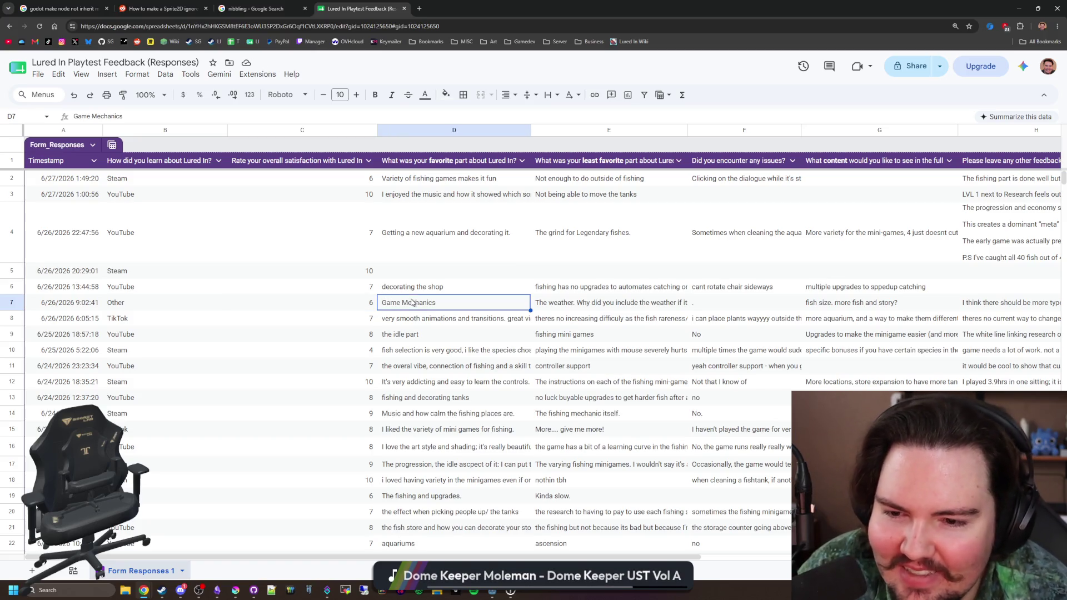
left_click(601, 309)
scroll(606, 308, "right", 5)
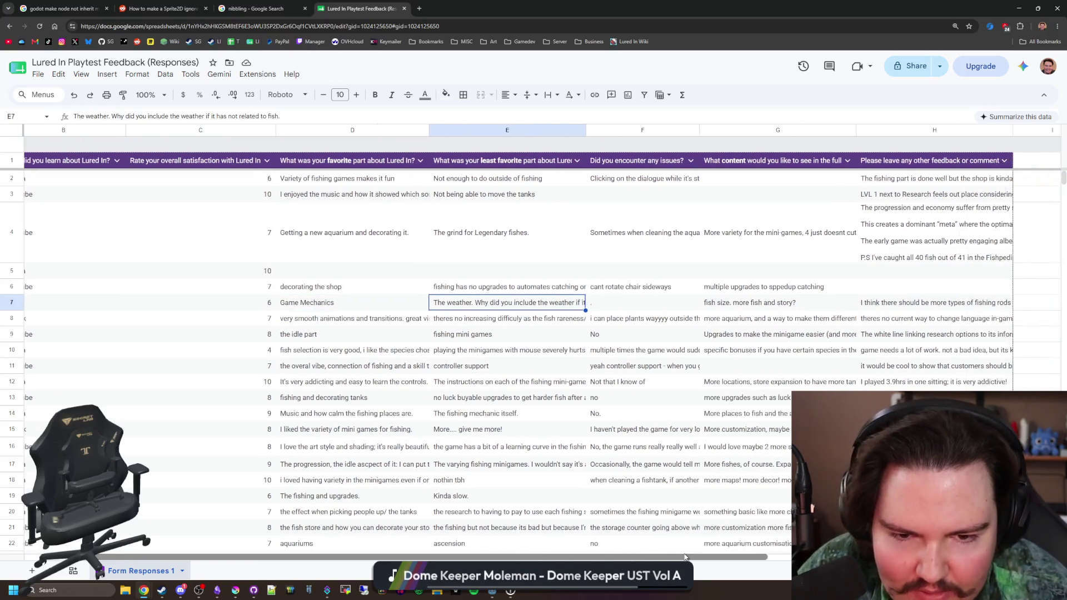
left_click(755, 304)
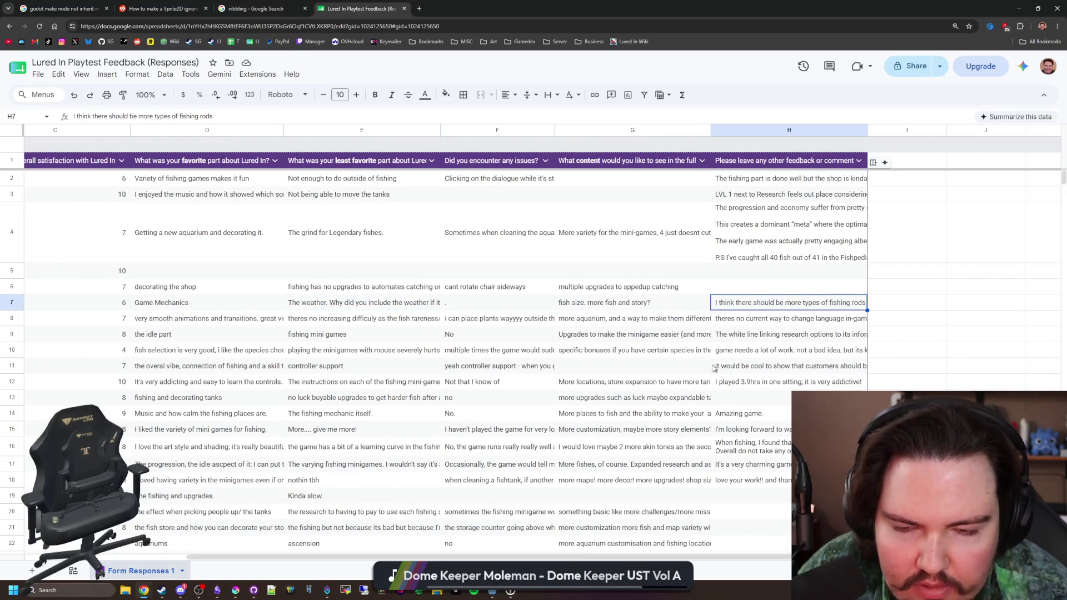
left_click_drag(672, 556, 508, 556)
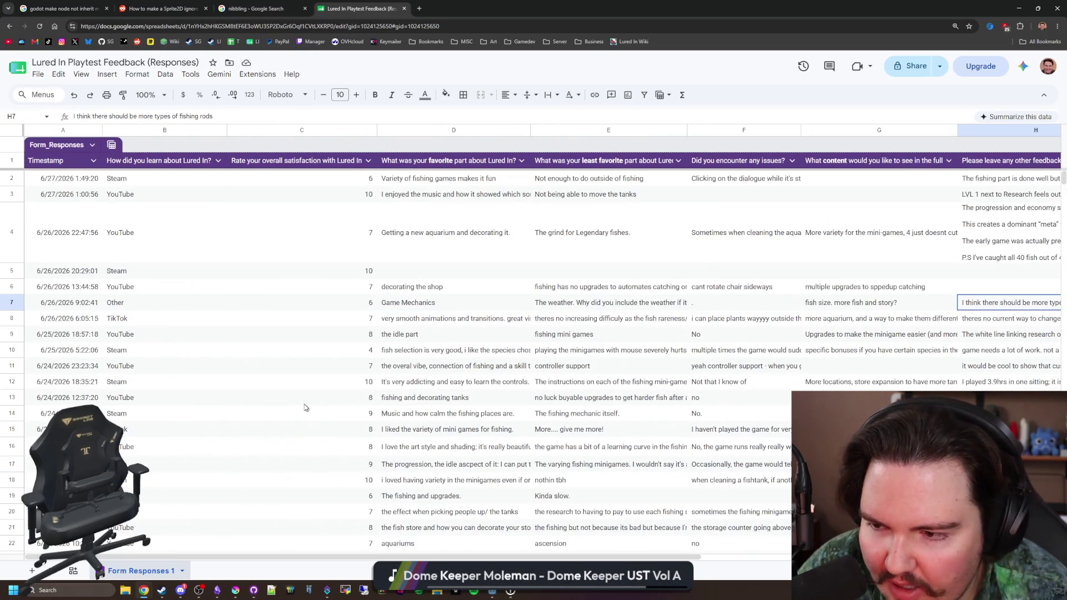
left_click(364, 352)
left_click(438, 354)
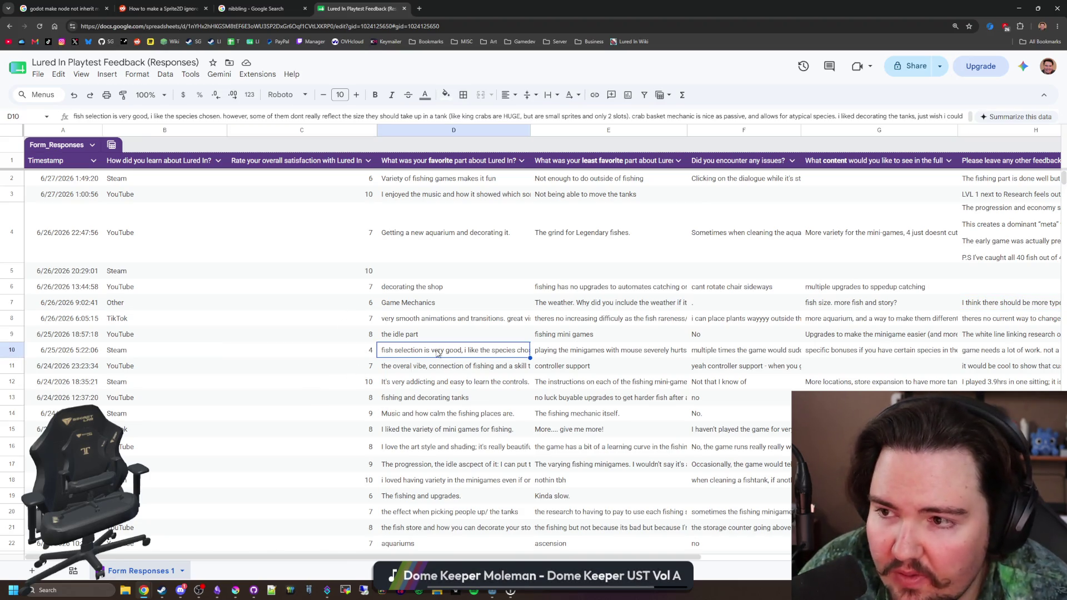
left_click(582, 351)
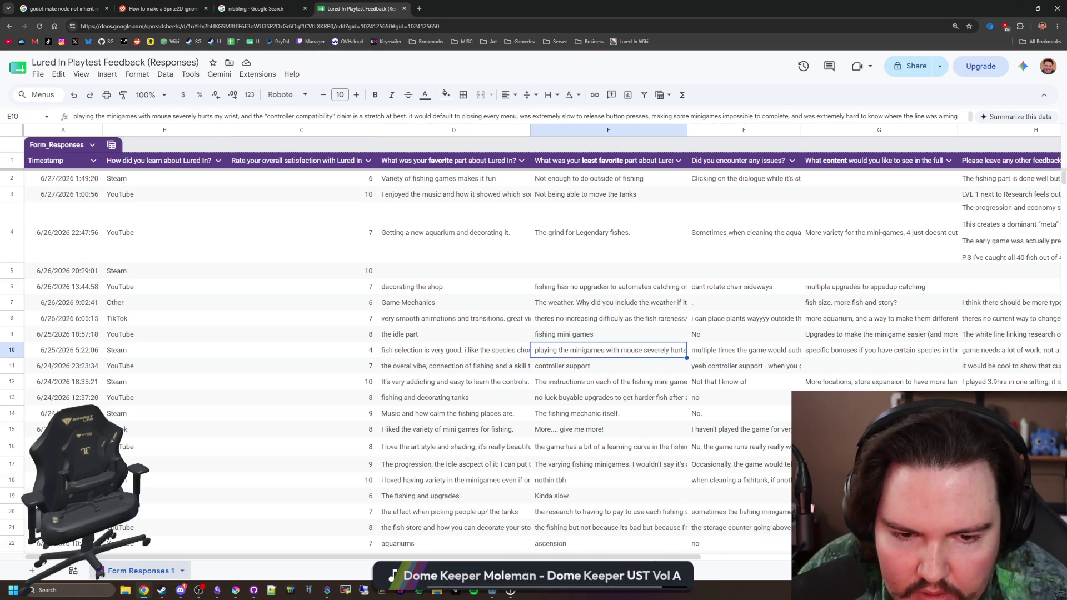
left_click_drag(673, 557, 820, 558)
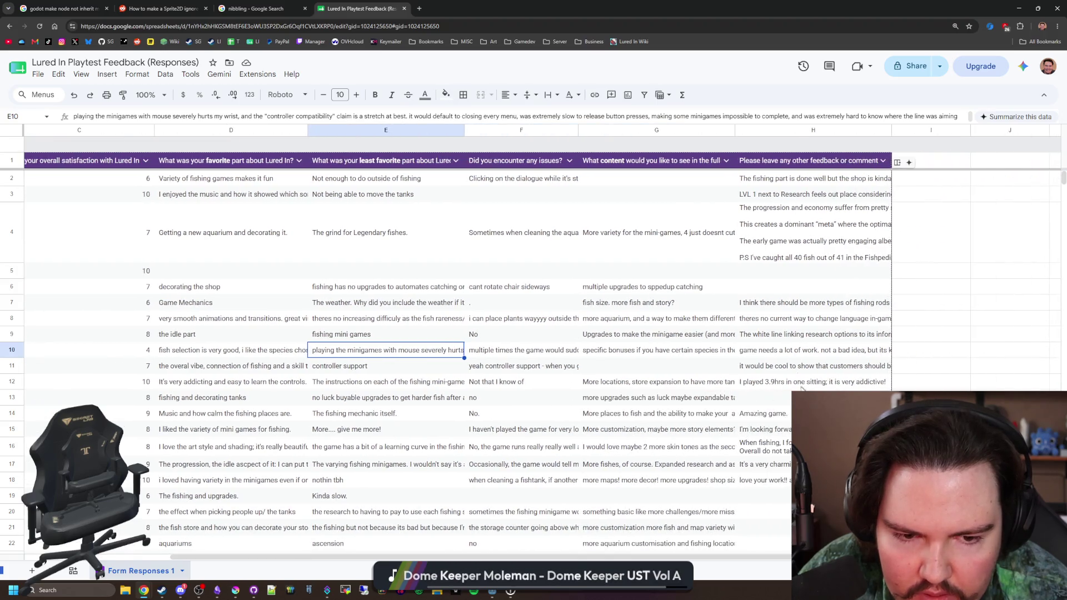
left_click(802, 354)
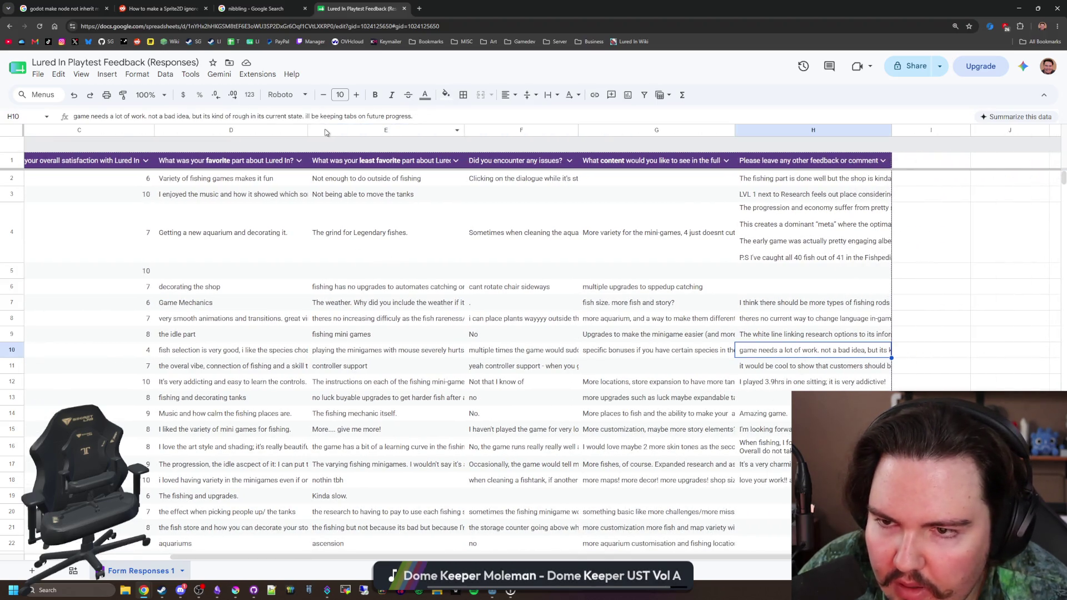
left_click_drag(728, 558, 584, 559)
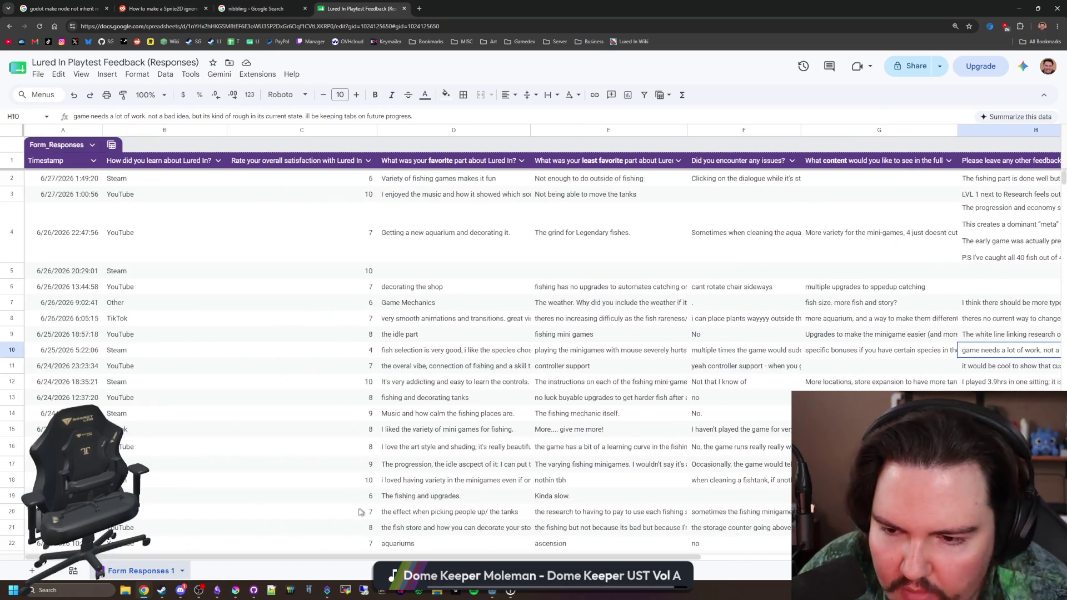
left_click(346, 370)
left_click(347, 385)
left_click(350, 406)
left_click(355, 414)
left_click(359, 430)
left_click(359, 447)
left_click(358, 464)
left_click(357, 486)
left_click(359, 501)
scroll(315, 293, "down", 1)
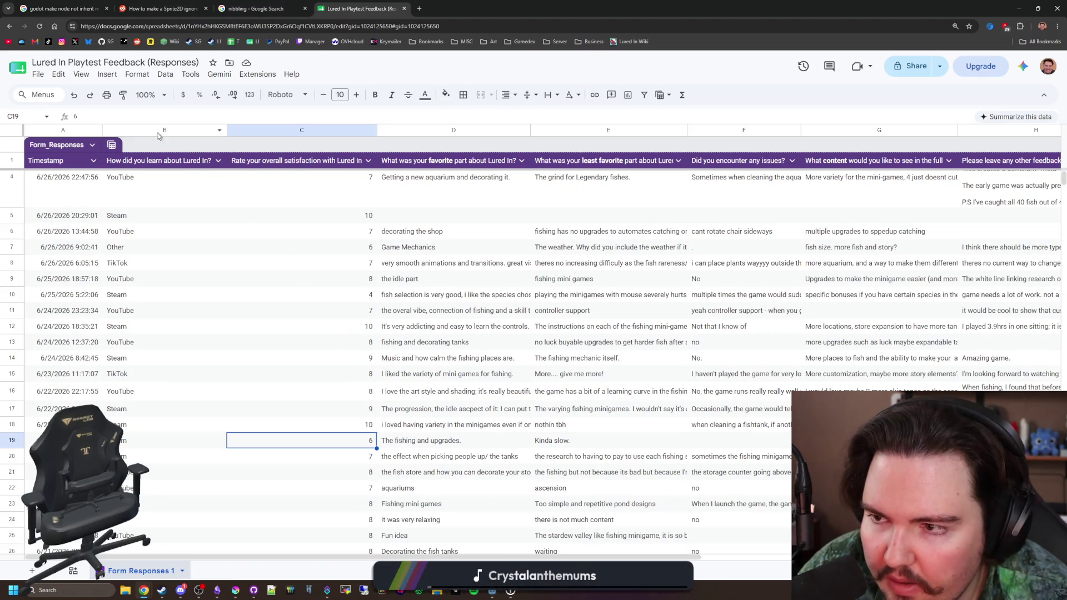
left_click(605, 443)
scroll(593, 558, "right", 3)
scroll(593, 559, "left", 3)
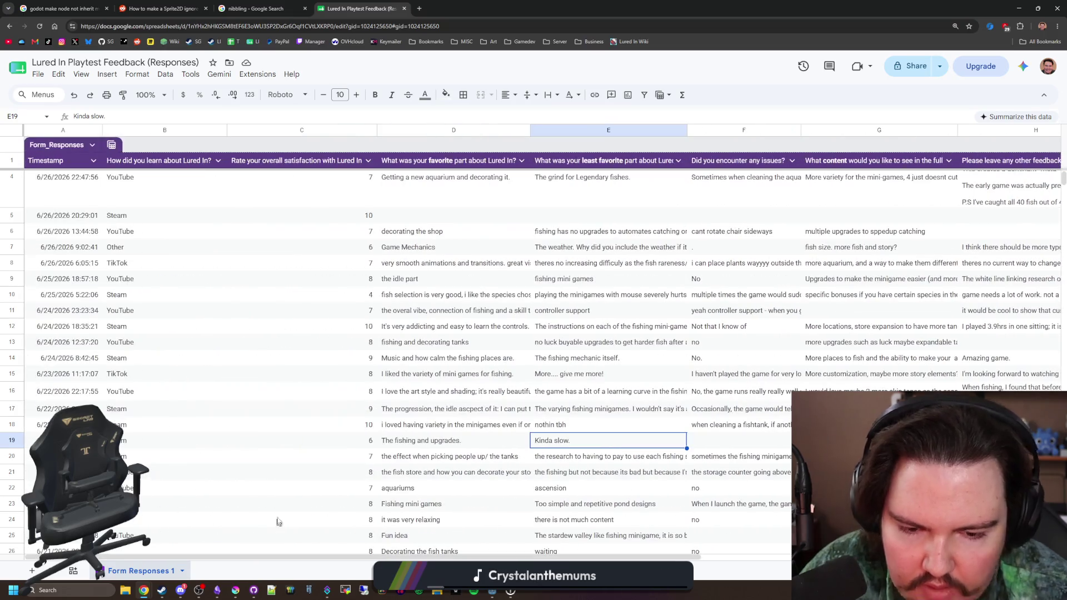
scroll(344, 442, "down", 1)
scroll(343, 441, "down", 3)
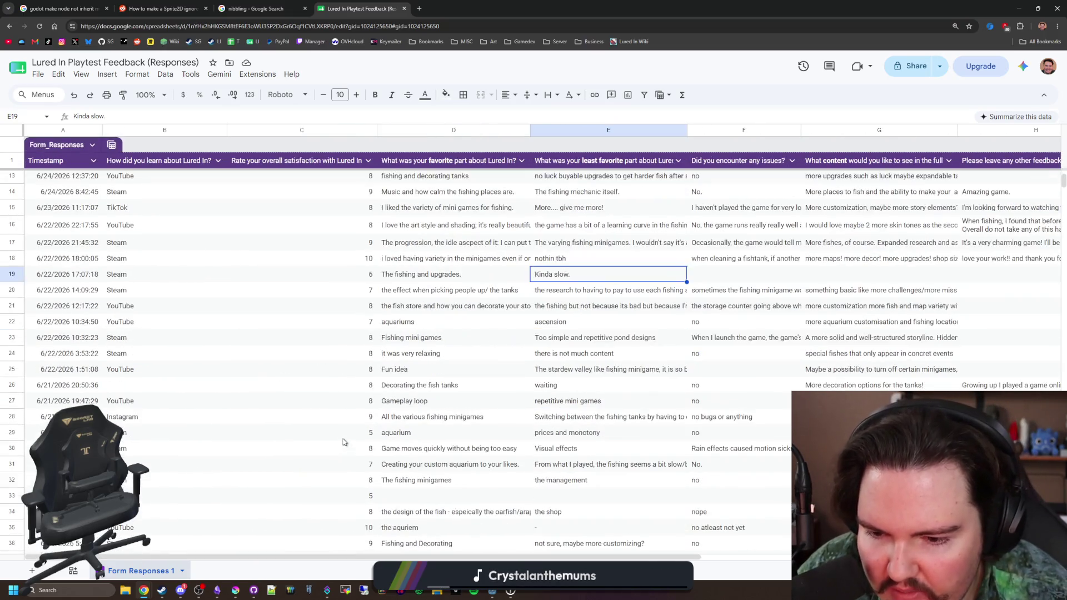
left_click(360, 433)
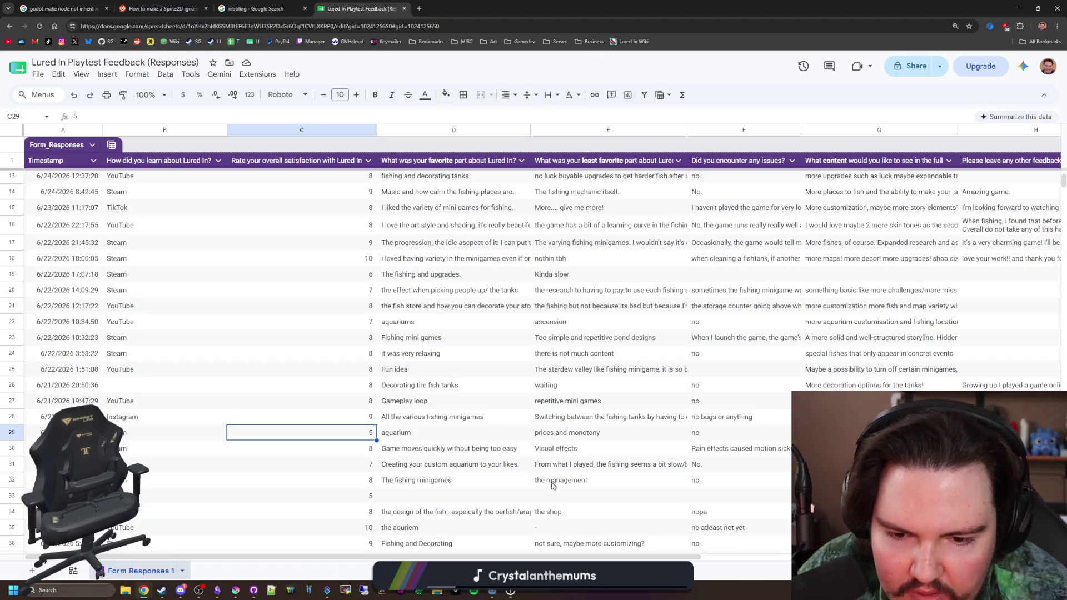
left_click(587, 439)
scroll(643, 440, "right", 5)
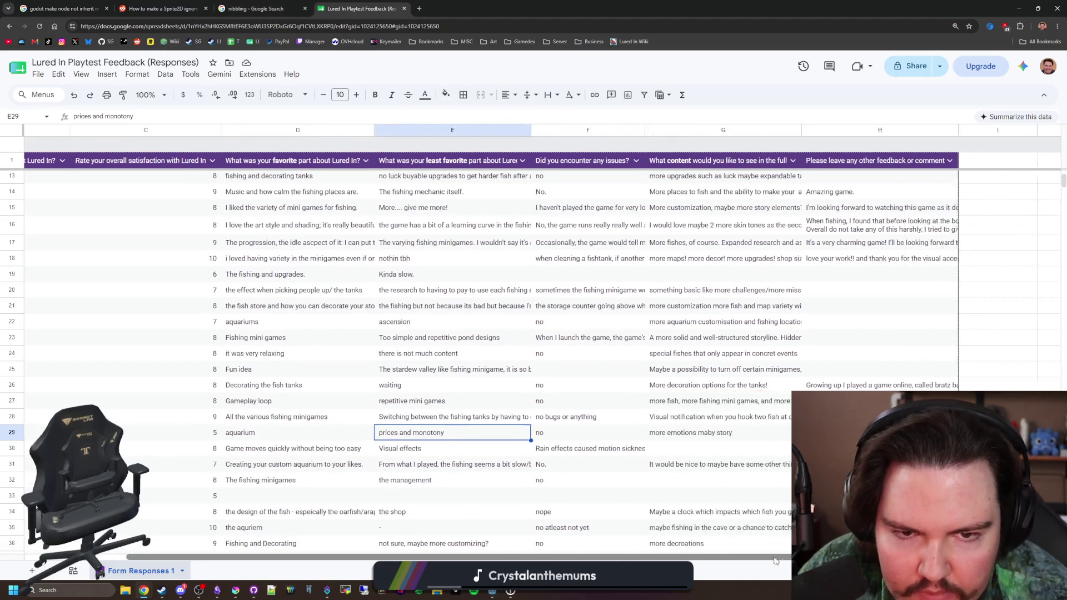
left_click(644, 439)
left_click_drag(475, 557, 315, 551)
left_click(361, 439)
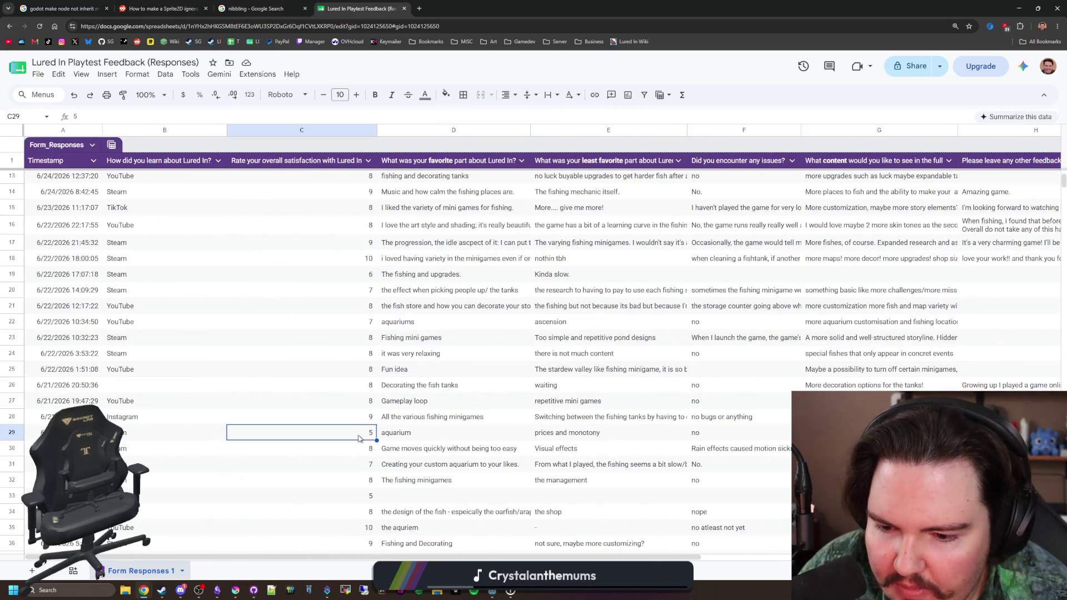
scroll(362, 440, "down", 2)
left_click(361, 445)
mouse_move(500, 557)
left_mouse_down()
mouse_move(628, 558)
mouse_move(500, 557)
left_mouse_up()
scroll(308, 438, "down", 5)
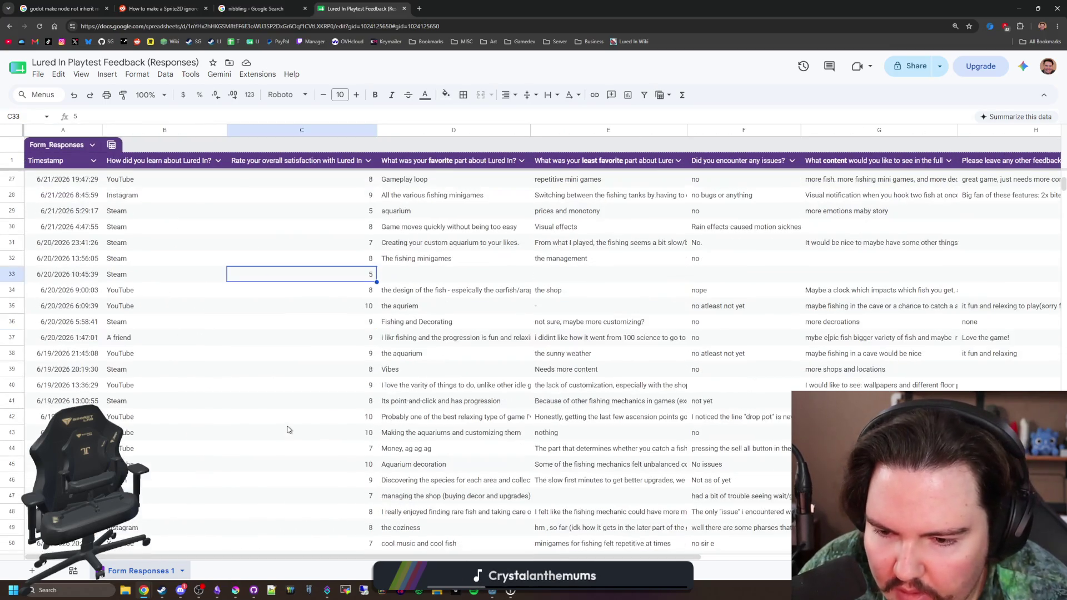
scroll(364, 413, "down", 5)
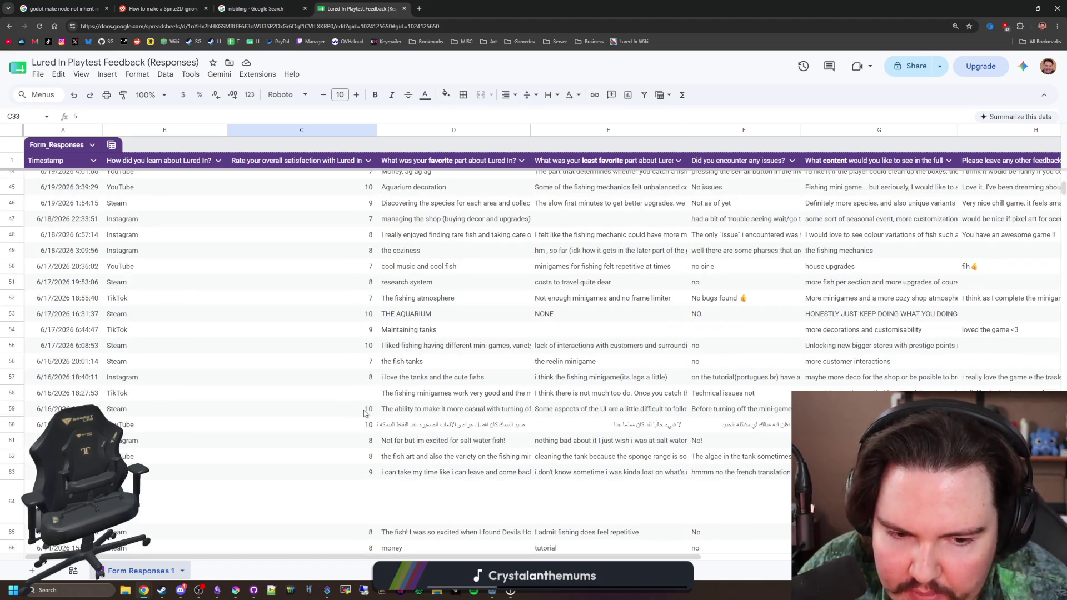
left_click(389, 424)
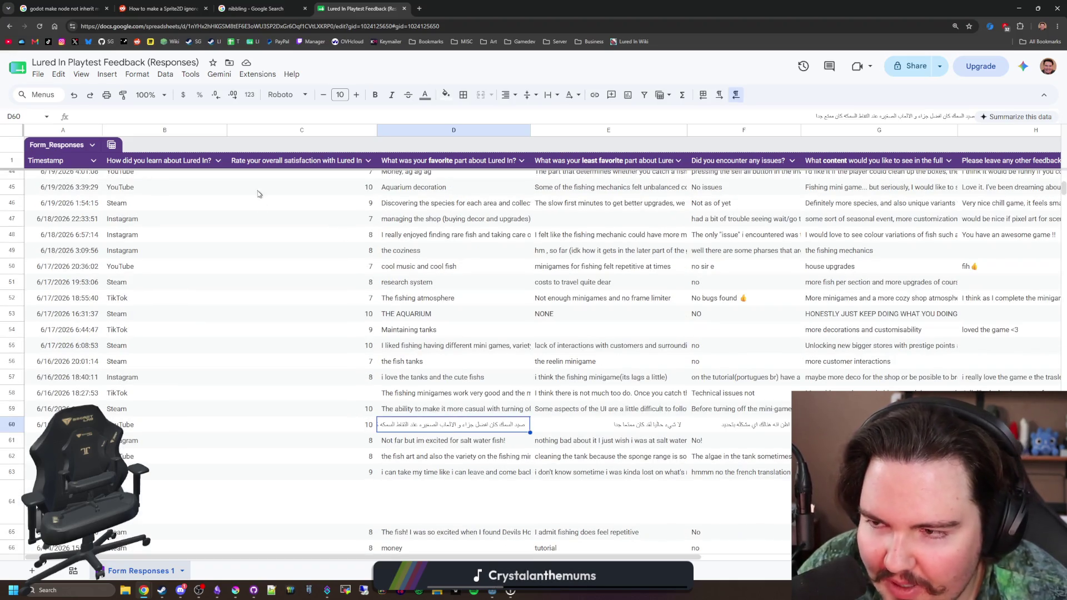
scroll(325, 440, "right", 3)
scroll(325, 441, "left", 3)
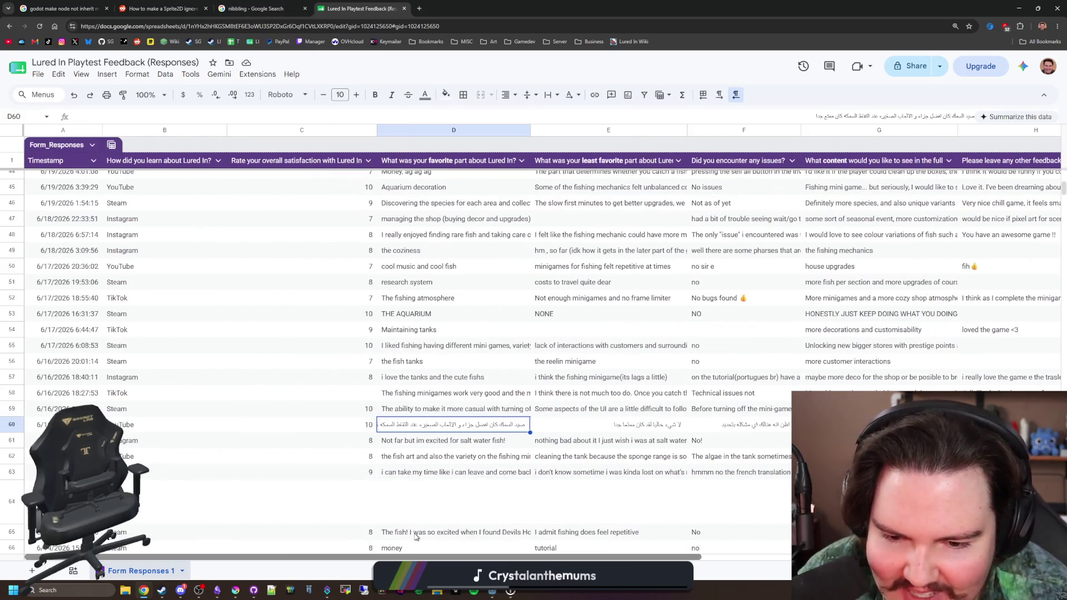
scroll(325, 441, "down", 4)
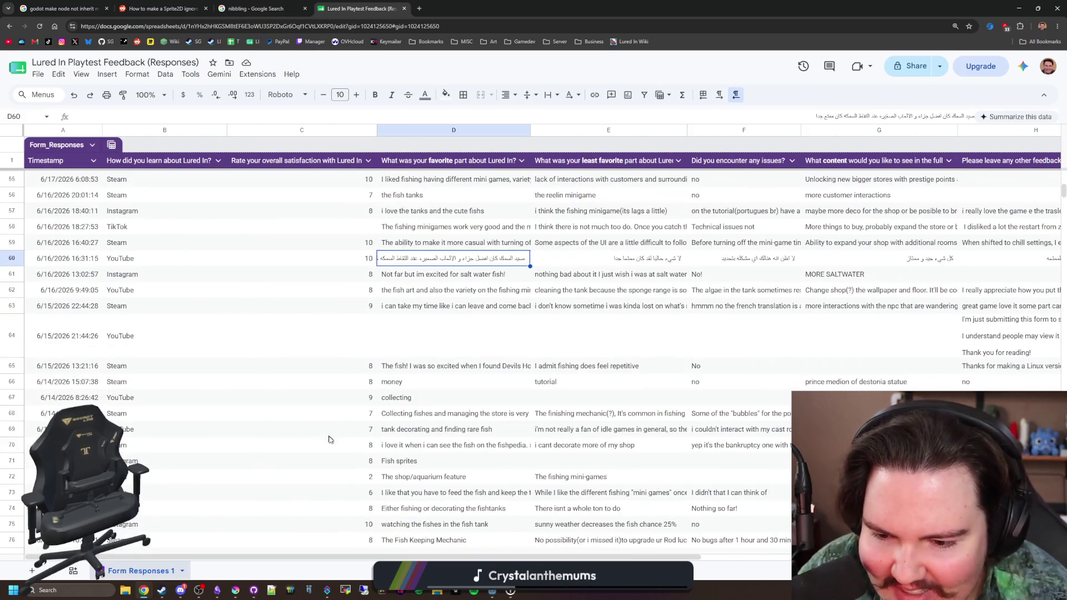
left_click(341, 482)
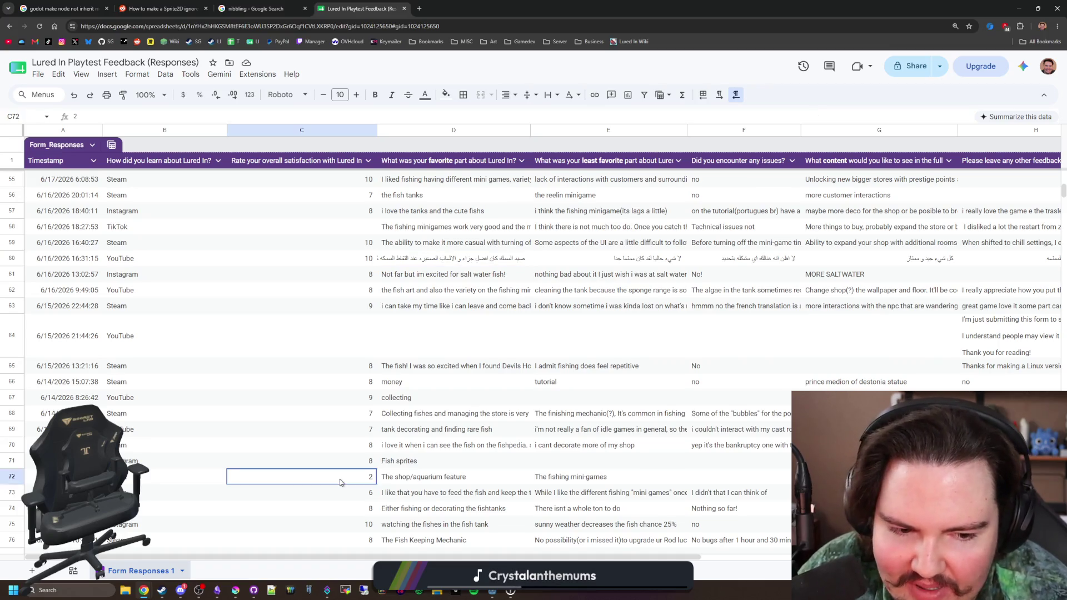
left_click(422, 485)
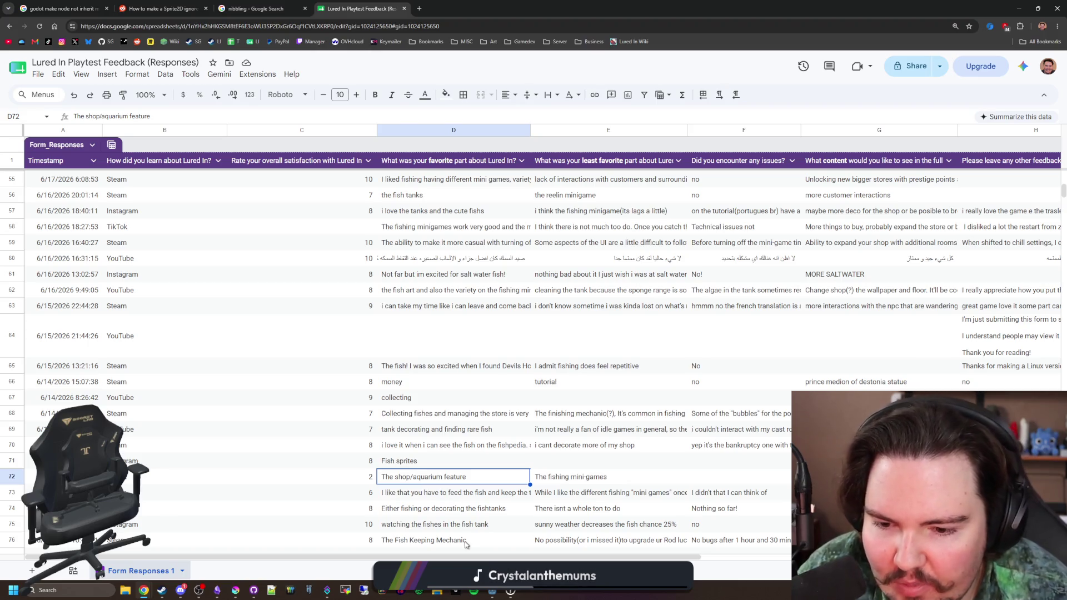
scroll(445, 478, "right", 3)
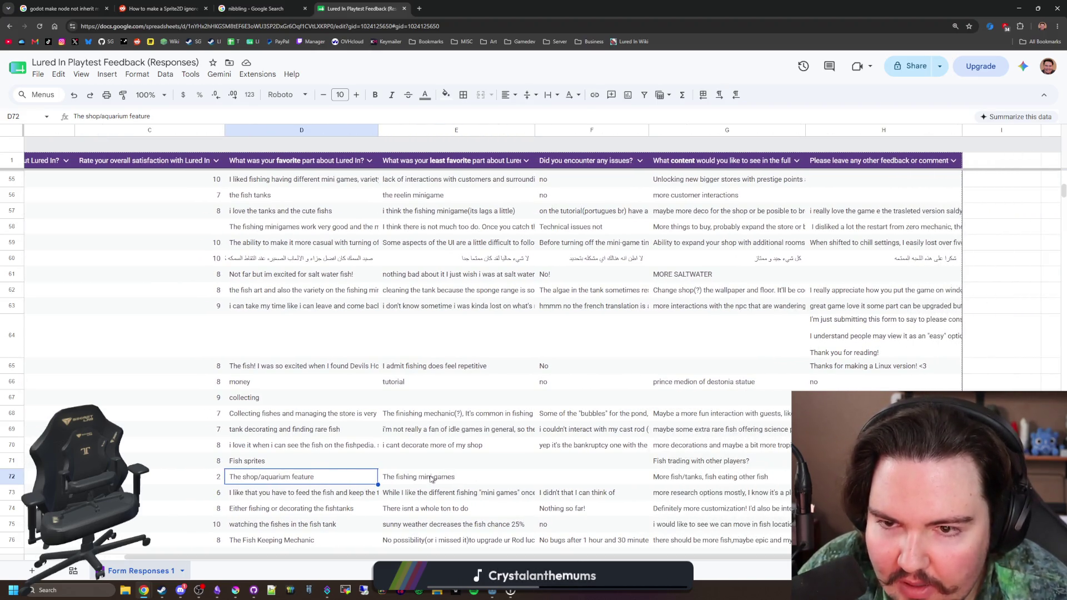
left_click(432, 479)
scroll(501, 478, "right", 3)
left_click(561, 480)
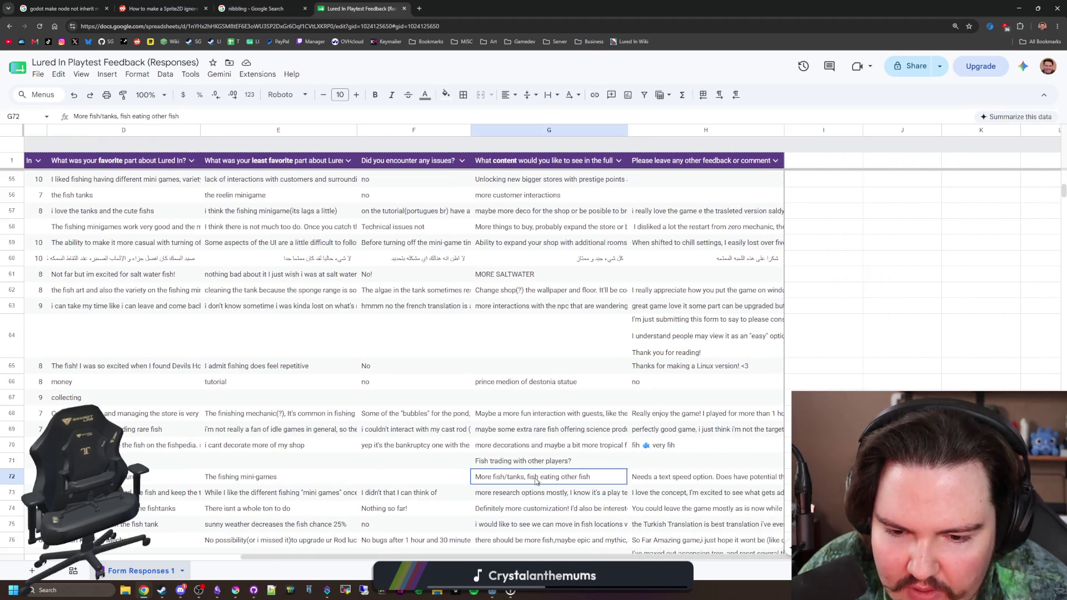
left_click(664, 479)
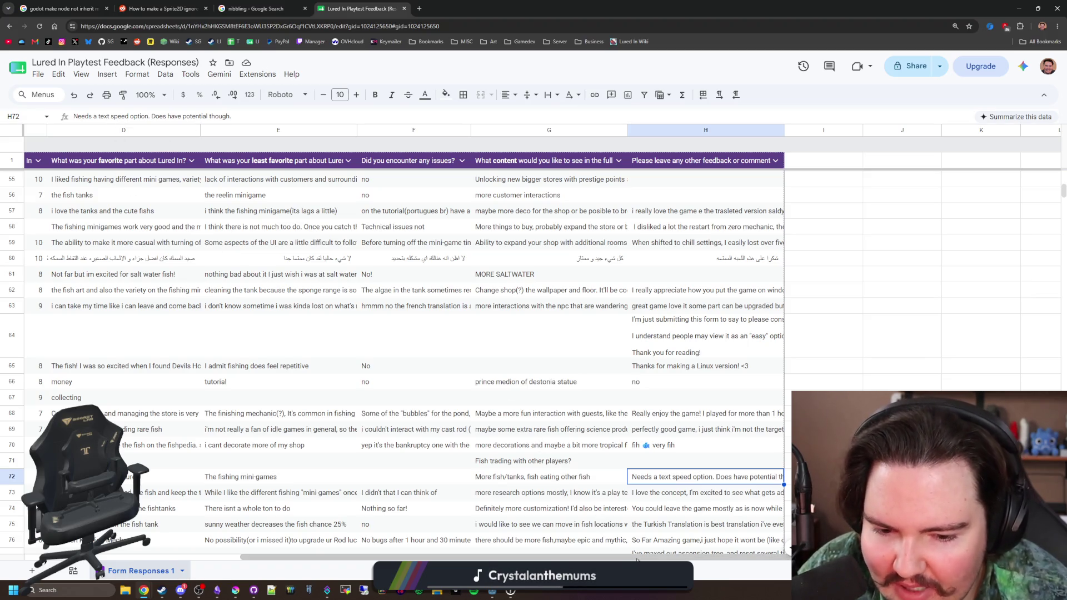
left_click_drag(500, 557, 283, 557)
left_click(323, 480)
left_click(318, 494)
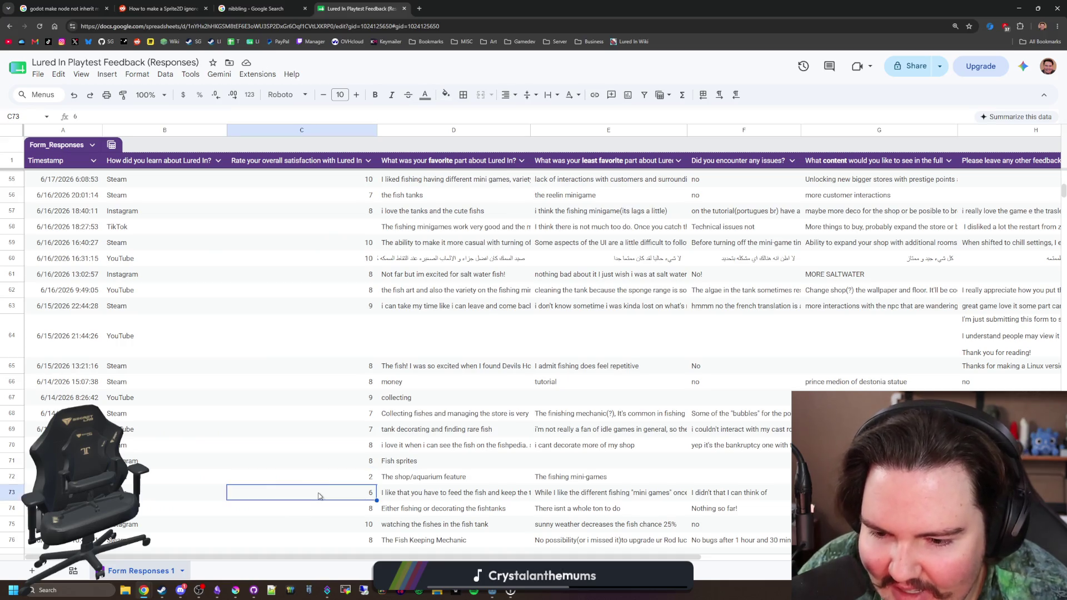
scroll(332, 481, "down", 3)
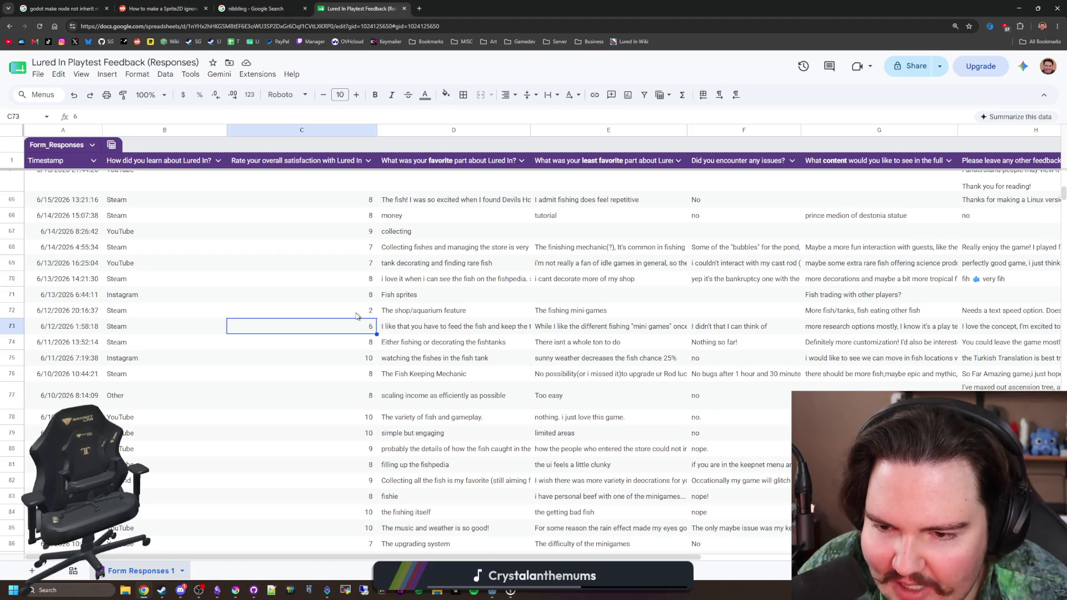
left_click(357, 316)
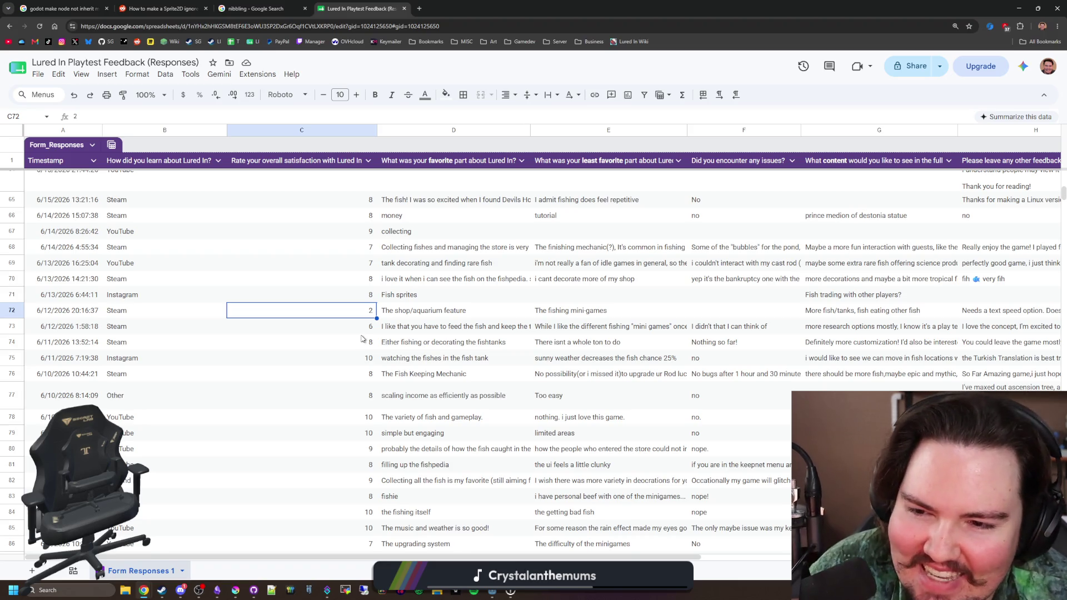
left_click(348, 378)
scroll(348, 377, "down", 3)
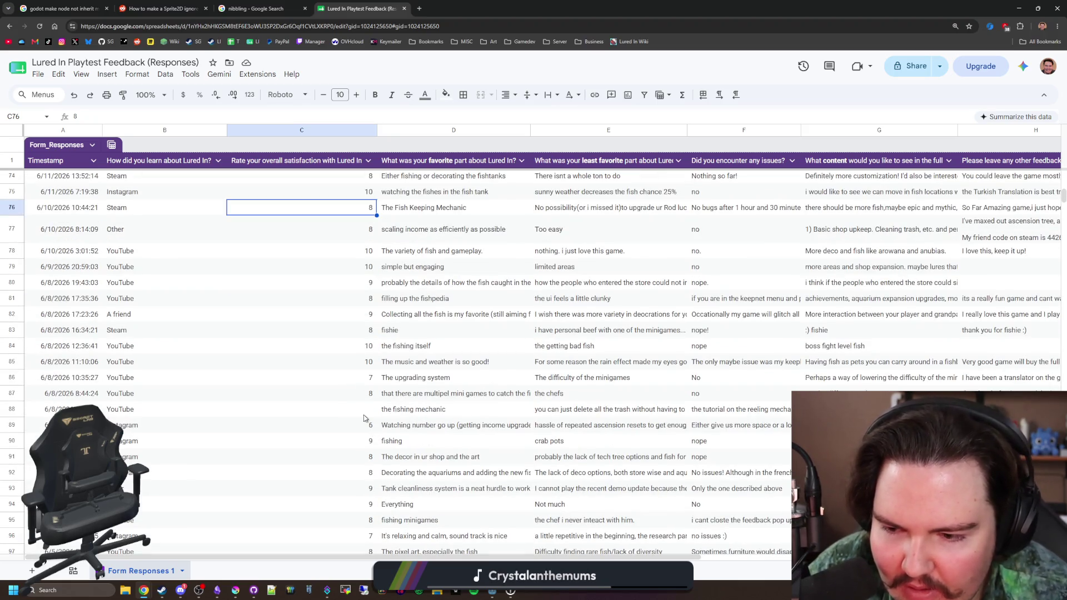
left_click(364, 412)
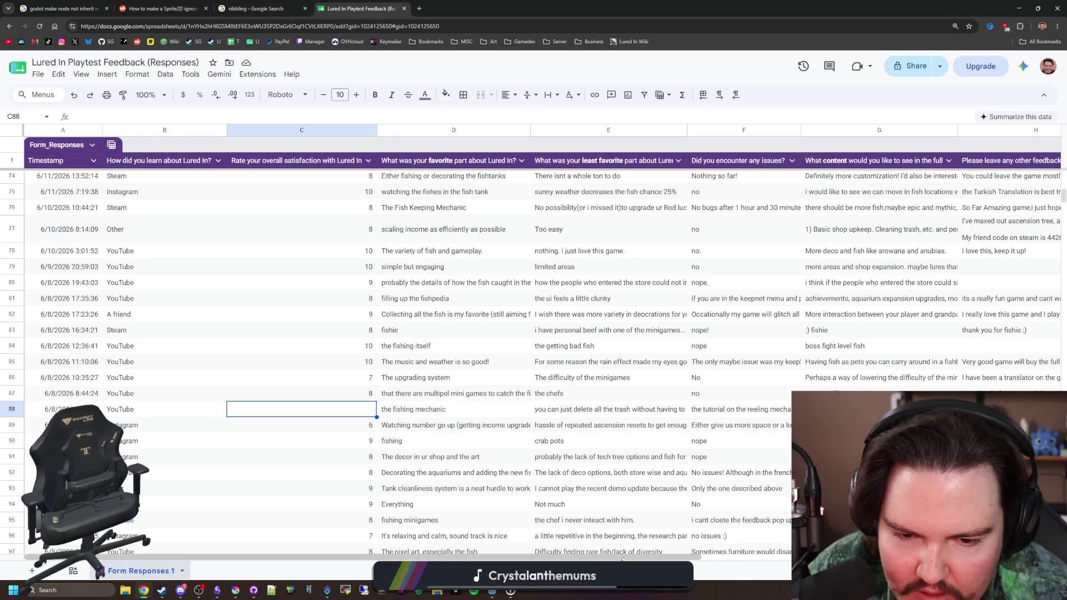
left_click(641, 415)
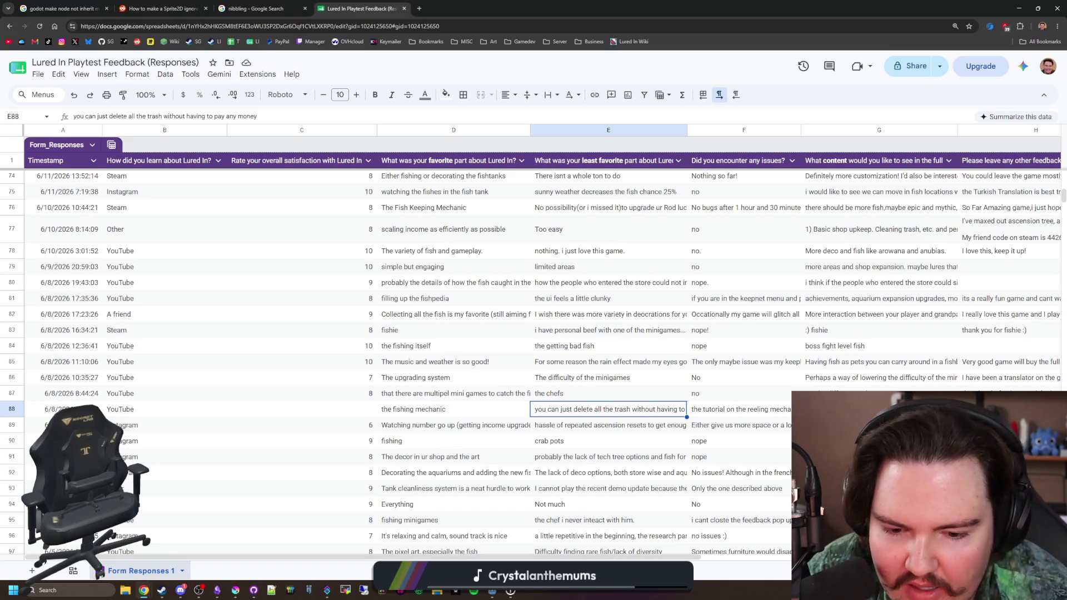
scroll(734, 409, "right", 5)
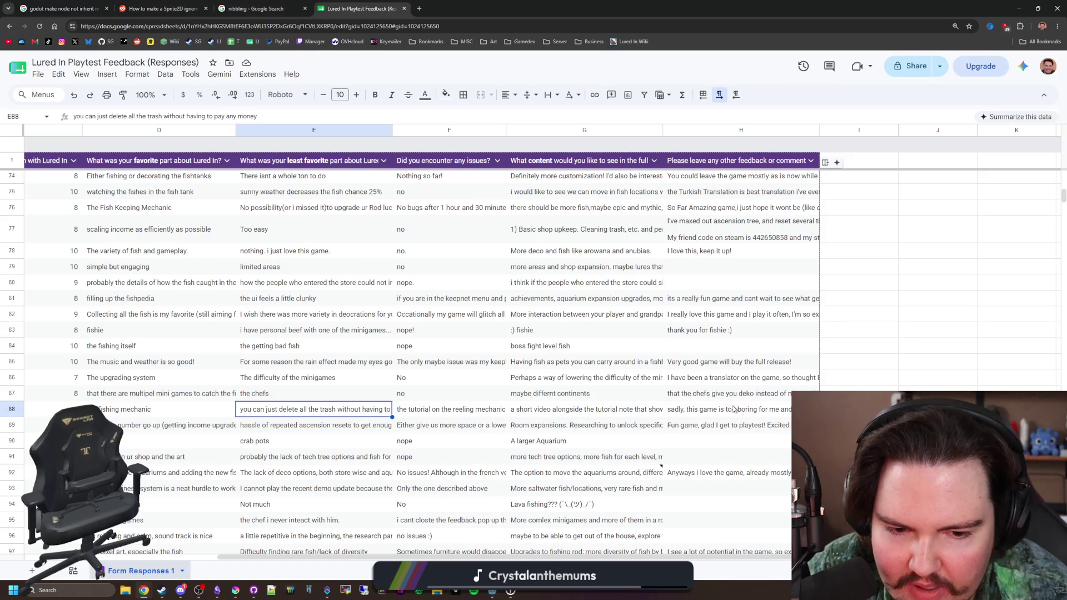
left_click(733, 409)
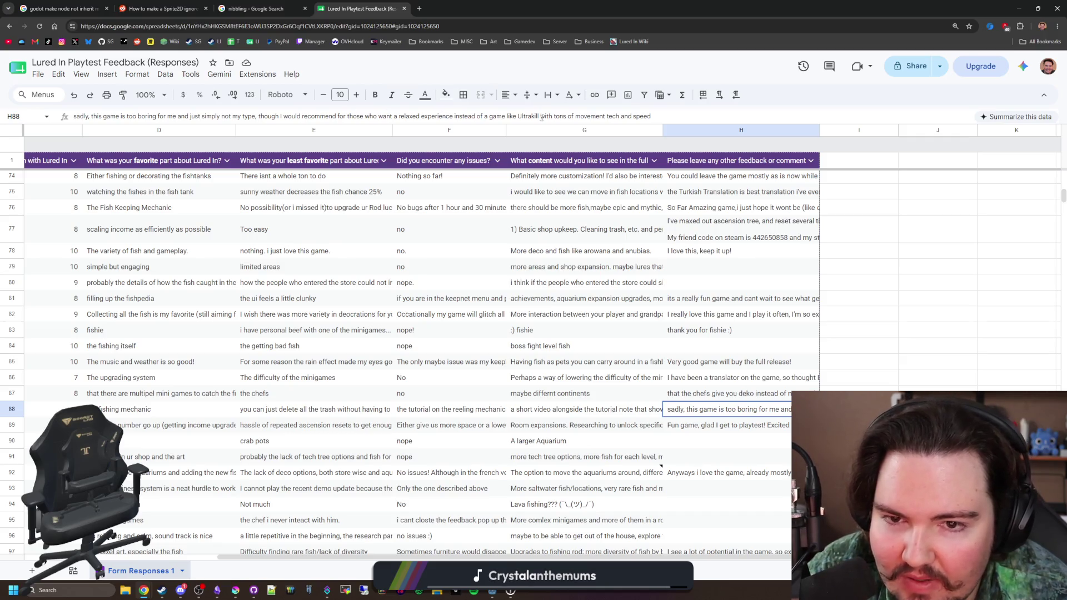
scroll(444, 556, "left", 5)
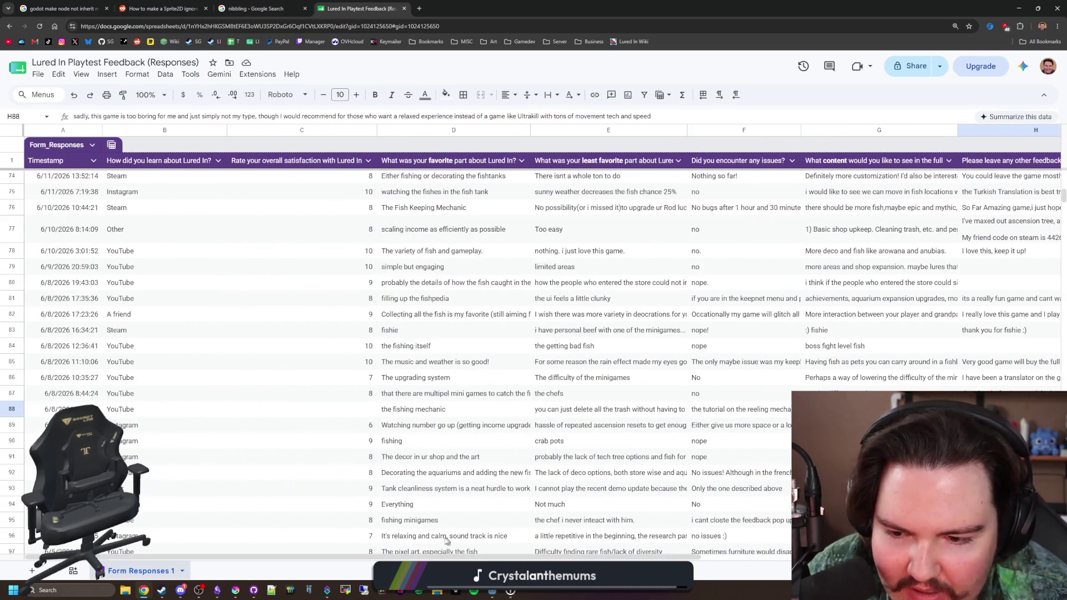
scroll(318, 422, "down", 5)
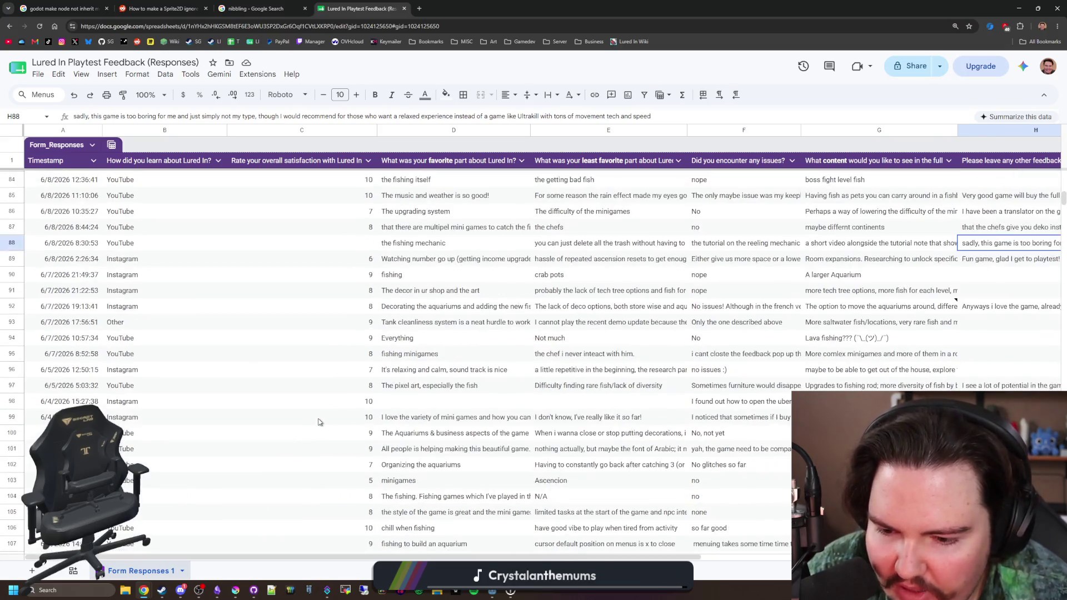
scroll(319, 423, "down", 2)
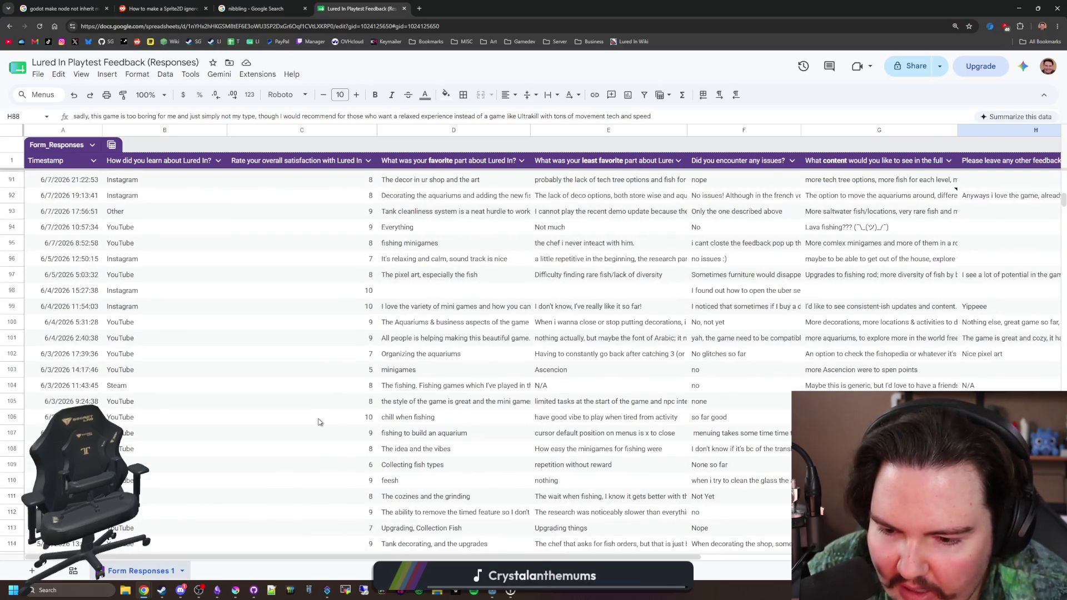
left_click(366, 473)
scroll(364, 461, "down", 5)
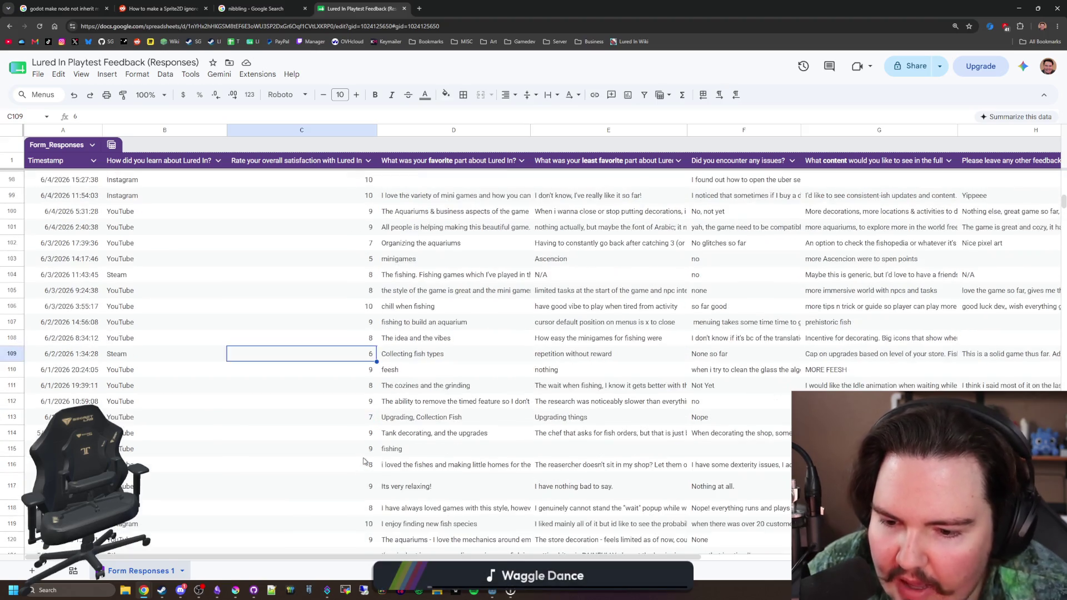
scroll(333, 428, "down", 7)
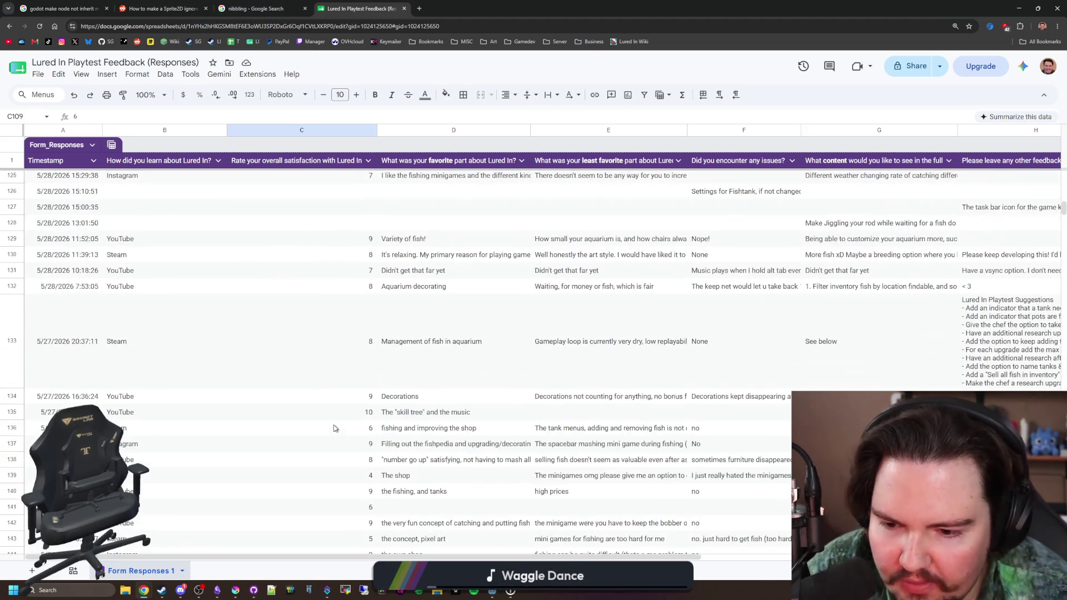
left_click(352, 476)
left_click(686, 481)
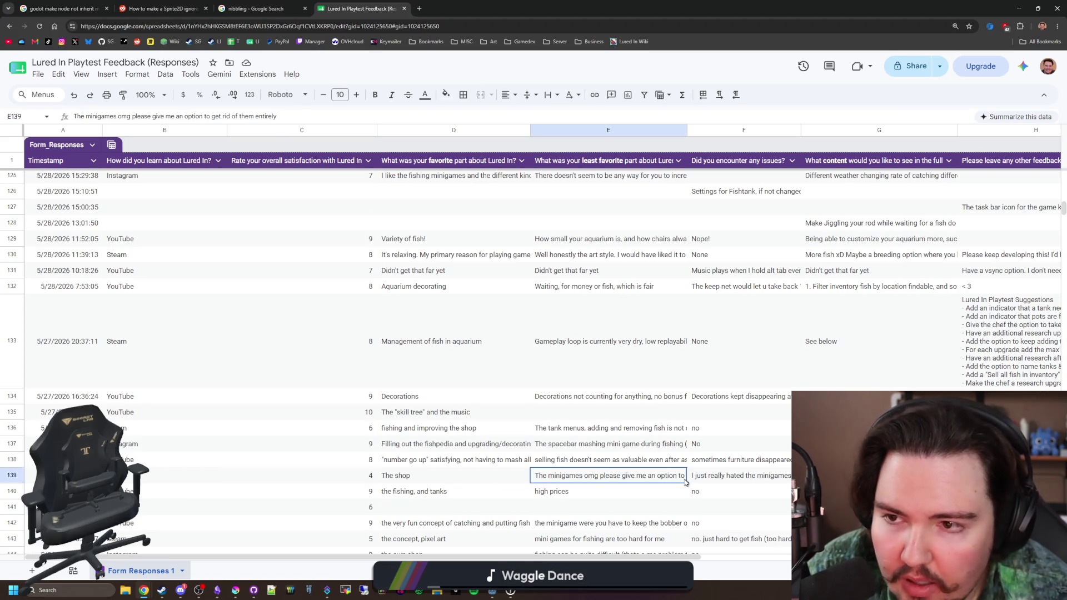
left_click_drag(643, 552, 839, 552)
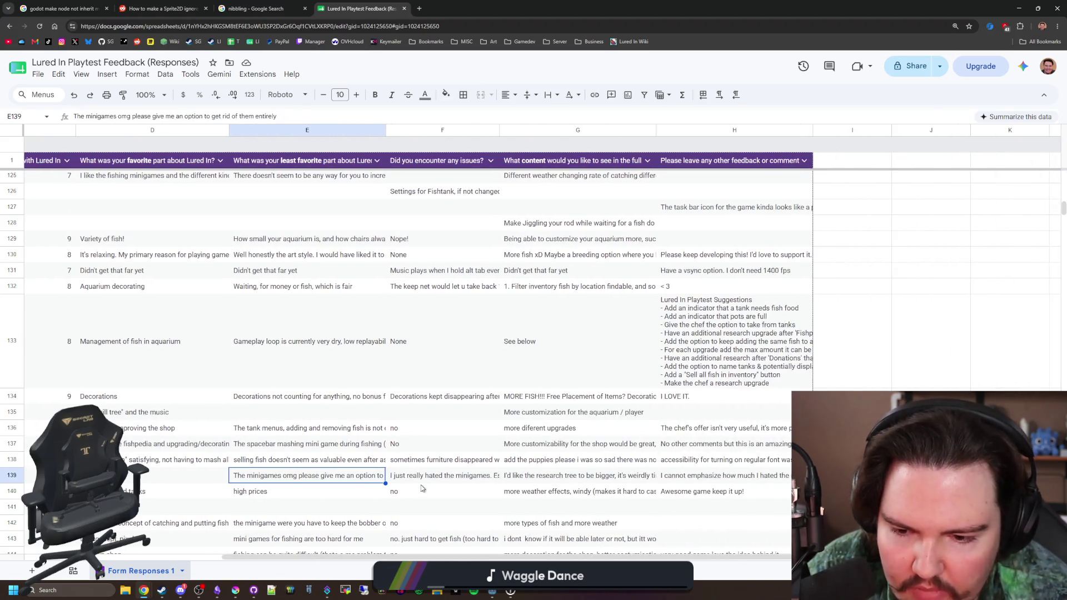
left_click(432, 477)
left_click(563, 483)
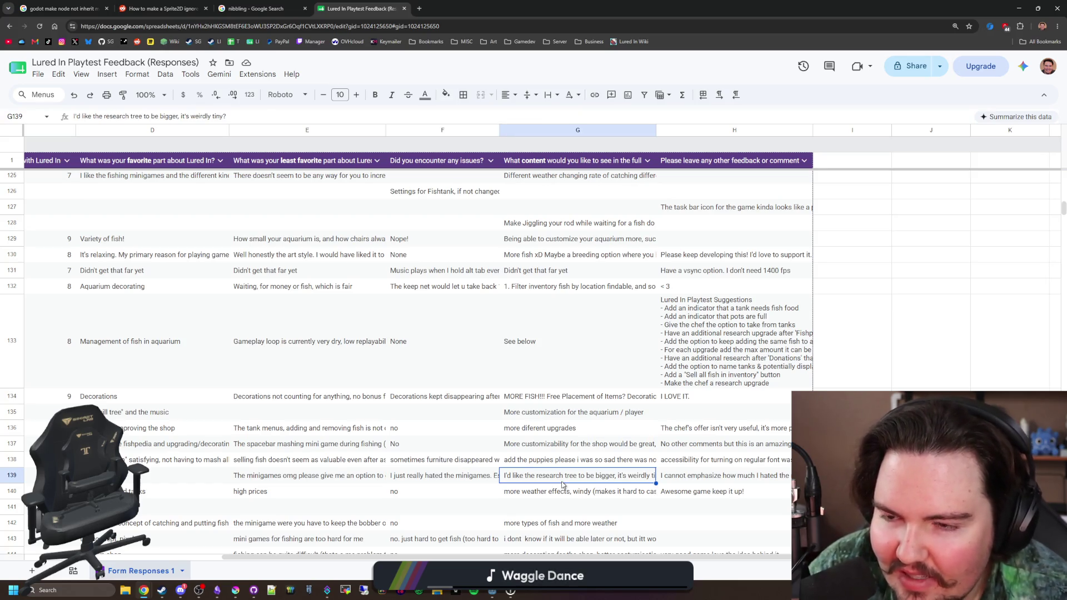
left_click(706, 481)
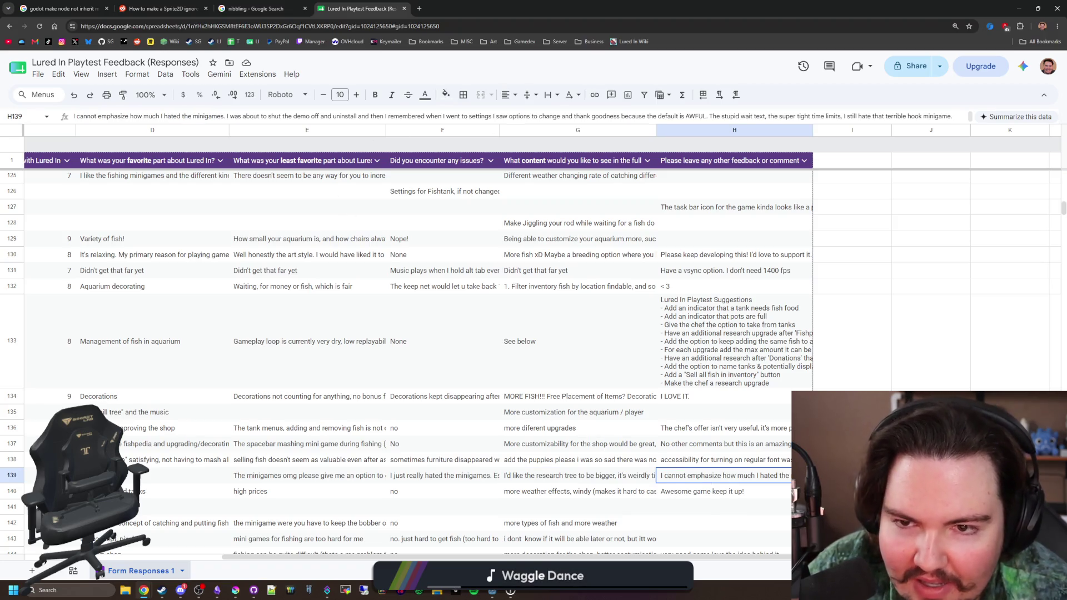
left_click_drag(439, 117, 953, 116)
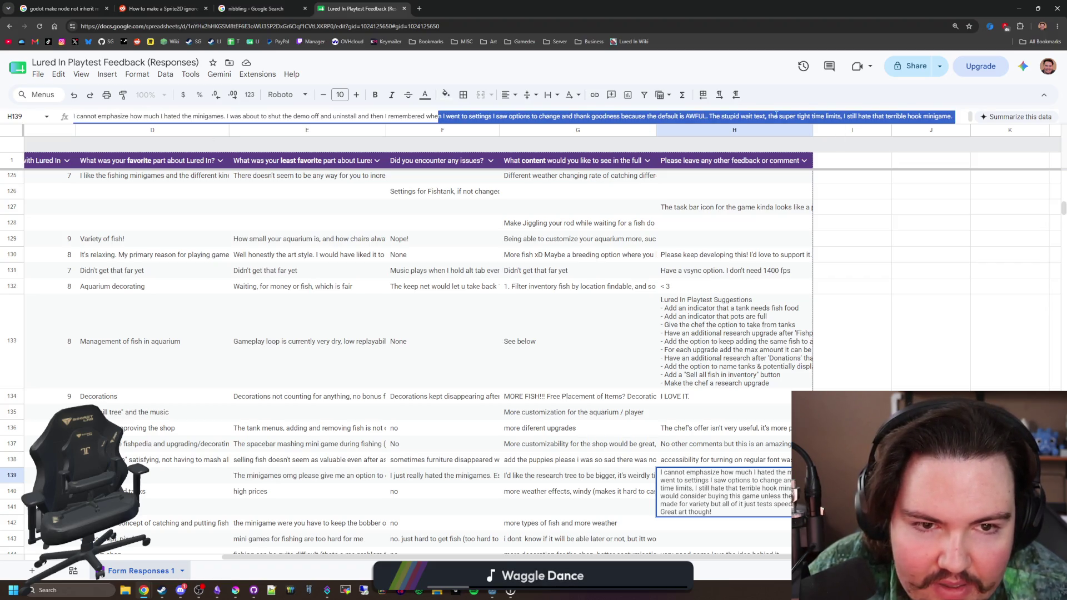
left_click(774, 116)
scroll(920, 116, "down", 3)
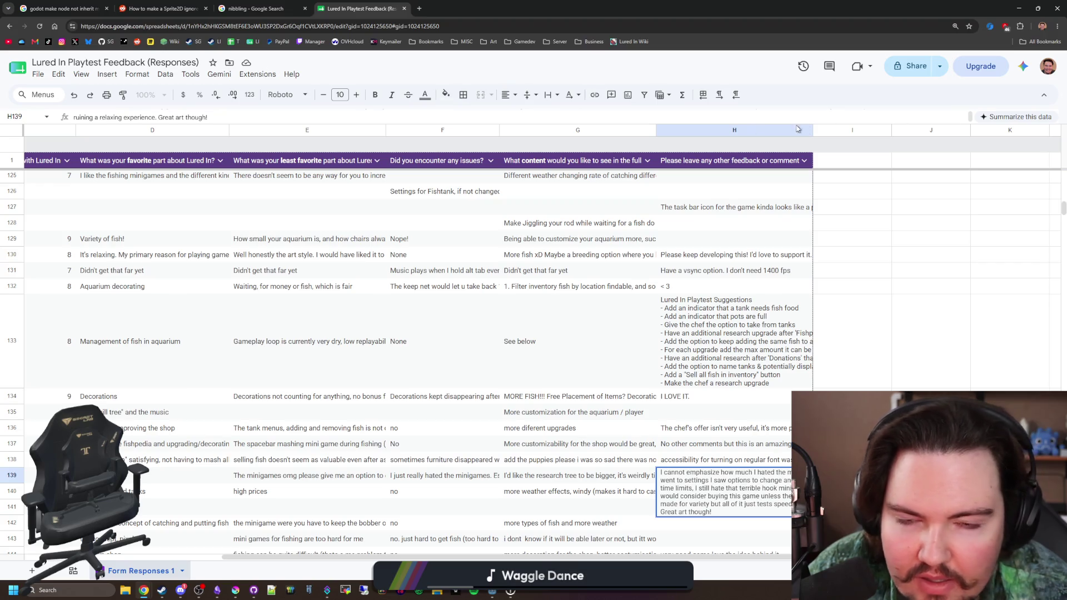
scroll(694, 524, "left", 10)
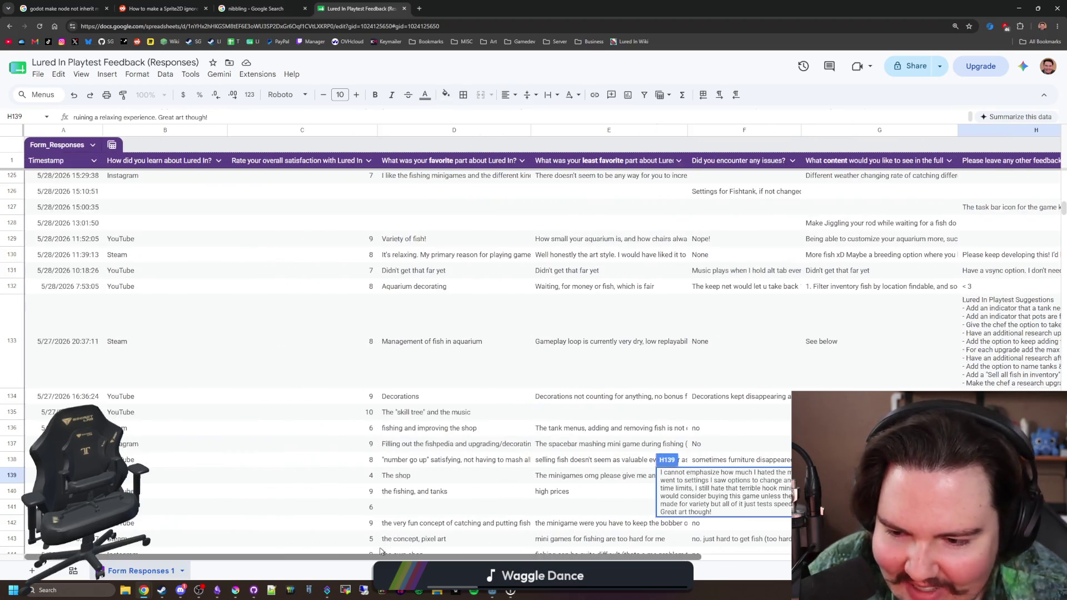
left_click(286, 475)
scroll(289, 474, "down", 2)
scroll(289, 474, "down", 3)
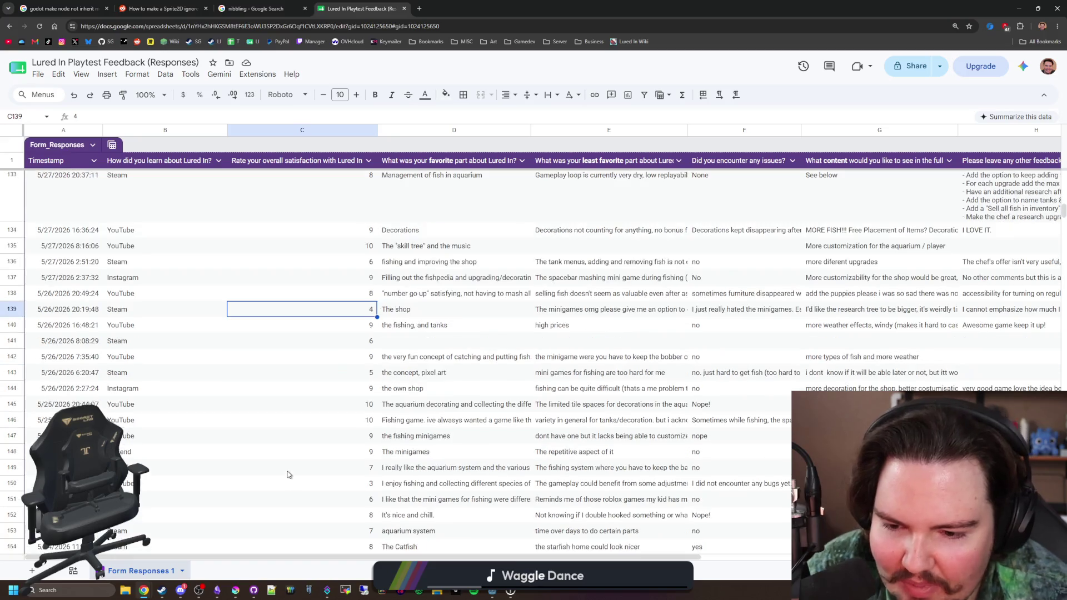
left_click(338, 378)
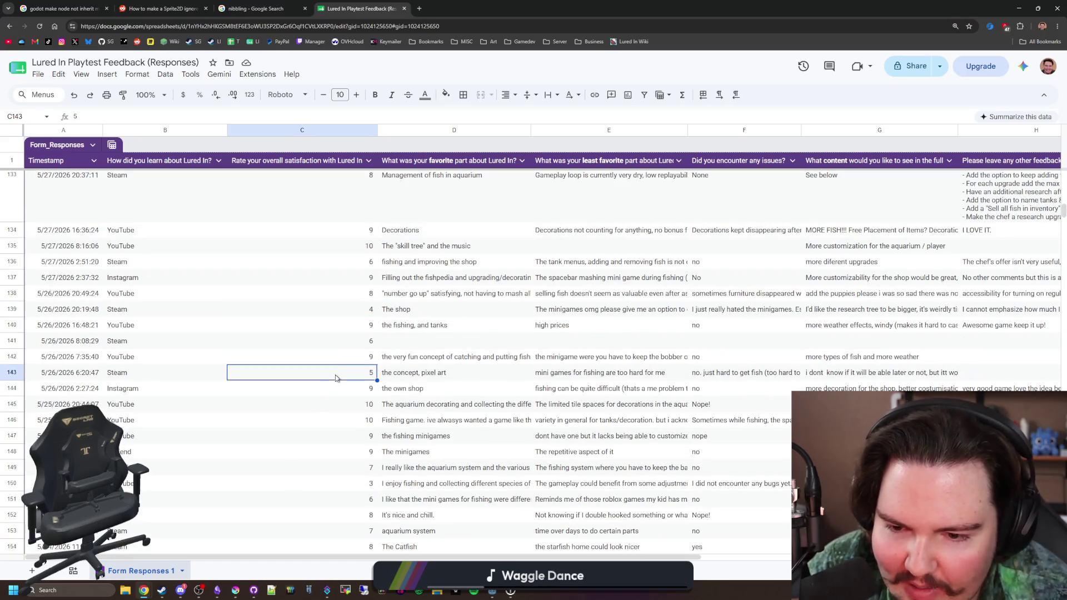
left_click(648, 378)
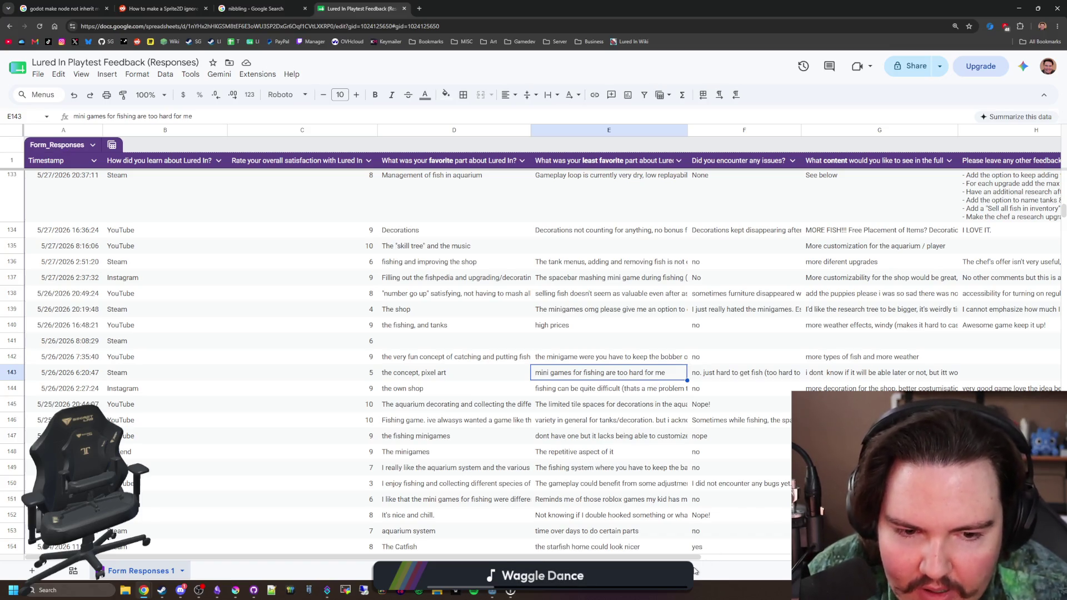
scroll(336, 394, "down", 1)
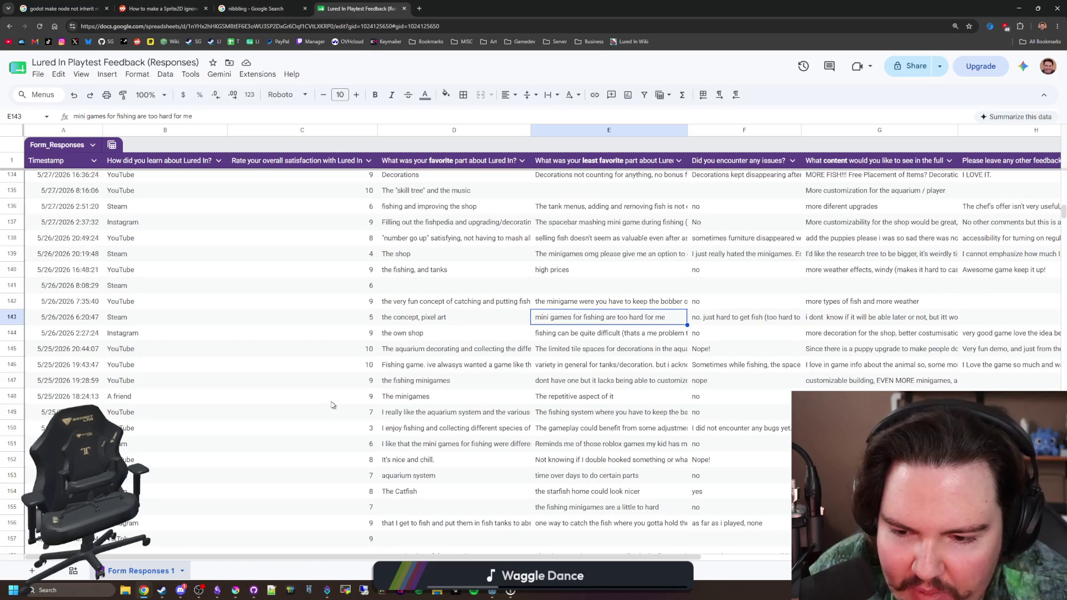
left_click(477, 433)
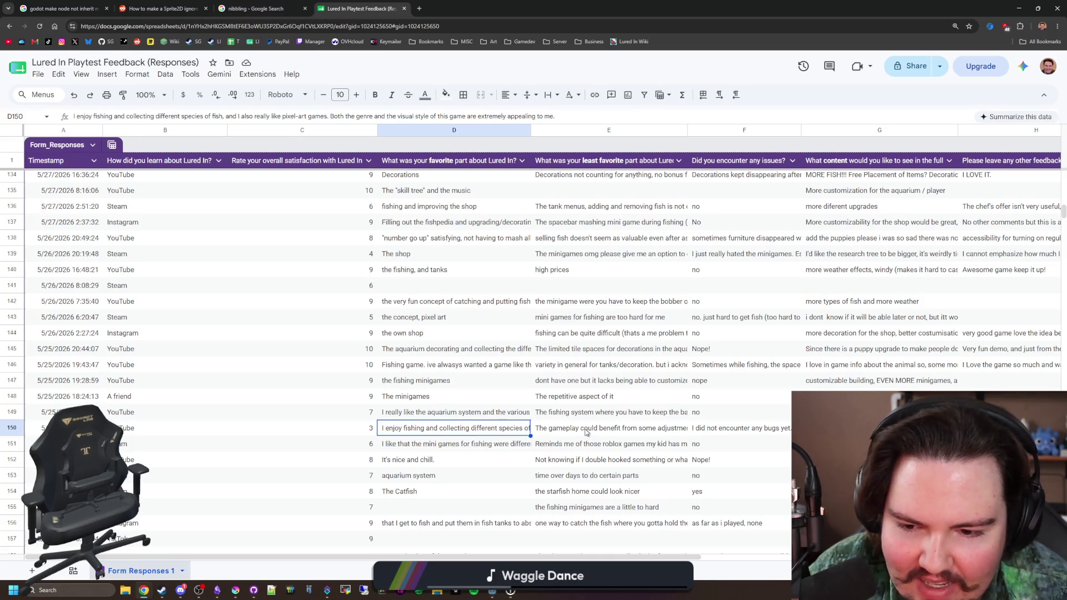
scroll(582, 494, "right", 3)
left_click(499, 432)
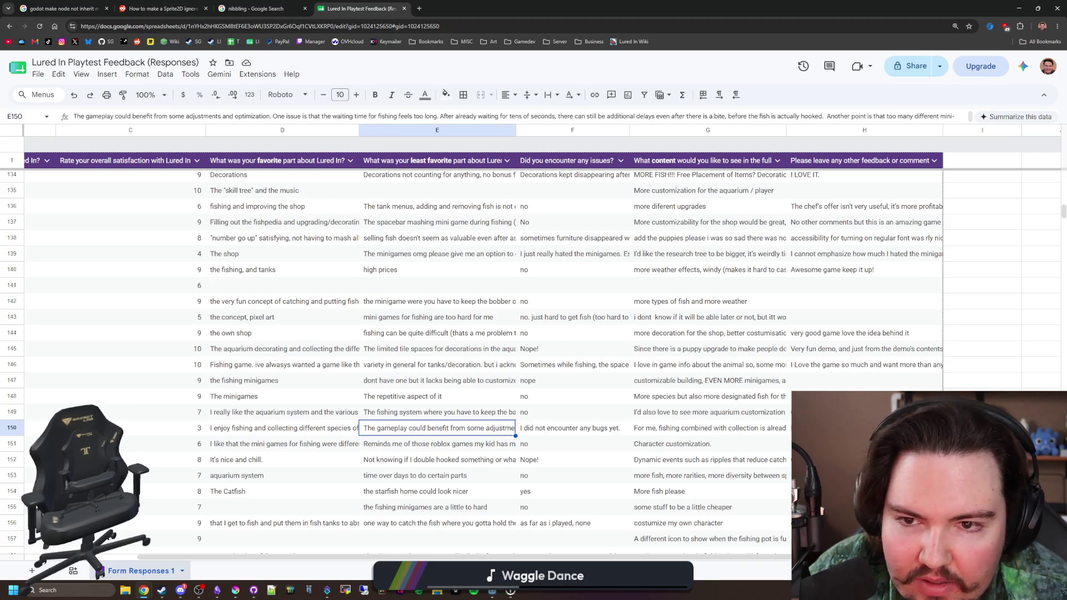
left_click_drag(582, 114, 924, 123)
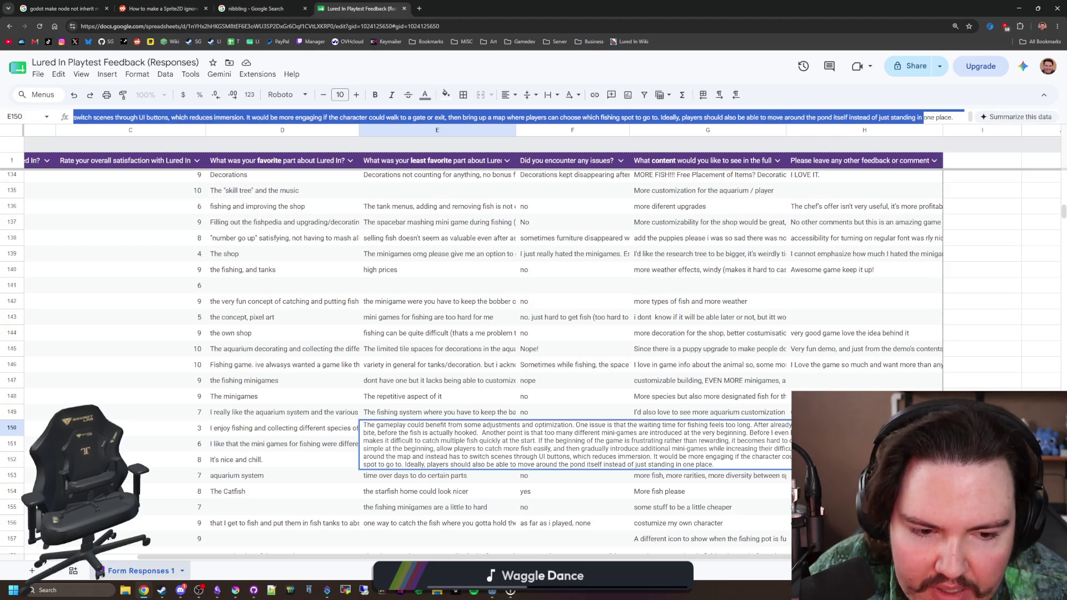
left_click(578, 489)
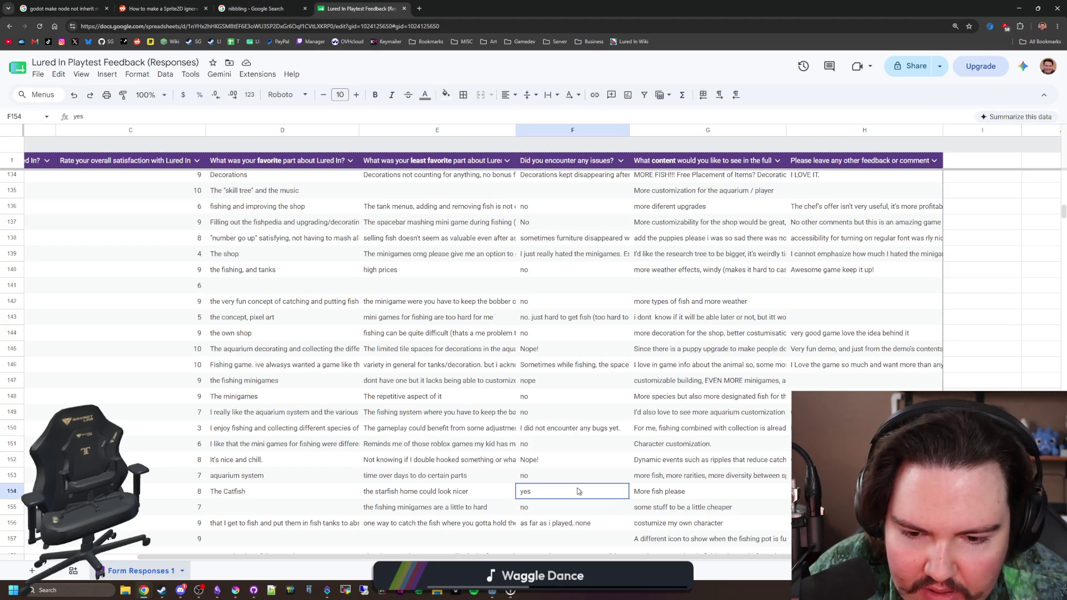
left_click(701, 430)
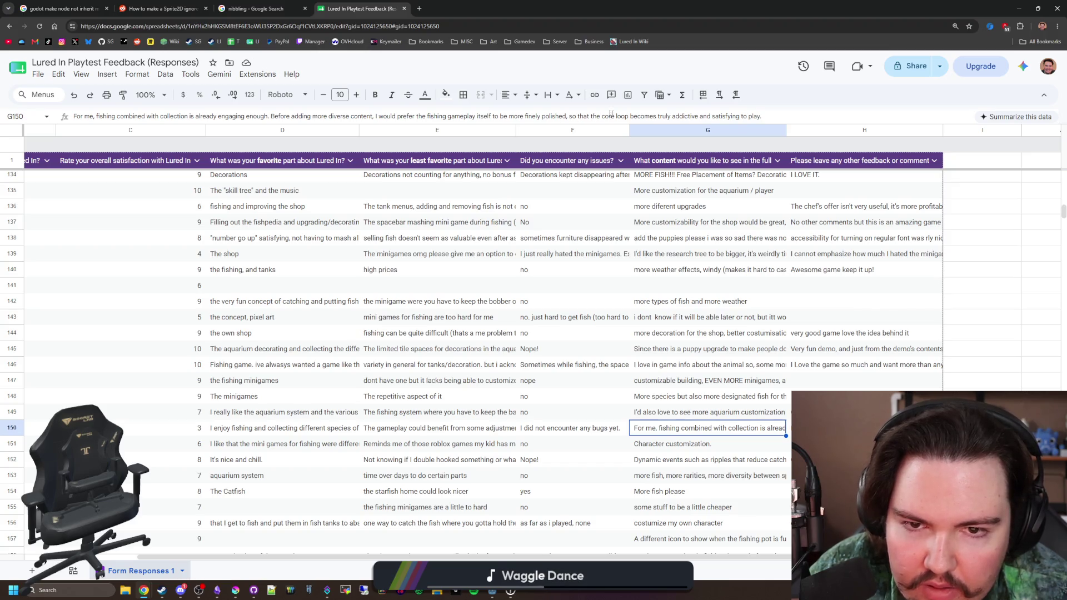
key("Right")
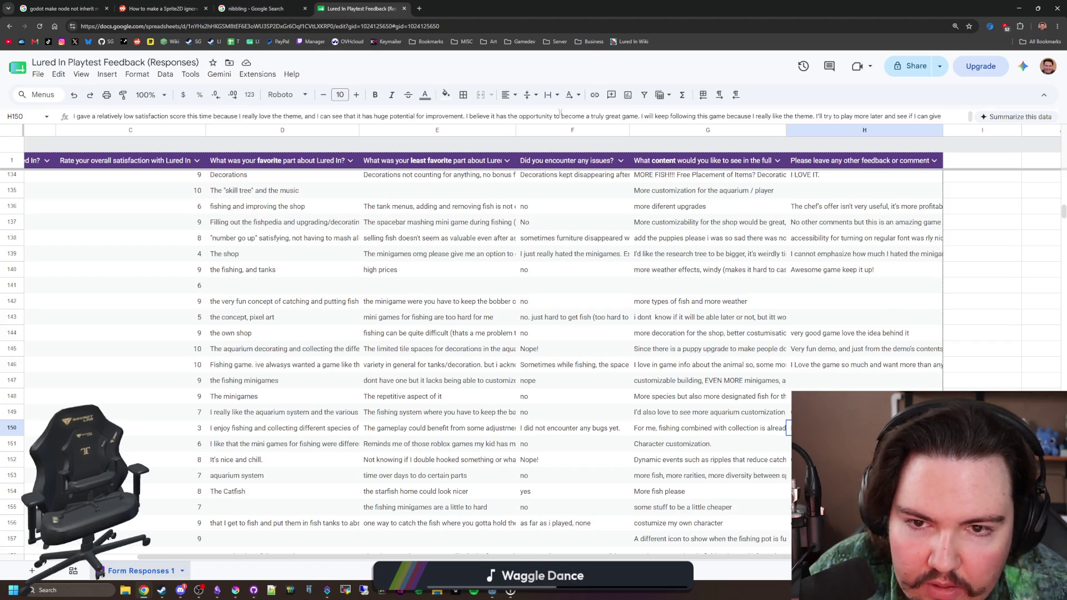
left_click_drag(726, 116, 800, 116)
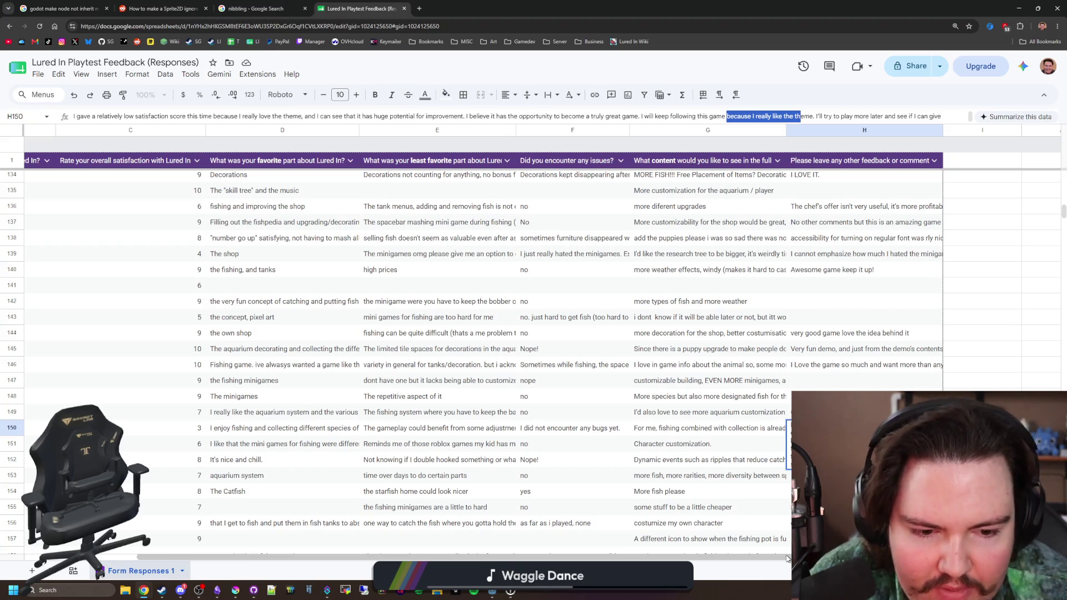
left_click_drag(787, 559, 678, 558)
left_click(328, 461)
scroll(316, 452, "down", 1)
Step: Read row 169's rating of 1 with its couldn't-fish complaint, content request and feedback
scroll(315, 451, "down", 5)
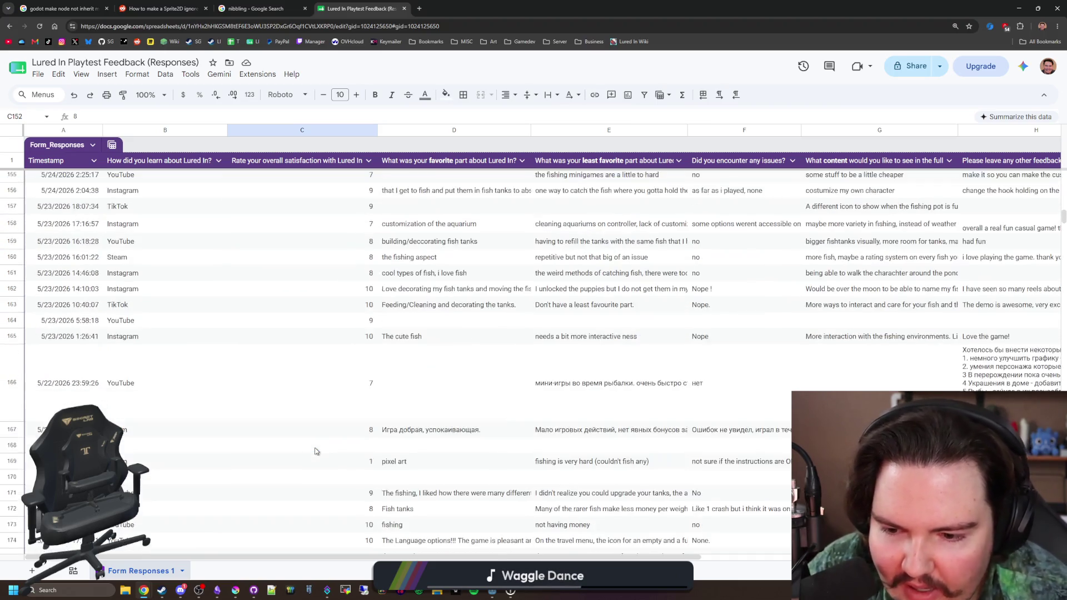
left_click(357, 460)
left_click(607, 462)
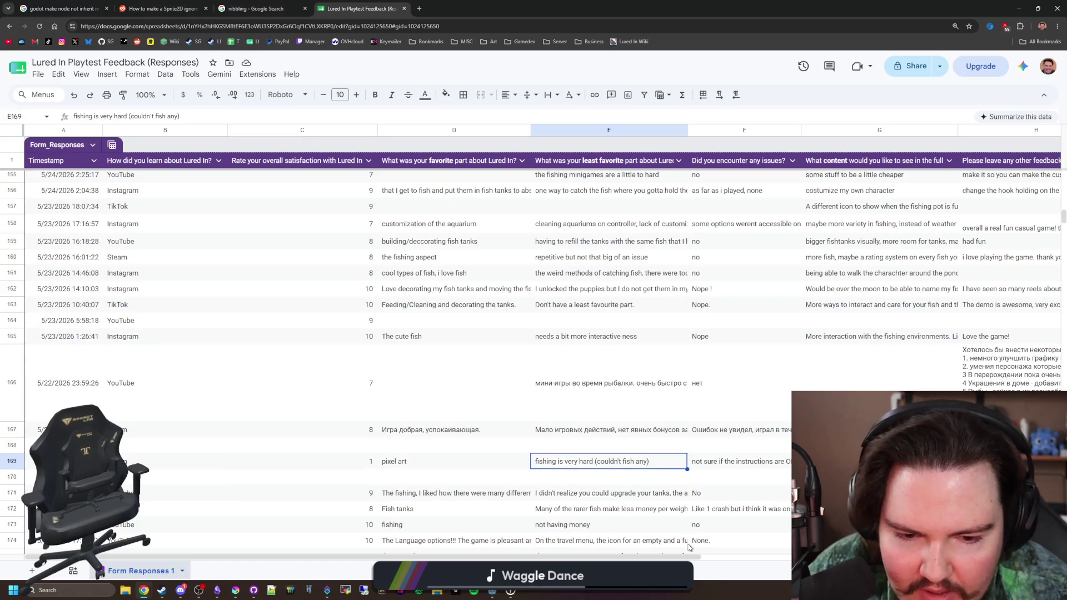
left_click_drag(672, 555, 756, 559)
left_click(504, 465)
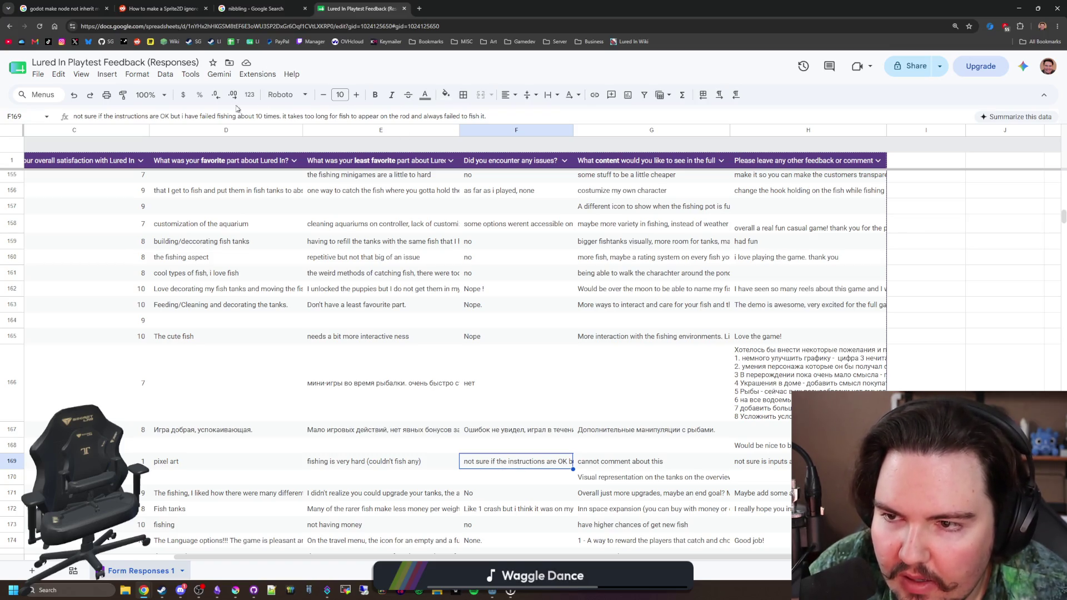
left_click(659, 461)
left_click(759, 463)
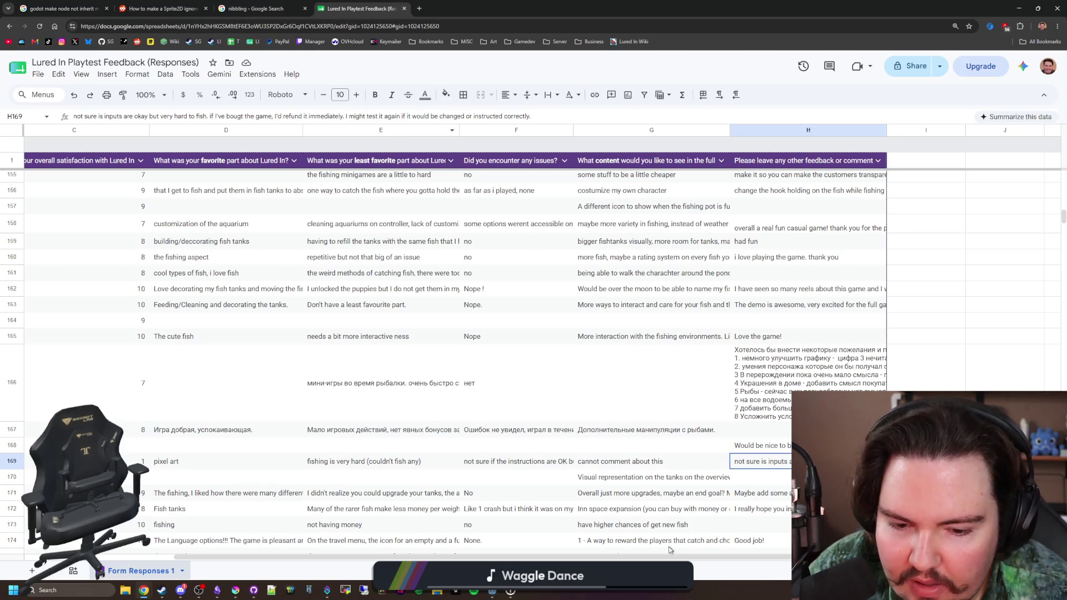
Step: Check row 195's rating of 3 and the blank favorite-part answer in D225
scroll(670, 550, "left", 5)
scroll(343, 460, "down", 5)
scroll(343, 460, "down", 5)
scroll(343, 447, "down", 1)
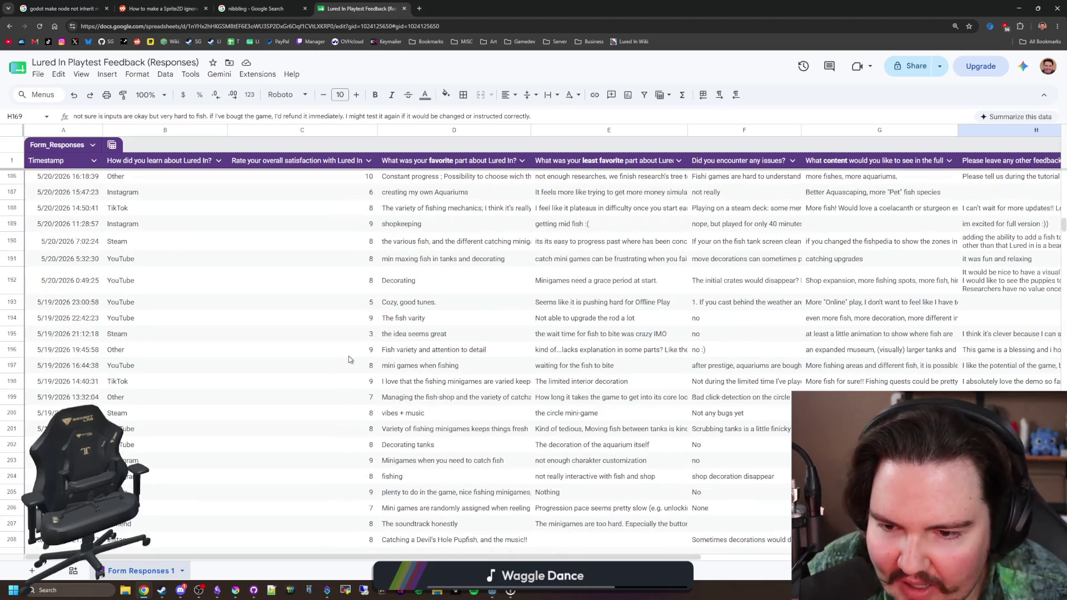
left_click(364, 332)
scroll(586, 461, "down", 9)
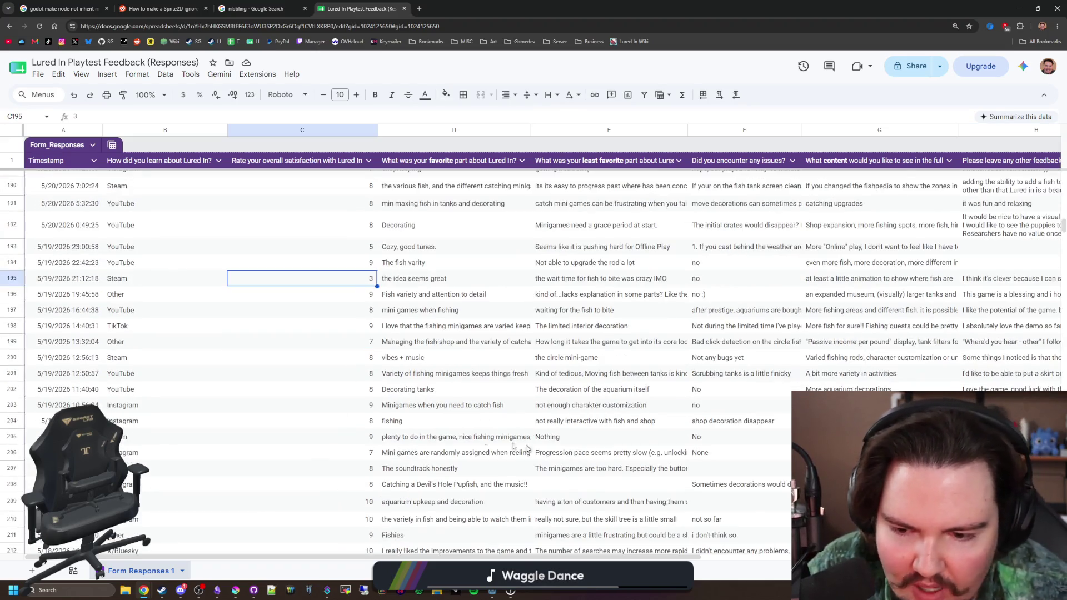
mouse_move(348, 373)
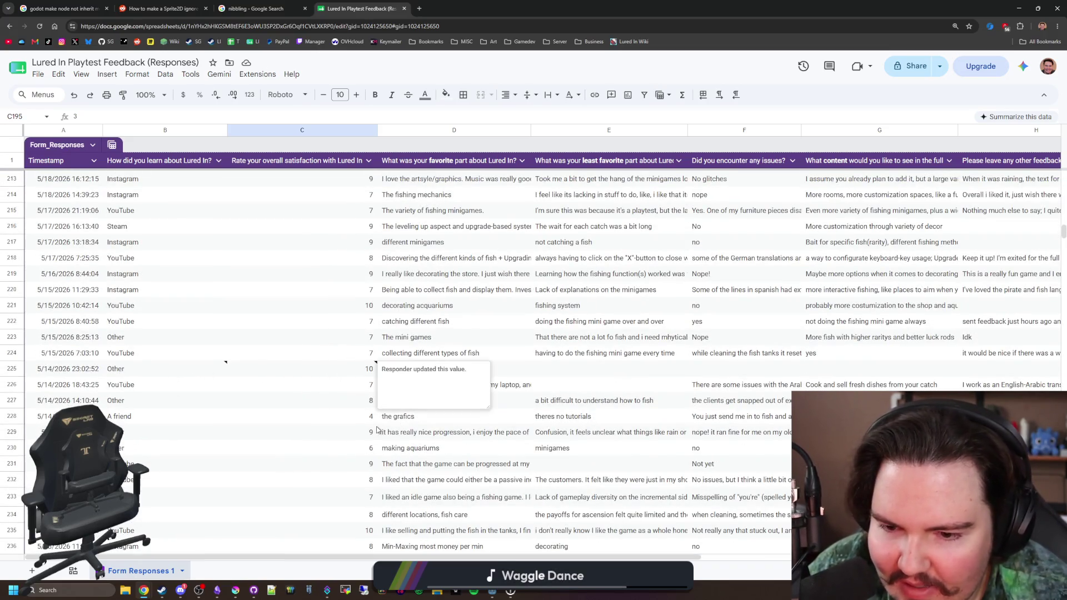
left_click(406, 369)
left_click_drag(644, 558, 654, 558)
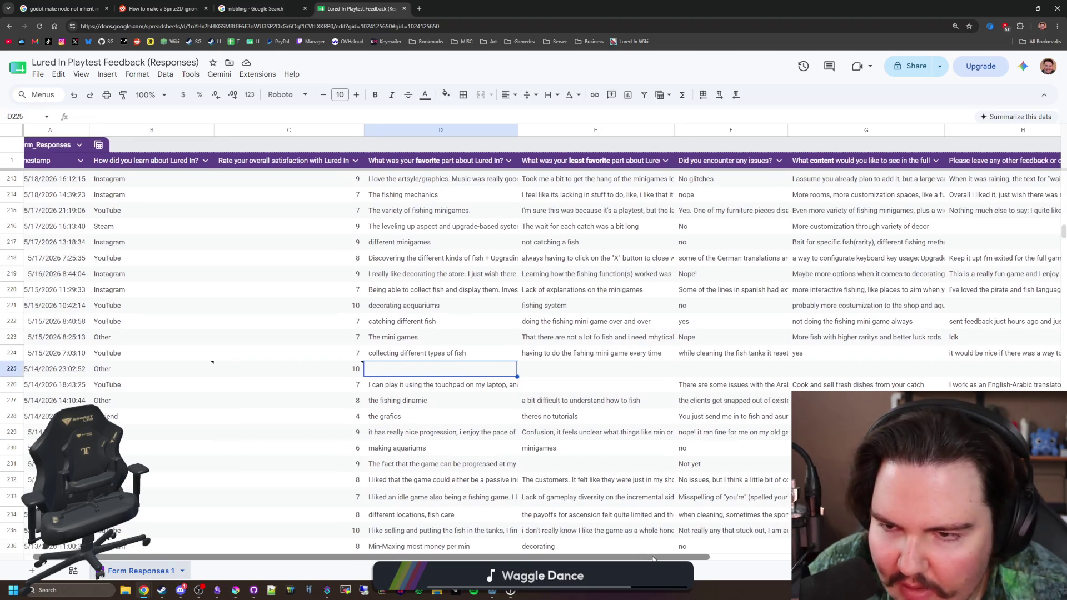
Step: Scroll further down to the rating-10 response in row 341
scroll(463, 429, "down", 5)
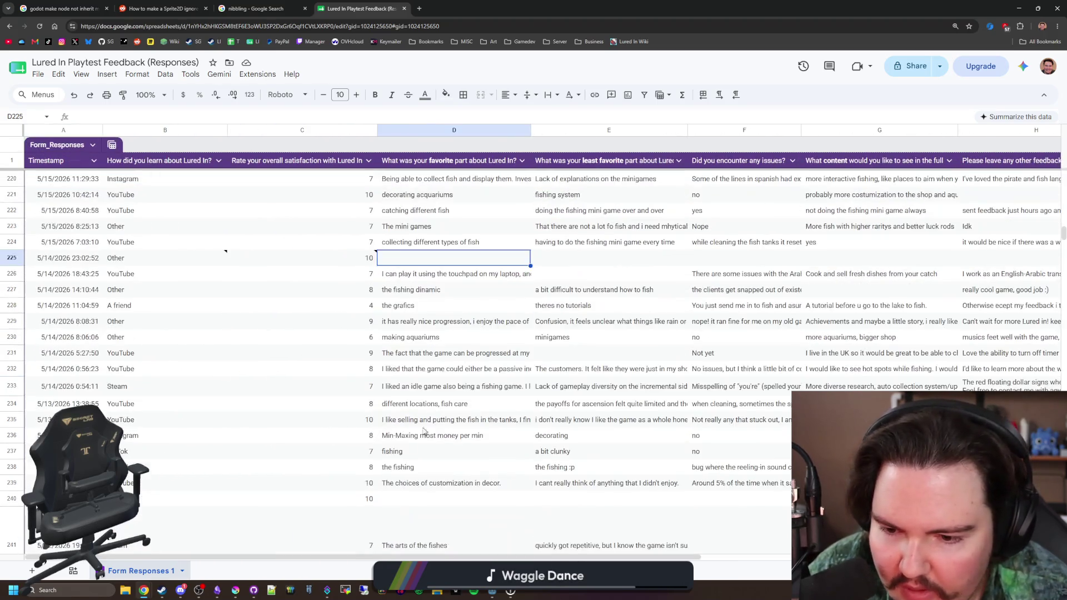
scroll(463, 429, "down", 15)
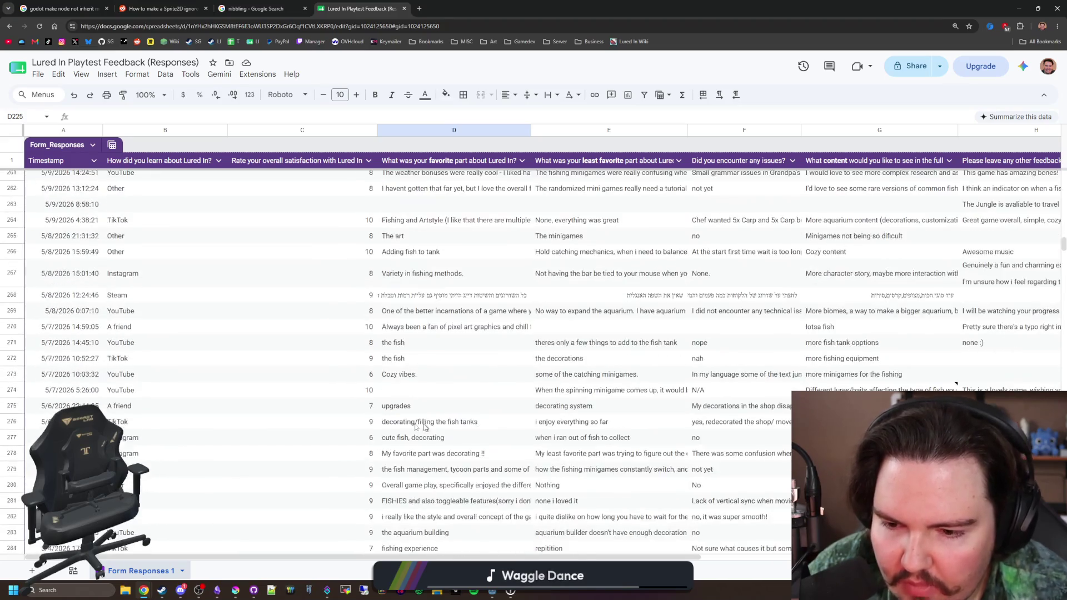
scroll(398, 376, "down", 7)
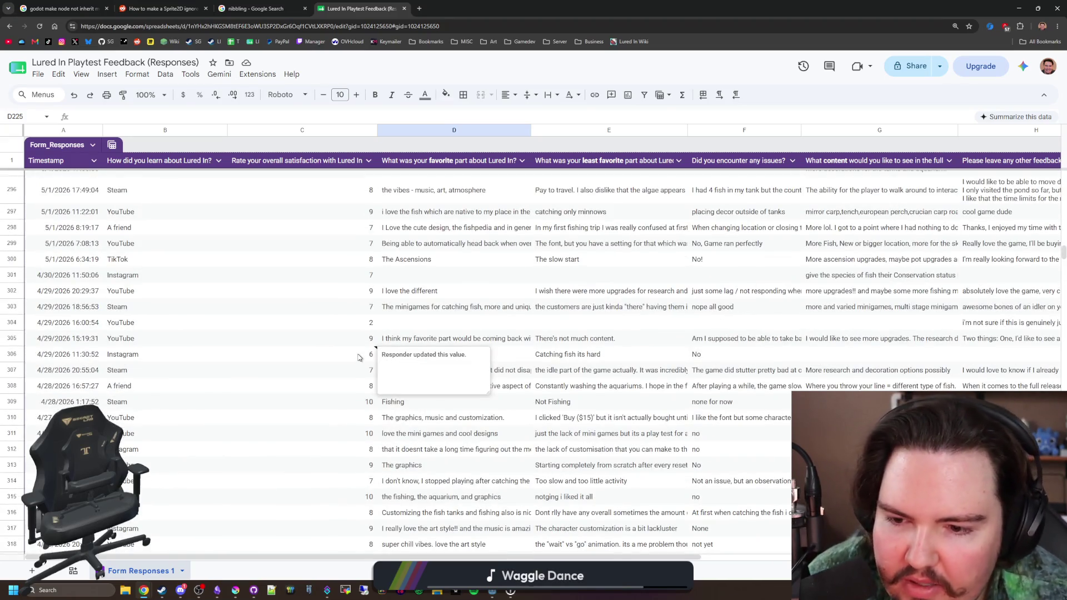
scroll(358, 357, "down", 8)
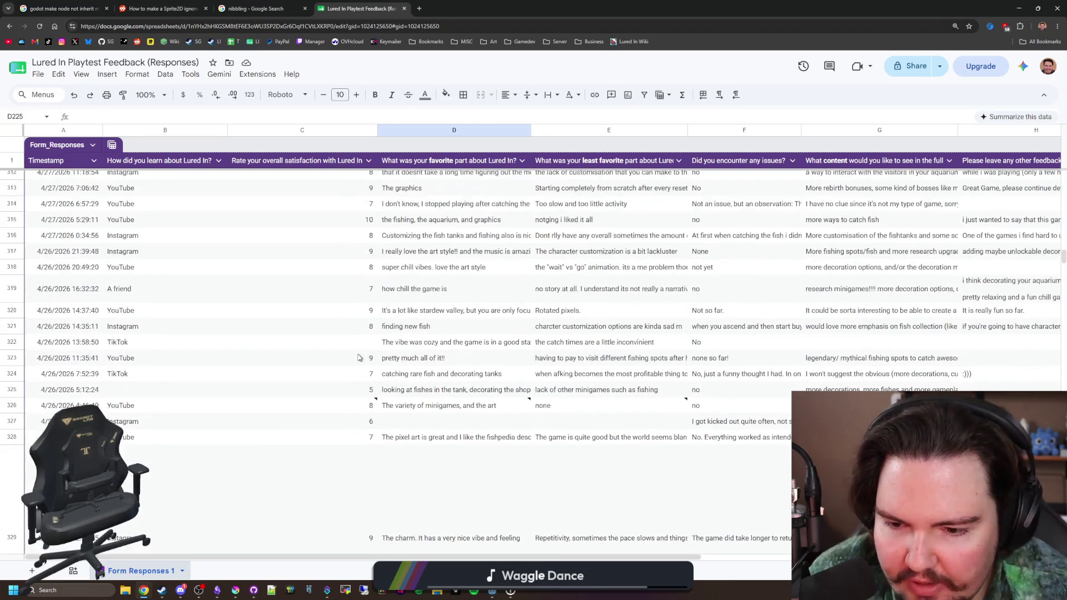
scroll(359, 357, "down", 12)
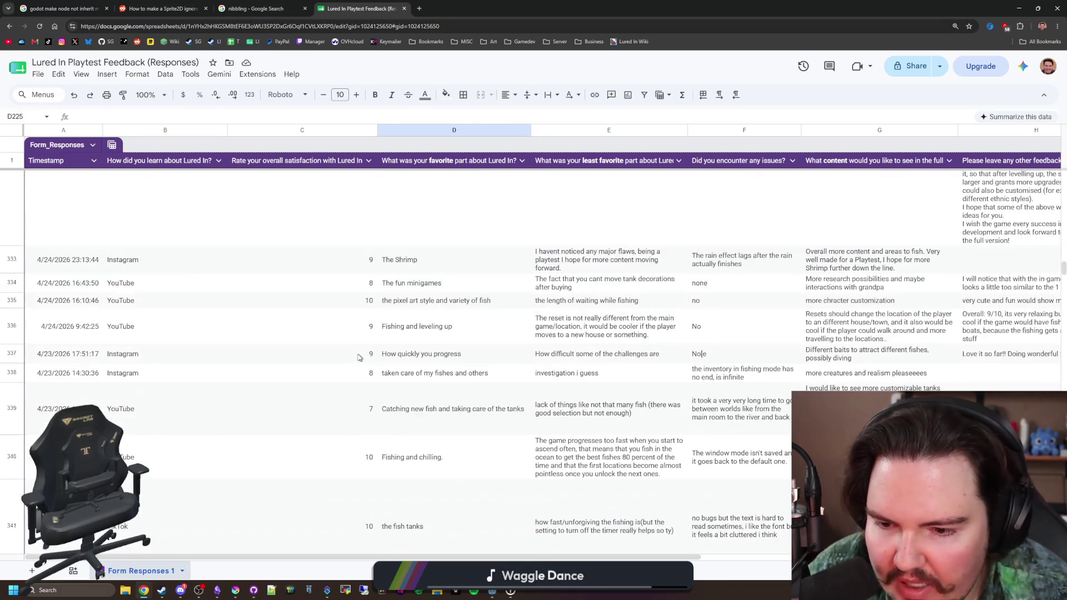
scroll(359, 357, "down", 2)
left_click(373, 426)
Step: Read row 358's rating of 4 with its full favorite and least-favorite answers
scroll(374, 427, "down", 4)
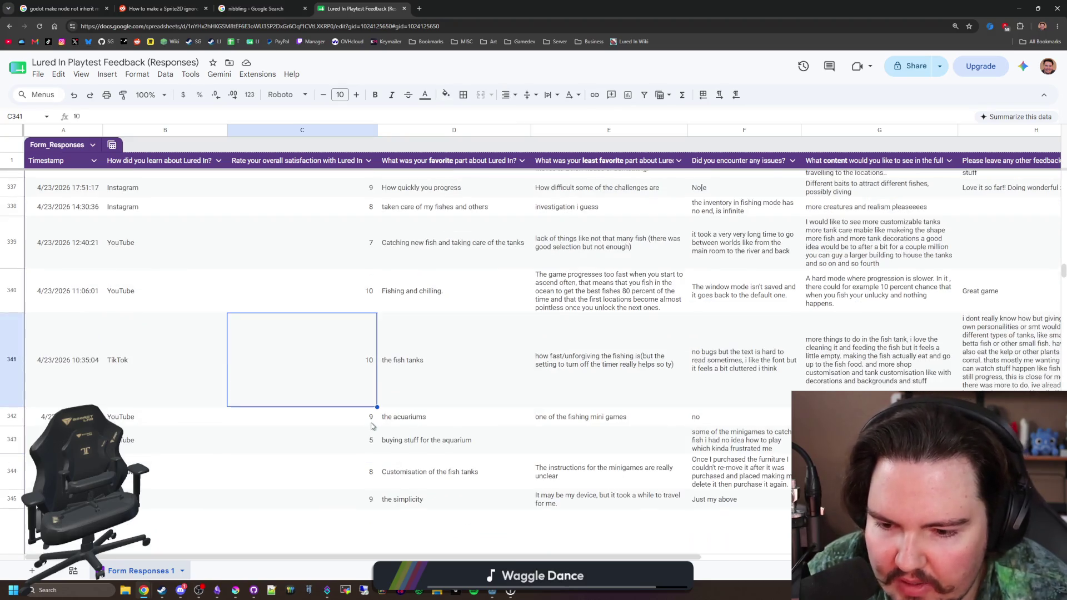
scroll(373, 427, "down", 10)
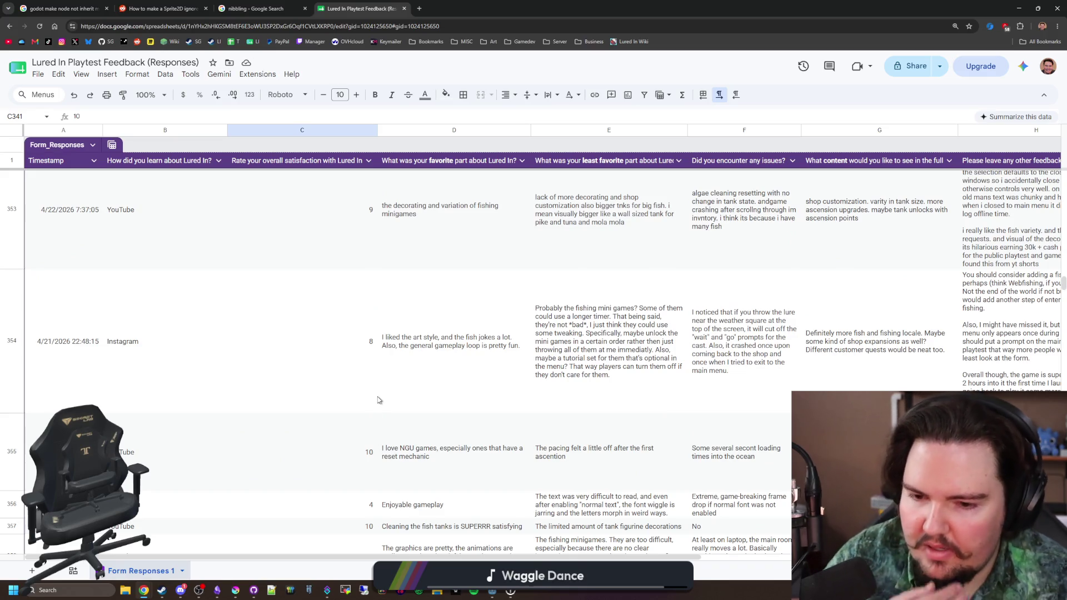
scroll(378, 400, "down", 4)
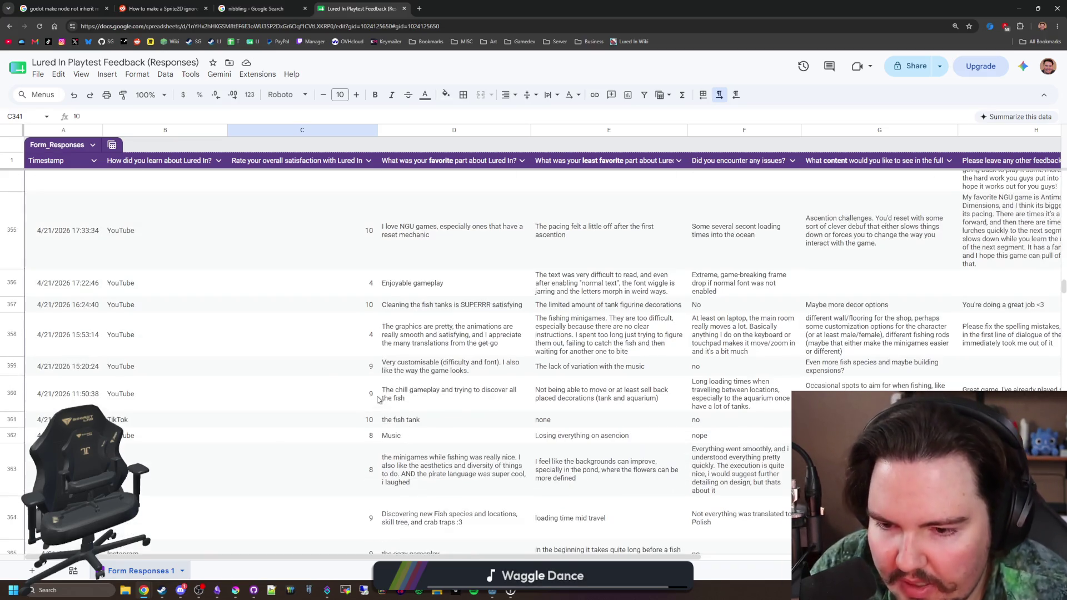
left_click(342, 337)
left_click(460, 340)
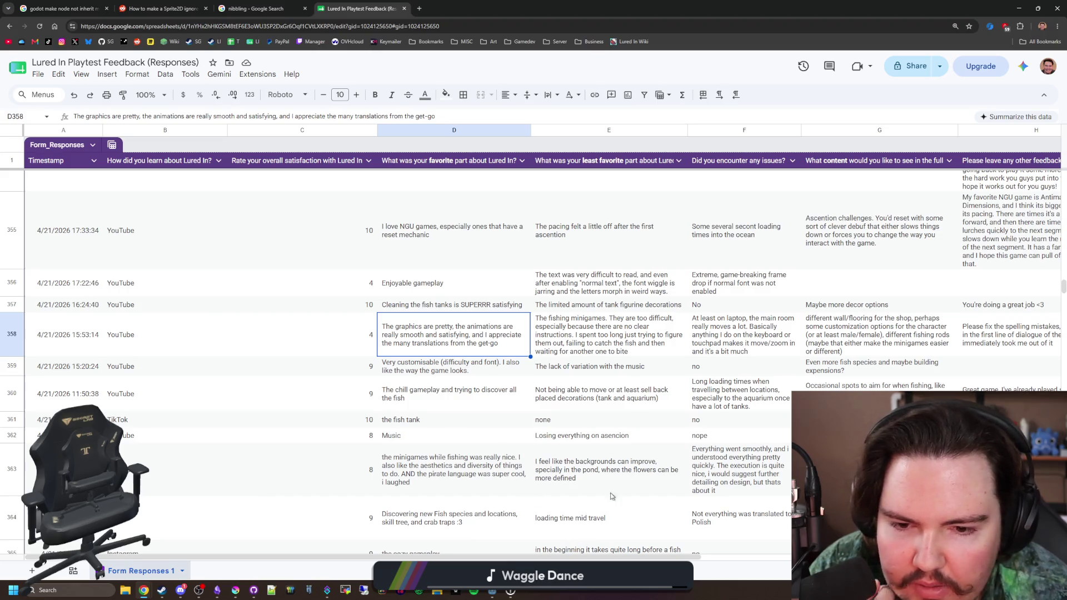
left_click(626, 344)
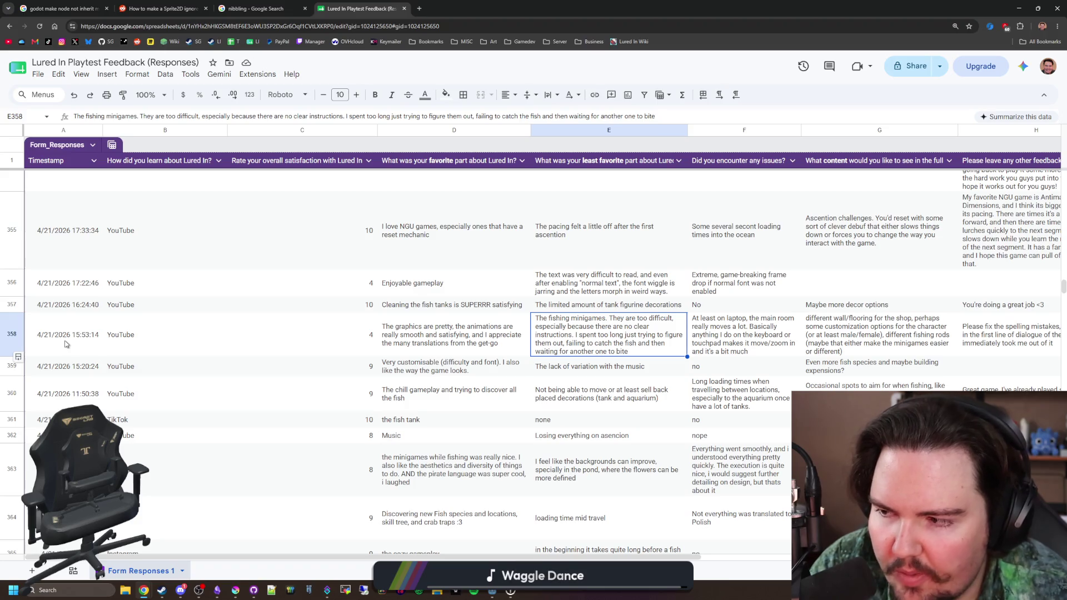
Step: Check the rating-7 response in C6, then open a new browser tab
scroll(618, 339, "up", 20)
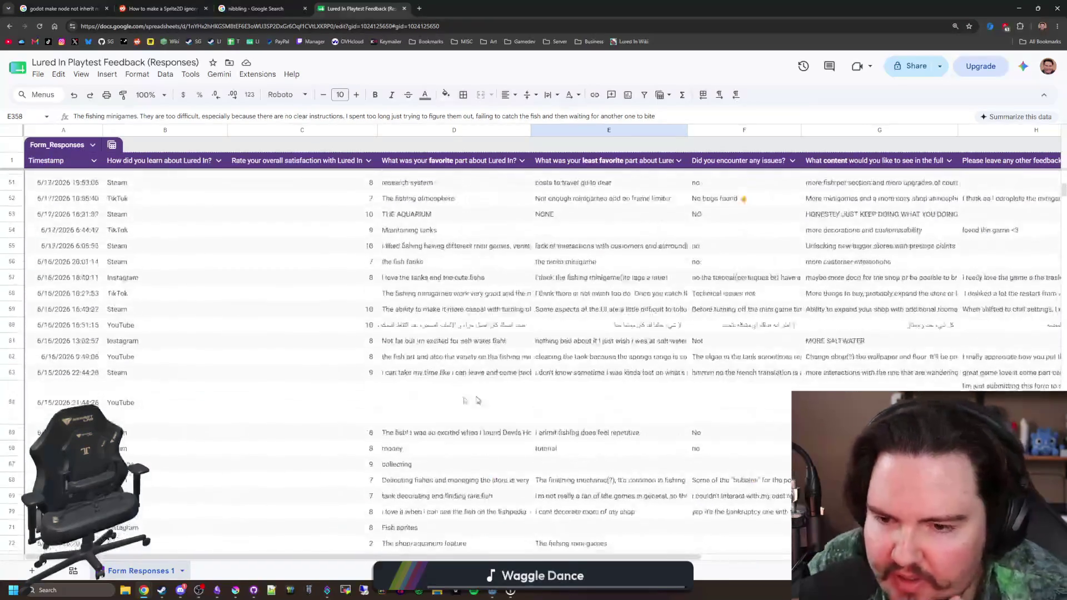
left_click(345, 286)
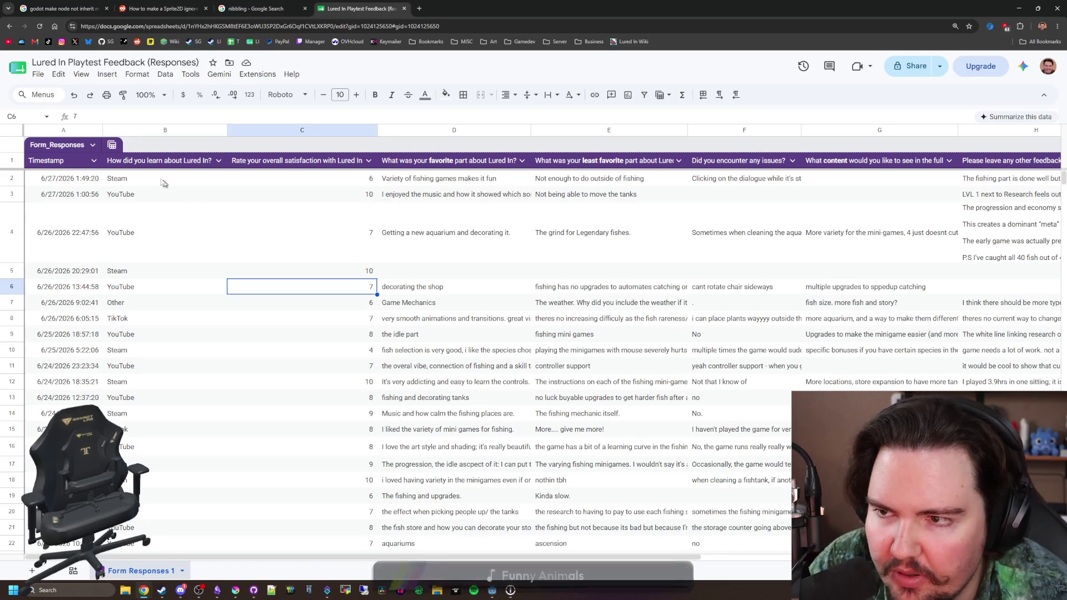
left_click(423, 9)
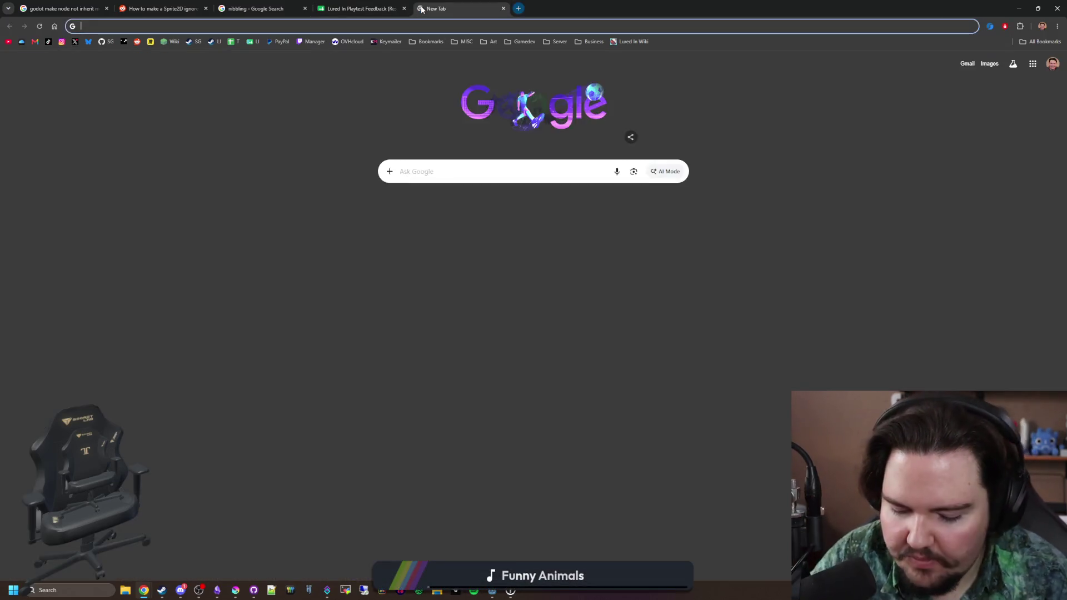
Step: Search for Google Forms and bring up the Lured In Playtest Feedback form
type("google forms")
key("Return")
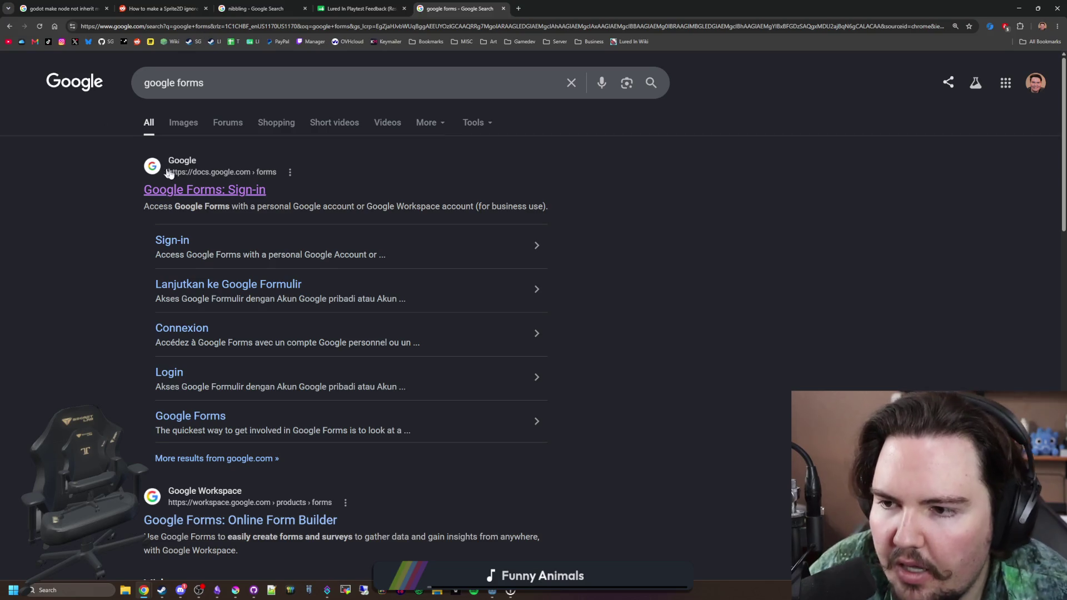
left_click(167, 189)
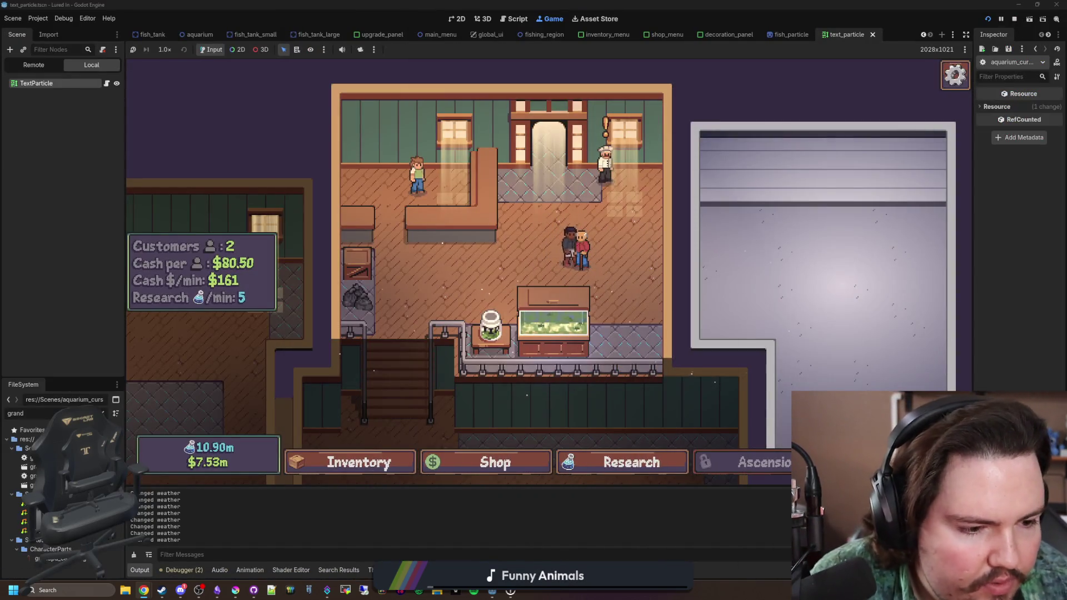
key("alt+Tab")
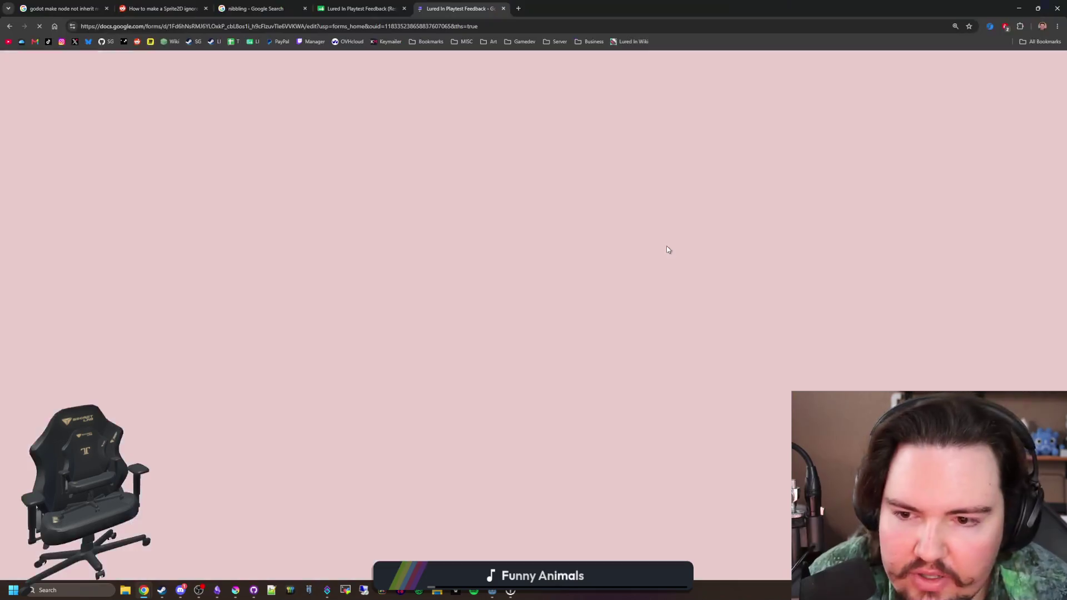
Step: Review the 646-response summary (average satisfaction 8.13), then return to the running Godot game
left_click(532, 97)
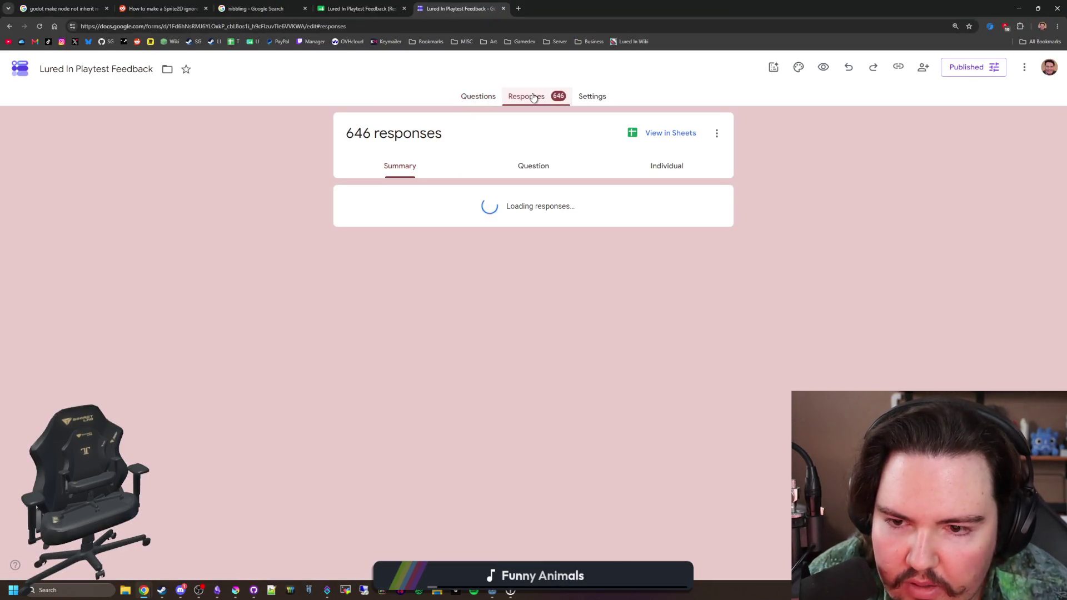
scroll(309, 367, "down", 2)
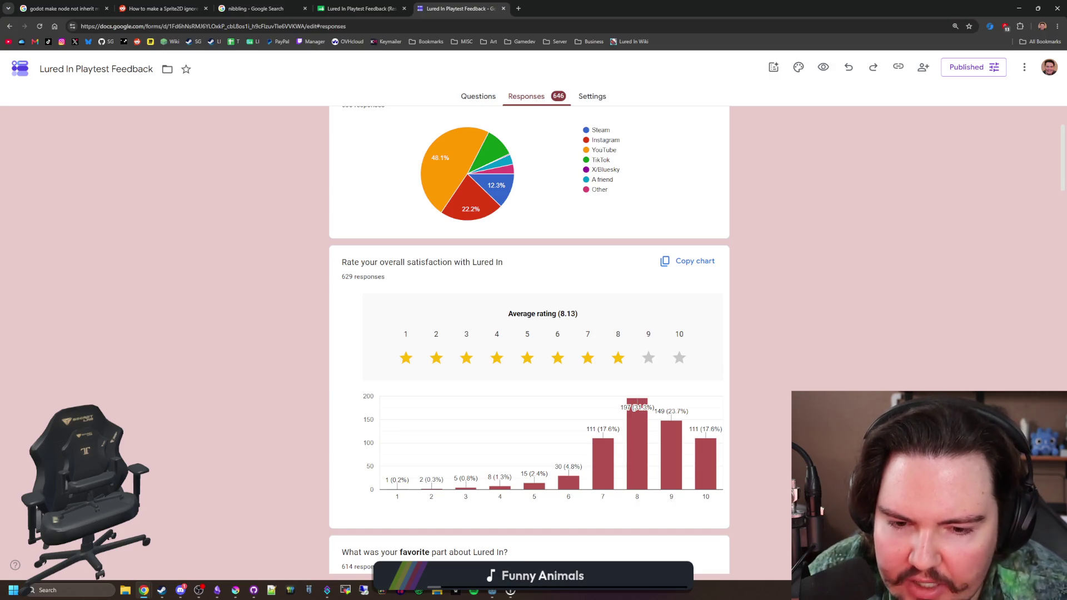
scroll(310, 314, "down", 14)
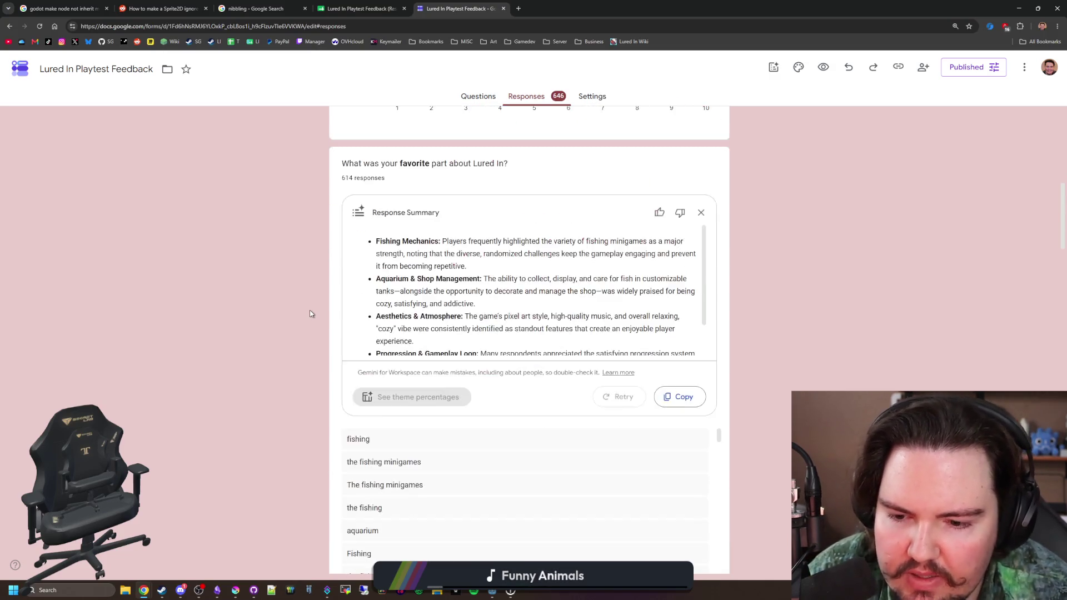
scroll(311, 311, "down", 20)
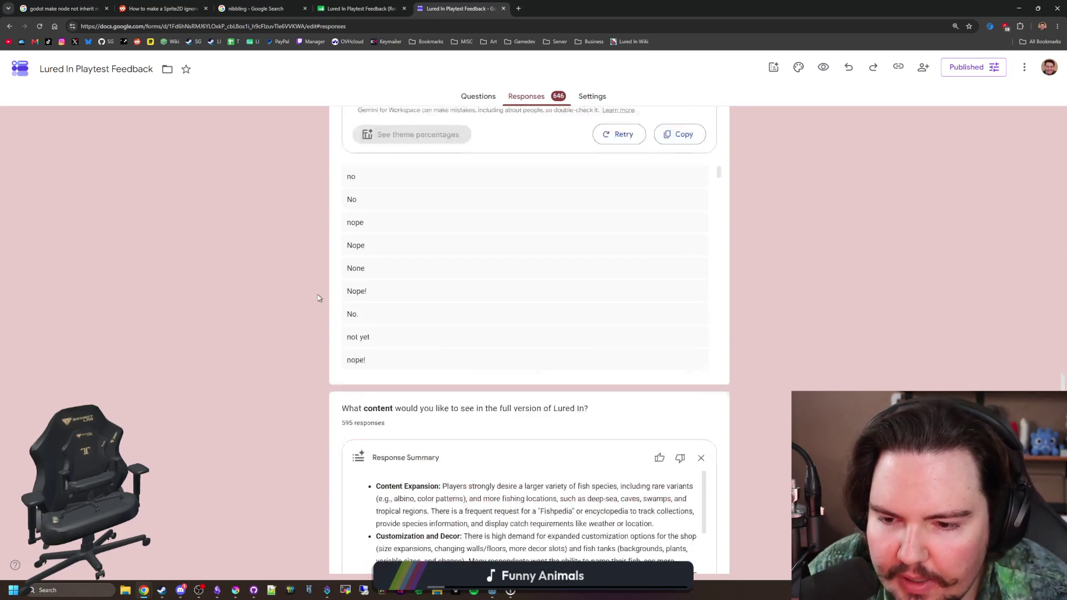
scroll(319, 298, "down", 3)
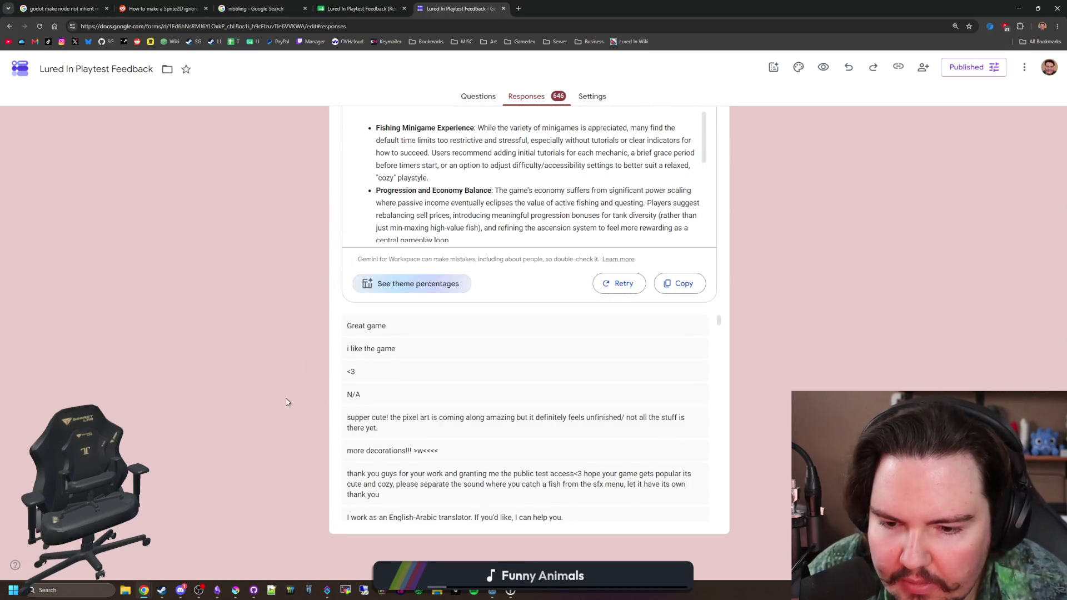
scroll(287, 401, "up", 20)
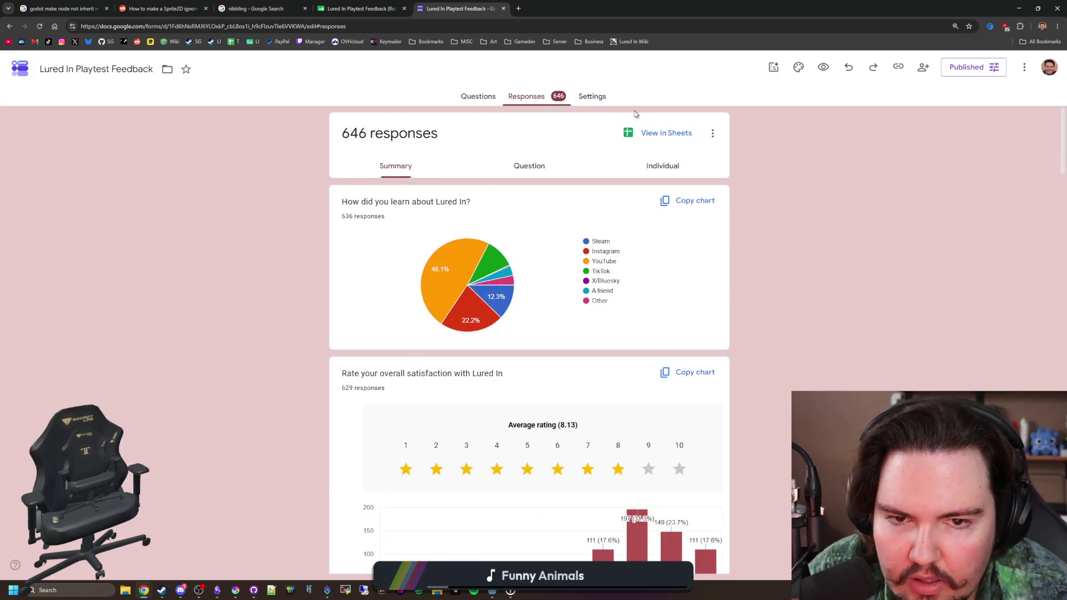
key("alt+Tab")
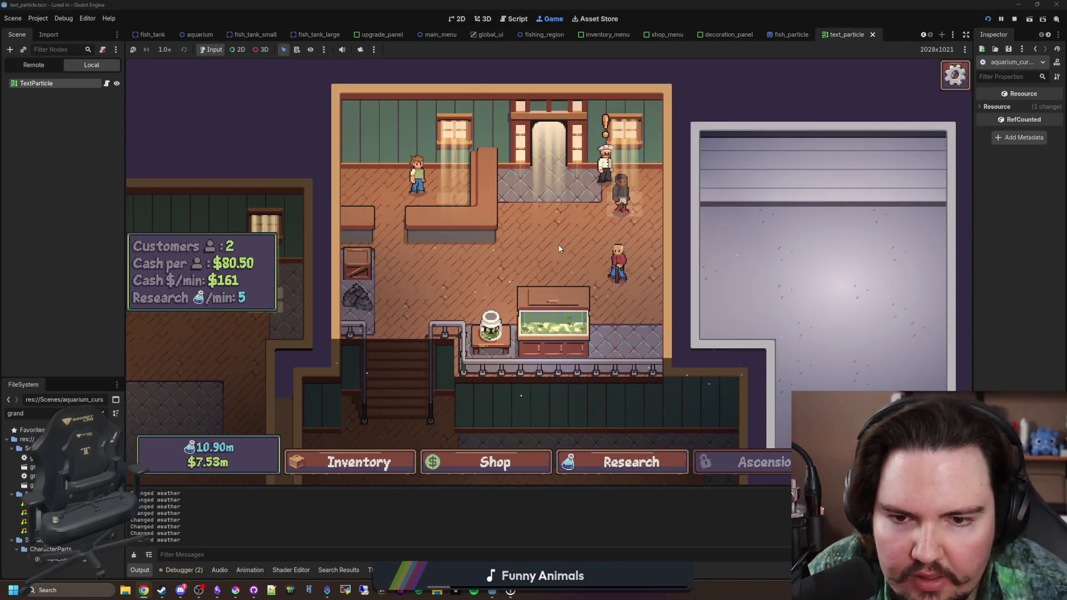
key("s")
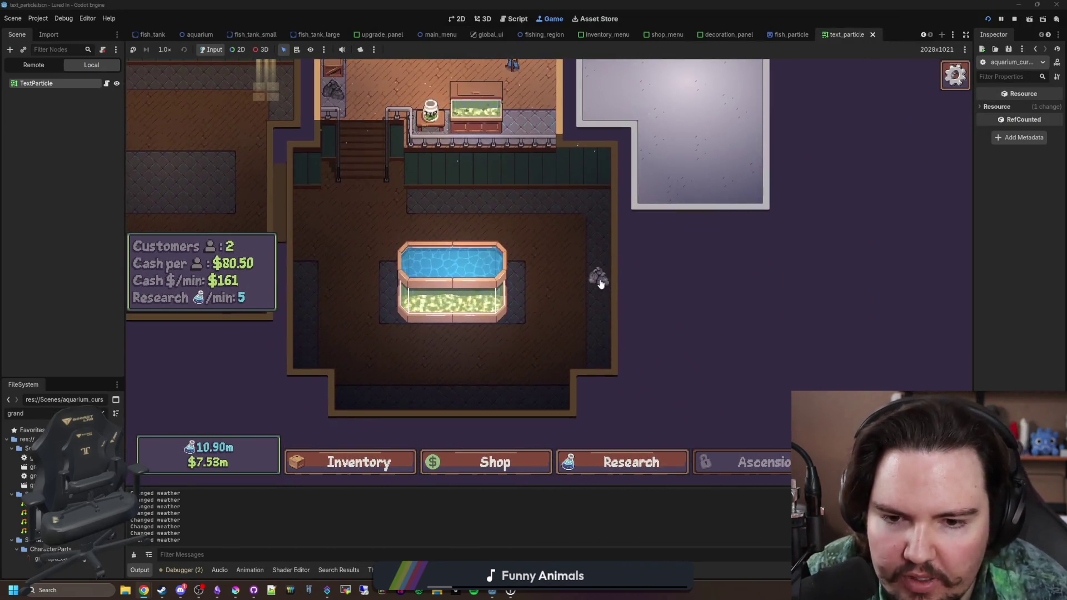
key("w")
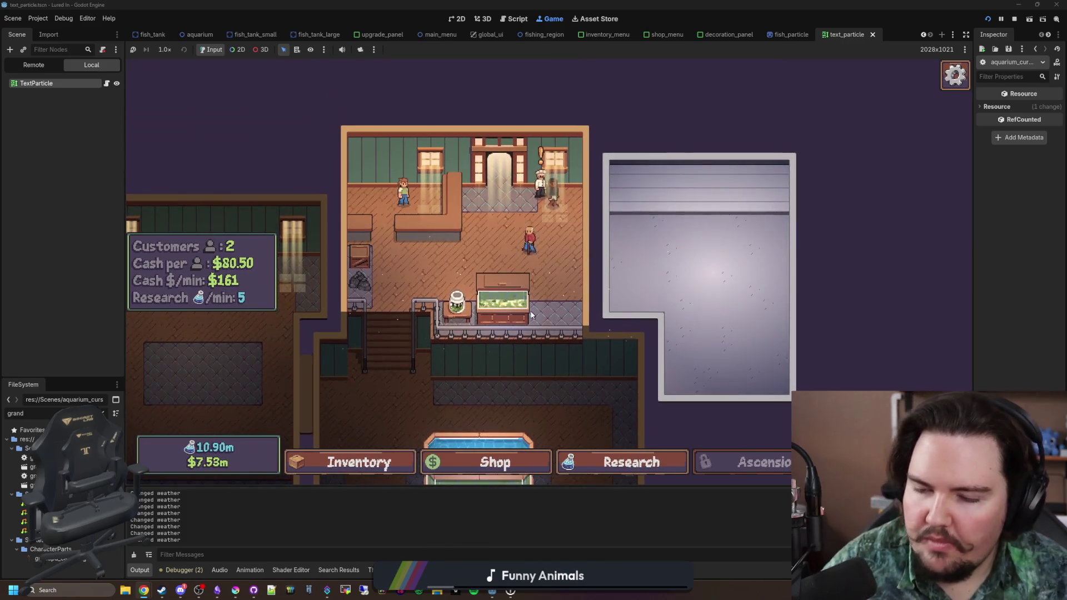
scroll(613, 319, "down", 1)
scroll(612, 319, "up", 3)
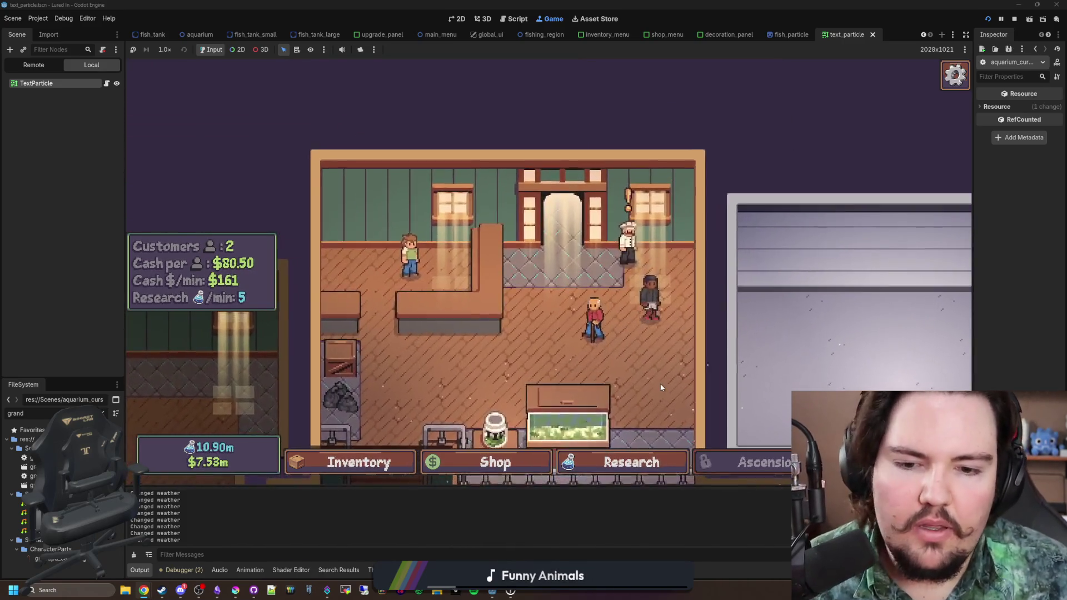